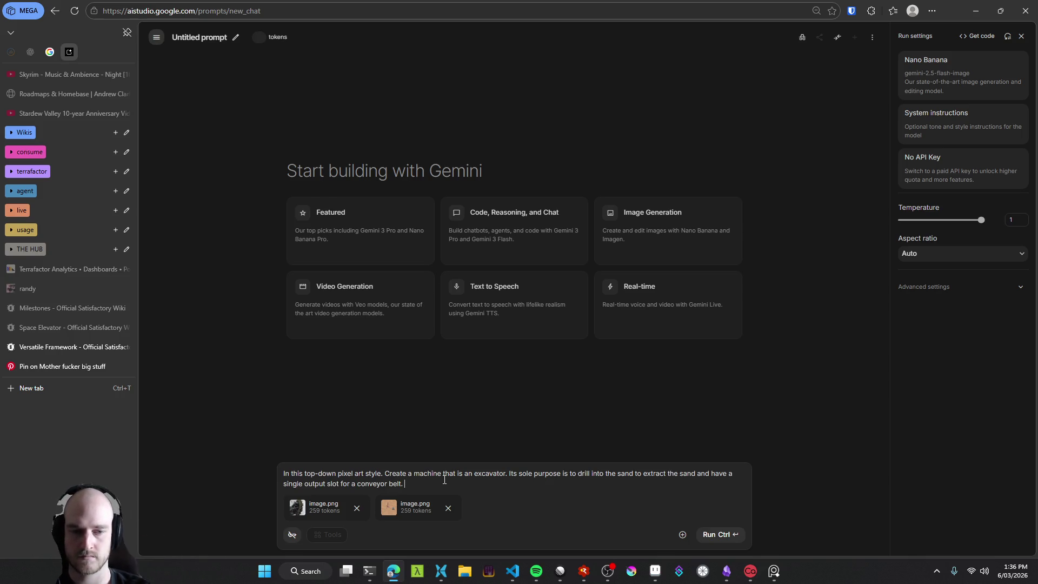
Step: Send the excavator prompt and its two reference images, then bring up epic sketch pad.aseprite
key("ctrl+Return")
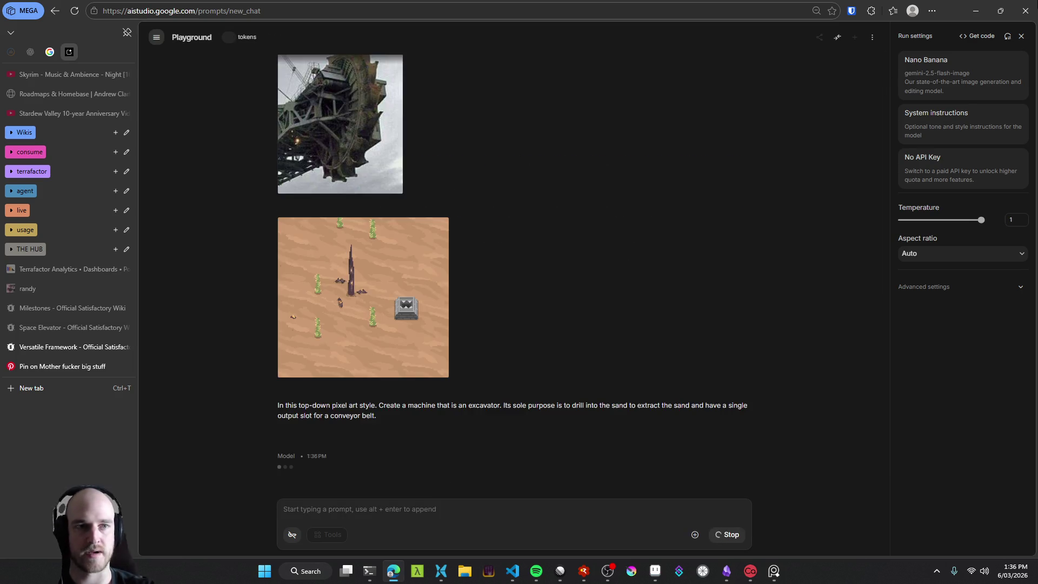
left_click(975, 11)
scroll(394, 365, "up", 4)
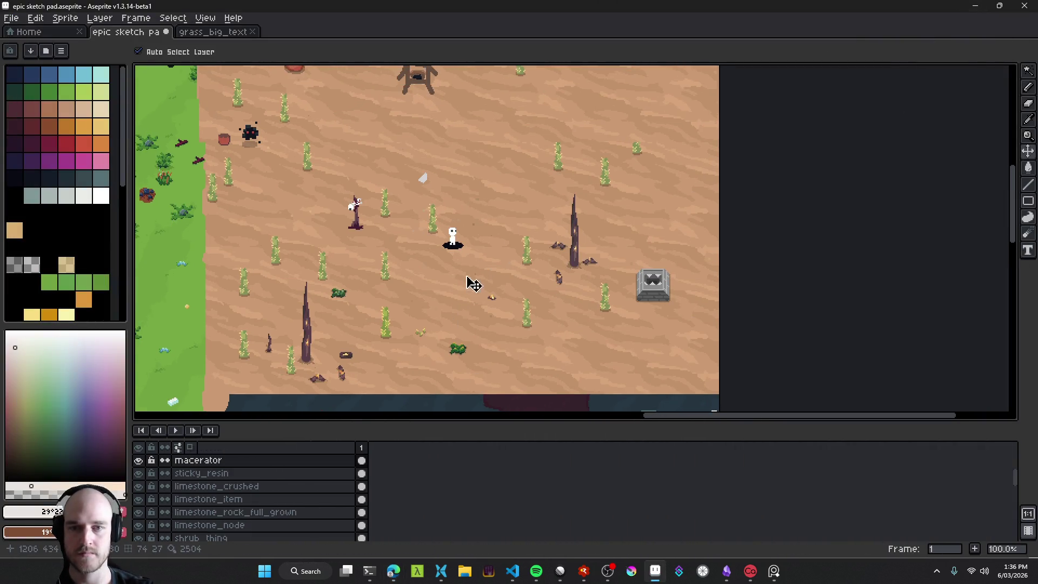
Step: With the pencil, pan to an open patch of sand and draw a white square outline
key("b")
scroll(490, 294, "up", 2)
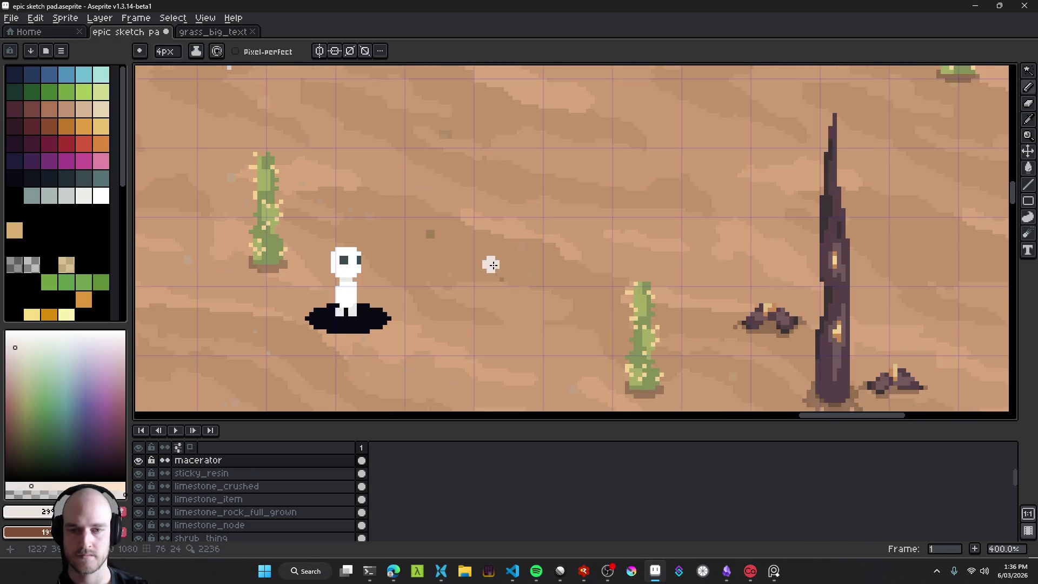
mouse_move(400, 580)
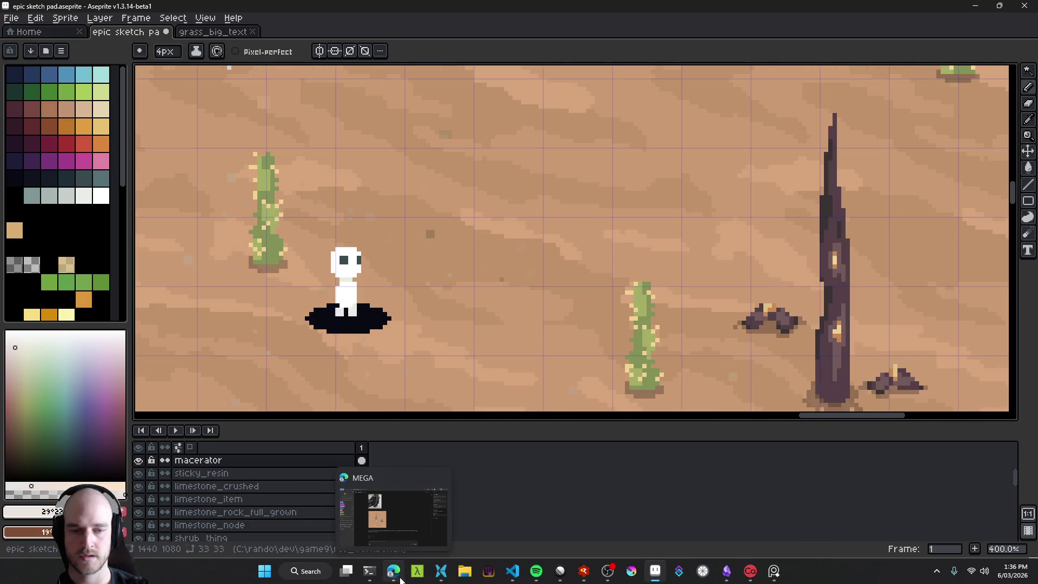
scroll(508, 332, "down", 4)
scroll(507, 331, "right", 8)
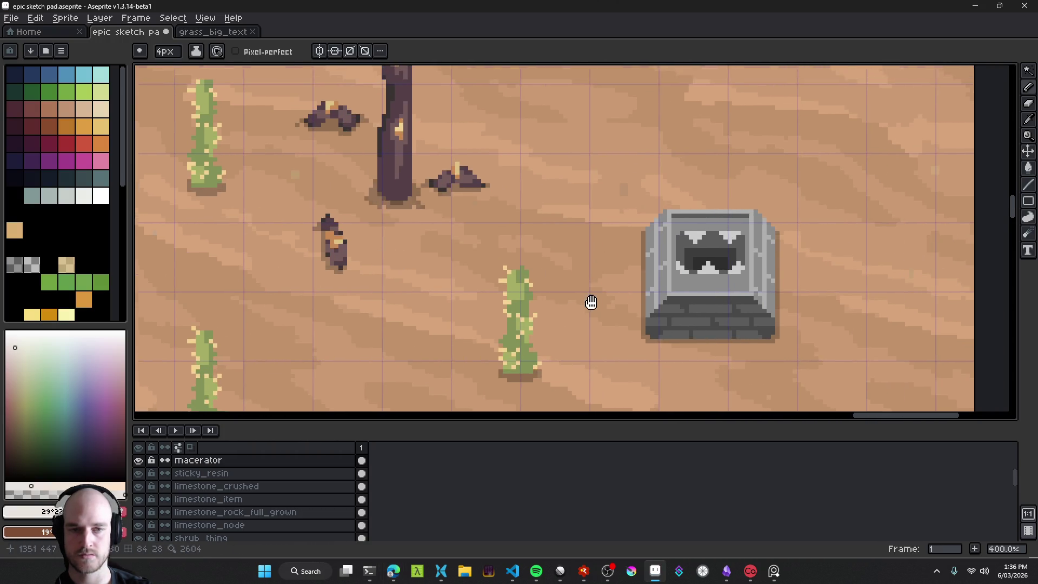
scroll(591, 302, "down", 5)
left_click_drag(421, 294, 475, 317)
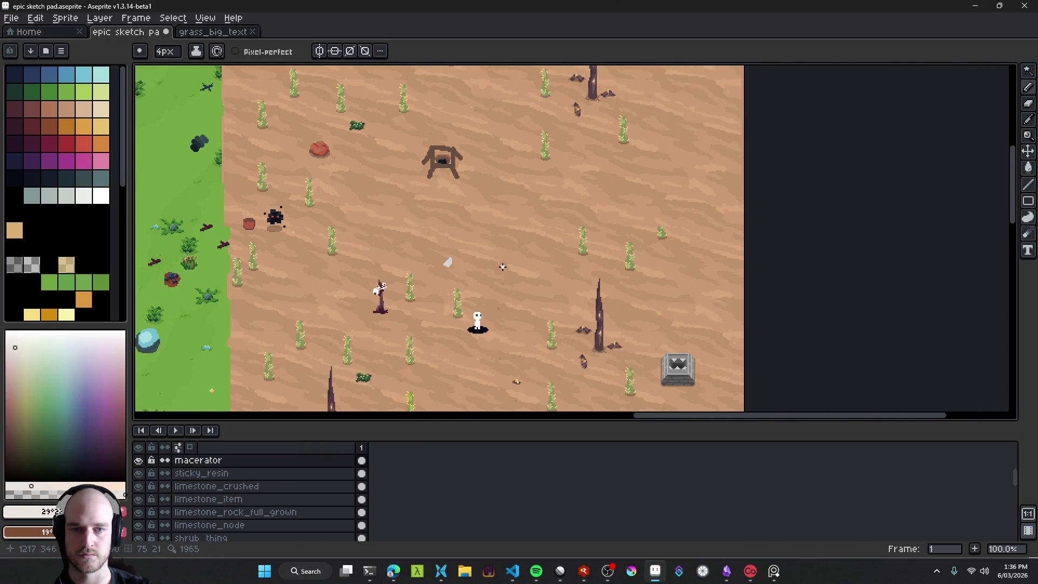
scroll(495, 299, "up", 5)
scroll(462, 287, "down", 3)
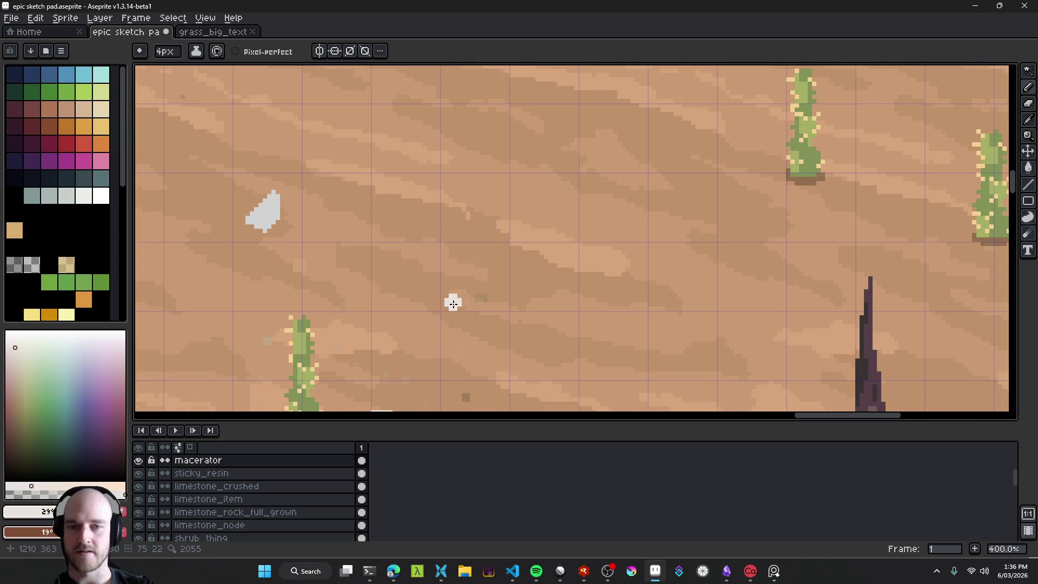
mouse_move(450, 306)
left_mouse_down()
mouse_move(435, 307)
mouse_move(437, 182)
mouse_move(565, 185)
mouse_move(558, 302)
mouse_move(439, 307)
left_mouse_up()
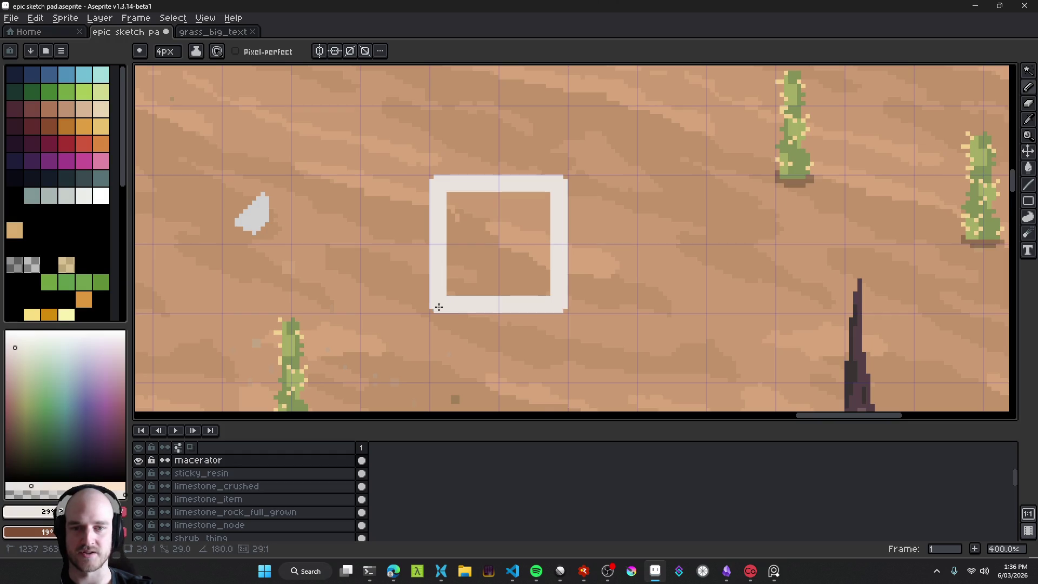
key("g")
left_click(473, 274)
Step: Undo the white square and test a thicker white pencil stroke, then undo it
key("ctrl+z")
key("b")
key("plus")
mouse_move(457, 210)
left_mouse_down()
mouse_move(457, 198)
mouse_move(544, 204)
left_mouse_up()
key("ctrl+z")
key("ctrl+z")
key("ctrl+z")
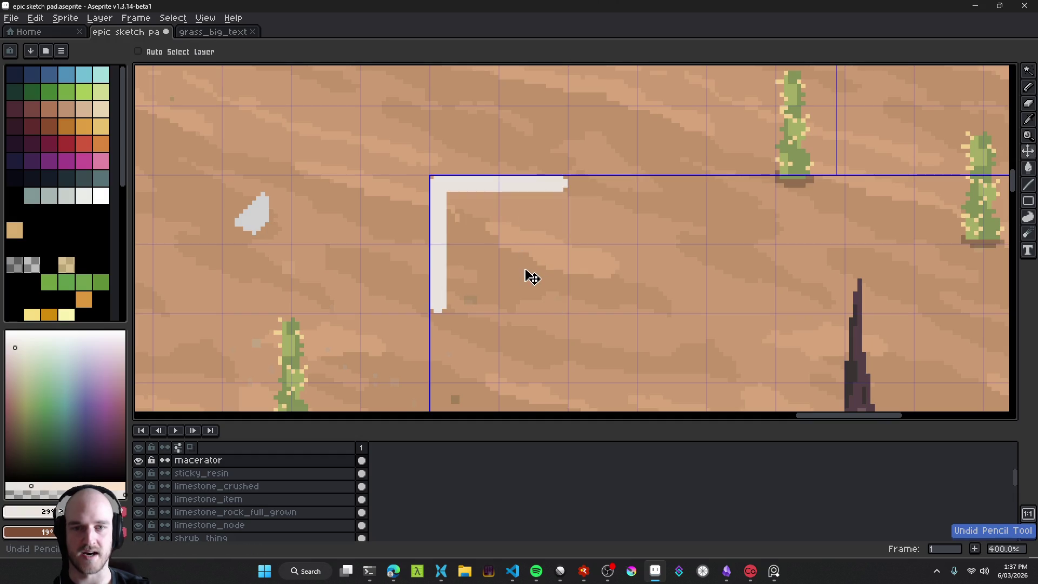
Step: Thin the pencil to 3px and try a white stroke across the sand, undoing it
key("b")
scroll(441, 123, "down", 5)
scroll(468, 223, "up", 4)
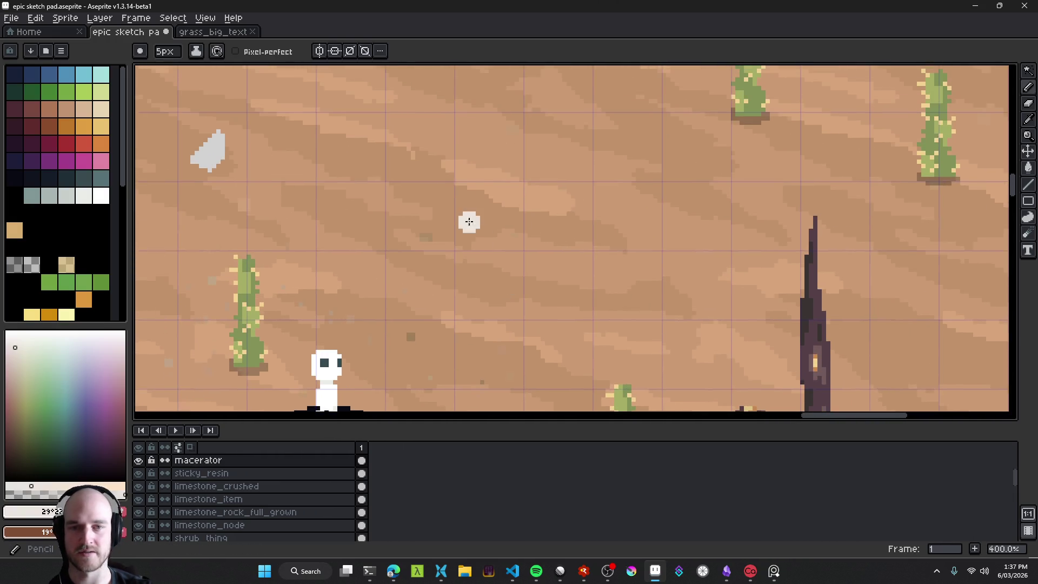
scroll(395, 292, "up", 2)
key("minus")
key("minus")
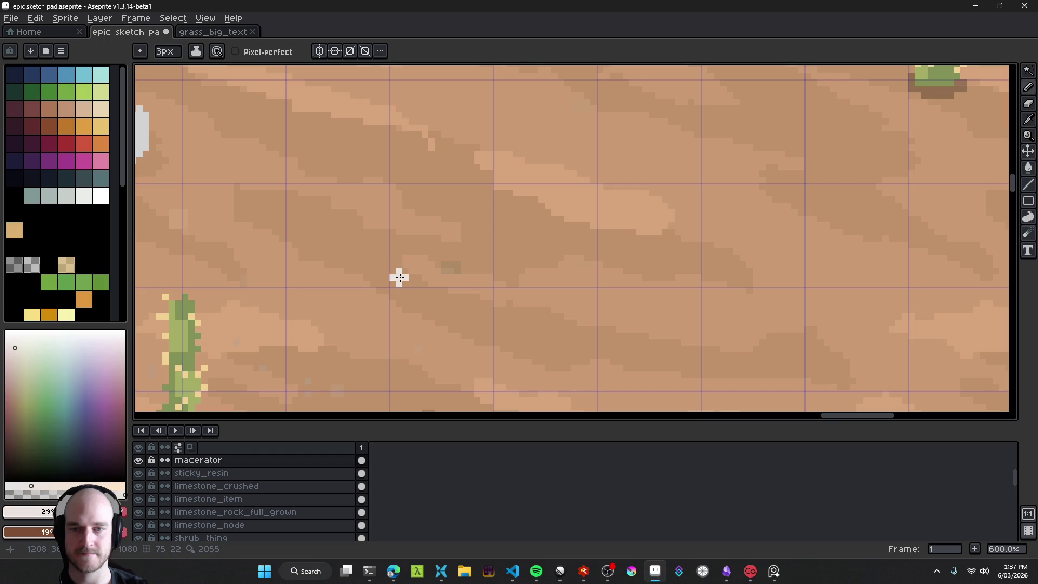
mouse_move(399, 277)
left_mouse_down()
mouse_move(415, 246)
mouse_move(592, 249)
left_mouse_up()
key("ctrl+z")
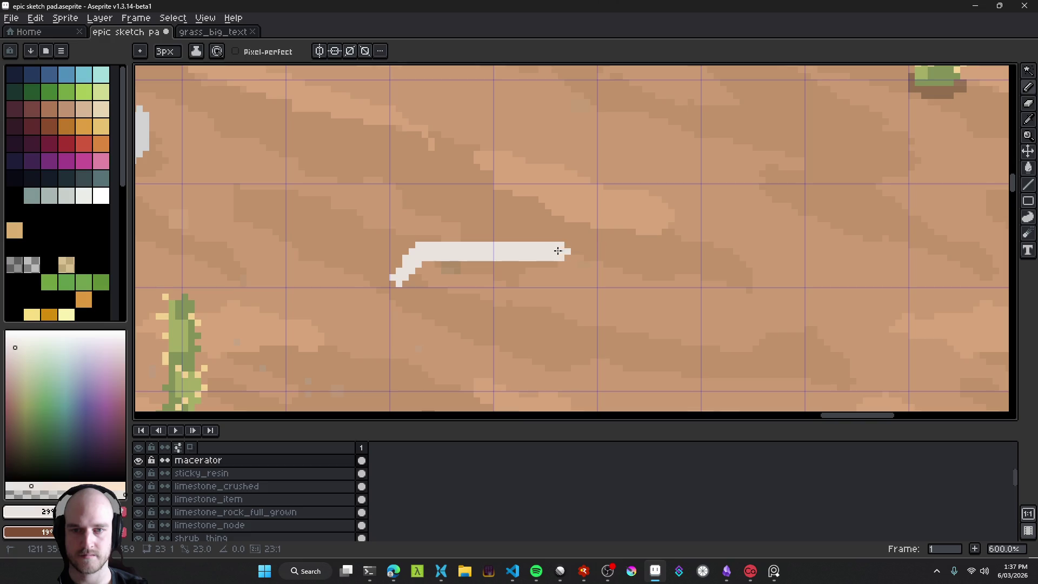
Step: Draw the box outline freehand with bent-down ends, sides and a thickened top edge
mouse_move(399, 279)
left_mouse_down()
mouse_move(421, 243)
mouse_move(581, 249)
mouse_move(585, 268)
left_mouse_up()
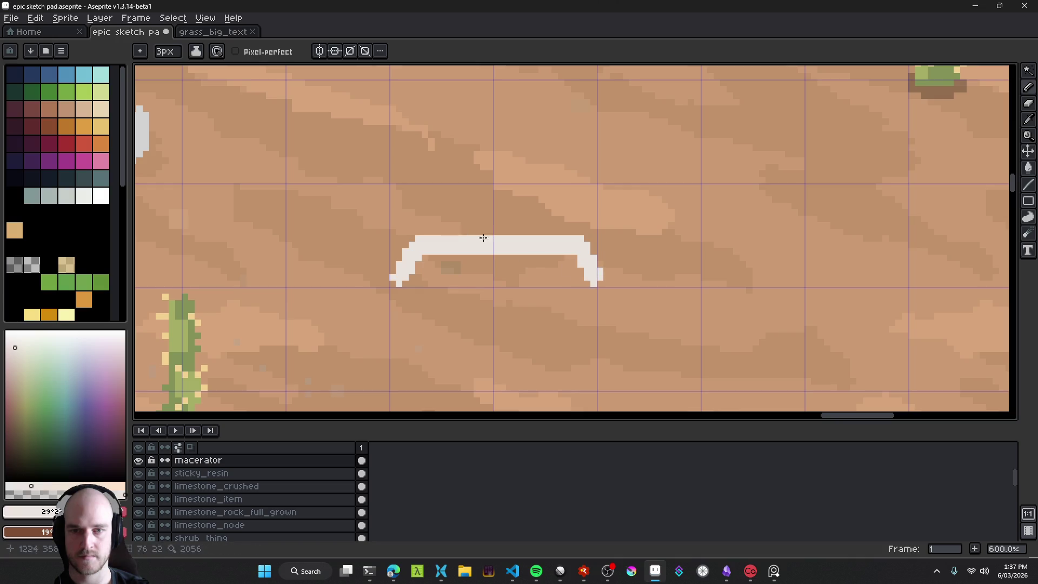
left_click_drag(483, 237, 493, 290)
mouse_move(422, 295)
left_mouse_down()
mouse_move(421, 155)
mouse_move(597, 155)
mouse_move(593, 287)
mouse_move(573, 272)
left_mouse_up()
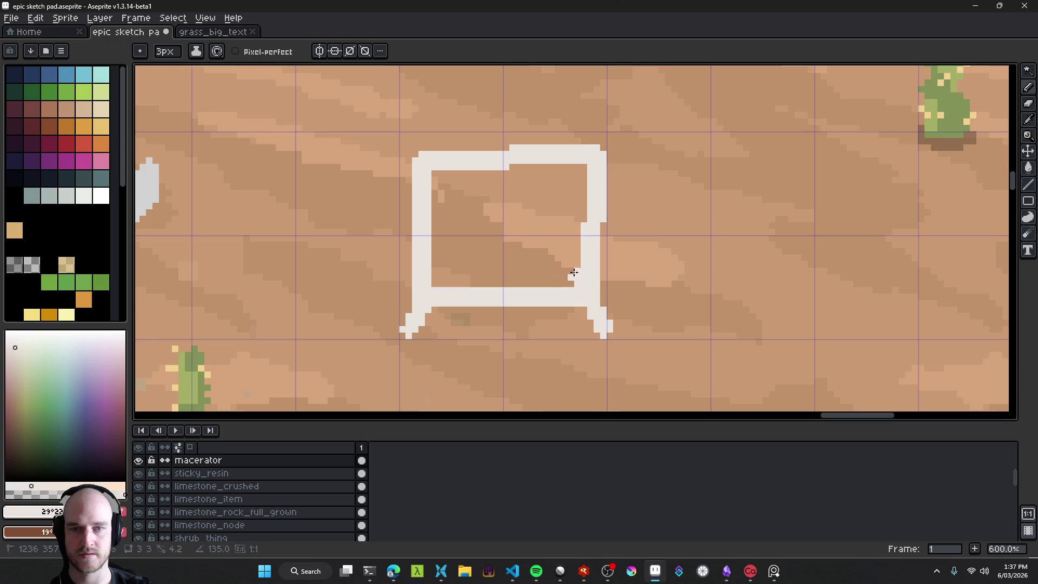
left_click_drag(420, 152, 508, 150)
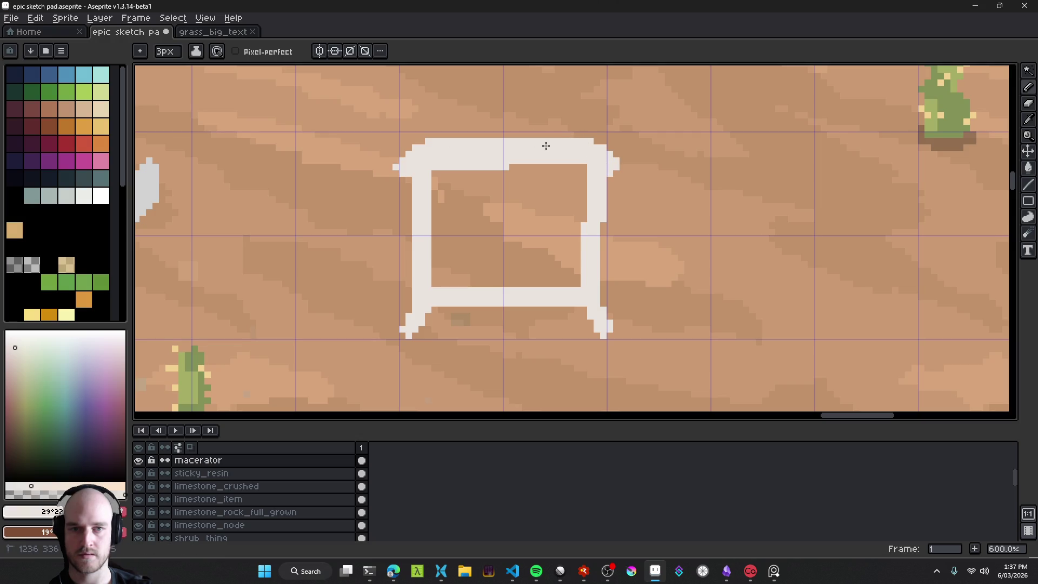
scroll(546, 146, "down", 6)
scroll(546, 226, "up", 6)
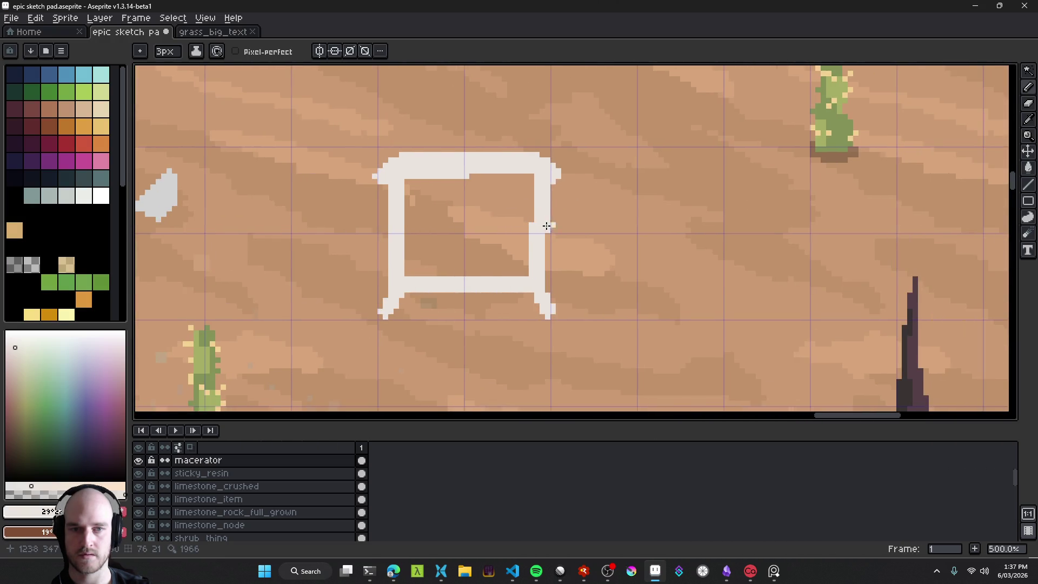
Step: Nudge the white box to the right and lasso-select its right side
key("v")
key("Right")
key("Right")
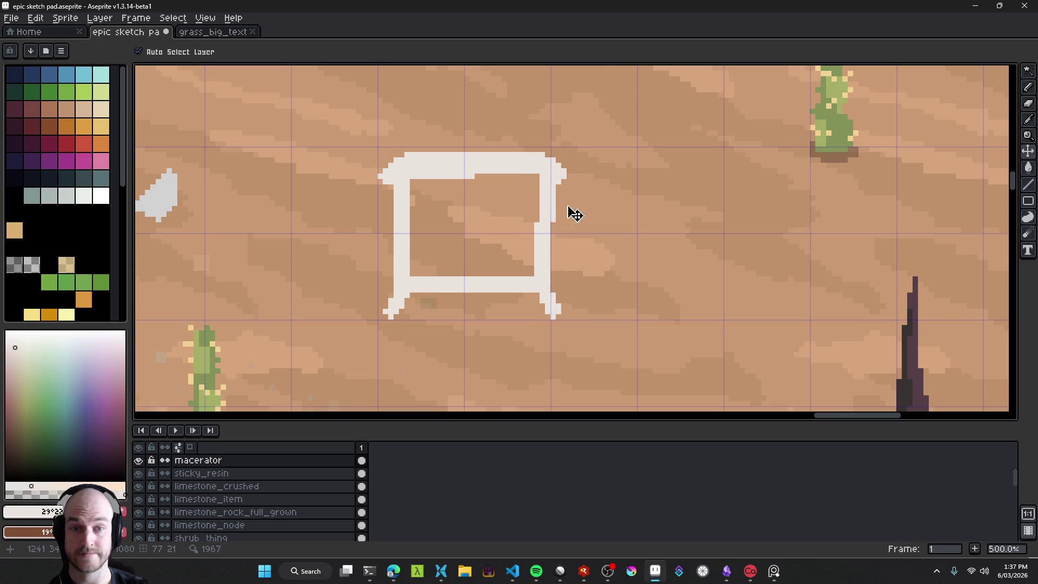
key("q")
mouse_move(597, 130)
left_mouse_down()
mouse_move(606, 260)
mouse_move(593, 259)
left_mouse_up()
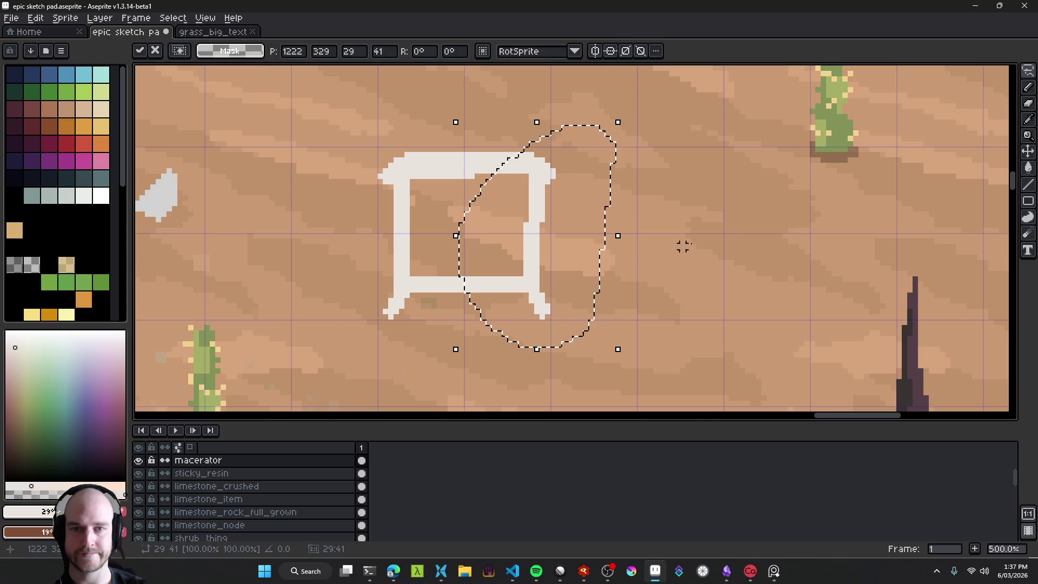
Step: Drop the selection and erase a sliver along the box's top edge with a 1px eraser
scroll(683, 246, "down", 4)
scroll(538, 248, "up", 7)
key("ctrl+d")
key("e")
key("minus")
key("minus")
key("minus")
left_click_drag(535, 241, 387, 239)
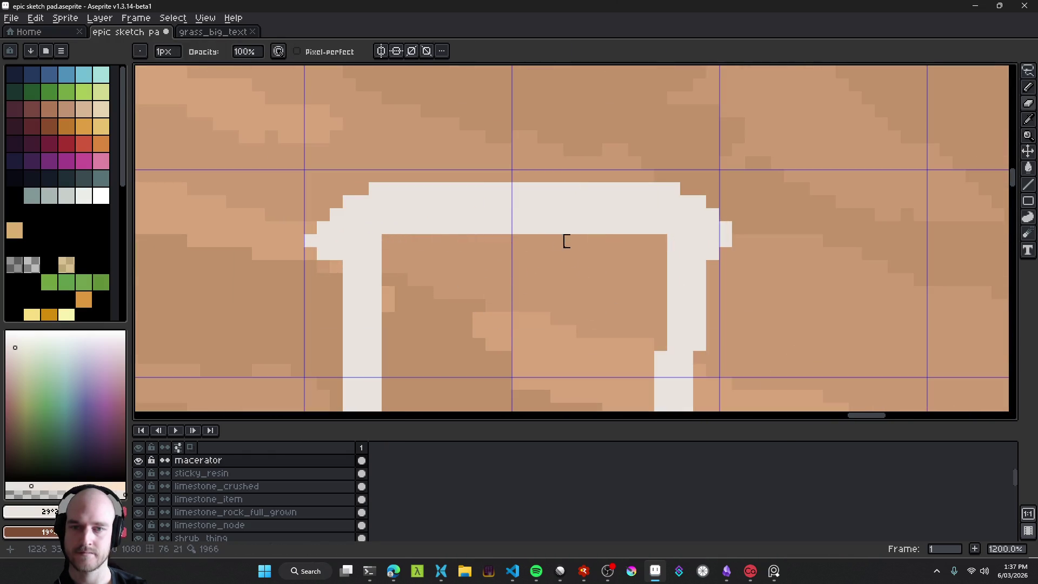
scroll(567, 241, "down", 9)
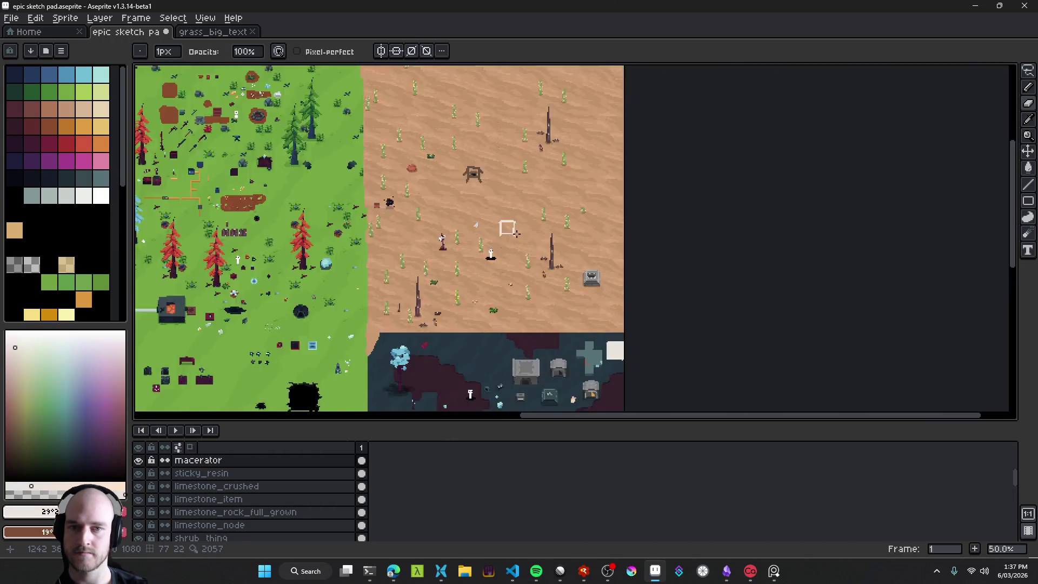
scroll(516, 233, "up", 8)
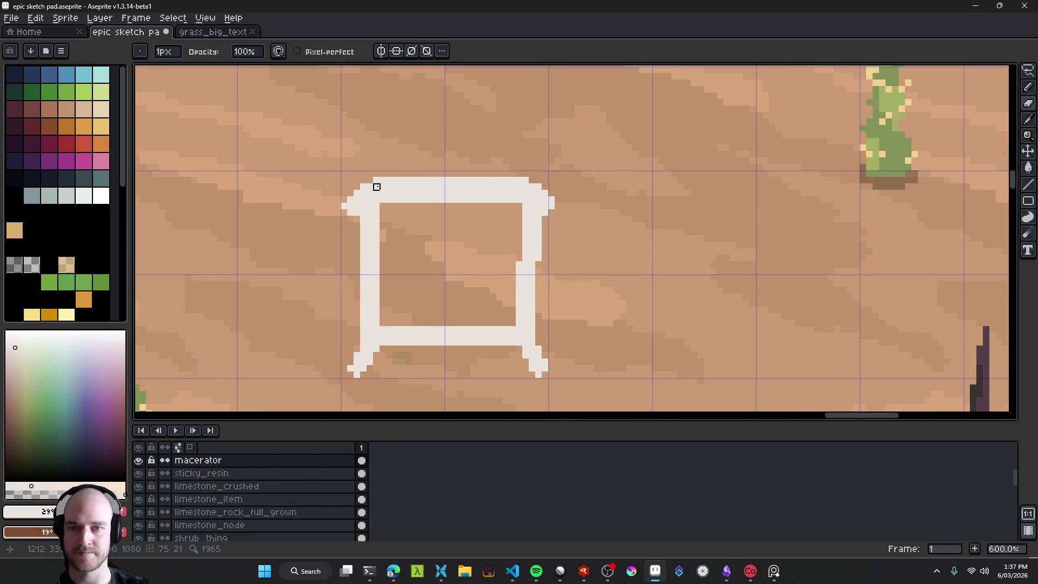
Step: Fill the box's top-right corner and erase the right-edge bump and inner top edge
key("b")
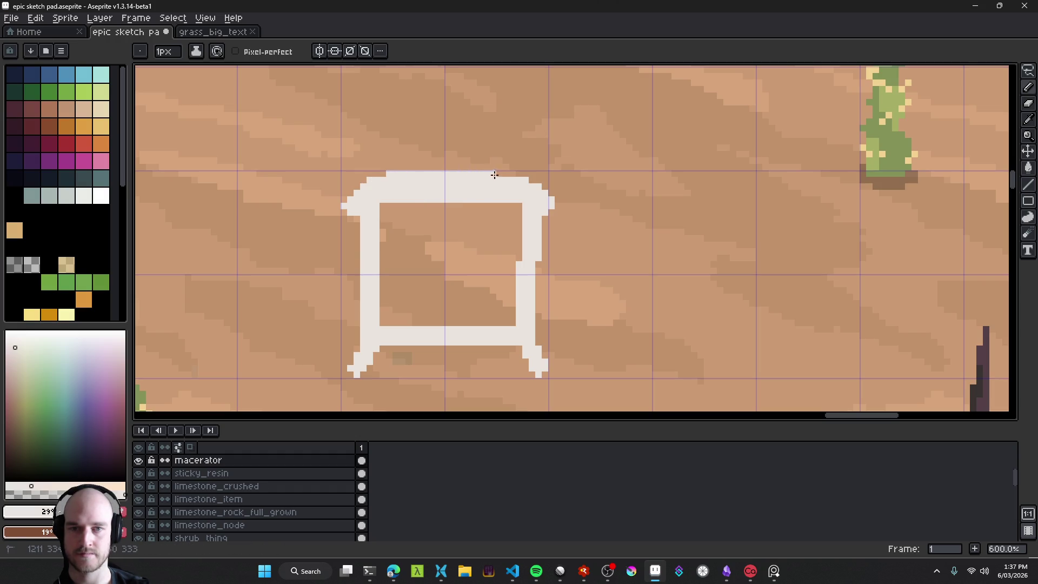
key("e")
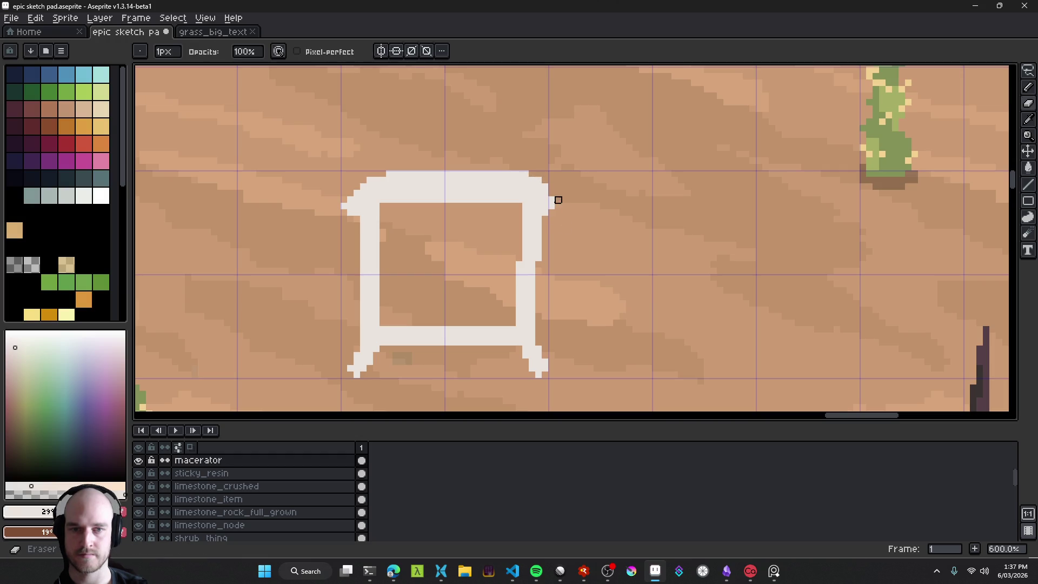
key("b")
left_click(543, 206)
key("e")
left_click(541, 229)
left_click_drag(539, 260, 538, 230)
mouse_move(505, 199)
left_mouse_down()
mouse_move(389, 200)
mouse_move(486, 193)
left_mouse_up()
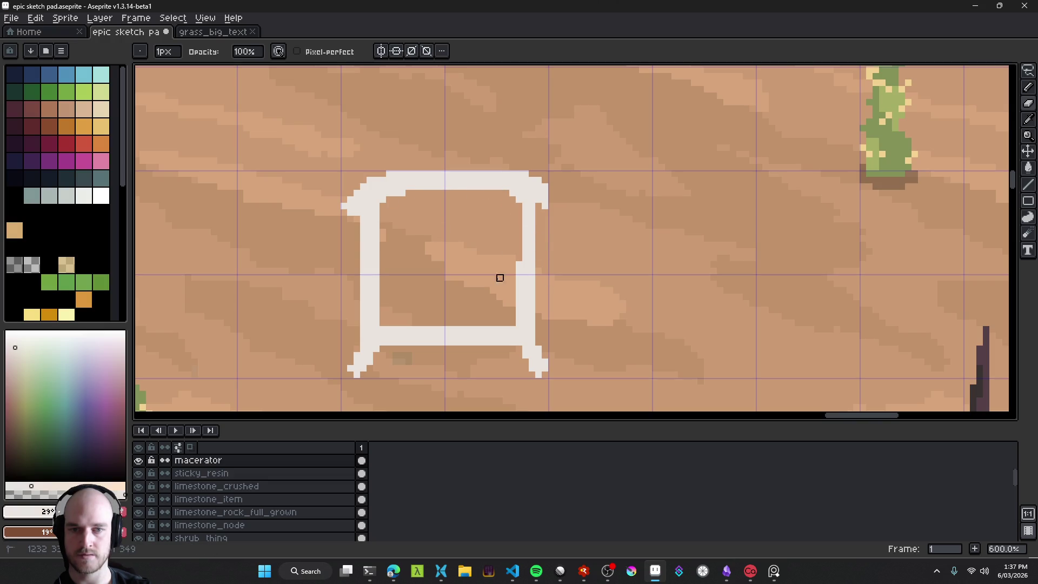
Step: Trim the box's bottom edge, then return to the AI Studio browser window
scroll(494, 244, "down", 4)
scroll(445, 254, "up", 5)
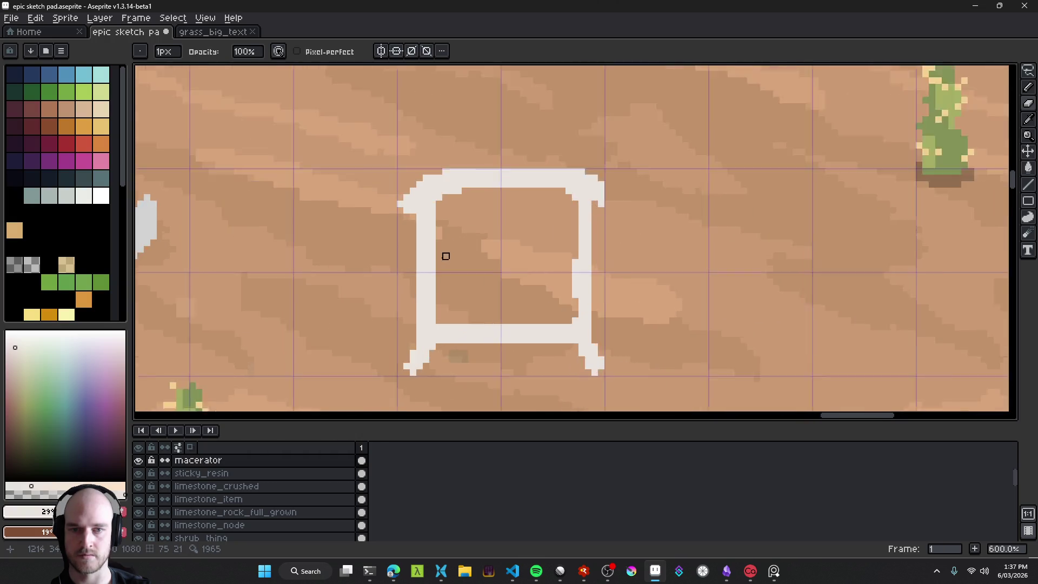
left_click_drag(481, 341, 567, 342)
scroll(561, 308, "down", 6)
scroll(556, 301, "up", 3)
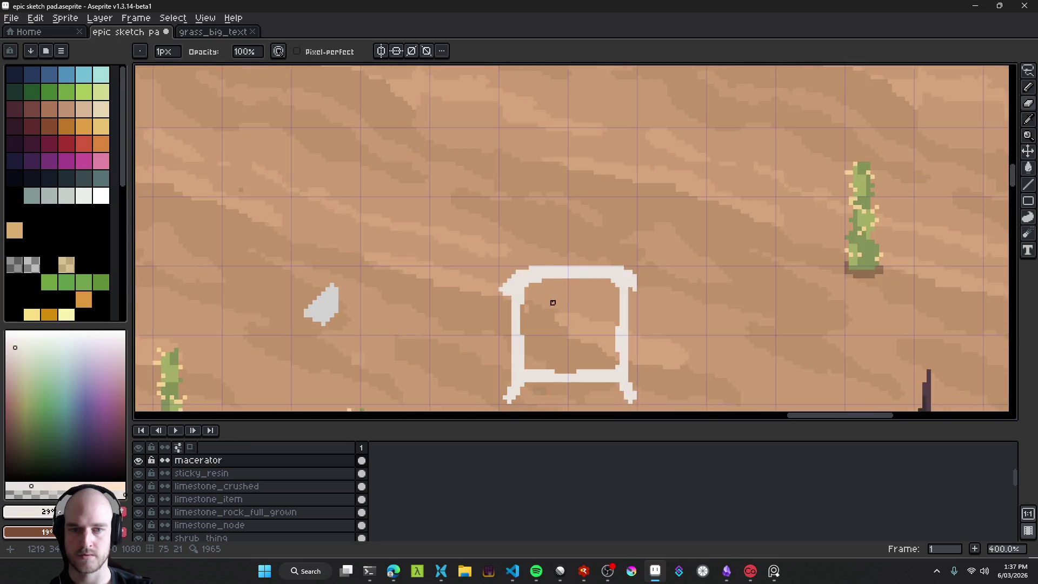
left_click(392, 579)
mouse_move(523, 371)
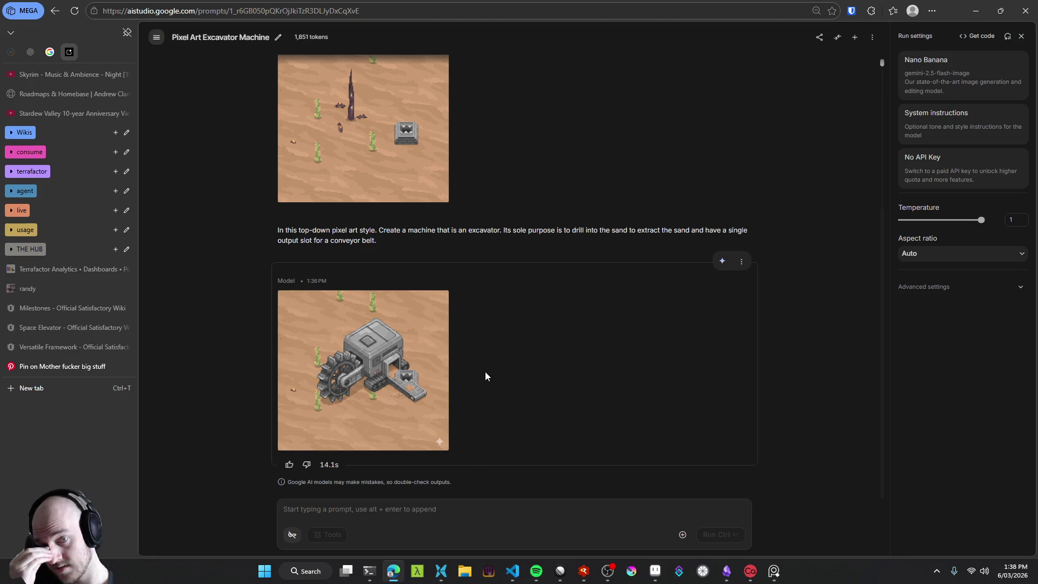
Step: Place the cursor in AI Studio's prompt box, then Alt+Tab back to Aseprite
left_click(420, 503)
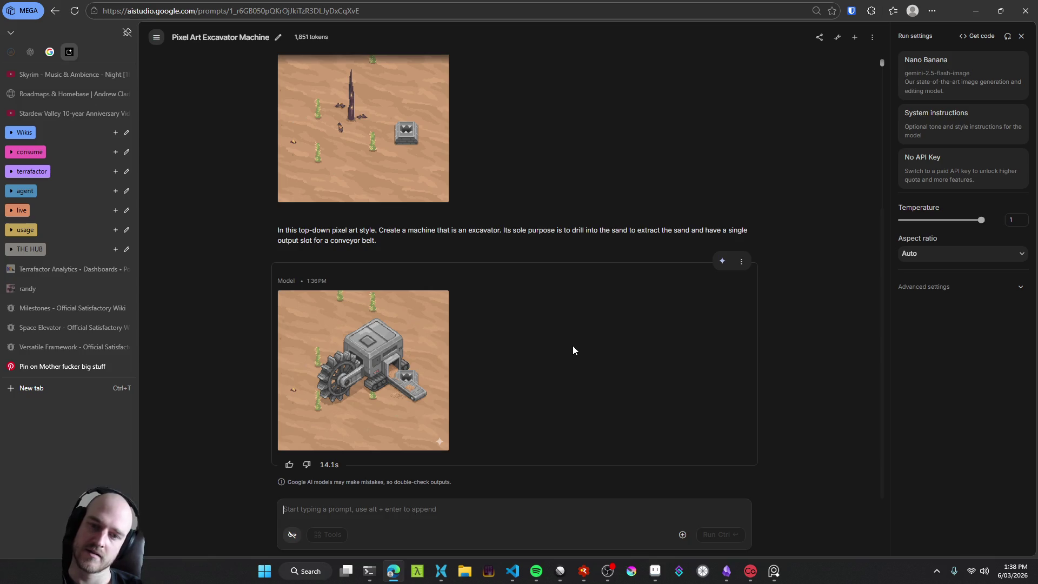
mouse_move(346, 374)
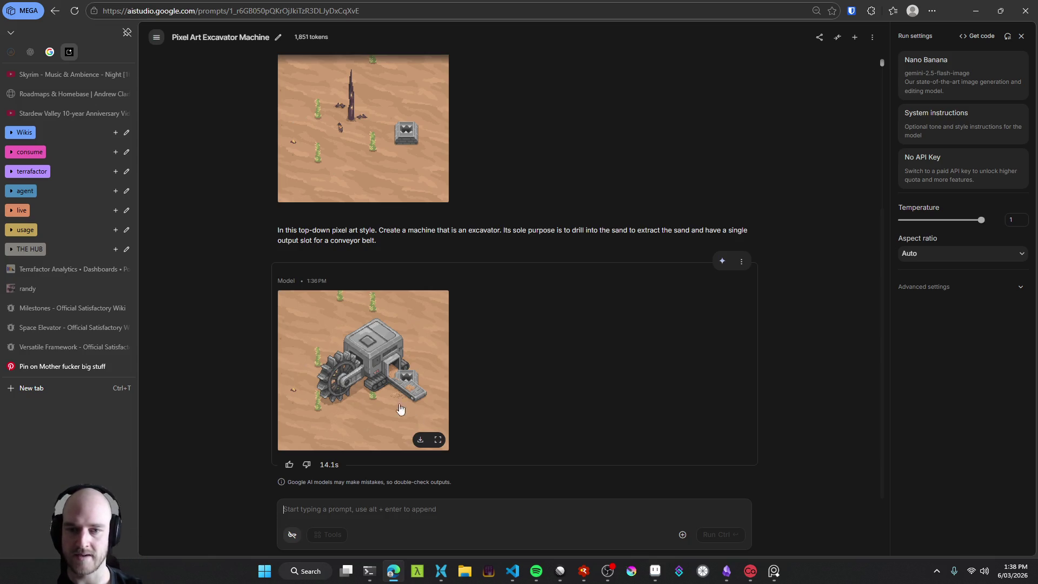
key("alt+Tab")
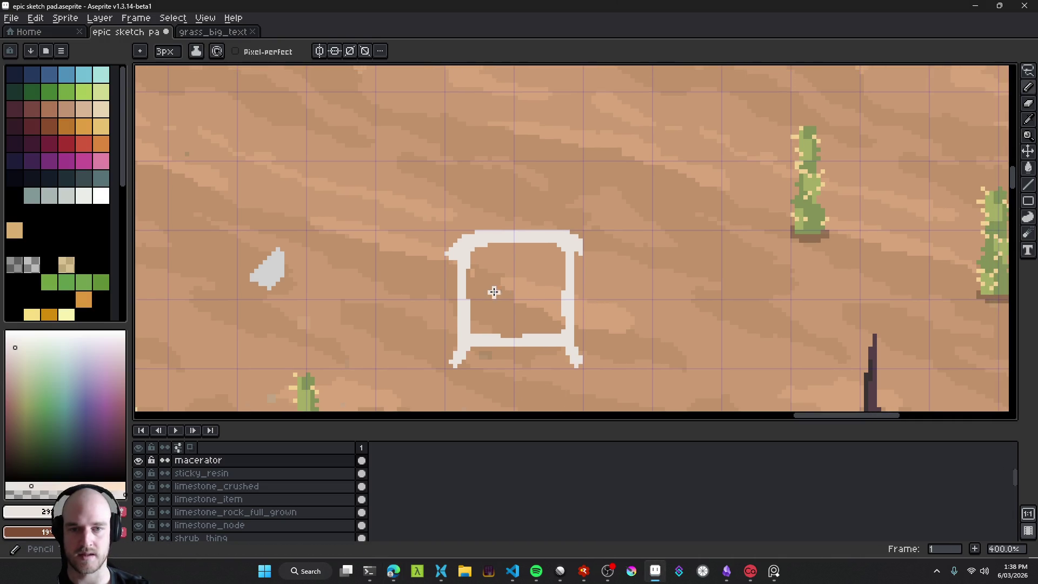
Step: Pick a pale grey and paint a grey sand blob inside the frame, undoing earlier tries
left_click(16, 366)
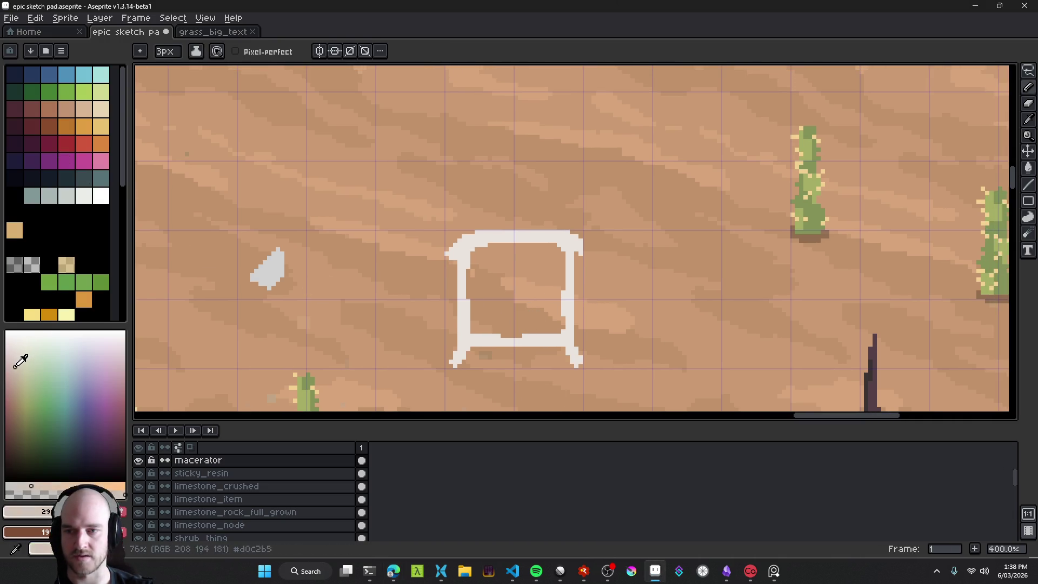
mouse_move(479, 284)
left_mouse_down()
mouse_move(530, 260)
mouse_move(488, 282)
mouse_move(489, 265)
mouse_move(540, 280)
mouse_move(518, 268)
mouse_move(544, 234)
mouse_move(483, 260)
left_mouse_up()
key("ctrl+z")
key("ctrl+z")
scroll(519, 277, "down", 3)
scroll(544, 283, "up", 3)
key("ctrl+z")
scroll(543, 234, "down", 3)
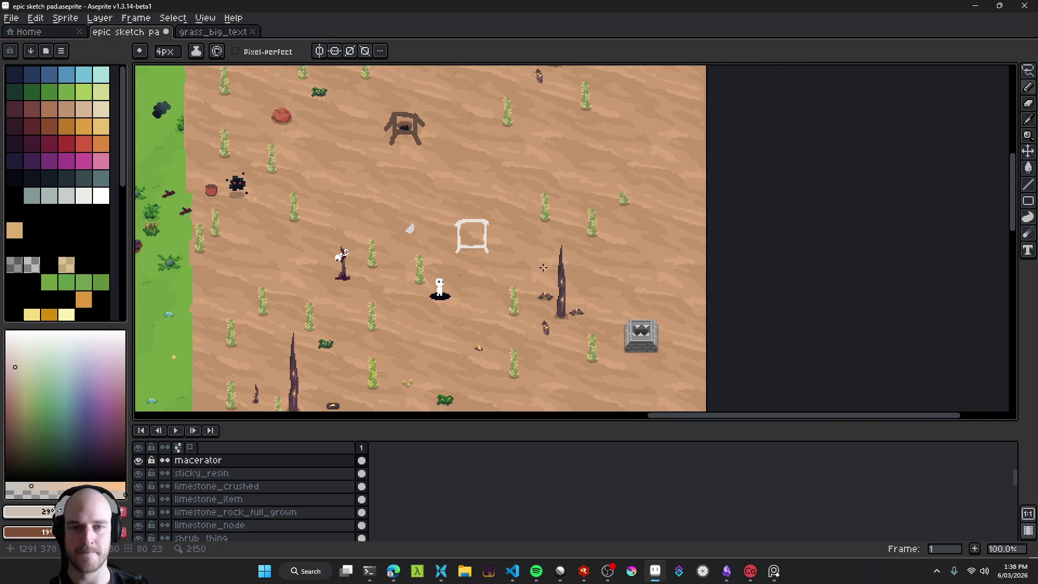
scroll(488, 248, "up", 4)
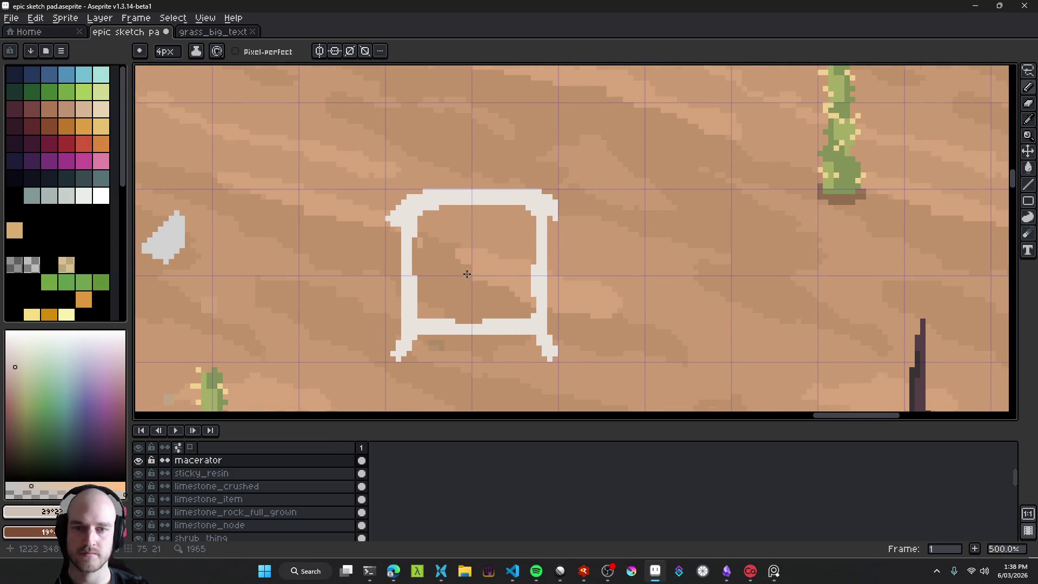
left_click_drag(475, 269, 459, 281)
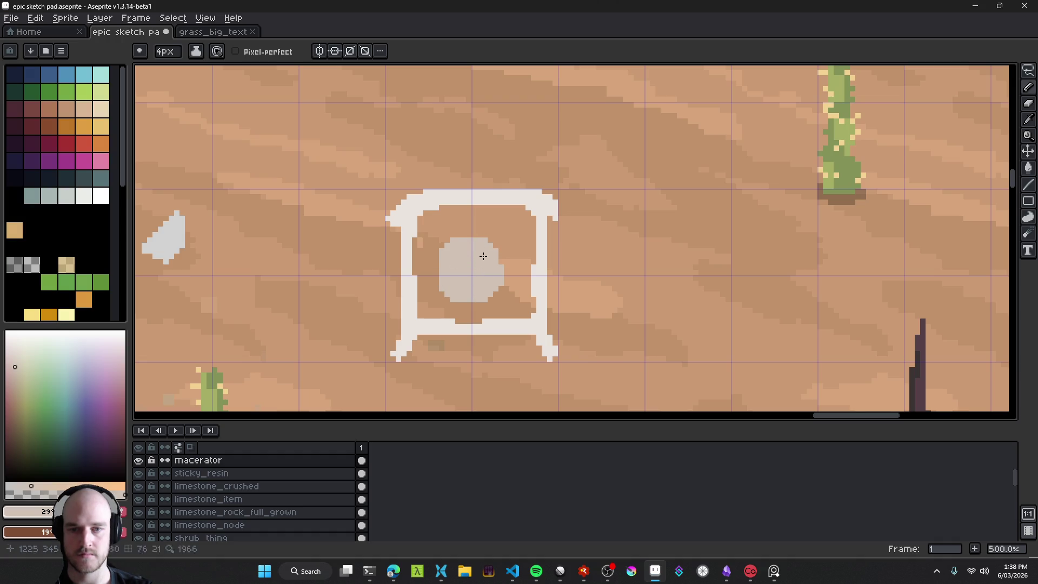
Step: Repaint the grey pile smaller and extend it down to a point with a 2px brush
key("ctrl+z")
mouse_move(465, 284)
left_mouse_down()
mouse_move(466, 263)
mouse_move(481, 261)
left_mouse_up()
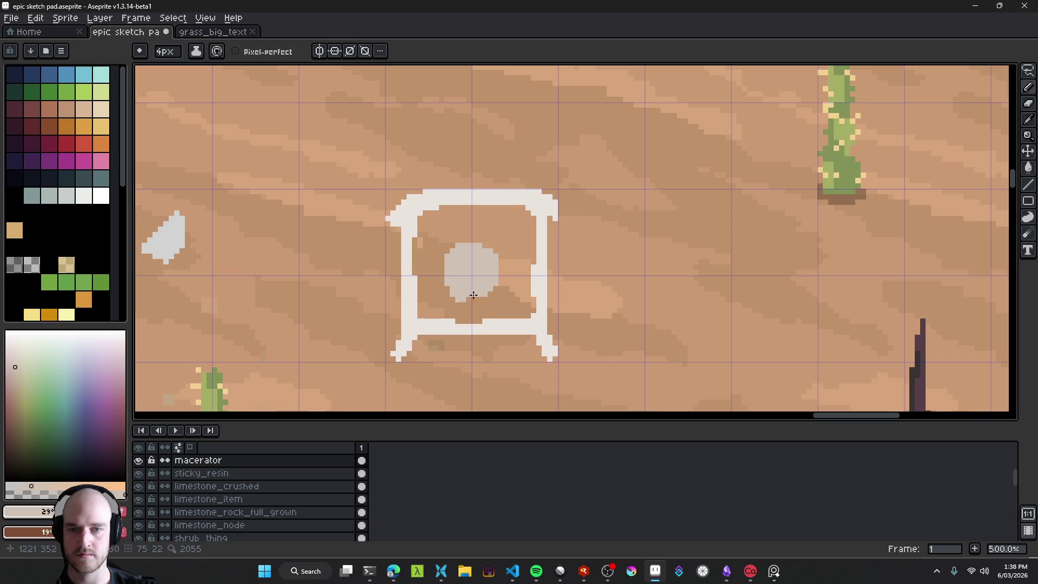
scroll(459, 297, "up", 2)
key("minus")
mouse_move(449, 276)
left_mouse_down()
mouse_move(463, 290)
mouse_move(515, 287)
mouse_move(475, 290)
mouse_move(502, 283)
left_mouse_up()
key("ctrl+z")
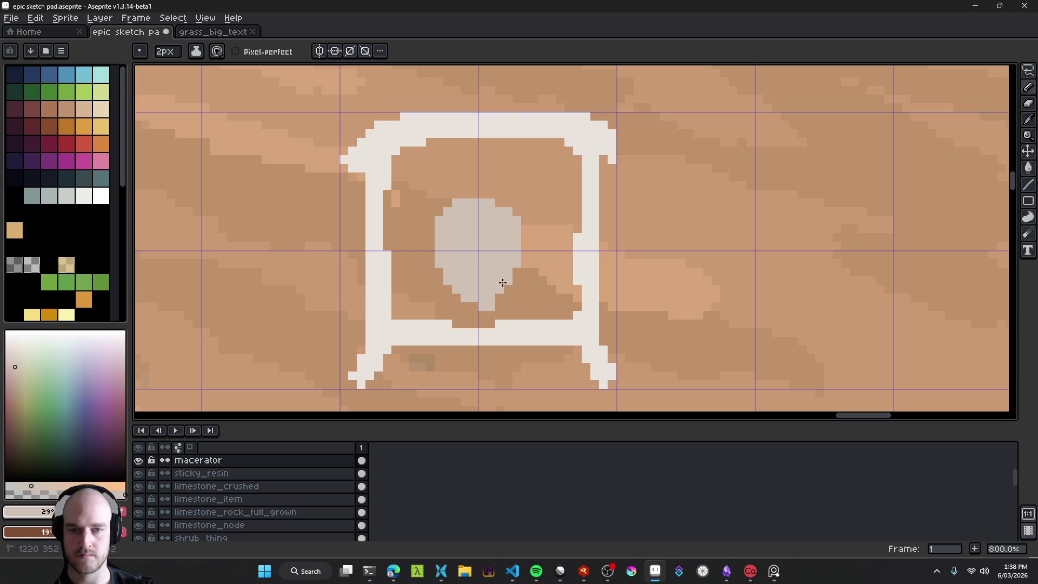
Step: Sample the frame's white and draw a thin 1px white crossbar across the frame
left_click(382, 220, "alt")
mouse_move(389, 225)
left_mouse_down()
mouse_move(579, 232)
mouse_move(409, 227)
left_mouse_up()
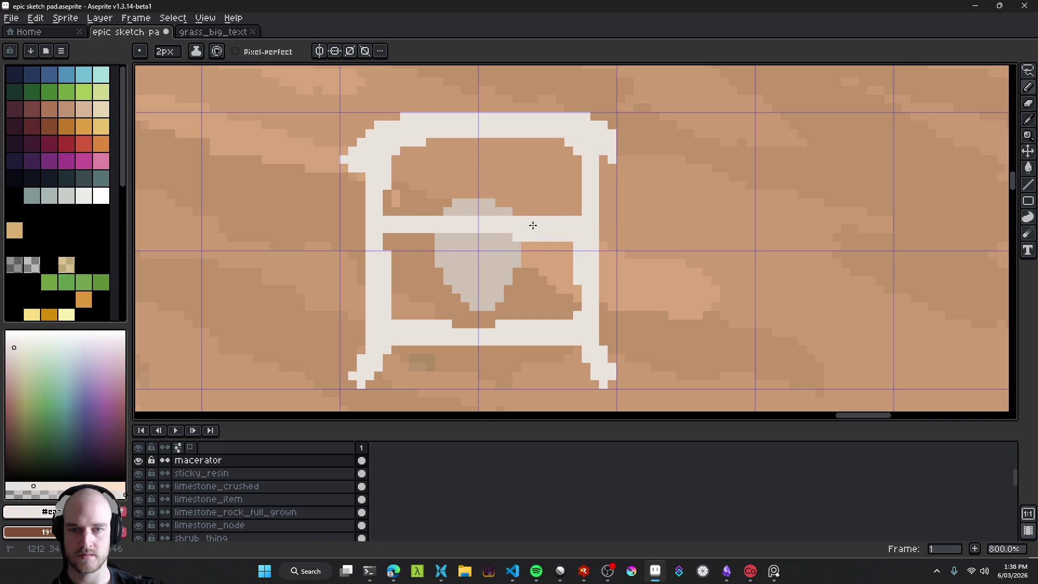
left_click_drag(557, 222, 387, 217)
mouse_move(479, 207)
left_mouse_down()
mouse_move(485, 174)
mouse_move(479, 206)
left_mouse_up()
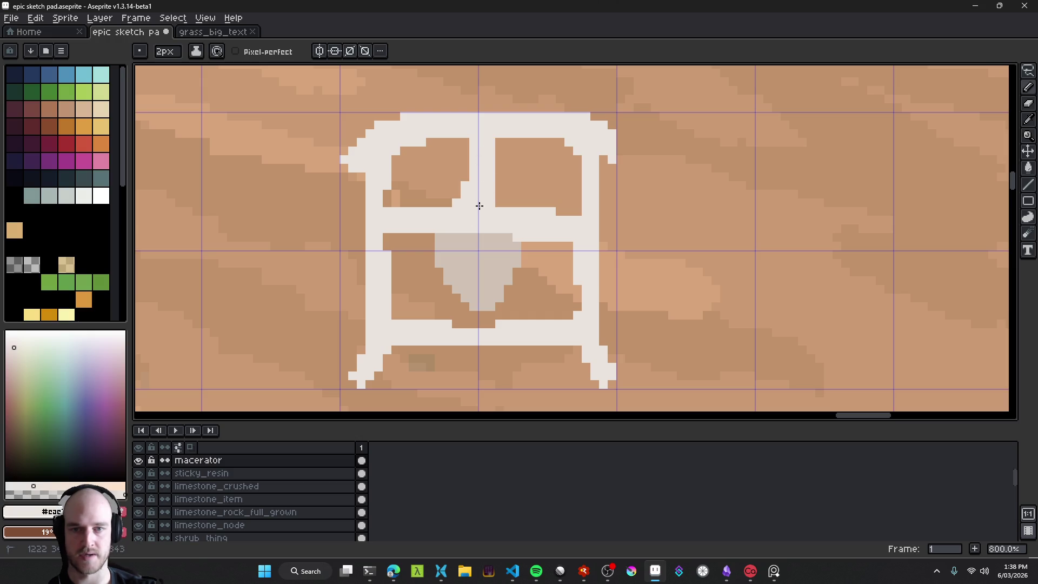
scroll(480, 206, "down", 6)
key("ctrl+z")
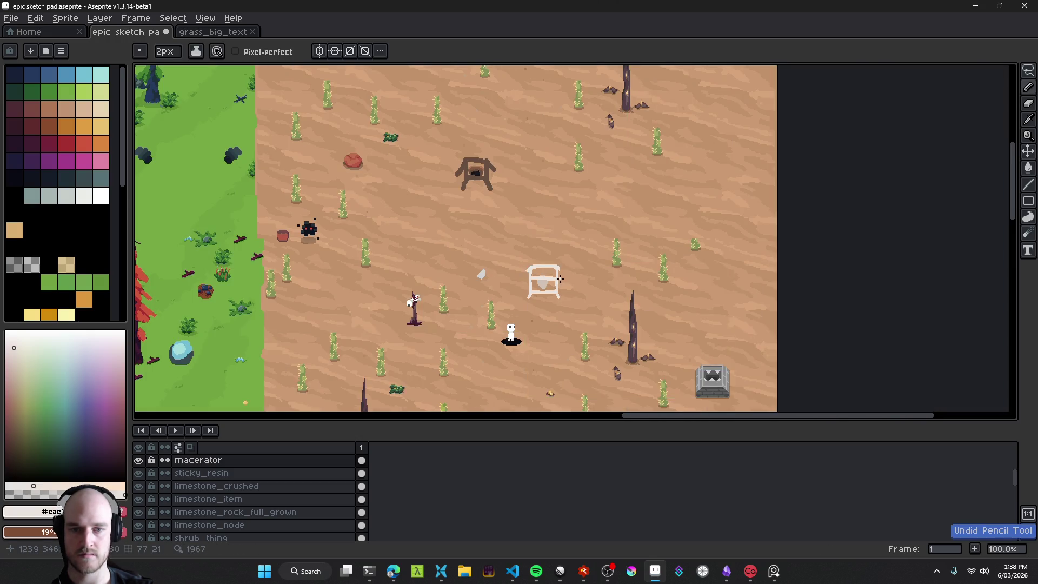
scroll(560, 279, "up", 5)
key("minus")
left_click_drag(431, 294, 576, 289)
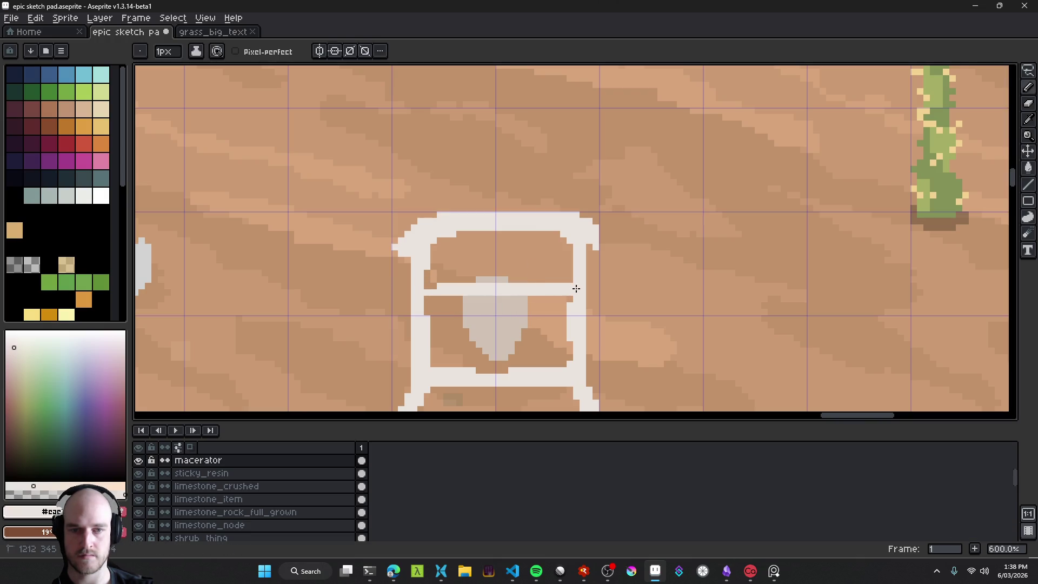
scroll(470, 290, "down", 5)
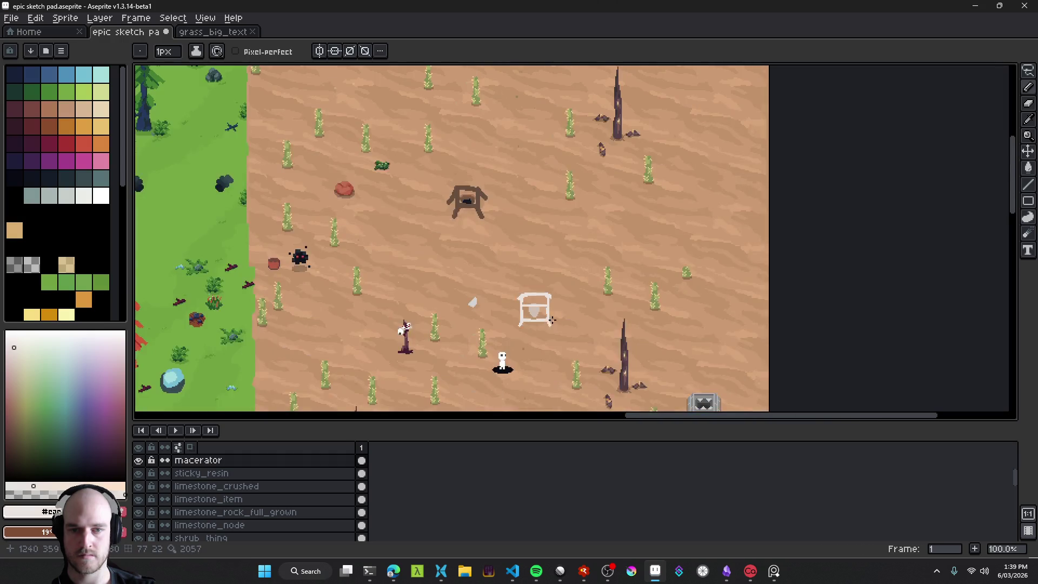
scroll(527, 292, "up", 5)
Step: Erase the grey pile's stray top and left edges
key("e")
mouse_move(486, 257)
left_mouse_down()
mouse_move(506, 257)
mouse_move(473, 312)
mouse_move(514, 335)
mouse_move(527, 328)
left_mouse_up()
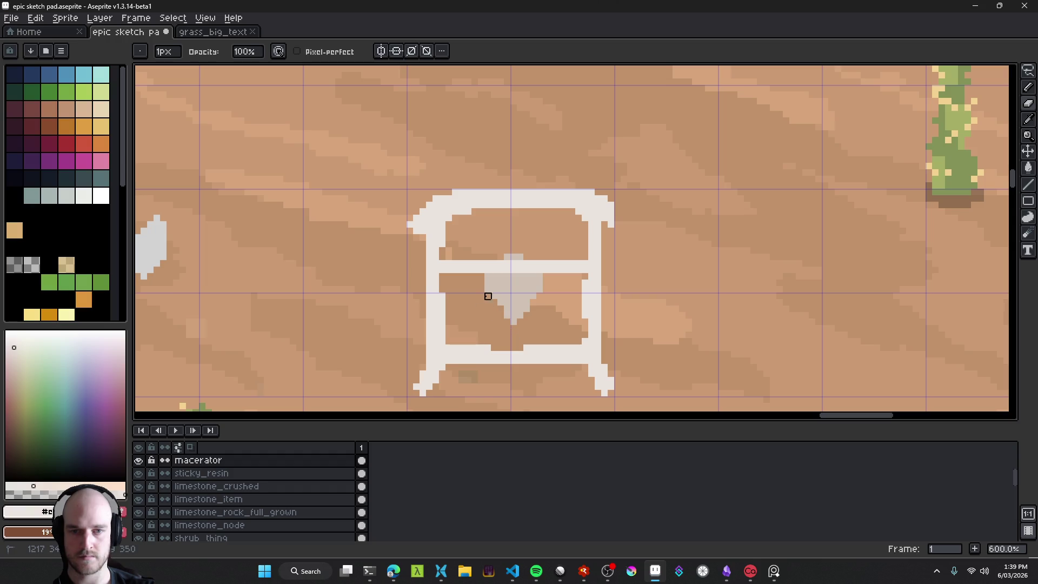
scroll(535, 327, "down", 6)
scroll(535, 327, "up", 1)
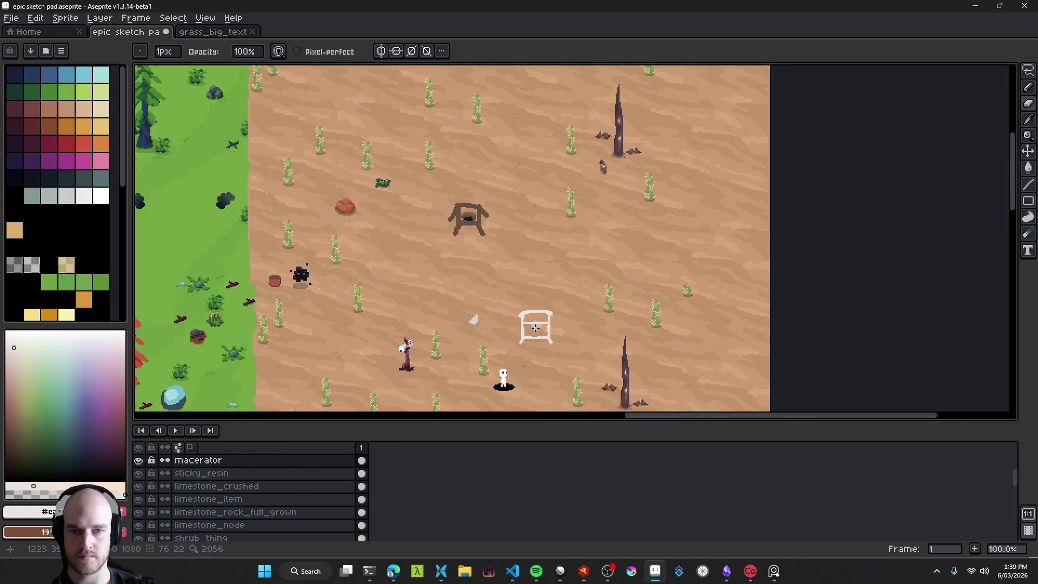
scroll(535, 327, "up", 5)
scroll(530, 320, "down", 2)
scroll(551, 341, "up", 3)
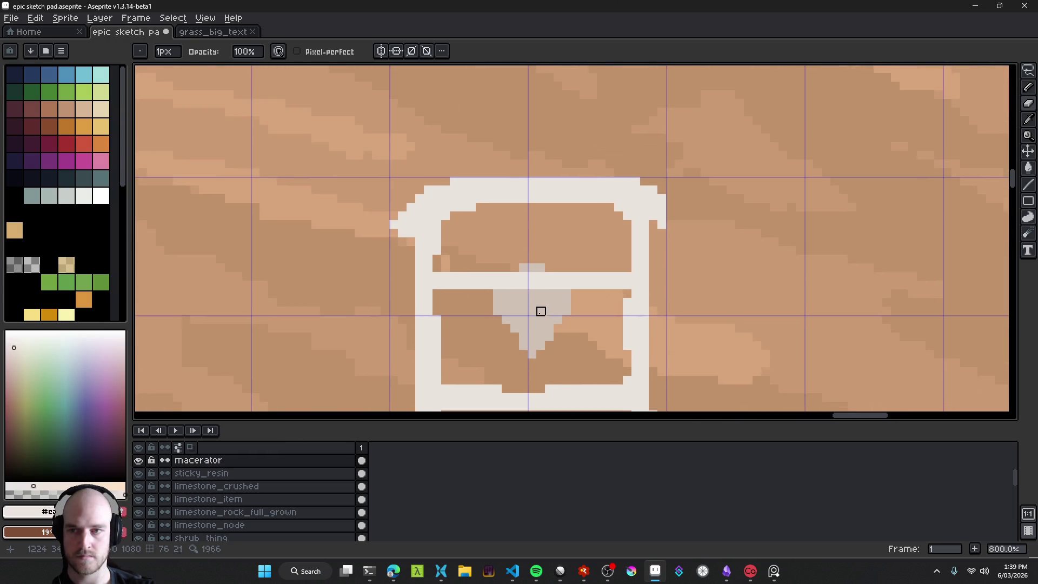
Step: Shade the pile's lower rows with darker beige tones picked from the palette and canvas
left_click(16, 378)
key("b")
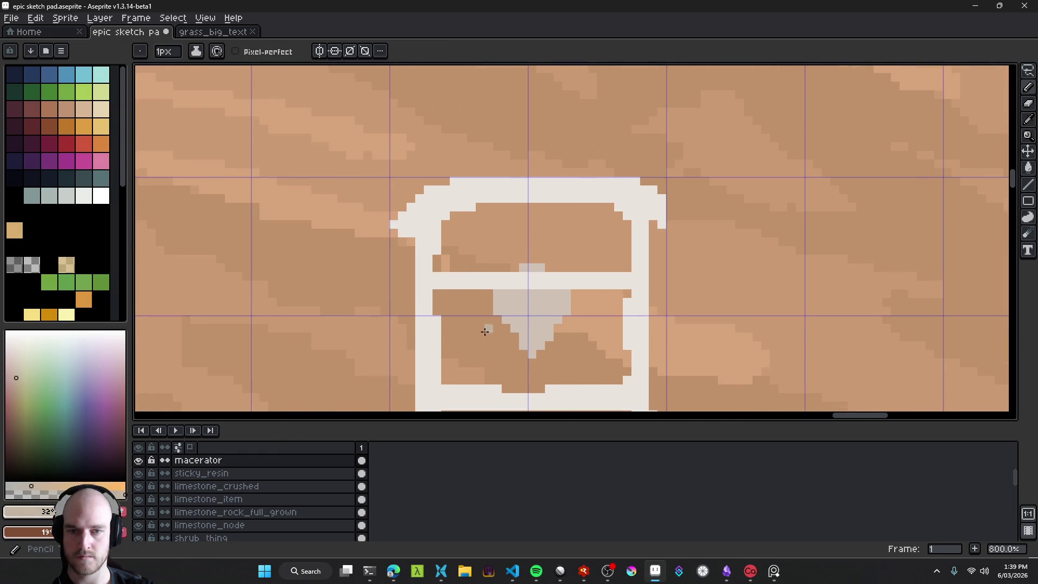
scroll(485, 332, "up", 1)
mouse_move(470, 321)
left_mouse_down()
mouse_move(519, 346)
mouse_move(540, 335)
left_mouse_up()
left_click(17, 393)
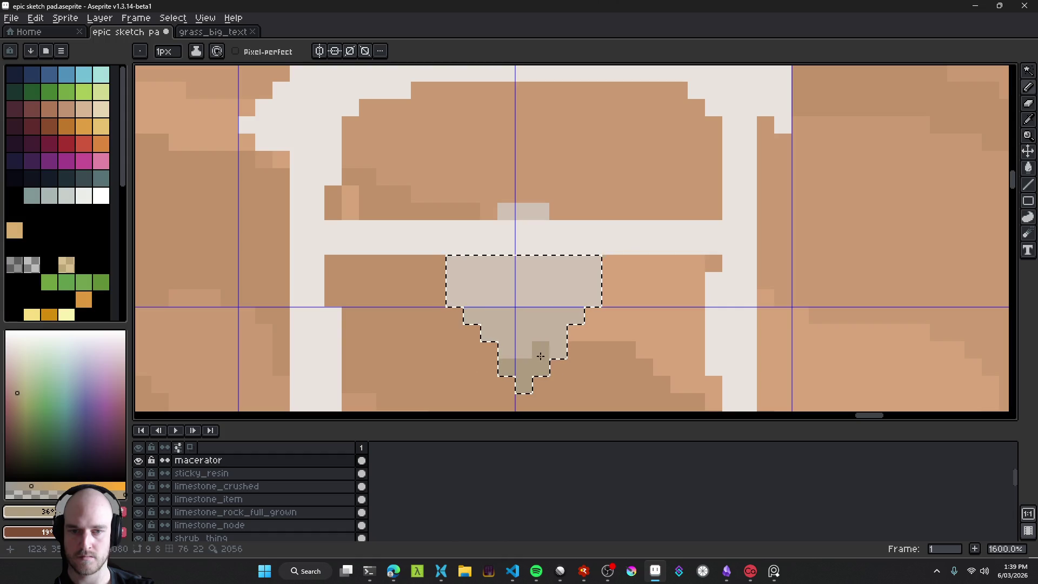
left_click_drag(541, 326, 583, 316)
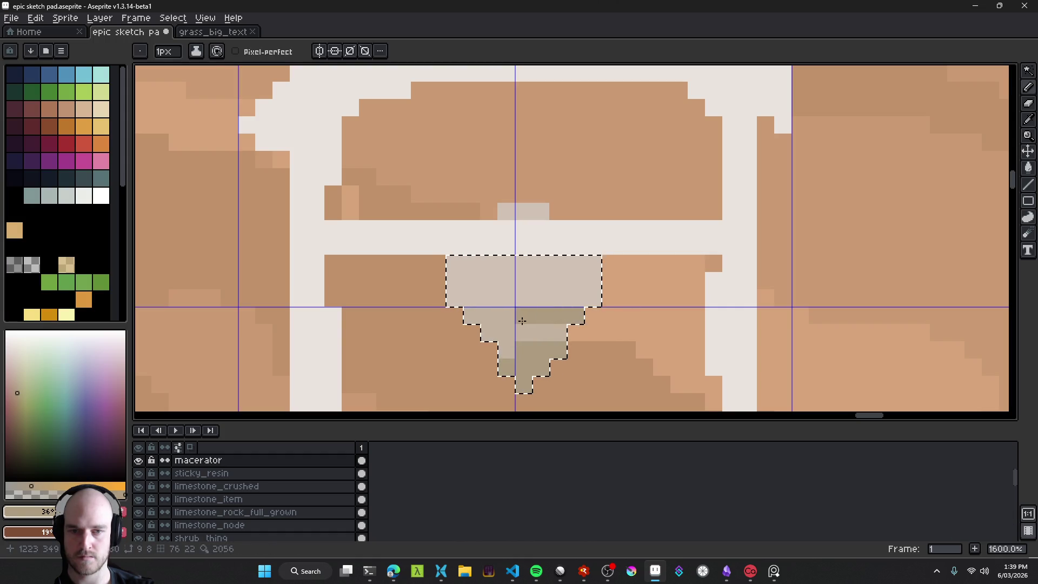
left_click(505, 308, "alt")
left_click(557, 316, "alt")
left_click(464, 288)
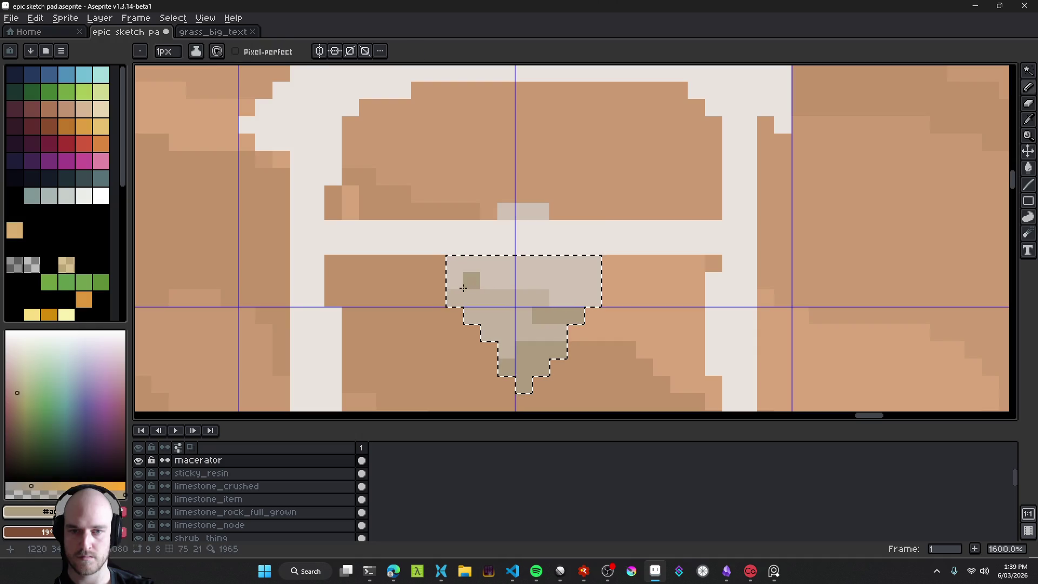
key("ctrl+z")
scroll(564, 312, "down", 8)
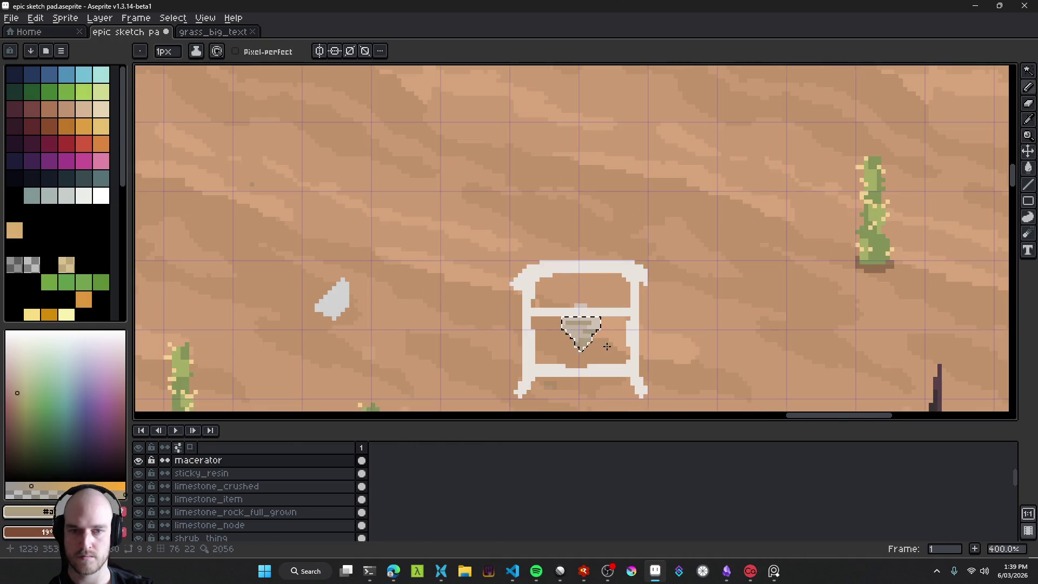
scroll(622, 358, "up", 9)
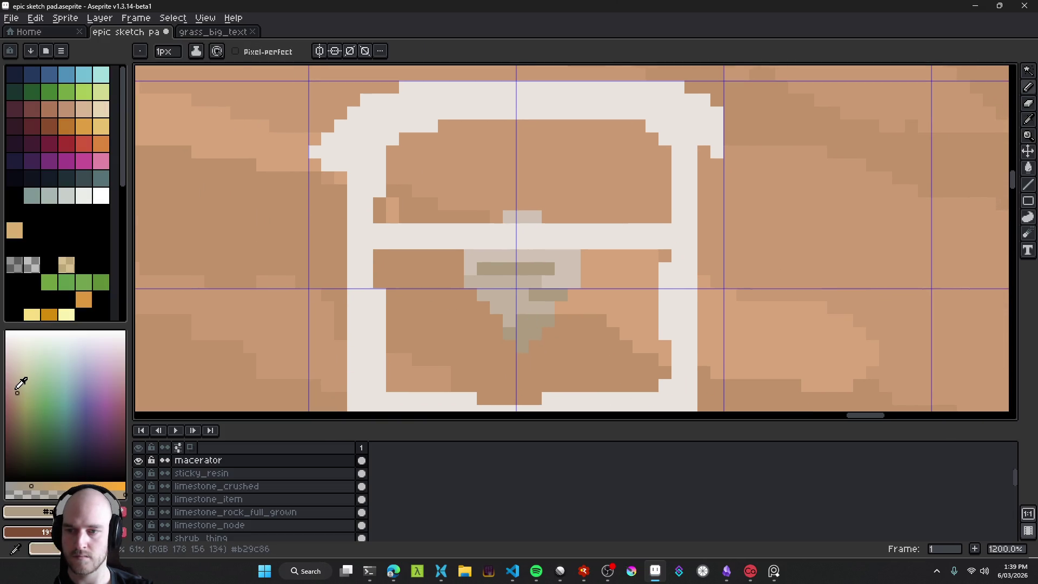
Step: Switch to the fill tool and choose the transparent colour
key("g")
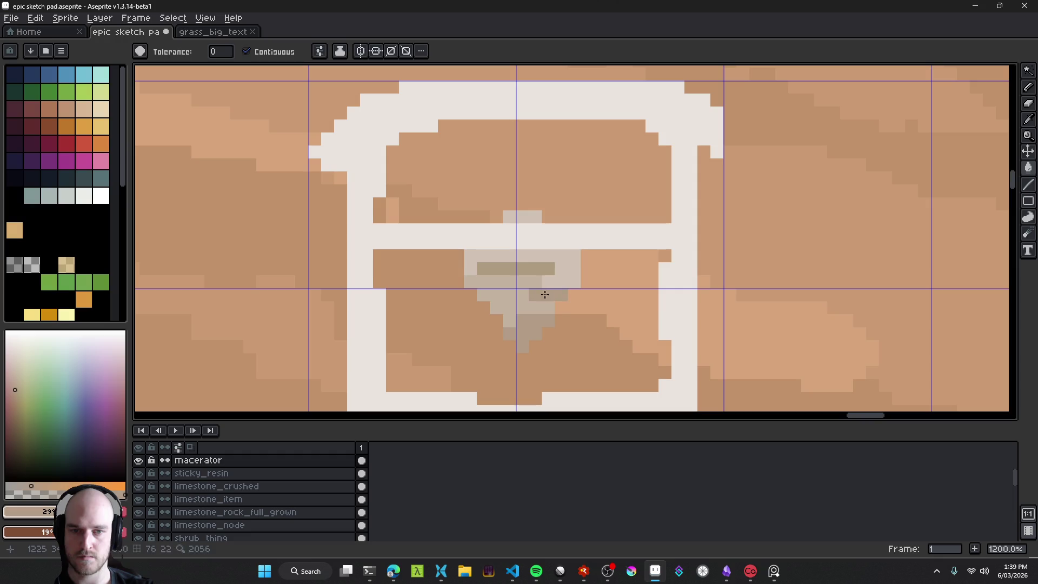
scroll(596, 323, "down", 9)
scroll(612, 370, "up", 6)
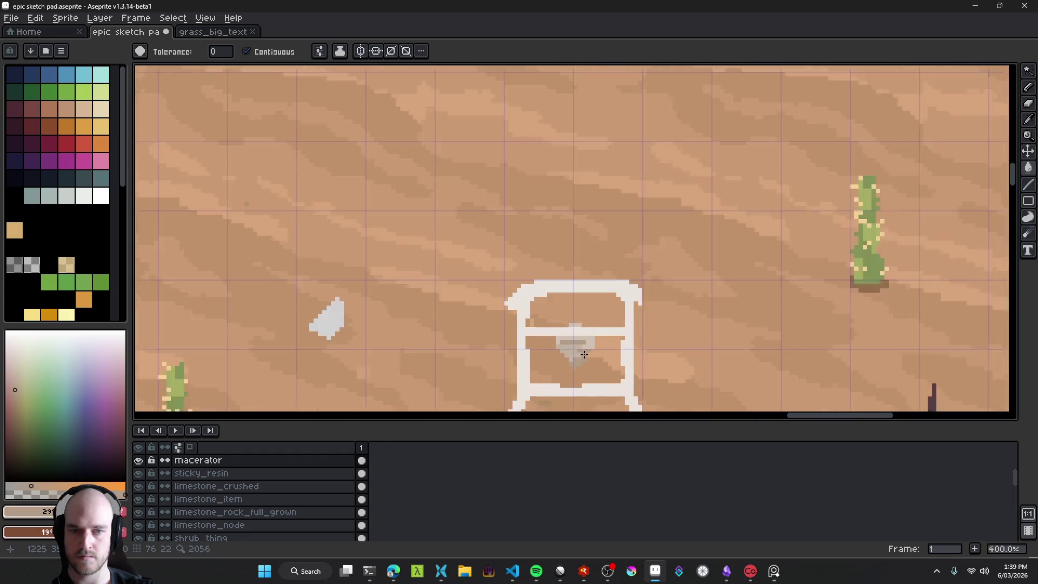
left_click(513, 351, "alt")
Step: With the 1px pencil, add dark-brown pixels below and around the pile's tip
key("b")
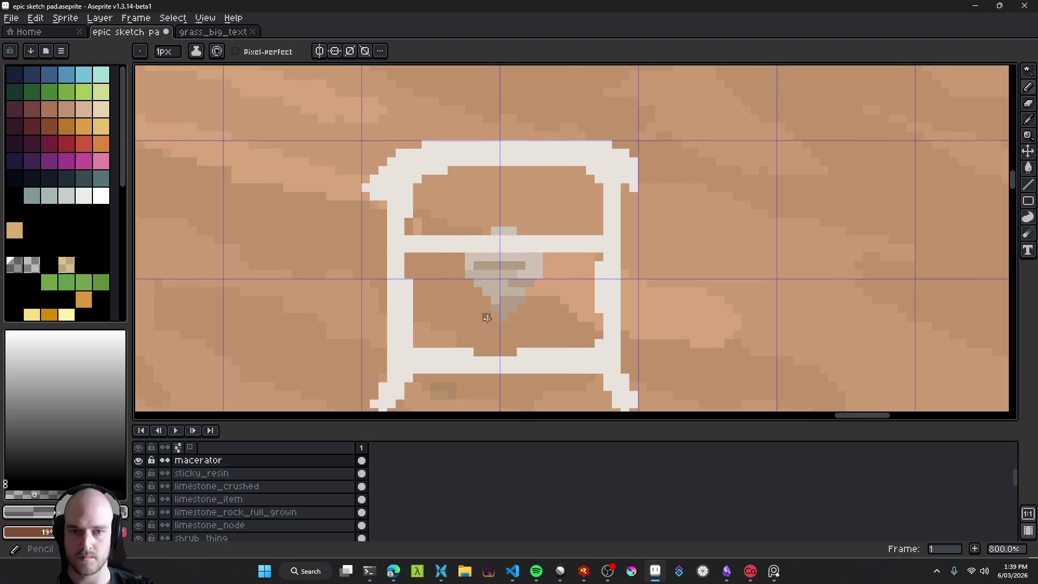
scroll(492, 317, "up", 3)
scroll(527, 330, "down", 6)
scroll(527, 331, "down", 4)
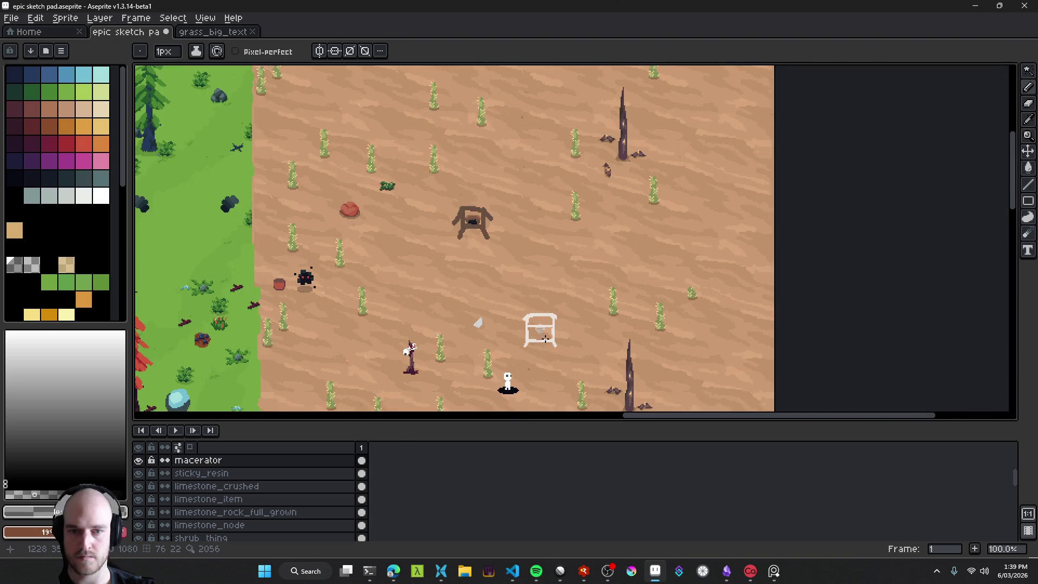
scroll(540, 334, "up", 7)
mouse_move(459, 303)
left_mouse_down()
mouse_move(457, 321)
mouse_move(494, 337)
mouse_move(512, 319)
left_mouse_up()
left_click(528, 319)
left_click(546, 285)
left_click(546, 302)
left_click(459, 285)
left_click(442, 302)
Step: Lasso the frame strip holding the crossbar and nudge it down
scroll(635, 368, "down", 10)
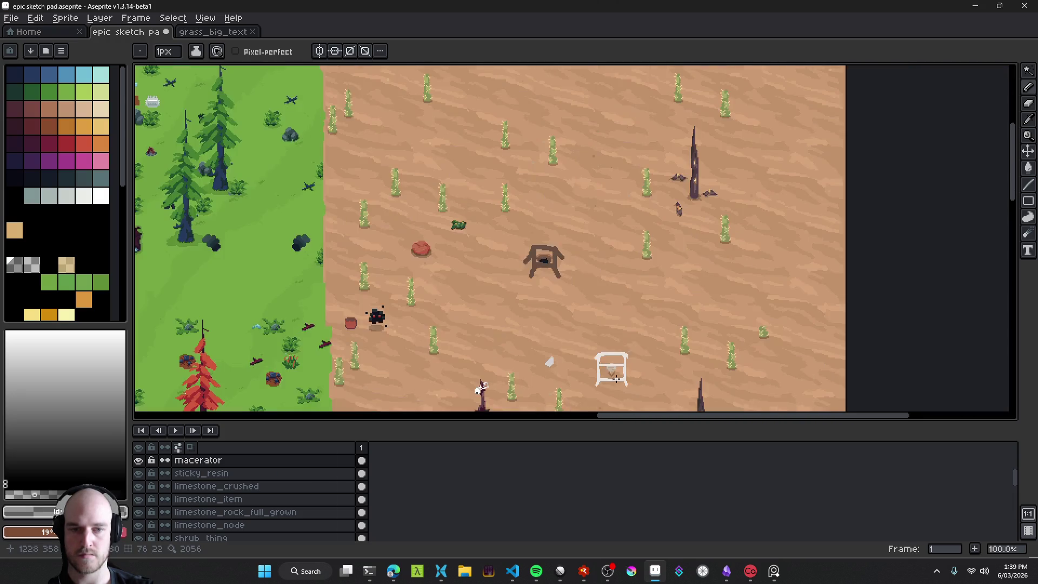
scroll(595, 337, "up", 6)
scroll(573, 325, "up", 5)
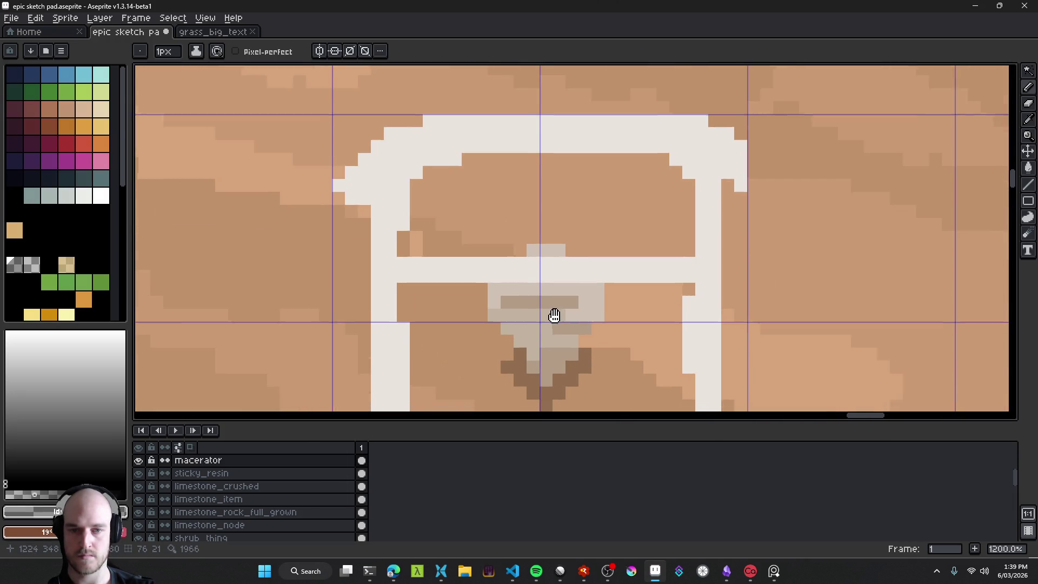
key("q")
mouse_move(451, 184)
left_mouse_down()
mouse_move(373, 216)
mouse_move(508, 236)
mouse_move(619, 236)
mouse_move(646, 204)
left_mouse_up()
key("Down")
key("Down")
key("ctrl+d")
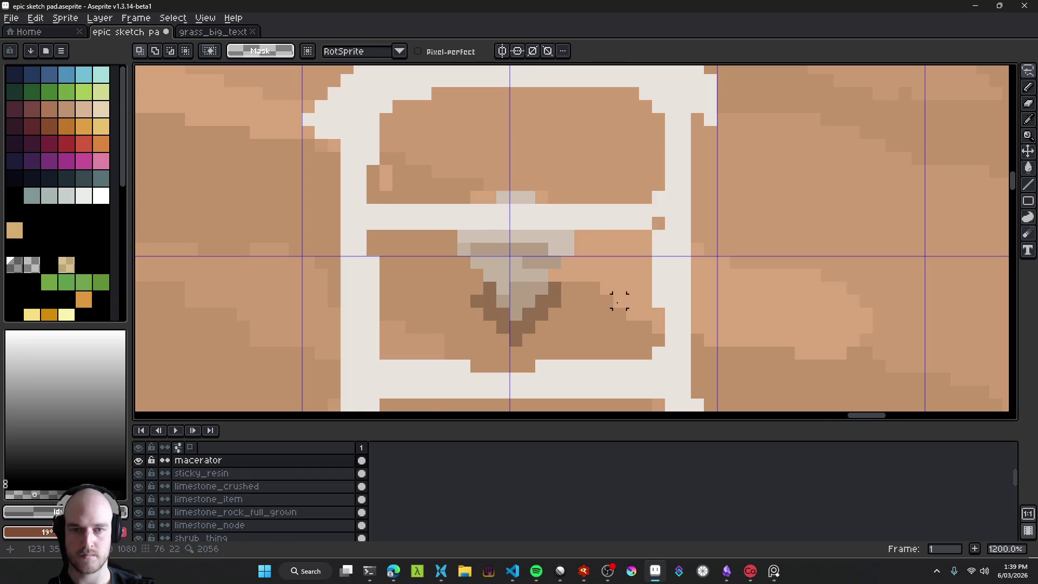
Step: Zoom in and sample the frame's bright white with the eyedropper
scroll(619, 300, "down", 7)
scroll(620, 329, "down", 1)
scroll(620, 330, "up", 1)
scroll(620, 330, "down", 1)
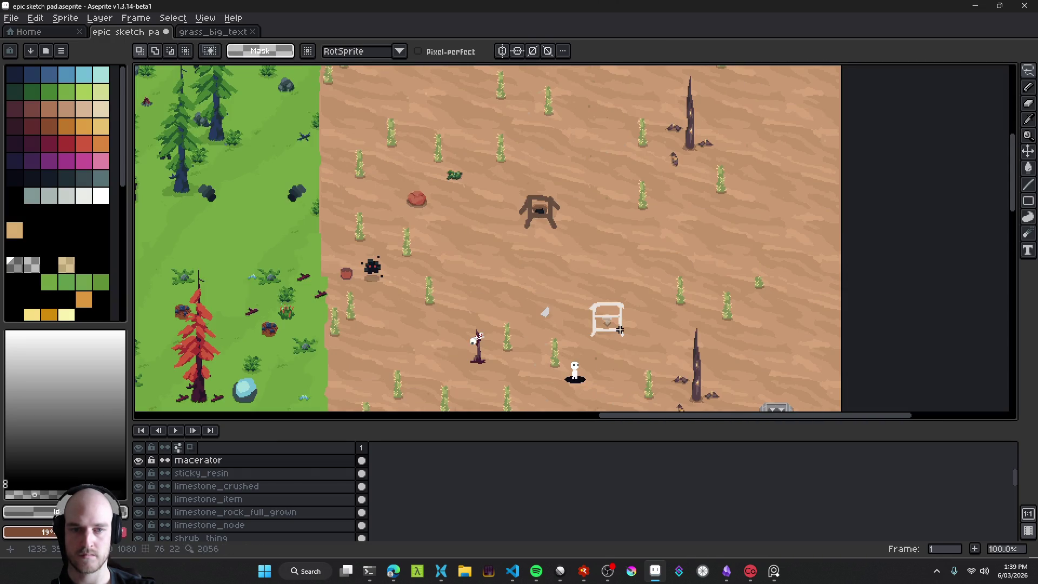
scroll(619, 330, "up", 6)
left_click(474, 366, "alt")
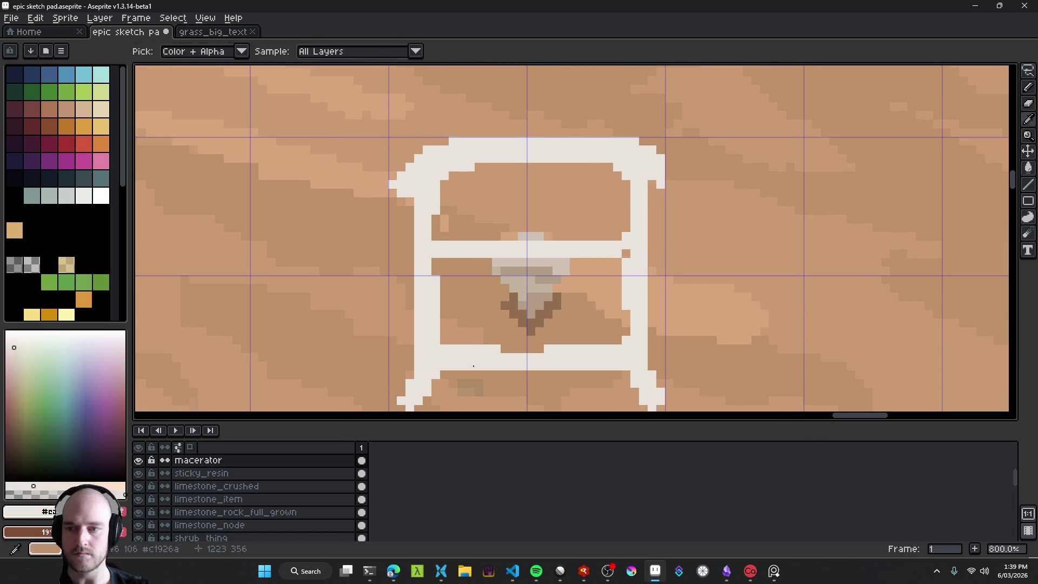
Step: Paint Bucket the white frame outline light grey, then tweak the grey slightly
left_click(564, 261, "alt")
key("g")
left_click(513, 249)
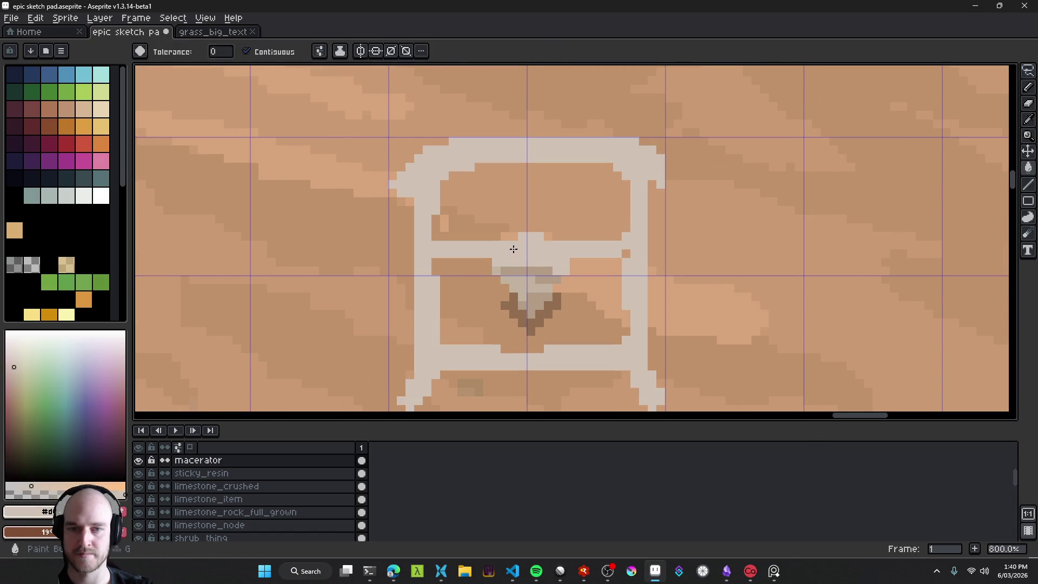
scroll(574, 335, "down", 5)
scroll(468, 201, "up", 5)
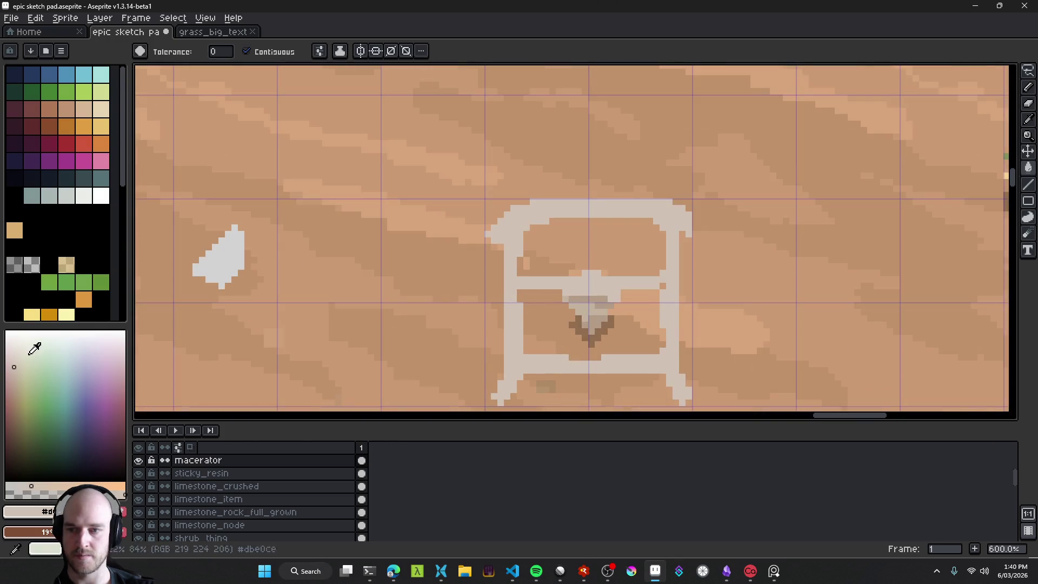
left_click(14, 363)
scroll(550, 283, "down", 6)
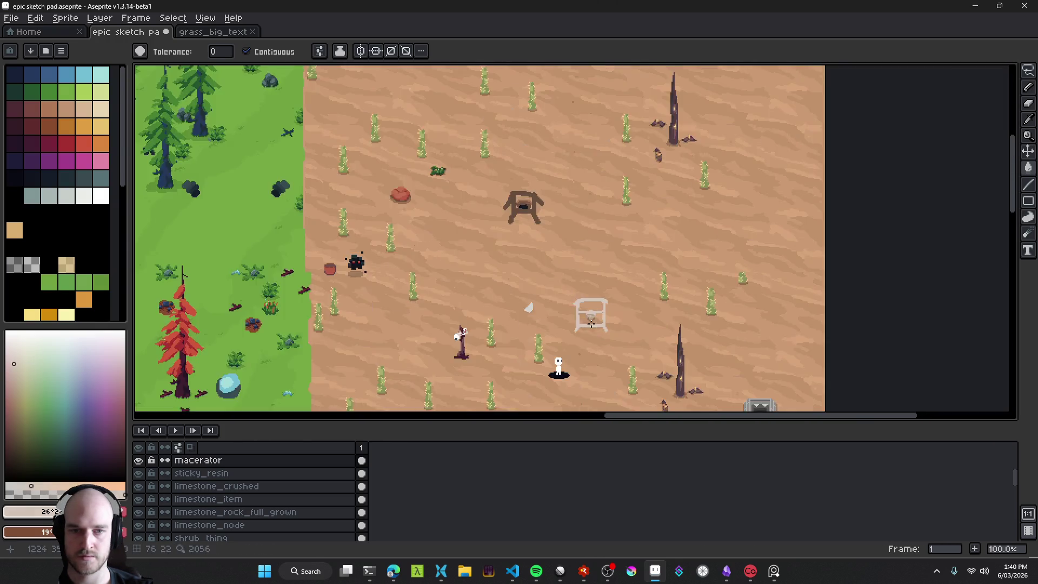
scroll(589, 303, "up", 2)
Step: Bring the frame's lower-left leg into view and switch to the Eraser for clean-up
left_click_drag(549, 322, 490, 317)
scroll(491, 317, "up", 3)
scroll(465, 322, "up", 2)
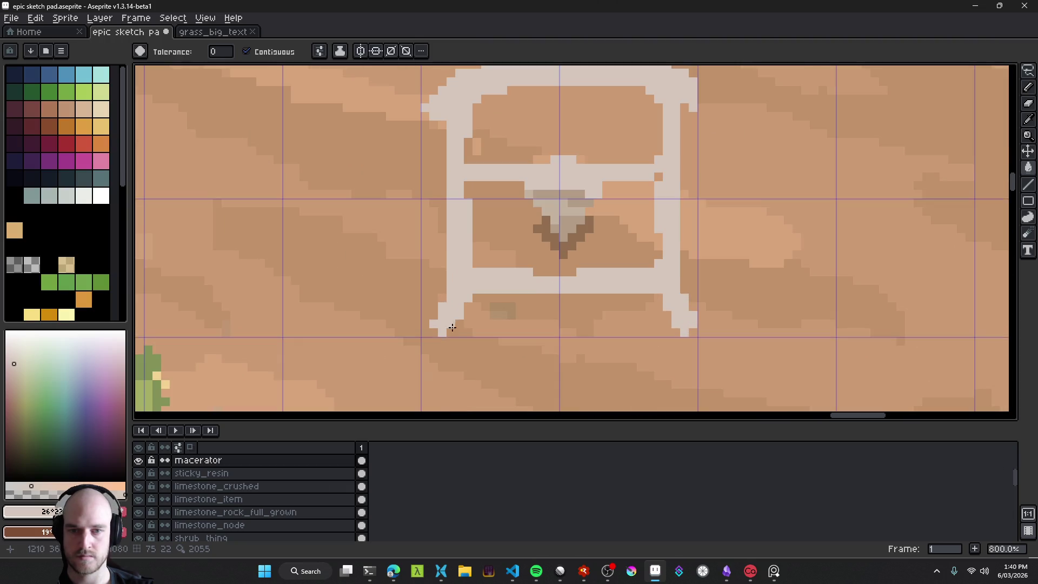
key("e")
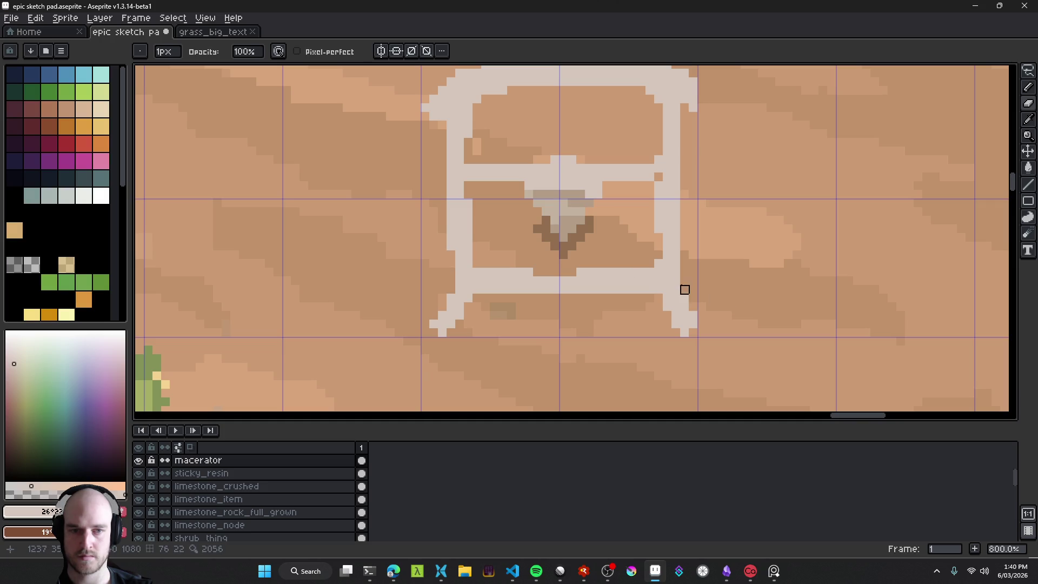
scroll(700, 220, "down", 5)
scroll(702, 254, "up", 4)
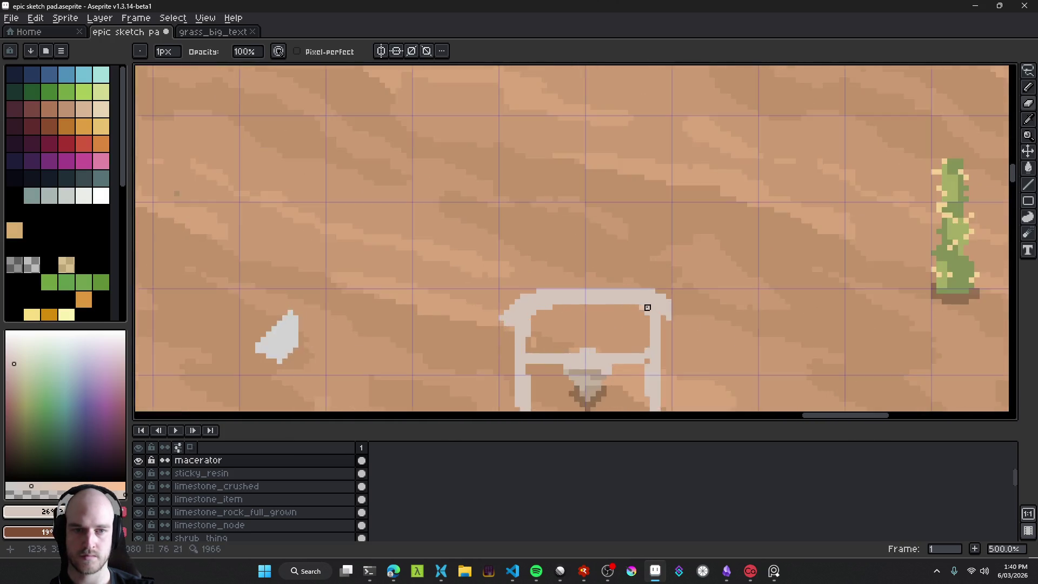
scroll(647, 307, "down", 3)
scroll(601, 268, "up", 3)
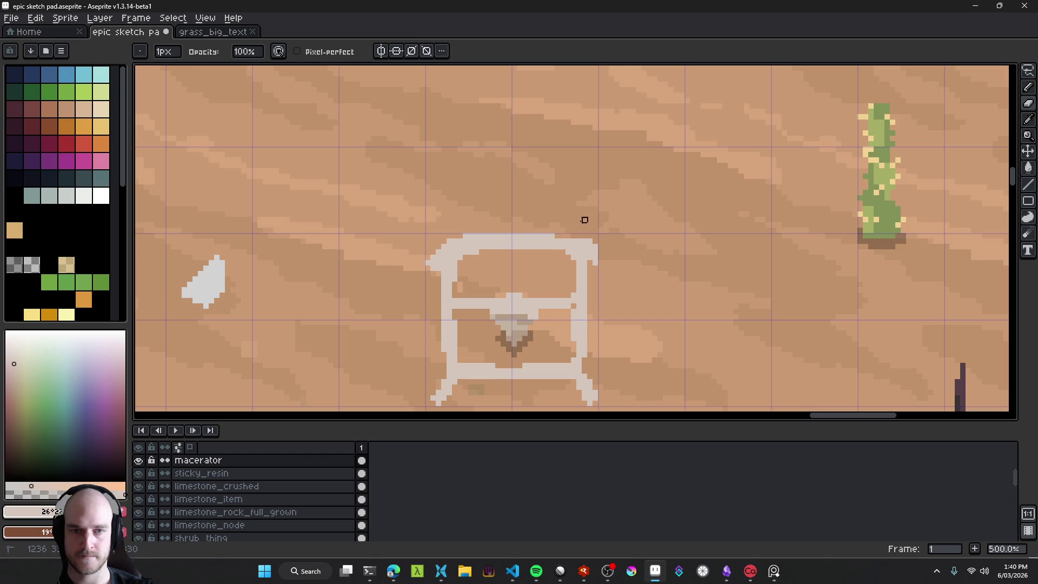
scroll(460, 231, "down", 4)
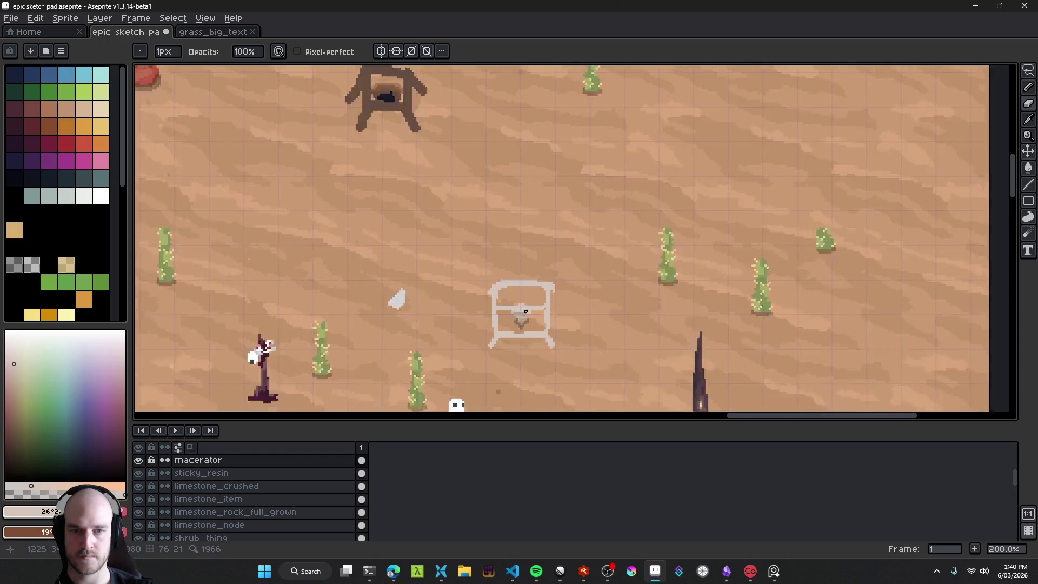
scroll(474, 292, "up", 5)
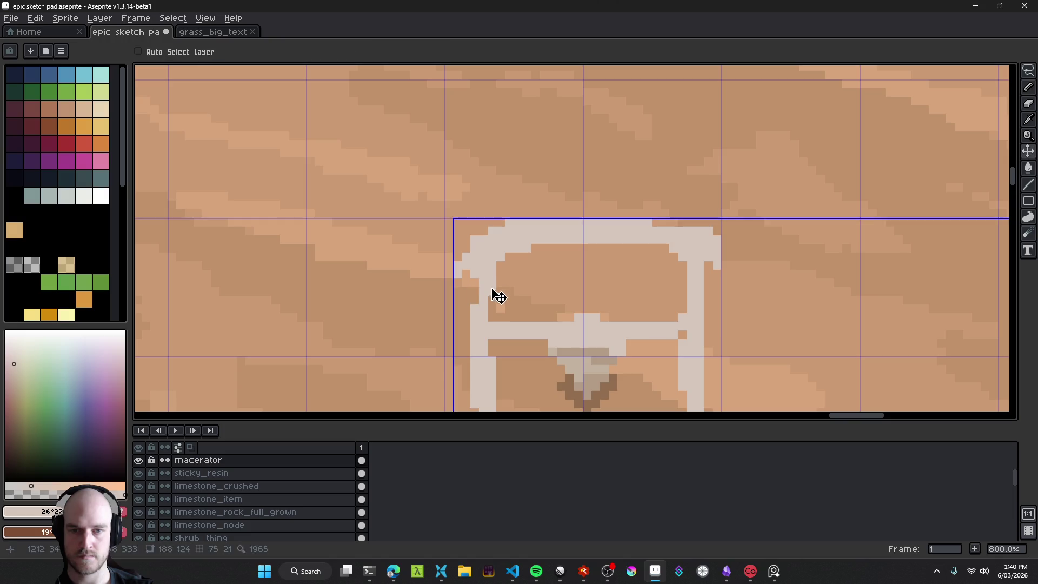
Step: Paint darker grey shading pixels at the frame's top-left corner and along its top edge
left_click(15, 372)
scroll(493, 301, "up", 3)
mouse_move(446, 266)
left_mouse_down()
mouse_move(454, 271)
mouse_move(495, 210)
mouse_move(494, 193)
left_mouse_up()
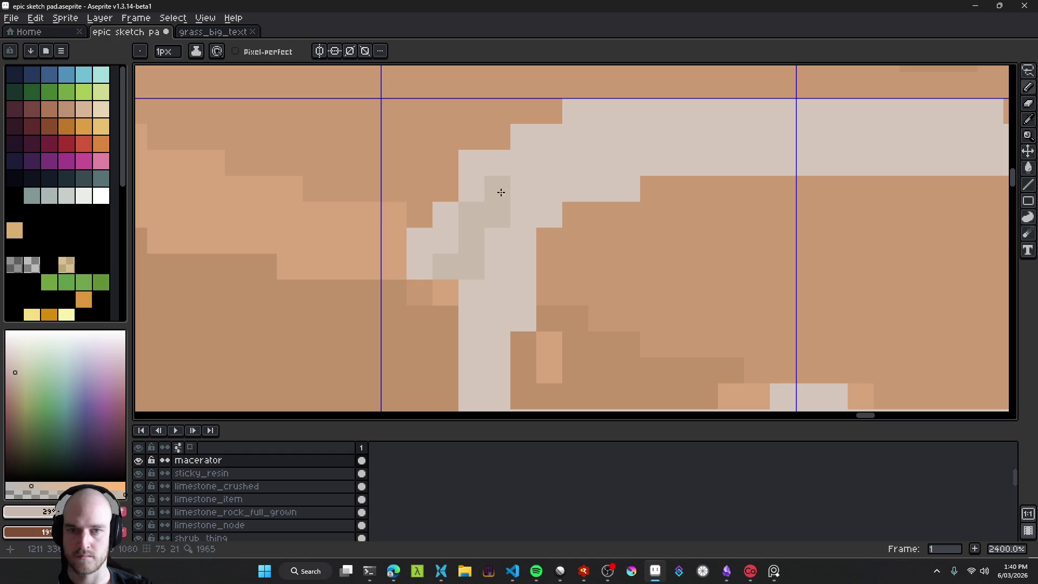
scroll(519, 269, "down", 6)
scroll(517, 268, "up", 4)
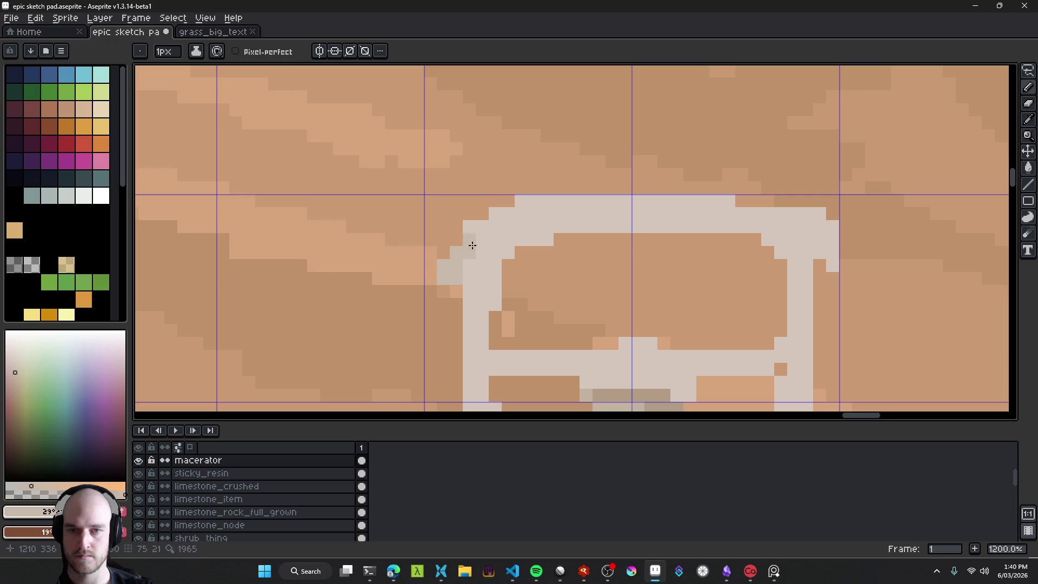
left_click_drag(811, 258, 718, 255)
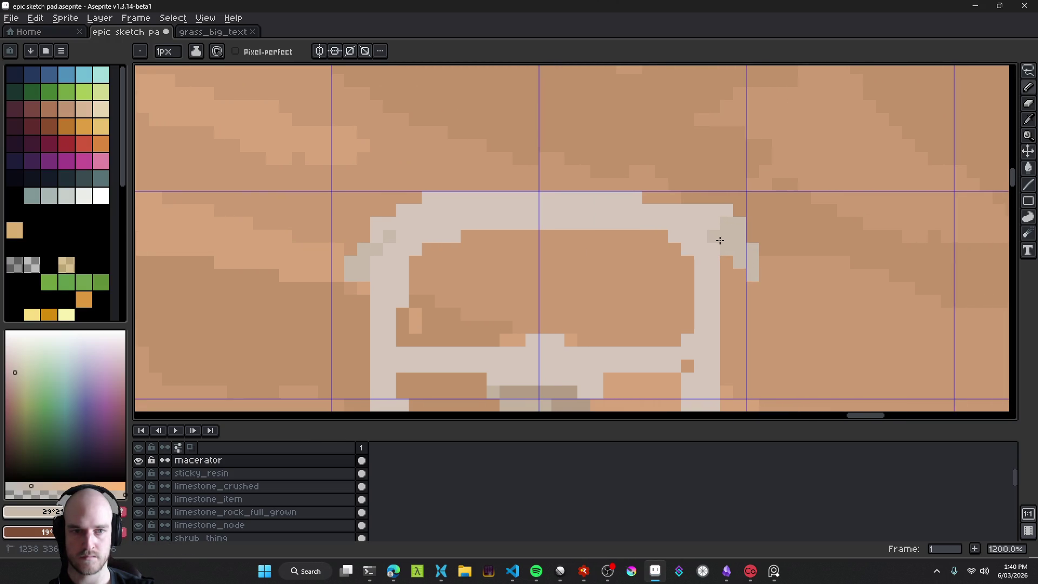
scroll(760, 267, "down", 7)
scroll(519, 264, "up", 5)
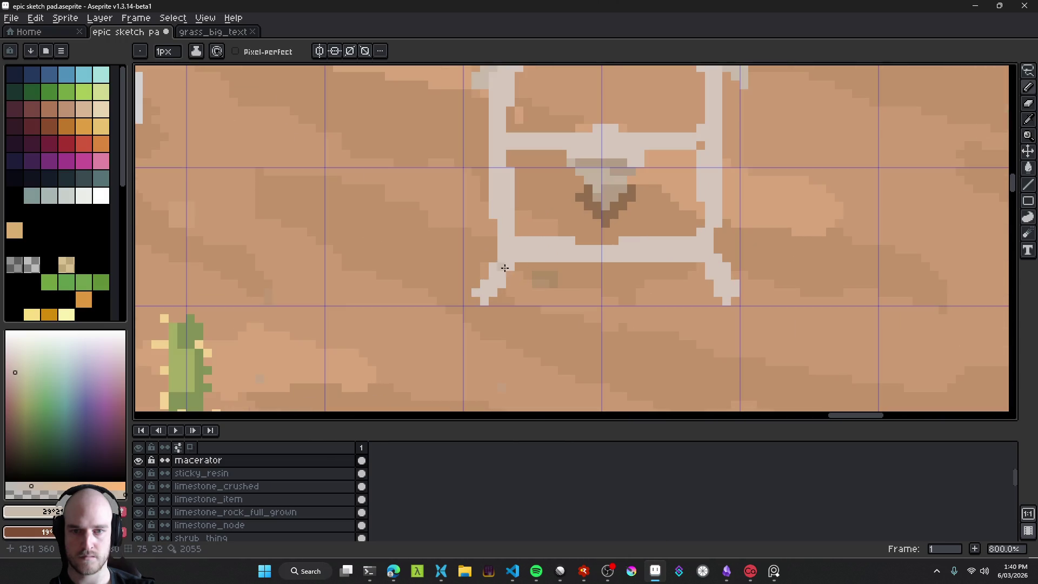
Step: Eyedrop the frame's light grey and paint light pixels on the lower-left leg
left_click(514, 248, "alt")
left_click_drag(493, 259, 483, 280)
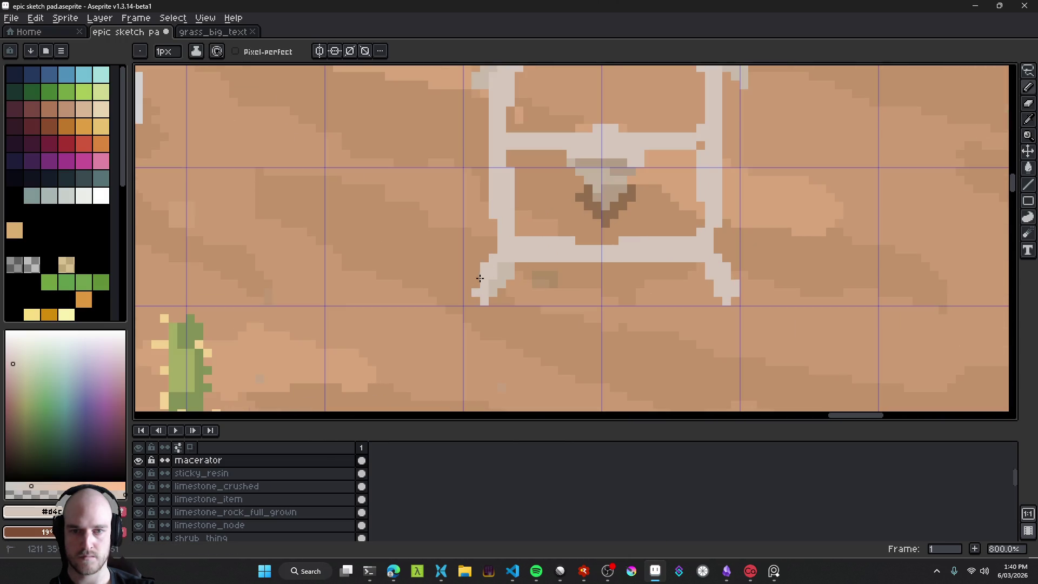
key("e")
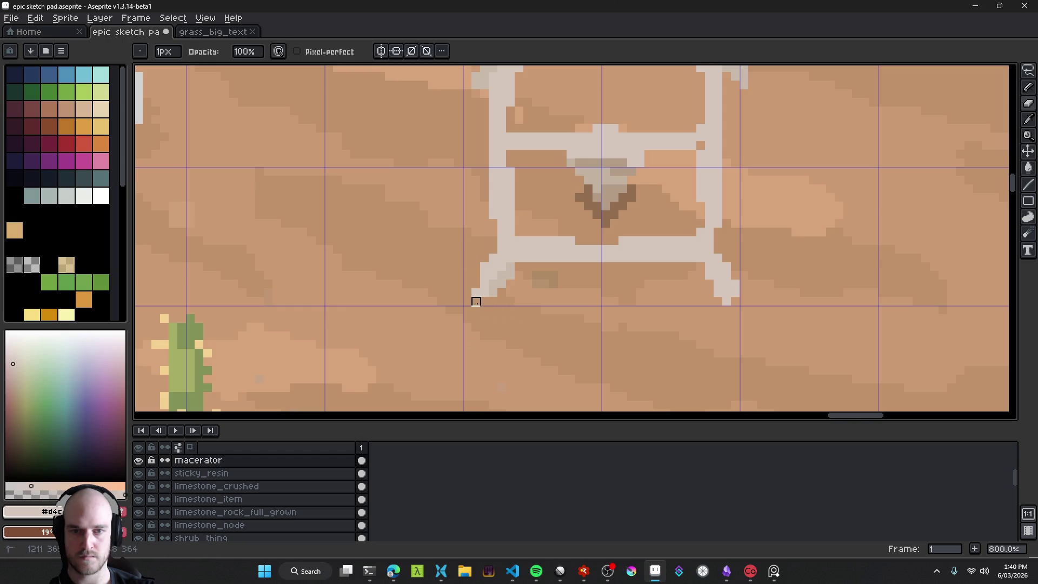
scroll(673, 310, "up", 2)
Step: Sample the left leg's grey and paint a matching pixel on the right leg
key("b")
left_click(373, 259, "alt")
left_click(700, 259)
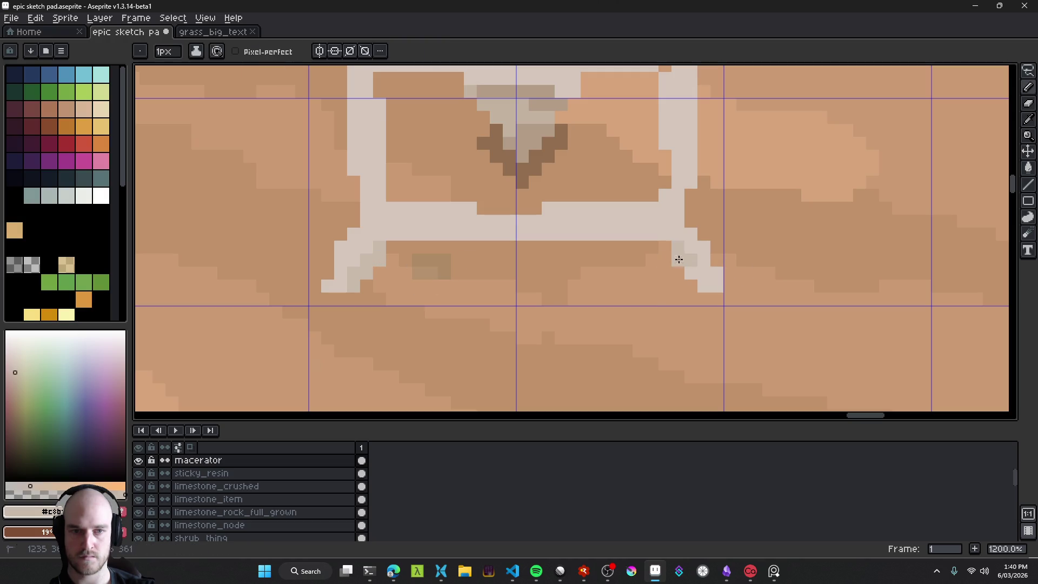
key("e")
scroll(702, 308, "down", 5)
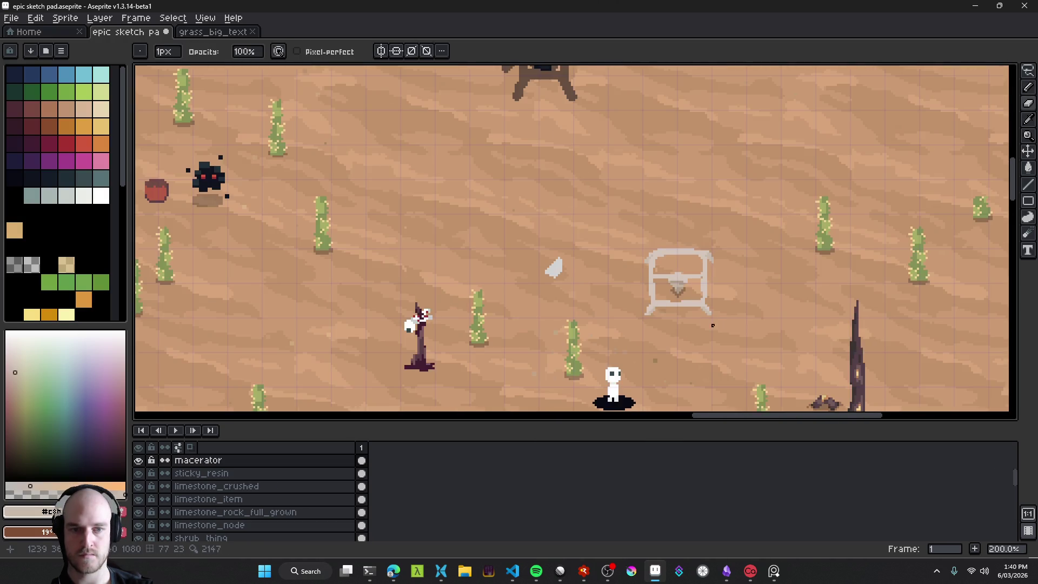
scroll(621, 281, "right", 3)
scroll(546, 257, "up", 1)
scroll(546, 256, "up", 4)
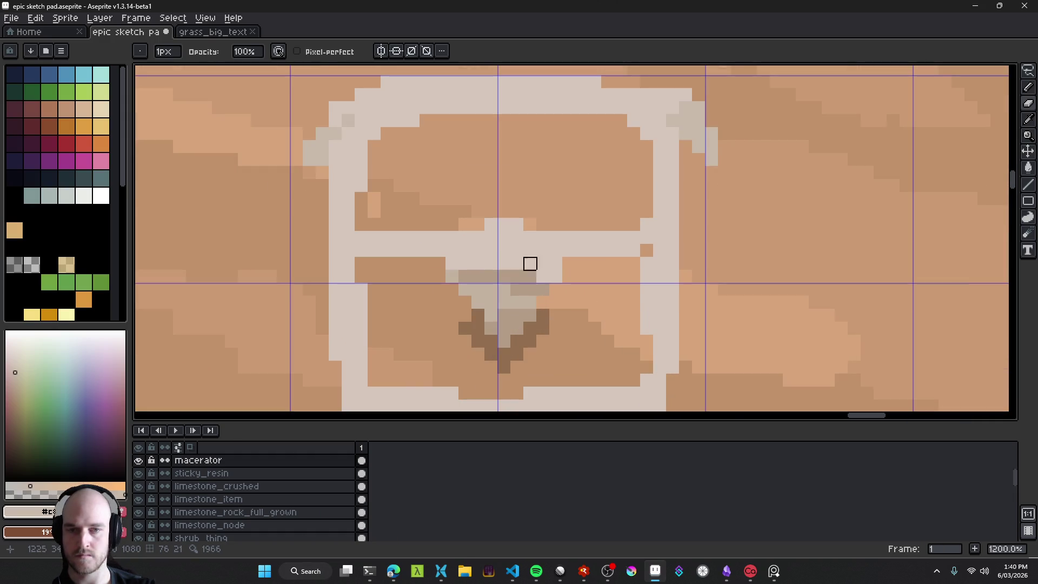
Step: Choose a lighter grey and paint a highlight pixel on the frame with the Pencil
left_click(13, 363)
key("b")
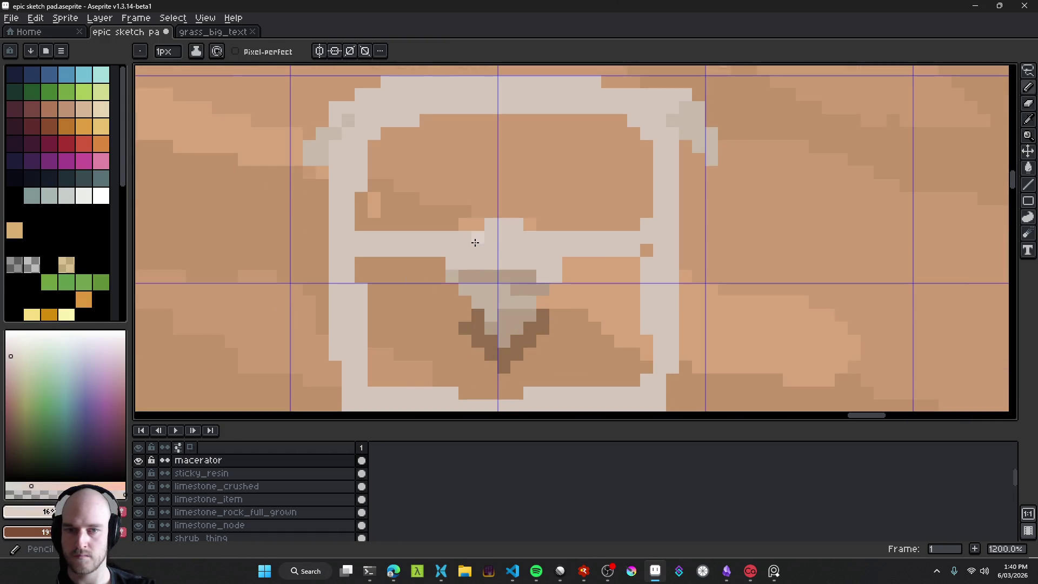
left_click(10, 355)
left_click(10, 348)
left_click(543, 245)
Step: Magic Wand the frame outline and repaint the left bar in one uniform grey at 1px
key("w")
left_click(504, 247)
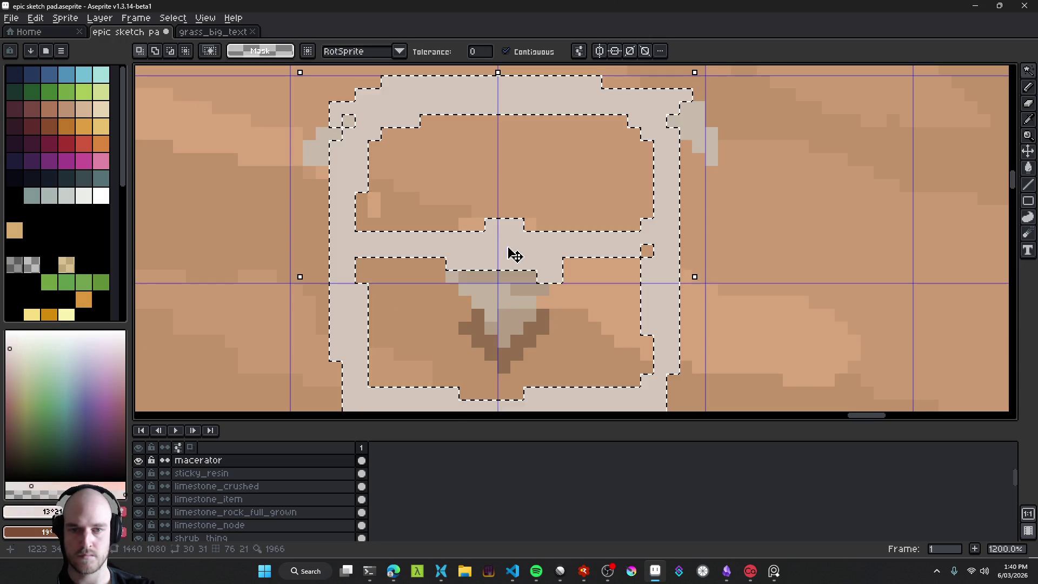
scroll(507, 255, "down", 4)
key("b")
scroll(516, 243, "up", 2)
key("plus")
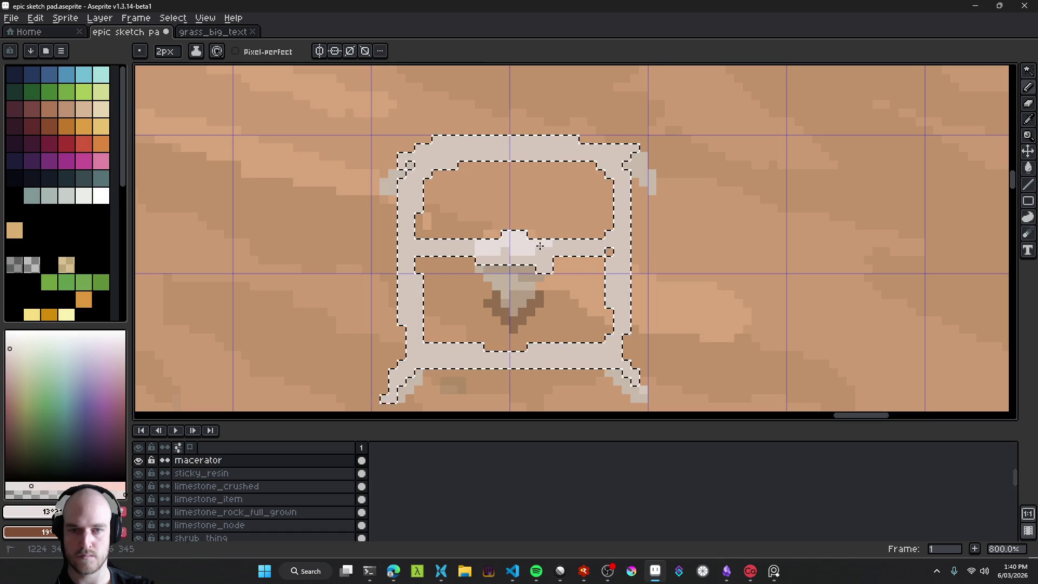
key("minus")
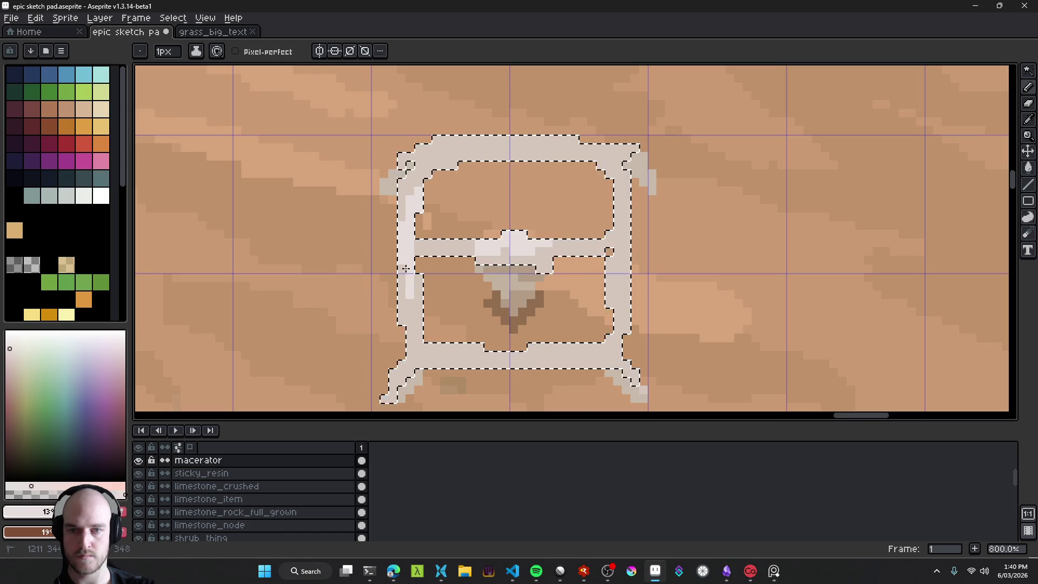
left_click_drag(413, 328, 416, 344)
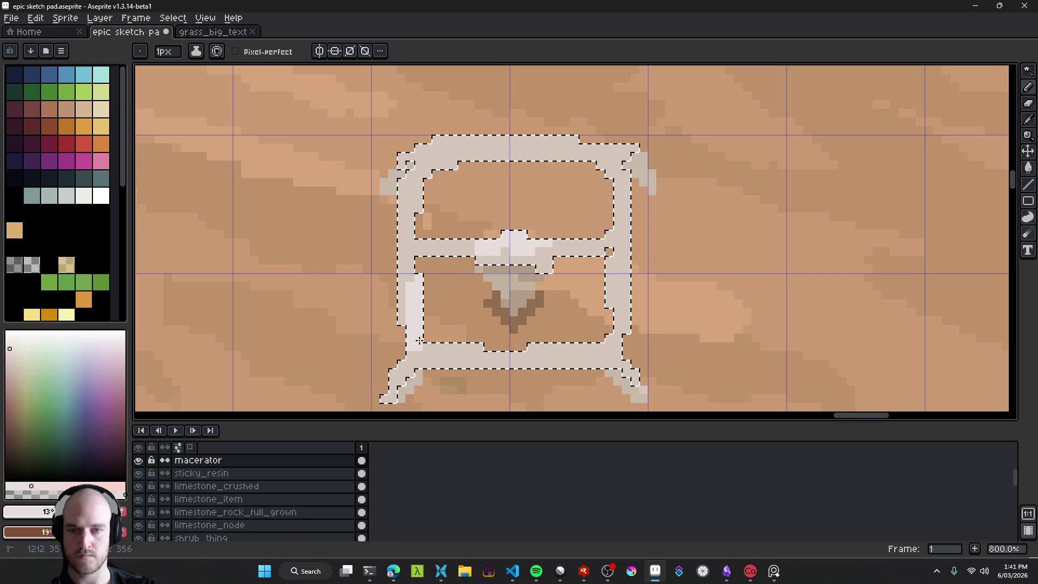
Step: Sample a light frame colour and paint a lighter column down the side bar
scroll(409, 267, "down", 5)
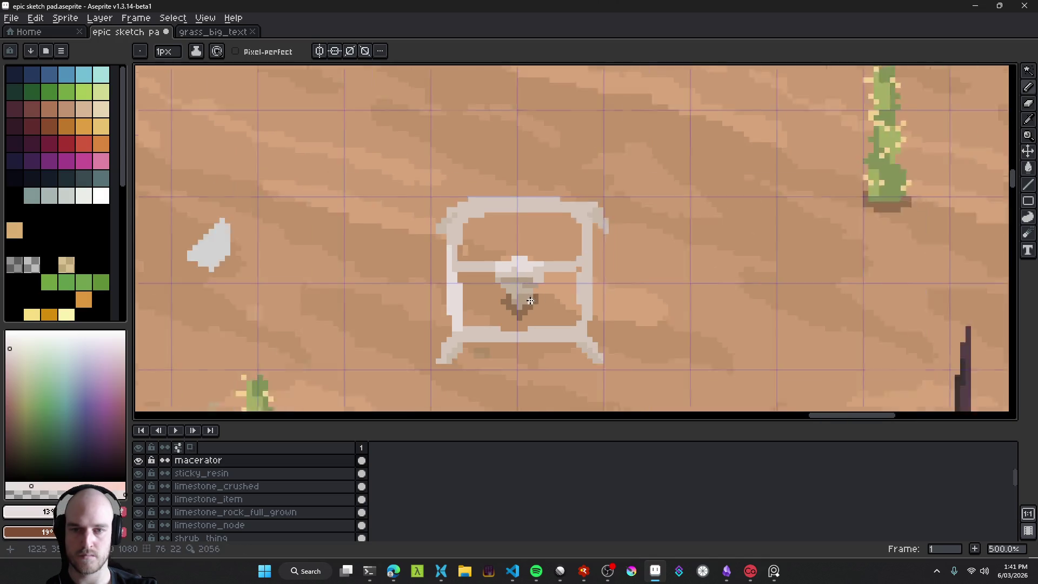
scroll(571, 307, "up", 5)
left_click(584, 287)
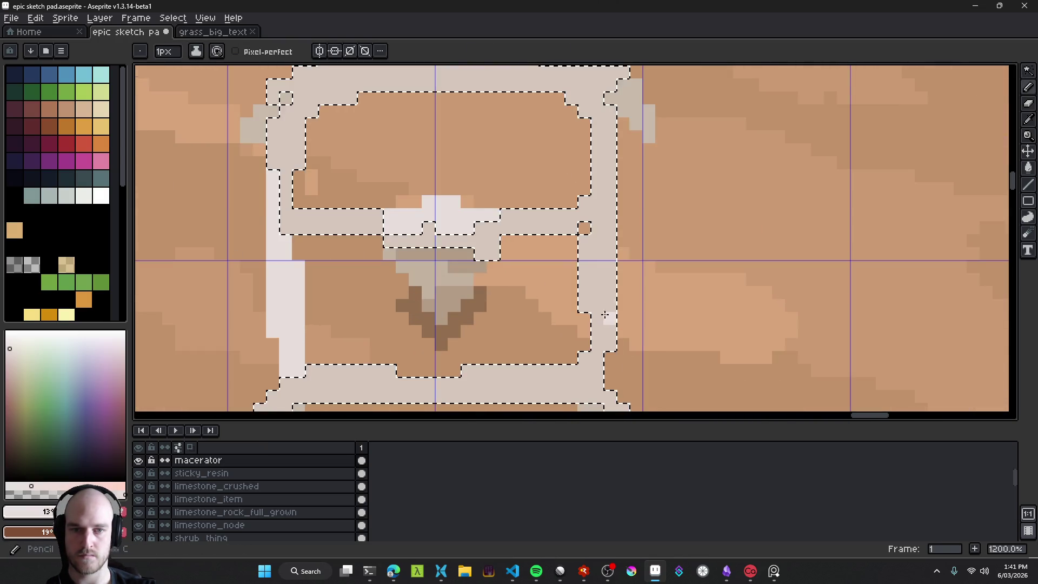
left_click(602, 200, "alt")
key("ctrl+d")
left_click_drag(609, 162, 610, 308)
Step: Select the frame's bottom bar and lighten its top strip
scroll(587, 231, "down", 7)
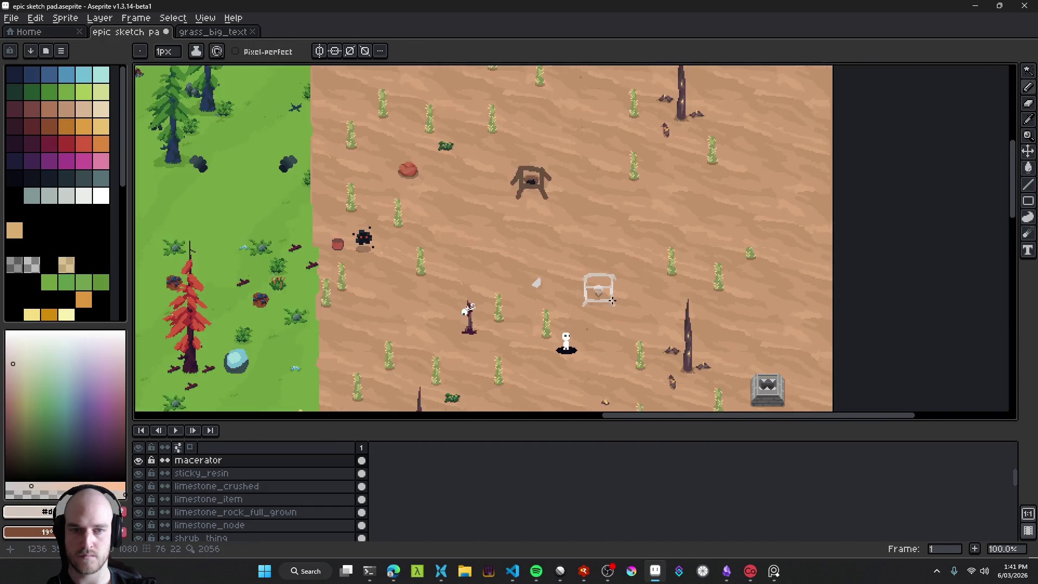
scroll(614, 262, "up", 5)
left_click(557, 323, "alt")
left_click(502, 324)
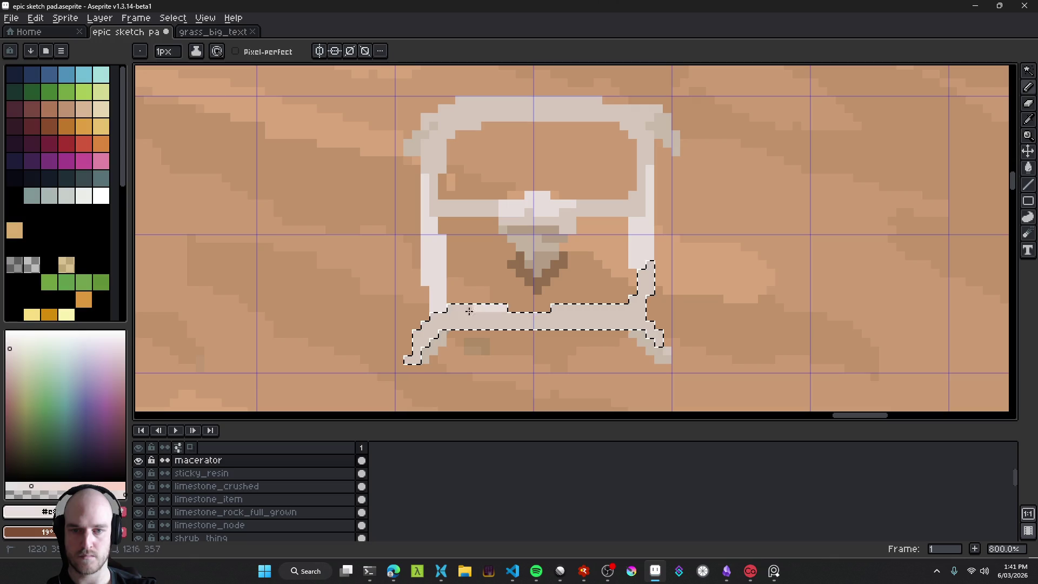
left_click_drag(571, 316, 480, 316)
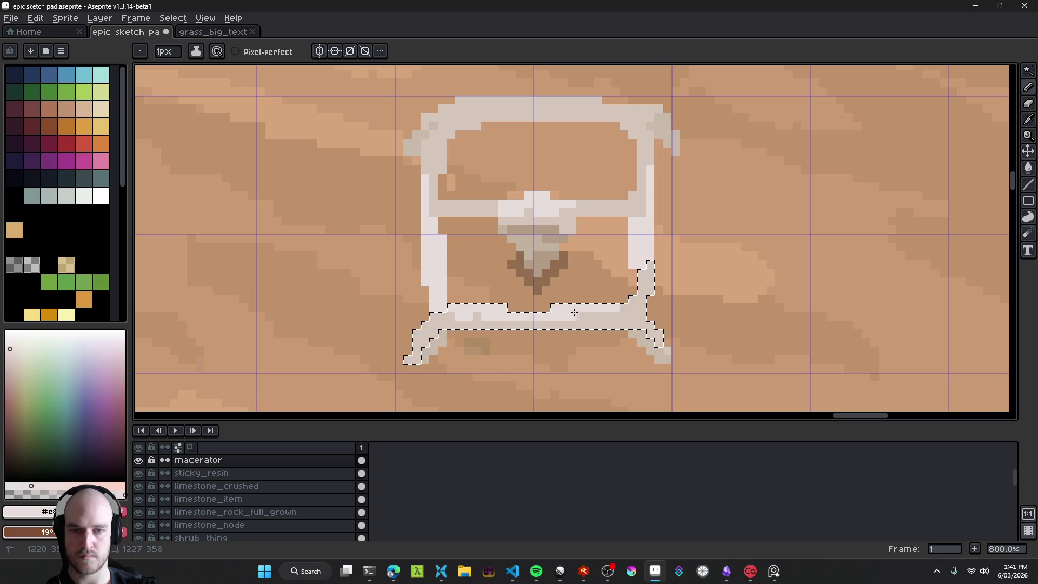
scroll(584, 290, "up", 2)
Step: Select the top bar, repaint it lighter, lighten its top-left corner pixel, and deselect
key("w")
left_click(486, 141)
left_click_drag(565, 139, 451, 161)
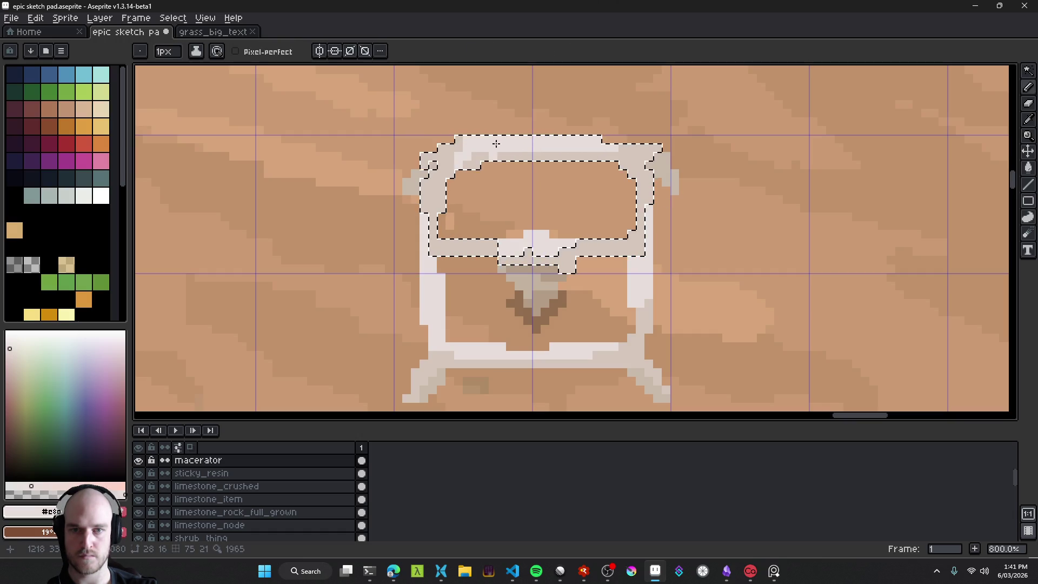
left_click(482, 153, "alt")
left_click(464, 161)
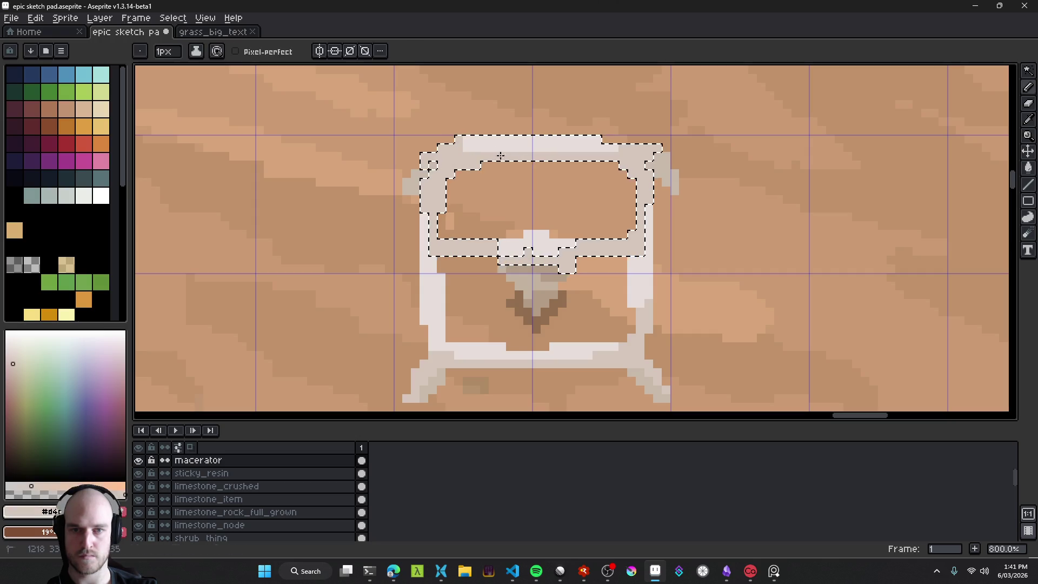
key("ctrl+d")
Step: Recentre the macerator frame in the view and zoom to inspect it
scroll(610, 256, "down", 4)
scroll(611, 256, "down", 3)
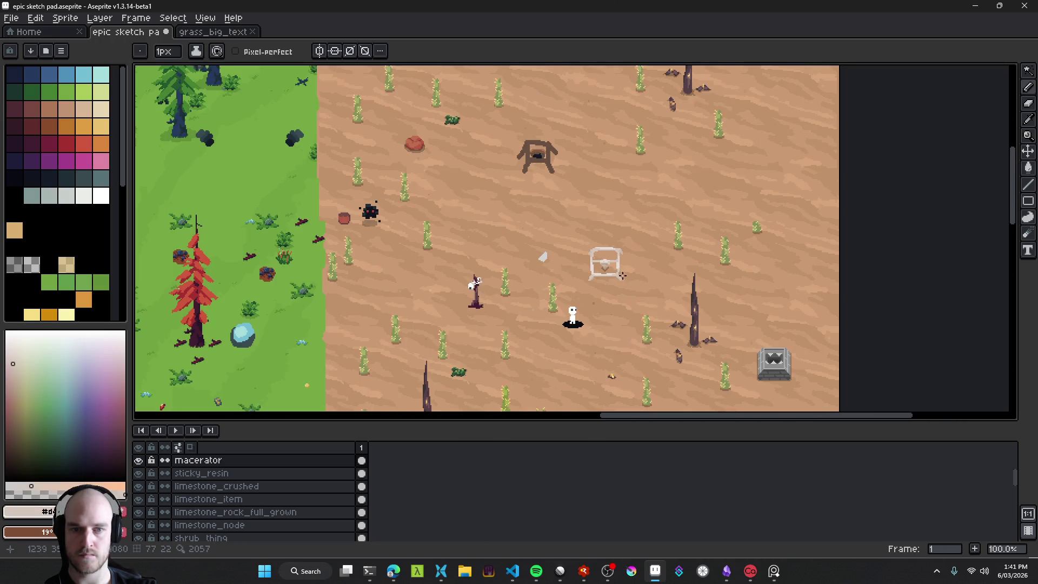
left_click_drag(664, 295, 548, 226)
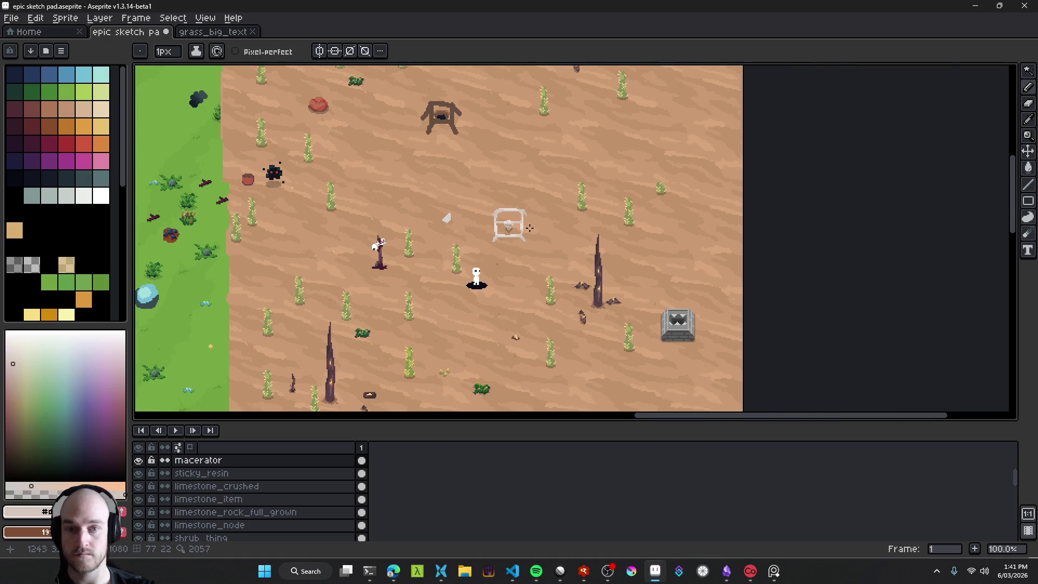
scroll(529, 228, "up", 1)
scroll(527, 227, "down", 1)
scroll(519, 216, "up", 3)
scroll(515, 211, "down", 1)
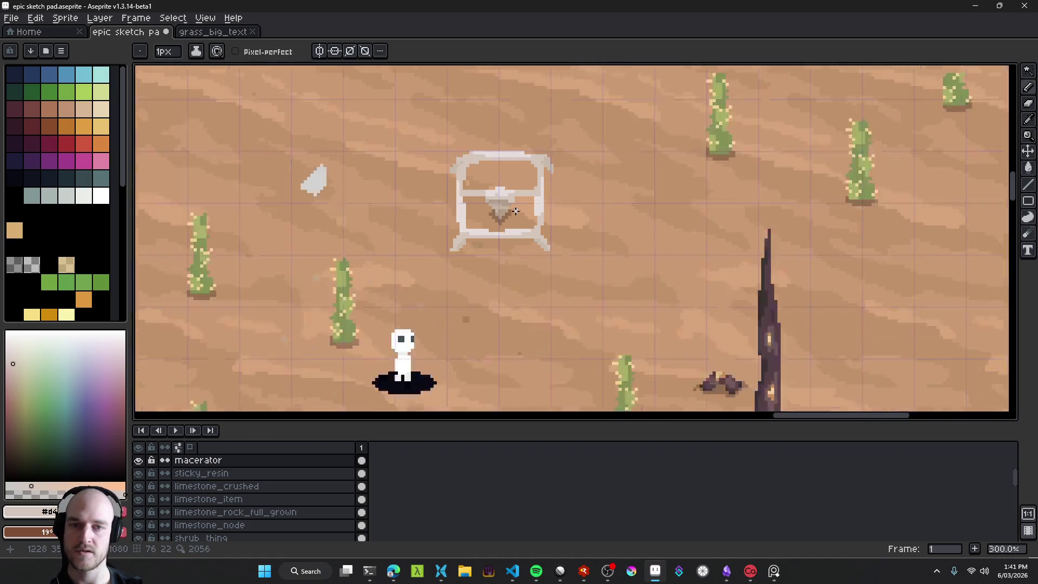
scroll(516, 211, "down", 2)
scroll(519, 216, "up", 2)
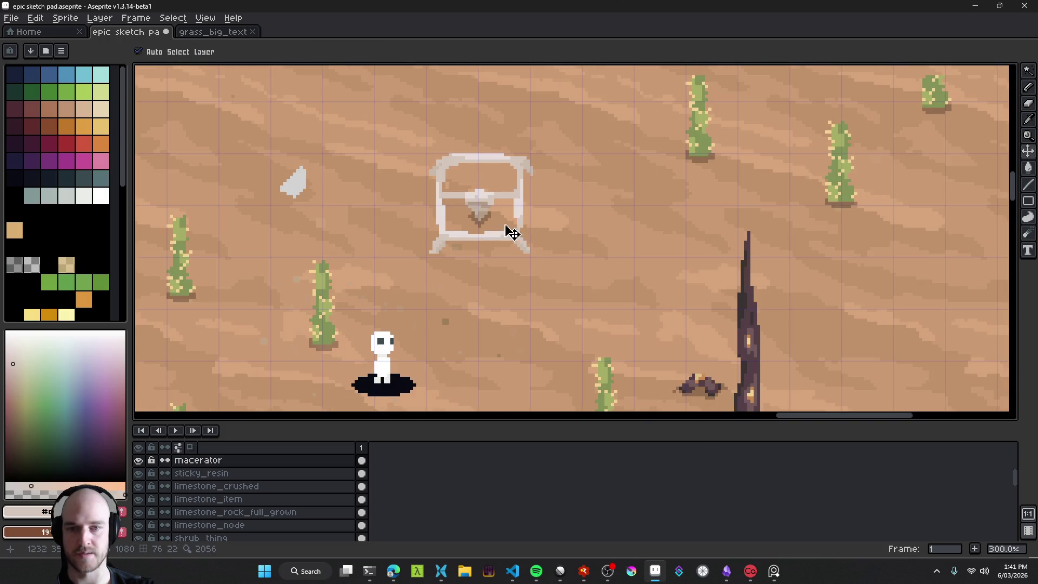
scroll(481, 211, "up", 3)
left_click(411, 286, "alt")
Step: With the 1px Pencil, outline the frame's lower leg foot in dark brown shadow pixels
key("b")
scroll(408, 285, "up", 3)
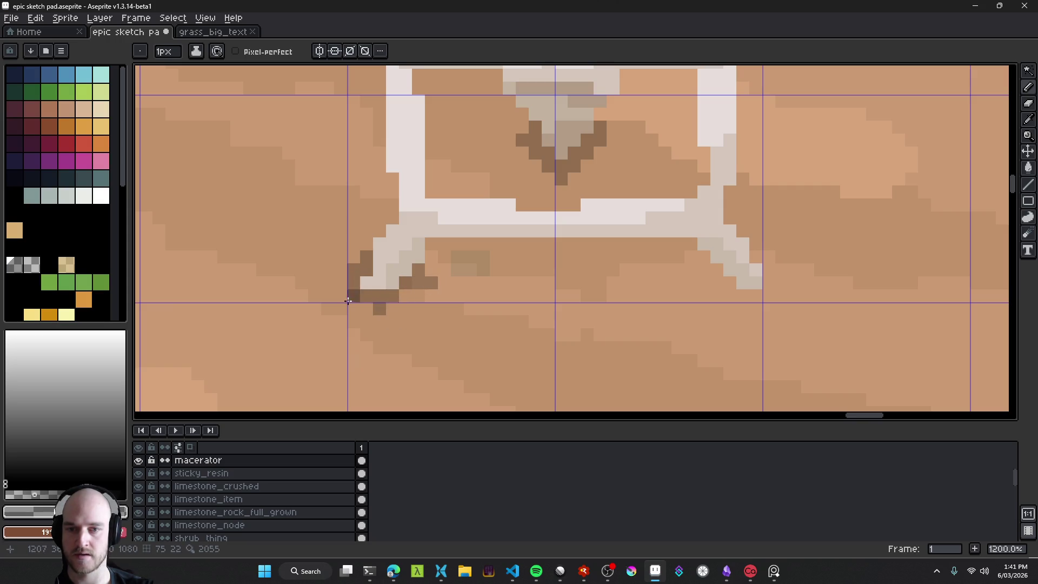
scroll(535, 303, "down", 8)
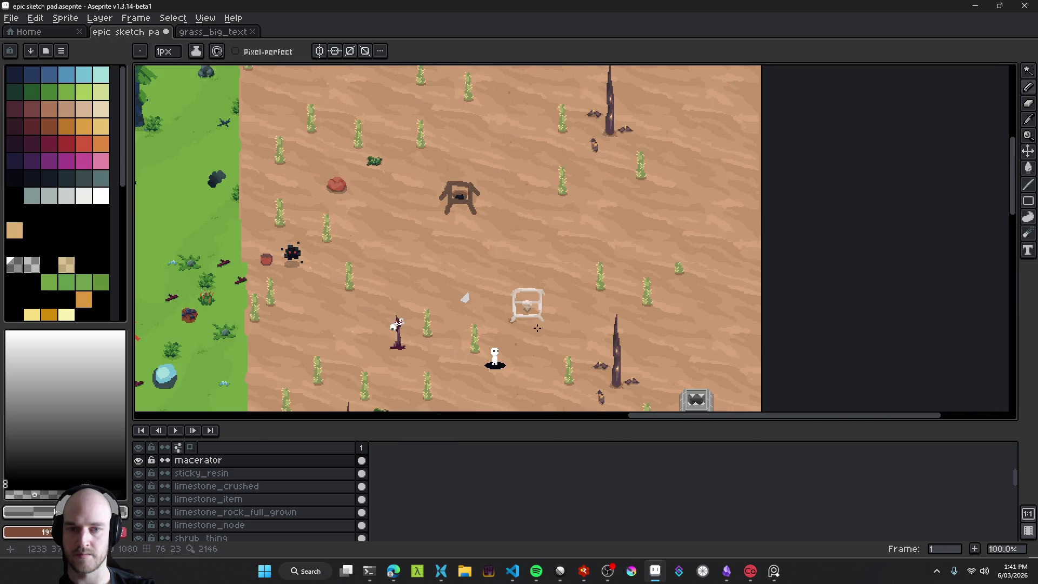
scroll(541, 326, "up", 9)
mouse_move(538, 341)
left_mouse_down()
mouse_move(569, 343)
mouse_move(589, 324)
mouse_move(572, 288)
mouse_move(518, 320)
left_mouse_up()
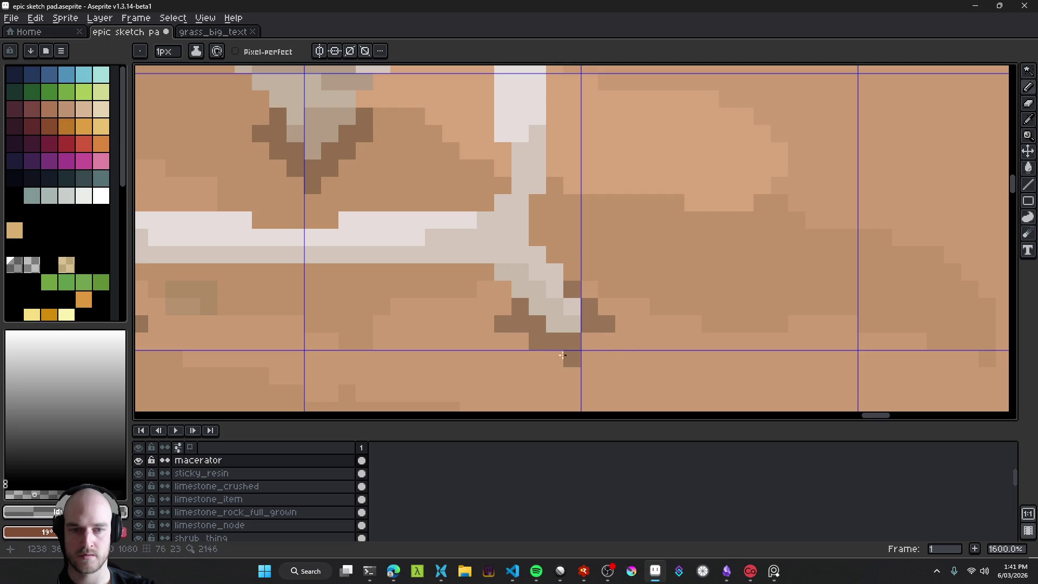
scroll(682, 362, "down", 7)
scroll(682, 362, "down", 2)
scroll(670, 346, "up", 5)
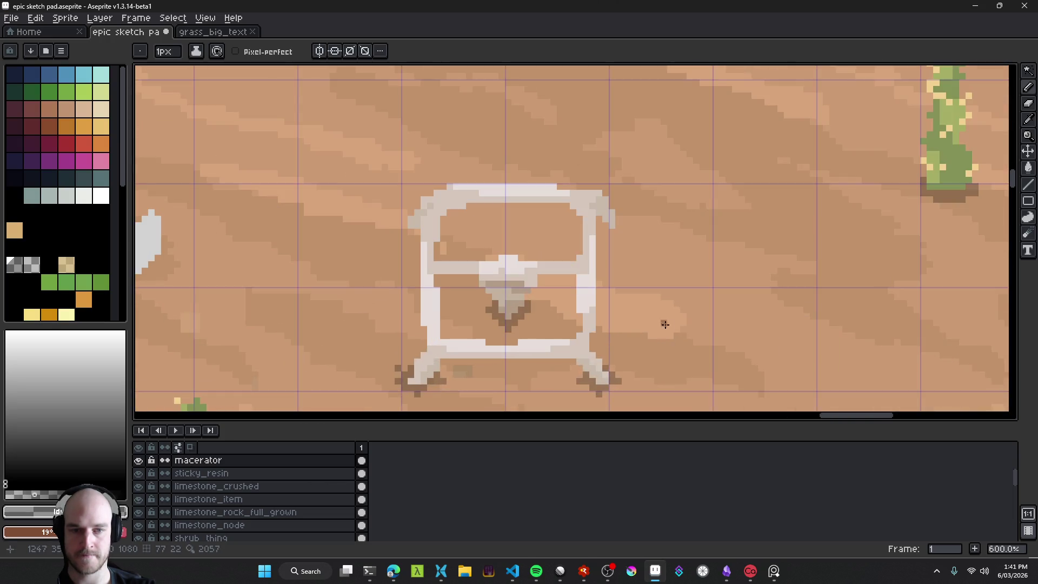
scroll(622, 337, "up", 4)
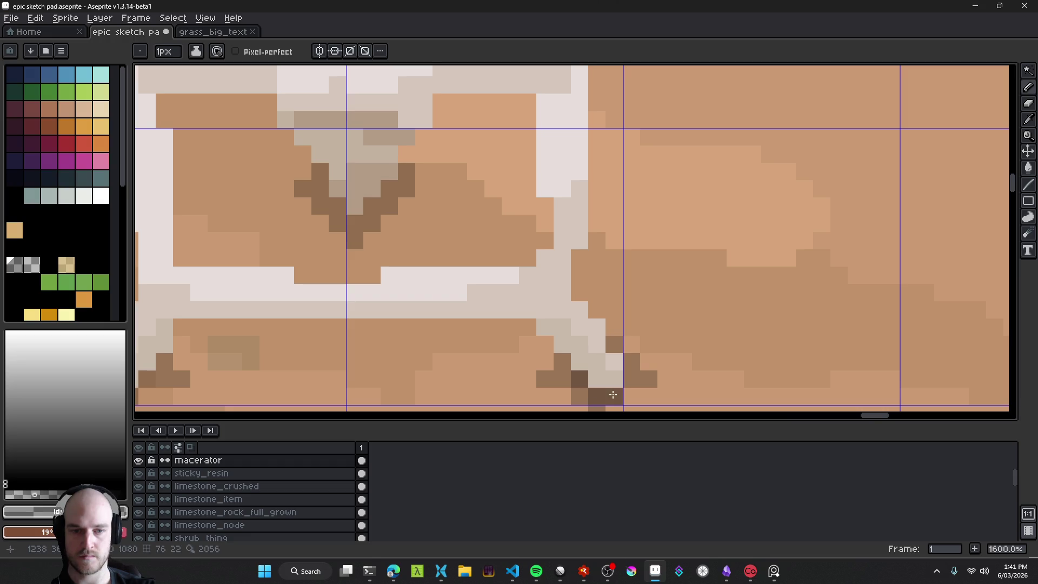
scroll(522, 378, "down", 1)
scroll(412, 283, "up", 1)
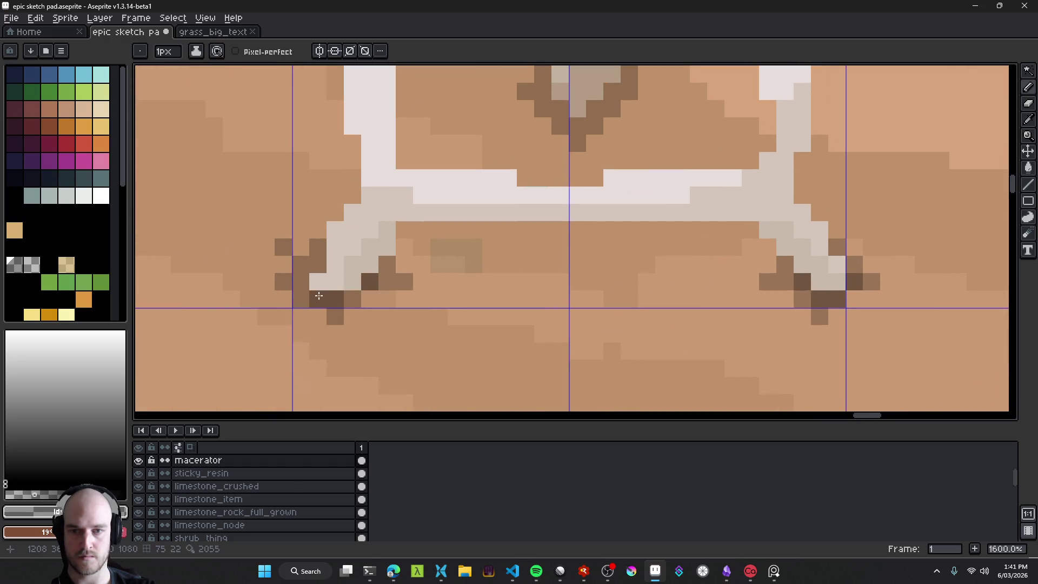
scroll(382, 322, "down", 1)
scroll(381, 323, "up", 3)
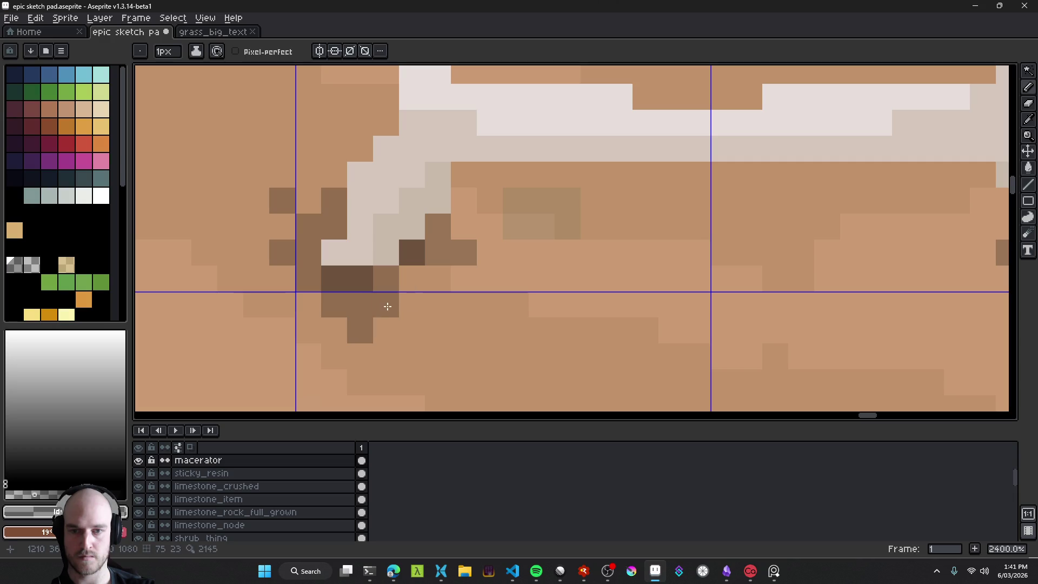
scroll(581, 335, "down", 8)
scroll(581, 335, "down", 3)
scroll(647, 337, "up", 7)
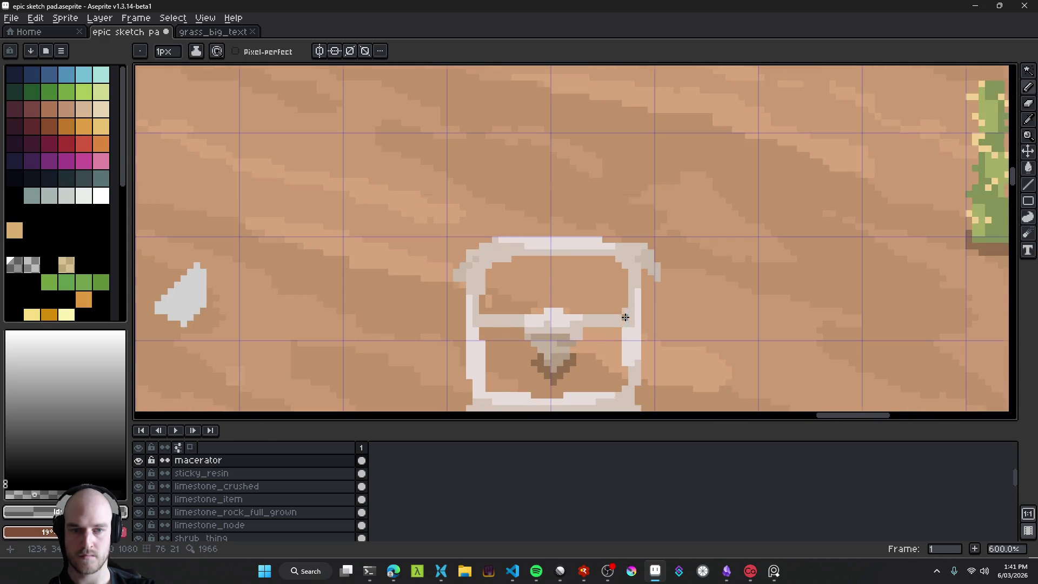
Step: Paint dark brown shadow pixels around the frame's top-right corner
left_click(628, 269)
left_click(641, 236)
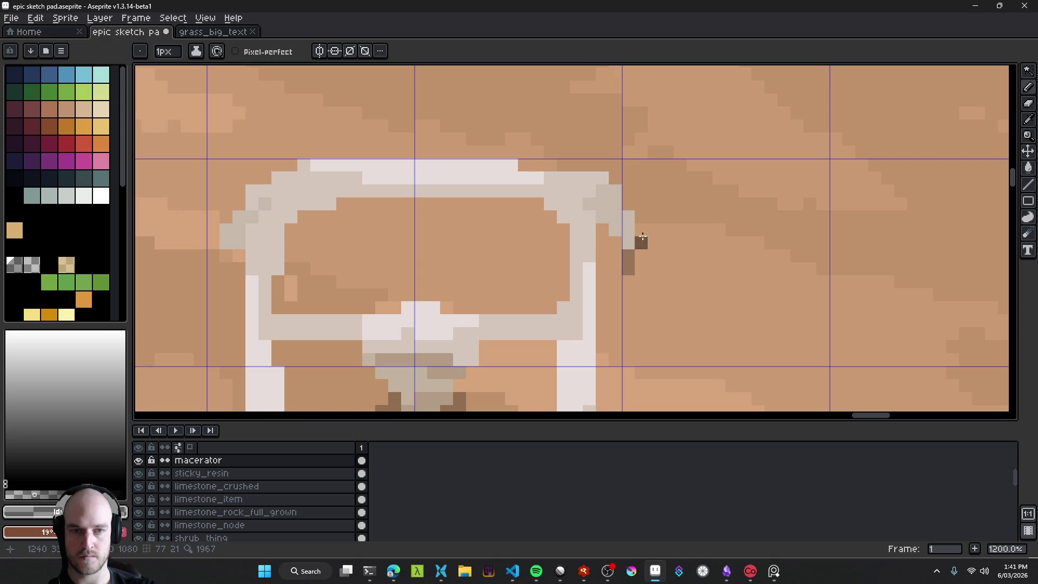
left_click_drag(615, 248, 604, 237)
left_click(654, 243)
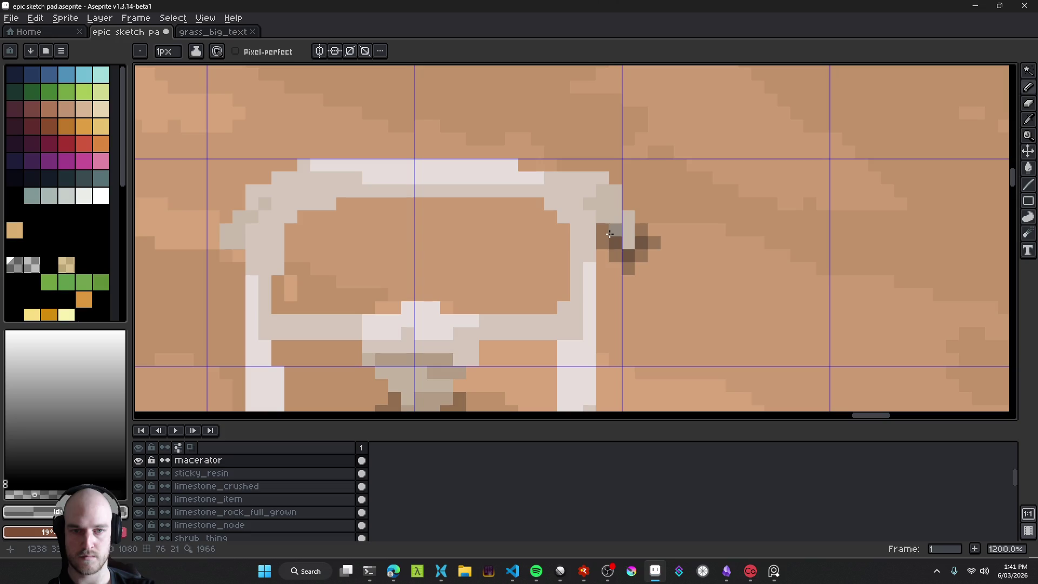
left_click(655, 270)
scroll(649, 270, "down", 6)
scroll(646, 271, "up", 7)
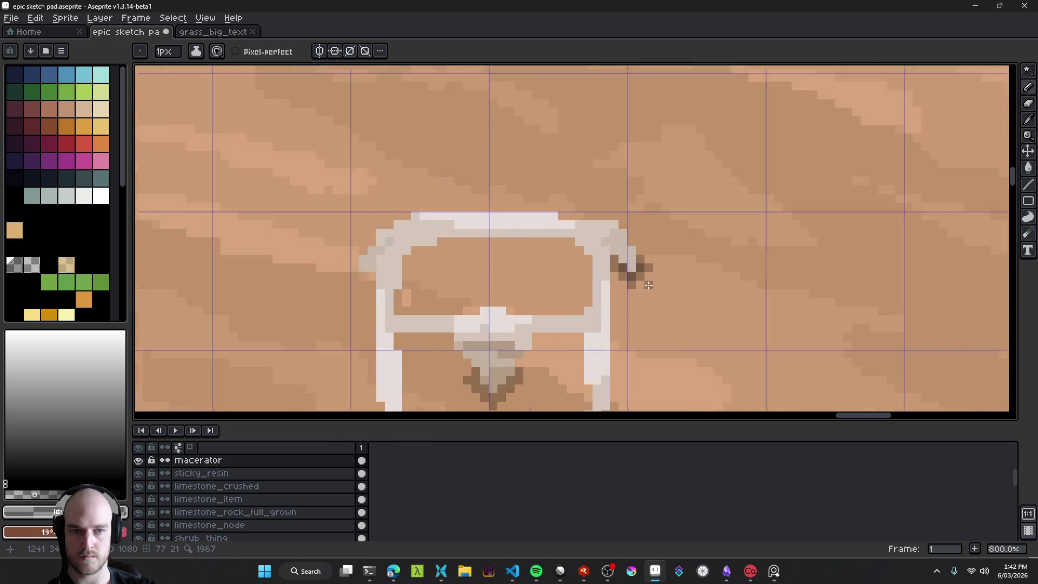
left_click(665, 268)
left_click(630, 302)
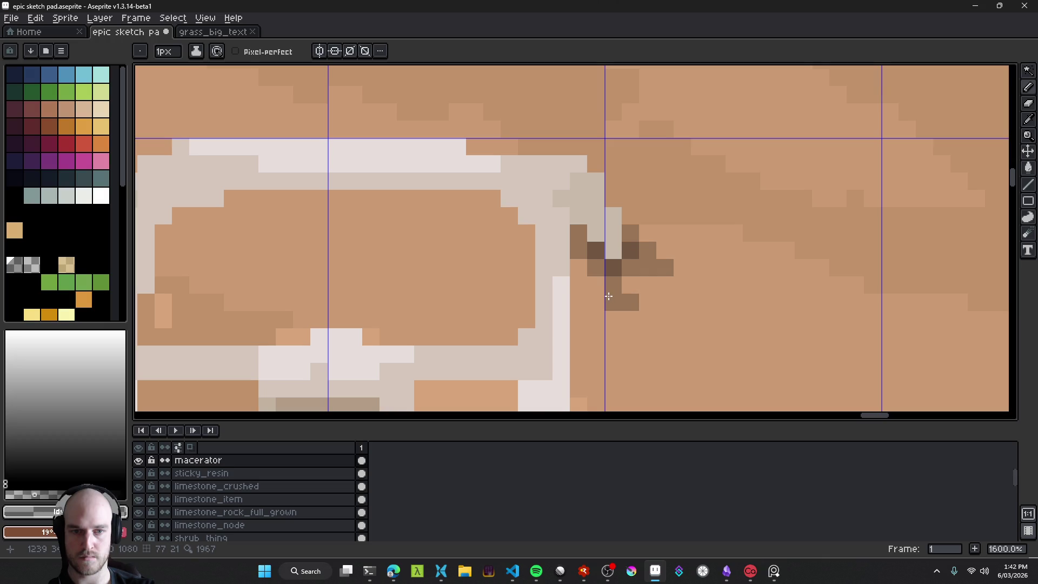
left_click(613, 302)
scroll(621, 308, "down", 8)
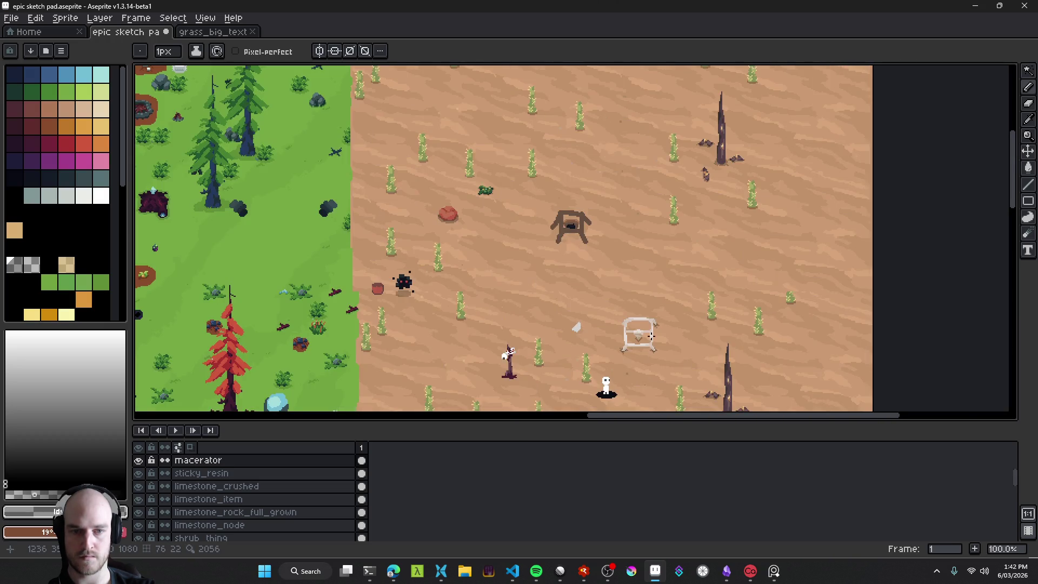
scroll(651, 336, "up", 7)
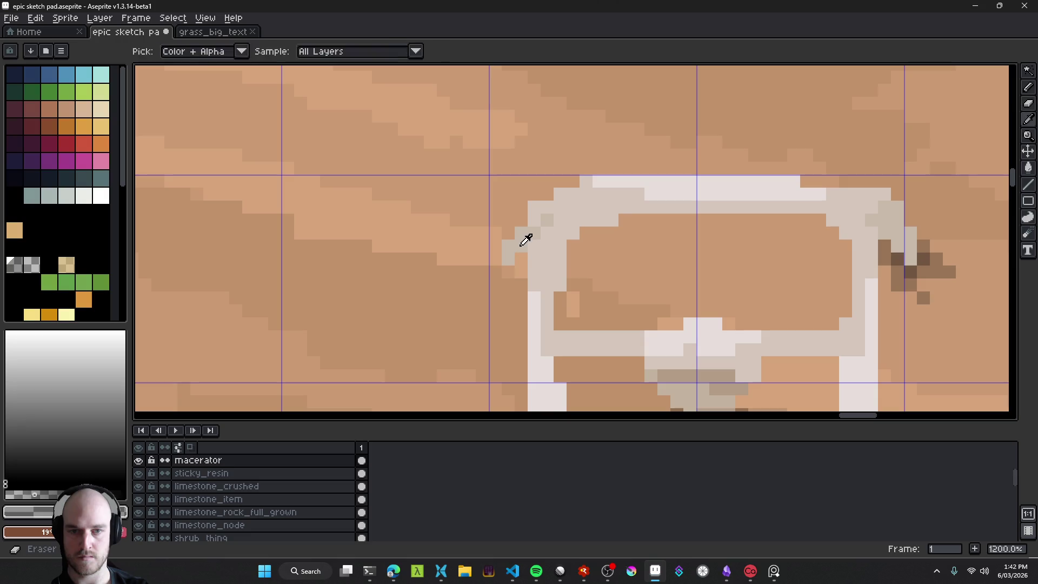
Step: Eyedrop dark brown and paint shadow pixels trailing off the top-left corner
left_click(526, 234, "alt")
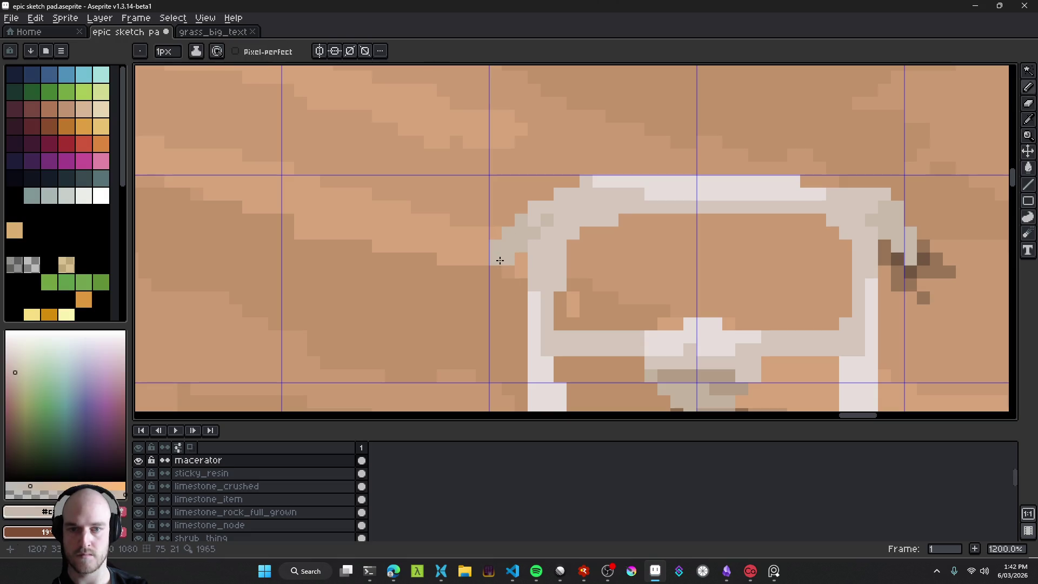
left_click(917, 271, "alt")
scroll(507, 272, "up", 2)
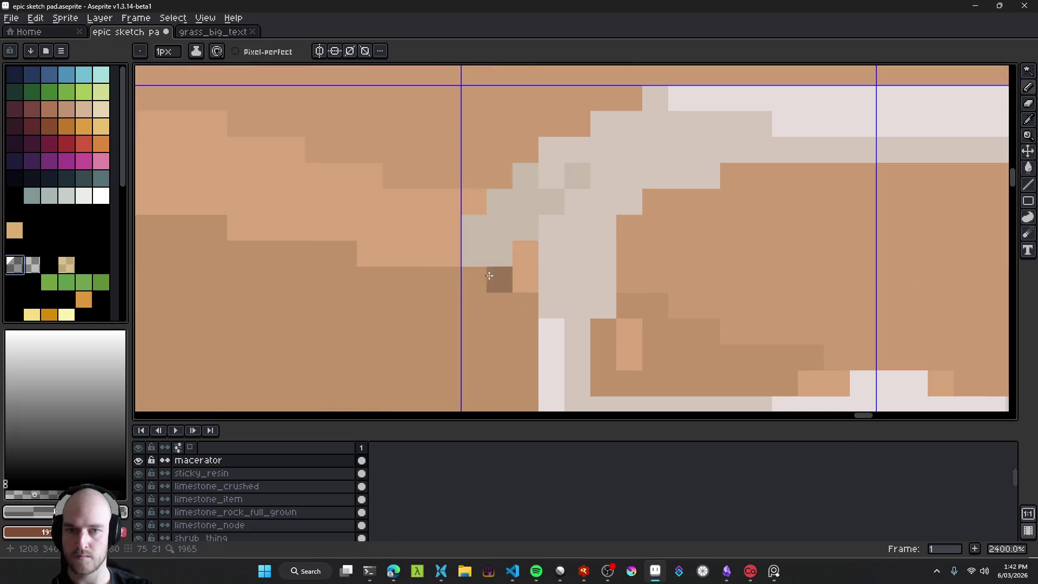
left_click_drag(525, 253, 499, 304)
mouse_move(448, 253)
left_mouse_down()
mouse_move(445, 232)
mouse_move(440, 304)
left_mouse_up()
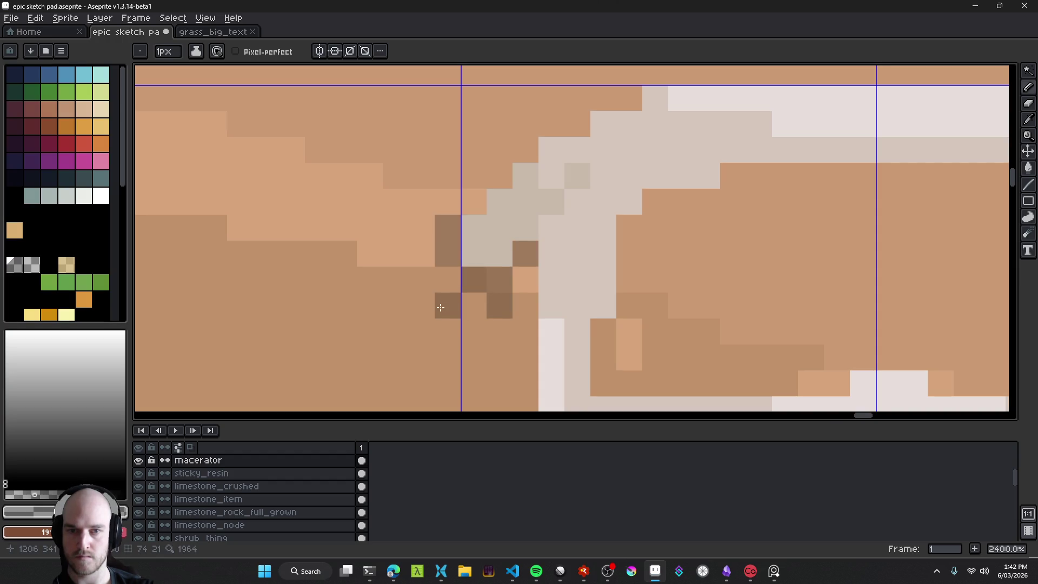
left_click(422, 254)
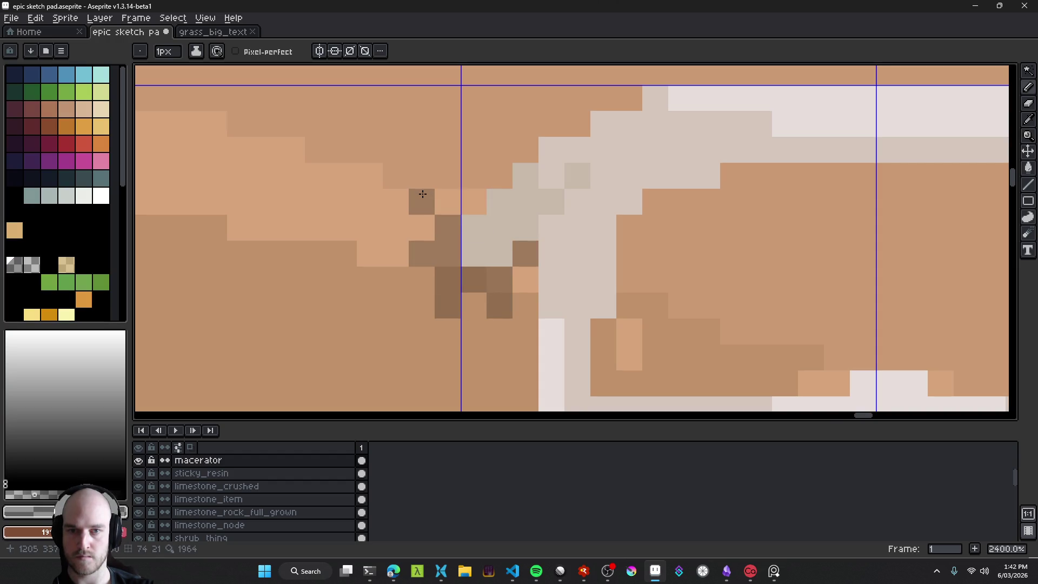
left_click(422, 201)
scroll(523, 311, "down", 2)
scroll(523, 311, "down", 9)
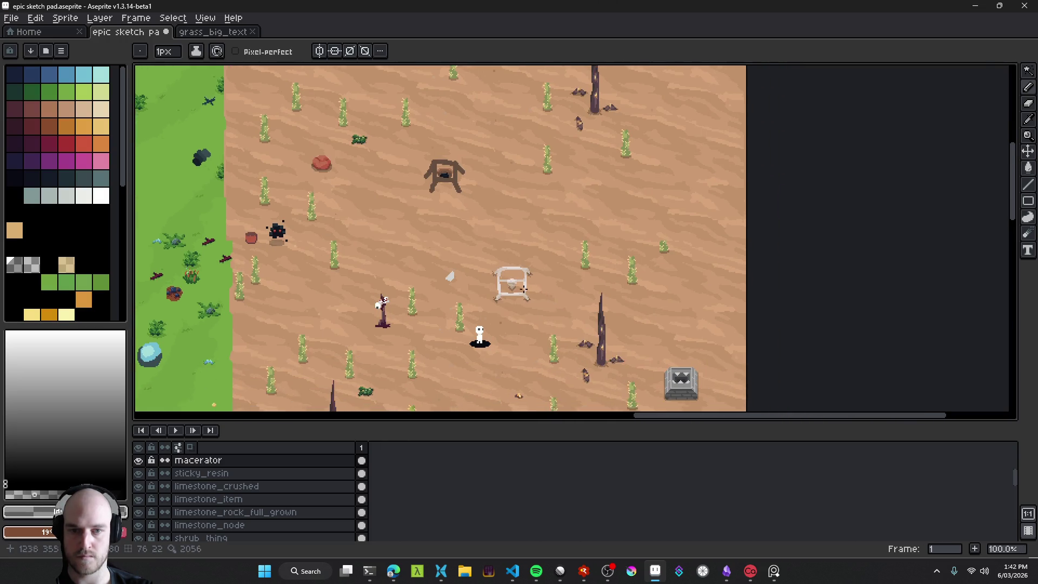
Step: Zoom out and in to compare the frame with the desert scene, then eyedrop its pale outline colour
scroll(490, 292, "up", 9)
scroll(490, 292, "down", 9)
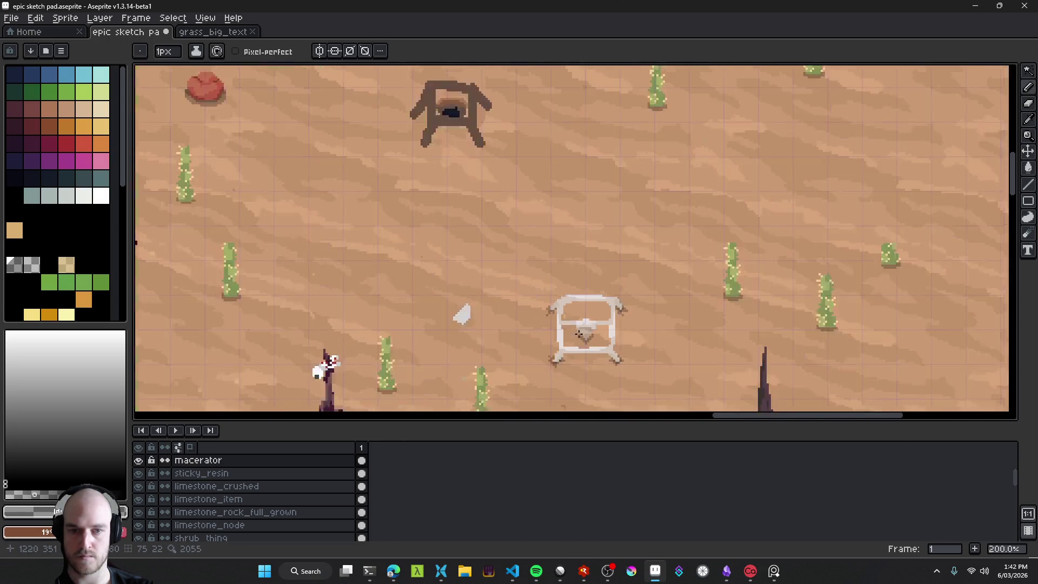
scroll(562, 262, "up", 11)
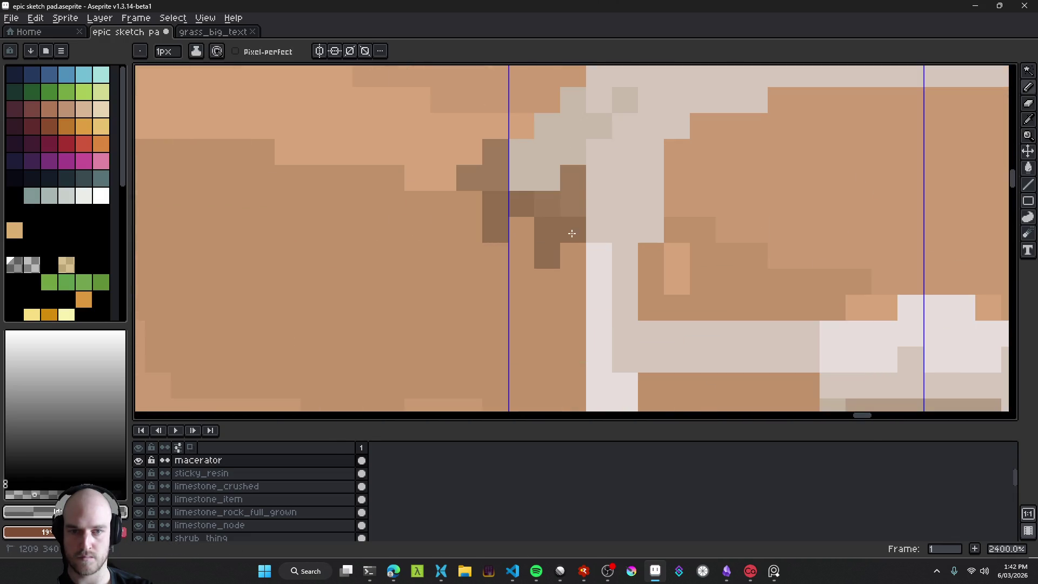
scroll(564, 229, "down", 11)
scroll(627, 319, "up", 8)
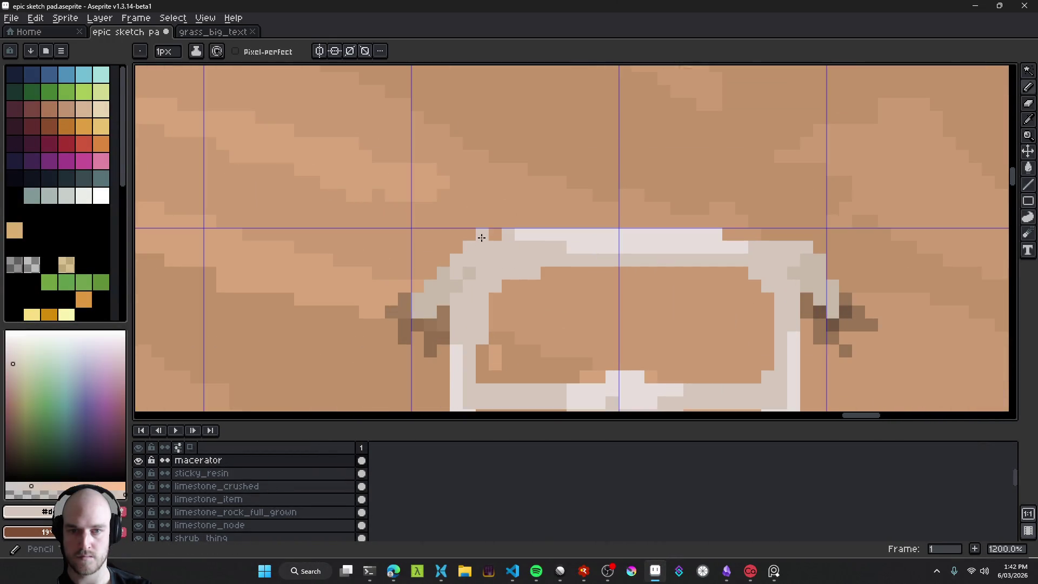
scroll(509, 248, "down", 8)
scroll(569, 296, "up", 8)
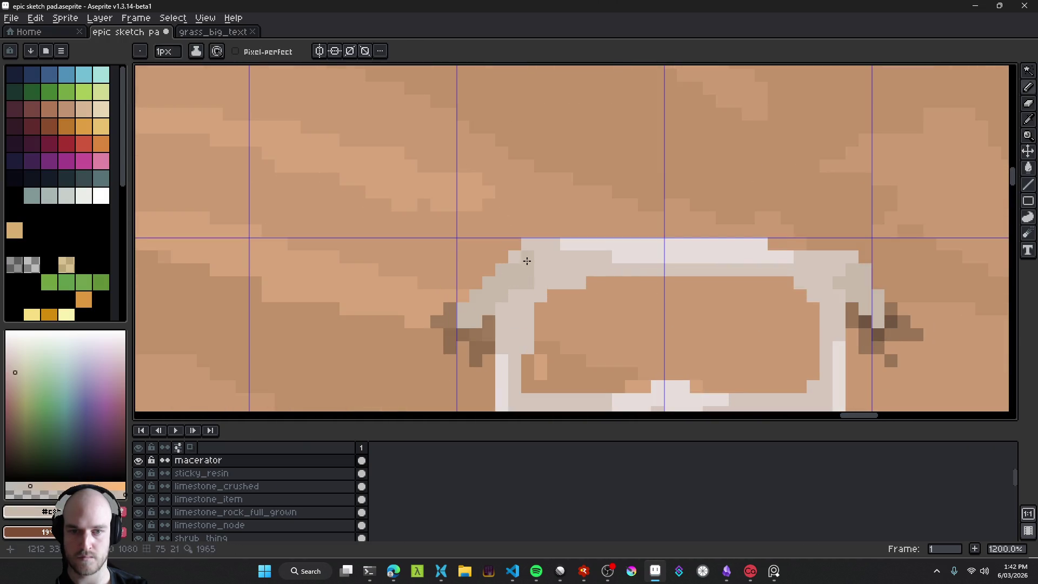
scroll(549, 285, "down", 8)
scroll(557, 324, "up", 6)
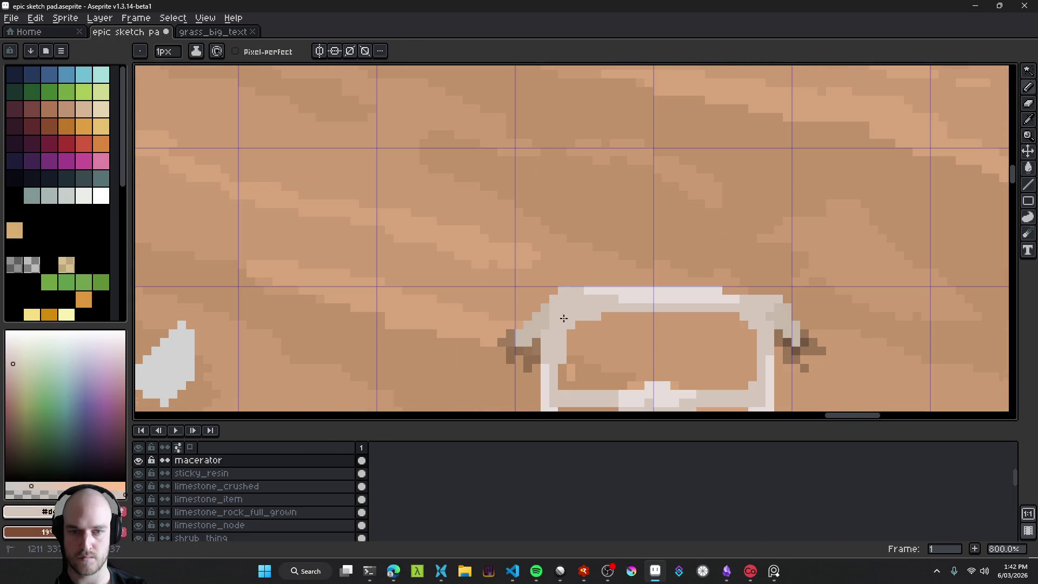
scroll(550, 323, "down", 6)
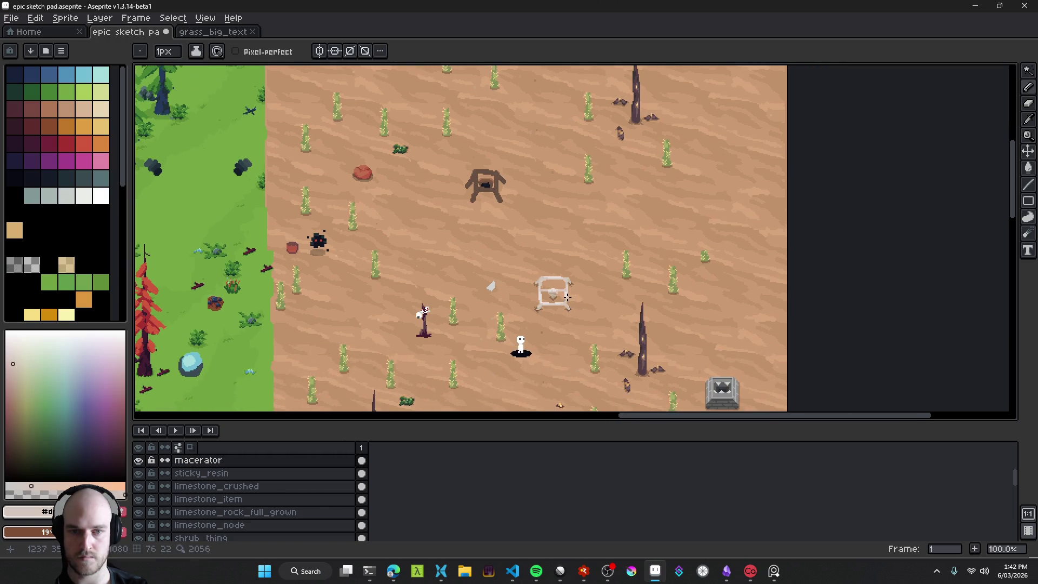
scroll(566, 296, "up", 2)
scroll(508, 237, "up", 2)
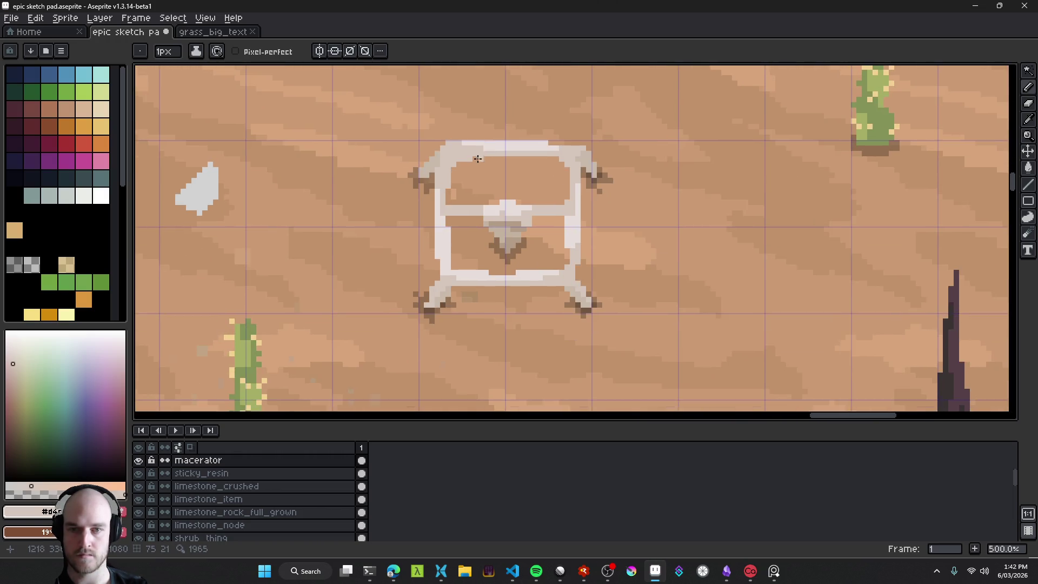
scroll(524, 201, "down", 4)
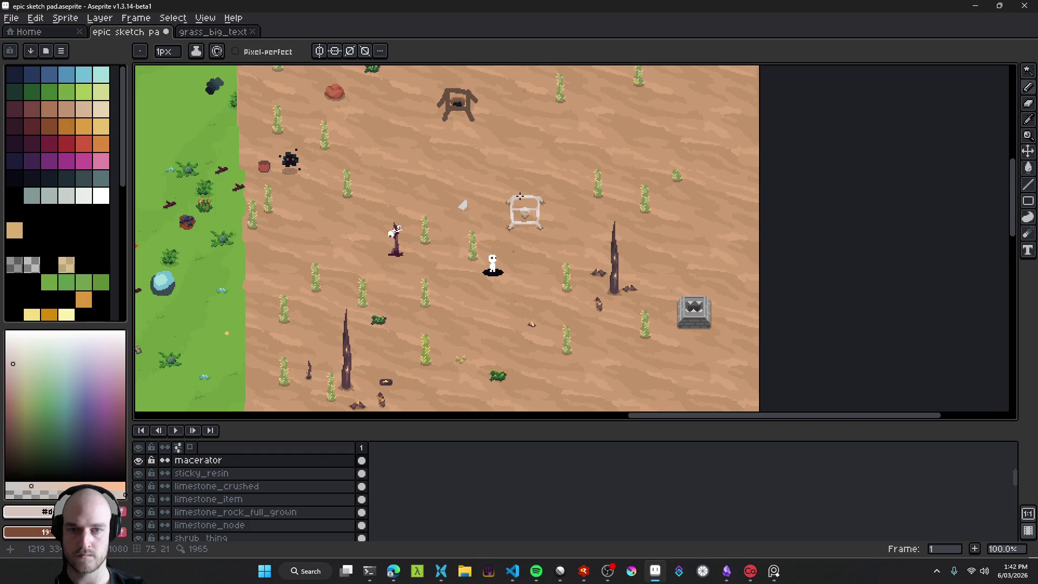
scroll(520, 197, "up", 6)
left_click(428, 221, "alt")
Step: Pick a darker taupe shade and pencil shading pixels at the frame's inner corner and outline
left_click(15, 385)
scroll(371, 271, "up", 3)
key("v")
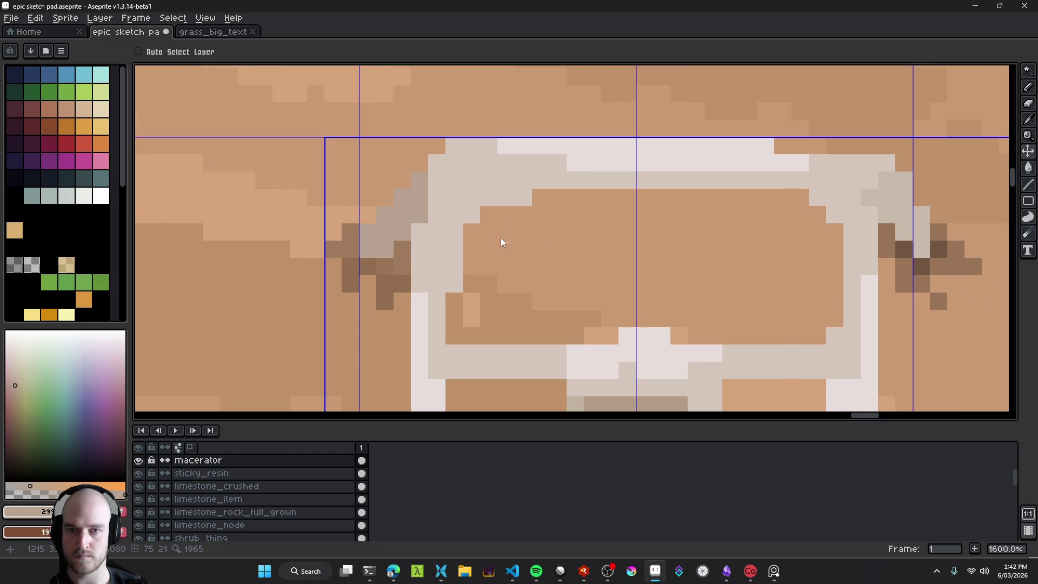
key("ctrl+z")
left_click_drag(410, 217, 393, 232)
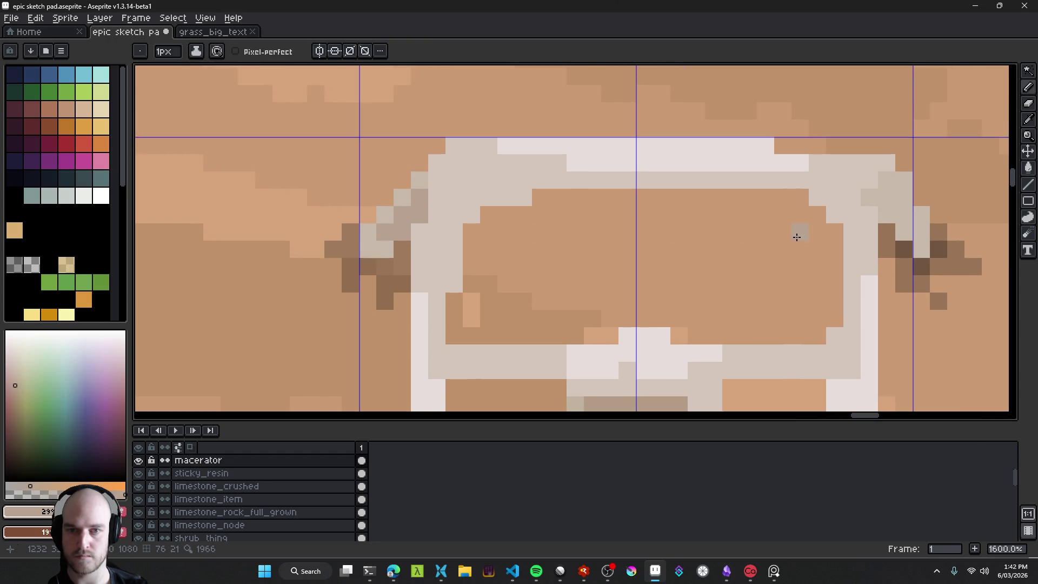
scroll(797, 237, "right", 3)
left_click_drag(638, 196, 654, 206)
scroll(668, 225, "down", 8)
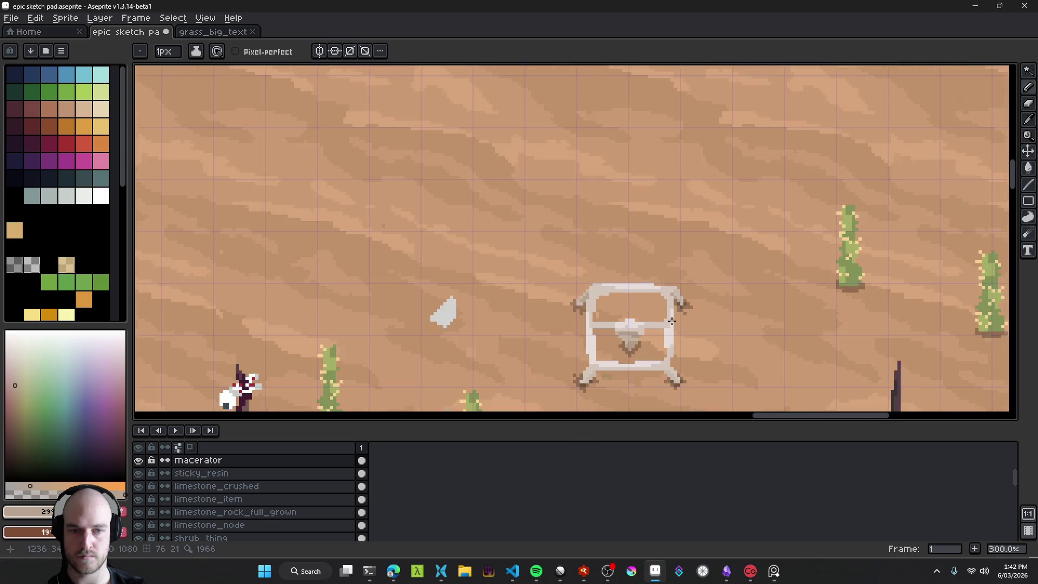
scroll(612, 313, "up", 1)
scroll(611, 314, "up", 6)
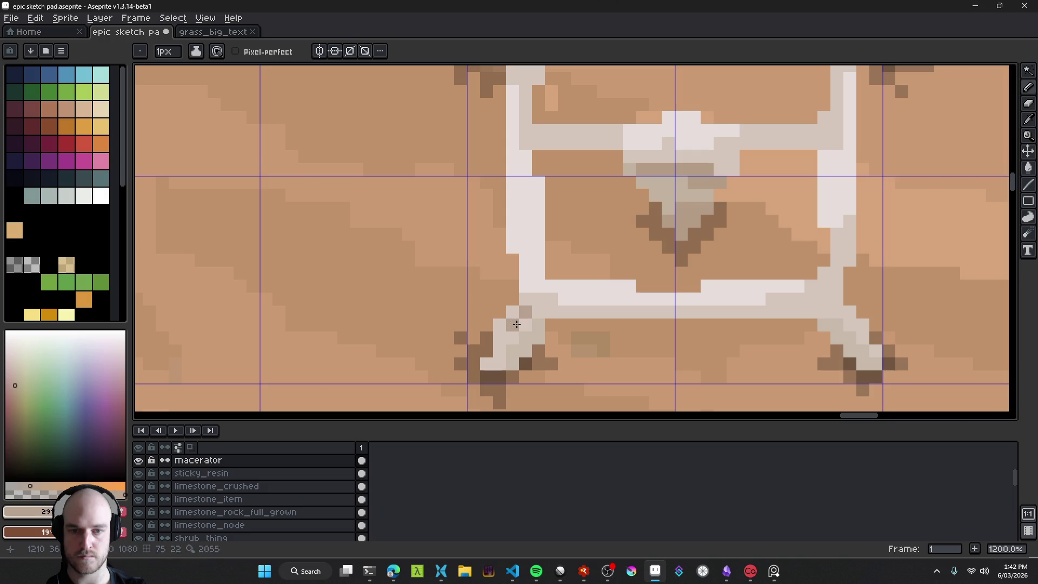
scroll(534, 325, "down", 8)
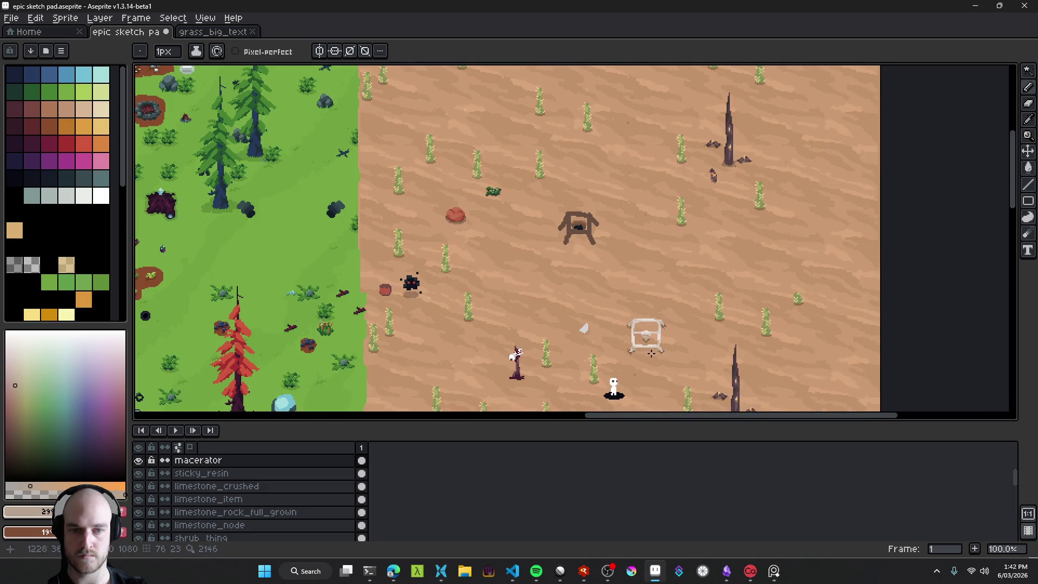
scroll(661, 346, "up", 5)
Step: Undo the last stroke and shade the frame's lower-left and lower-right corners
key("ctrl+z")
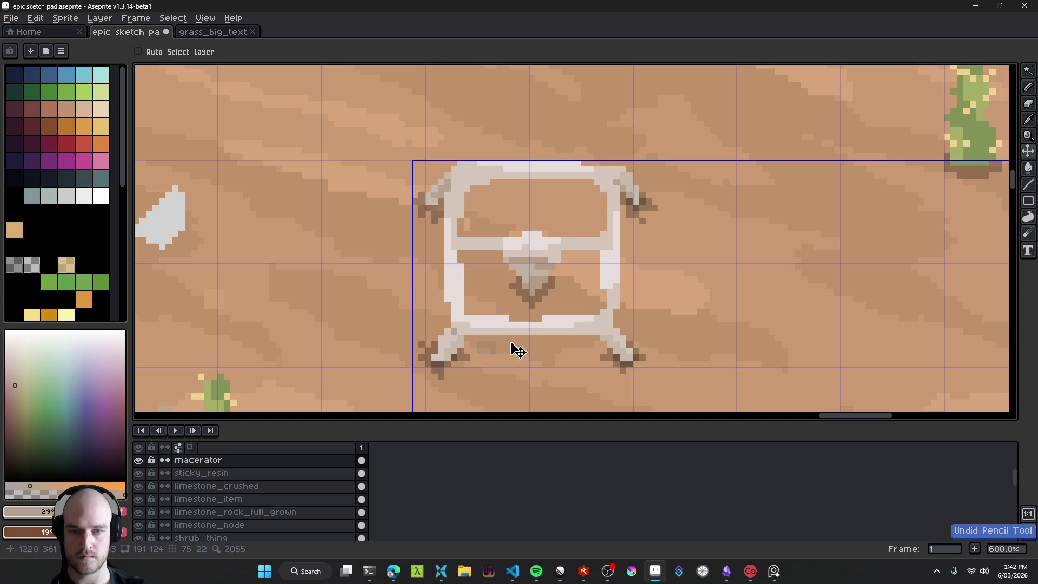
scroll(511, 347, "up", 4)
left_click(431, 315)
left_click(449, 332)
left_click(830, 332)
left_click(846, 315)
left_click(860, 314)
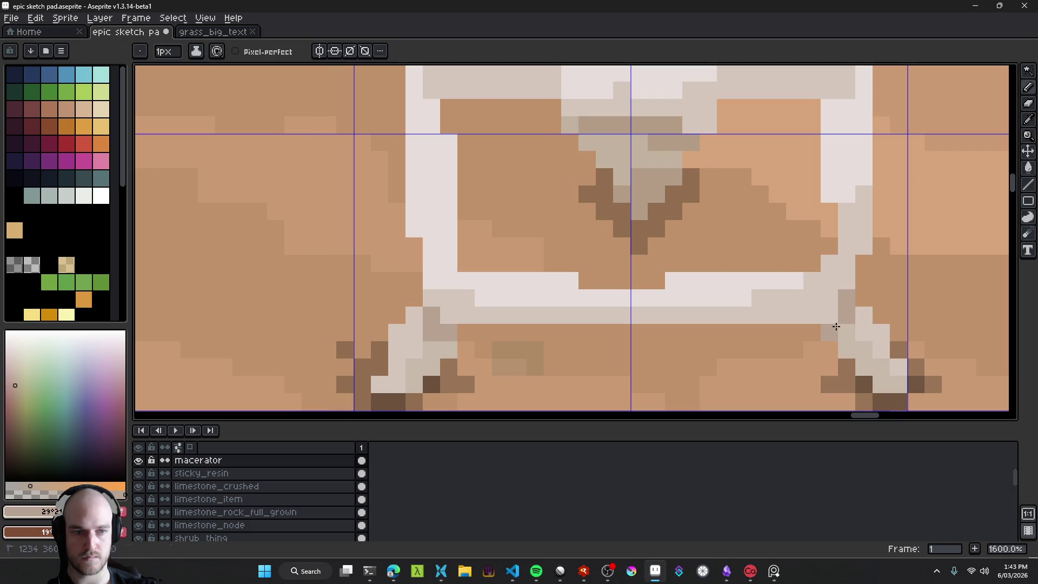
scroll(874, 376, "down", 7)
scroll(688, 287, "up", 6)
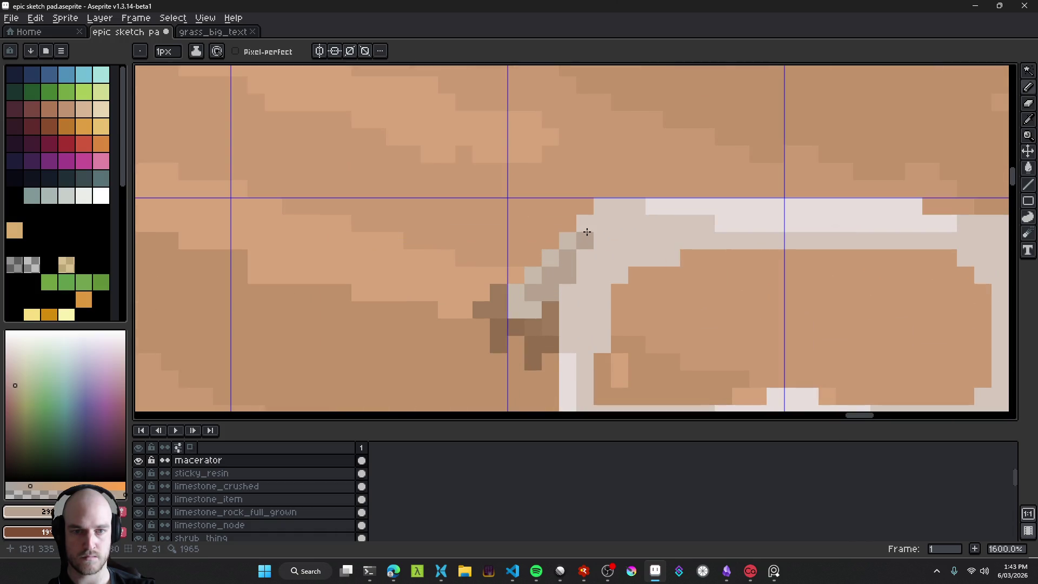
left_click_drag(587, 231, 426, 233)
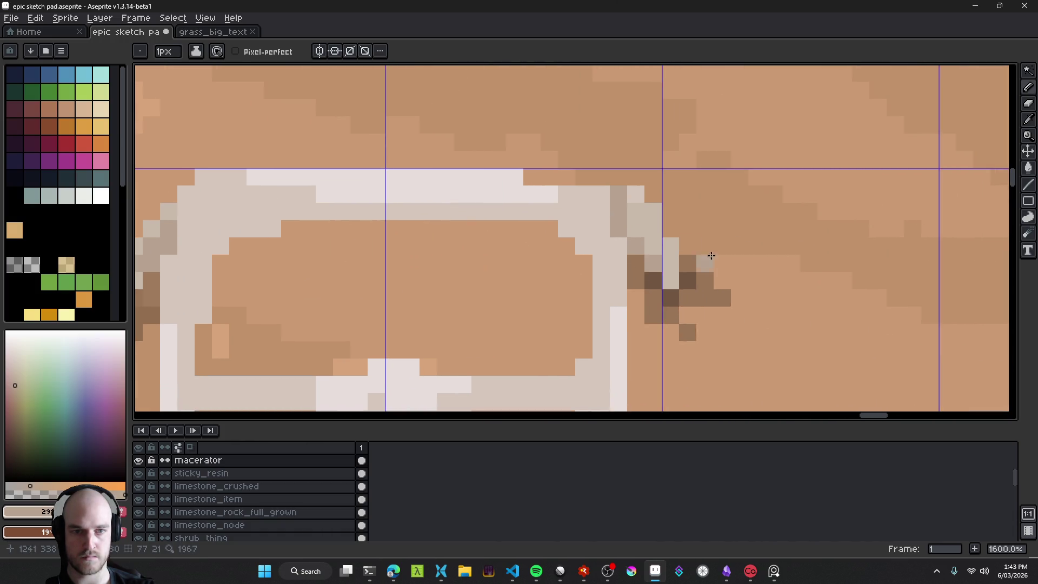
Step: Centre the view on the excavator frame and save epic sketch pad.aseprite
scroll(648, 233, "down", 8)
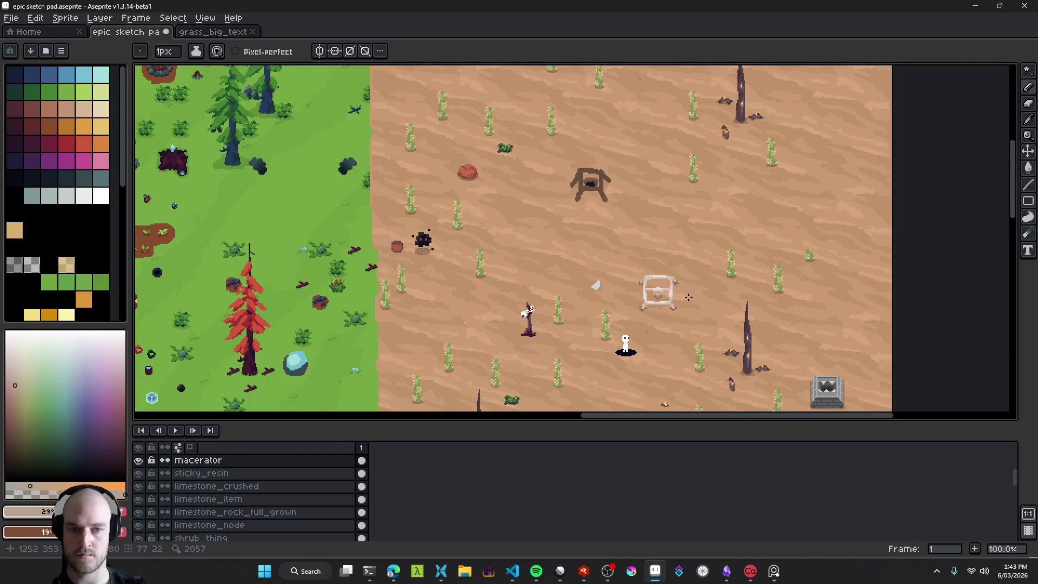
left_click_drag(681, 286, 625, 301)
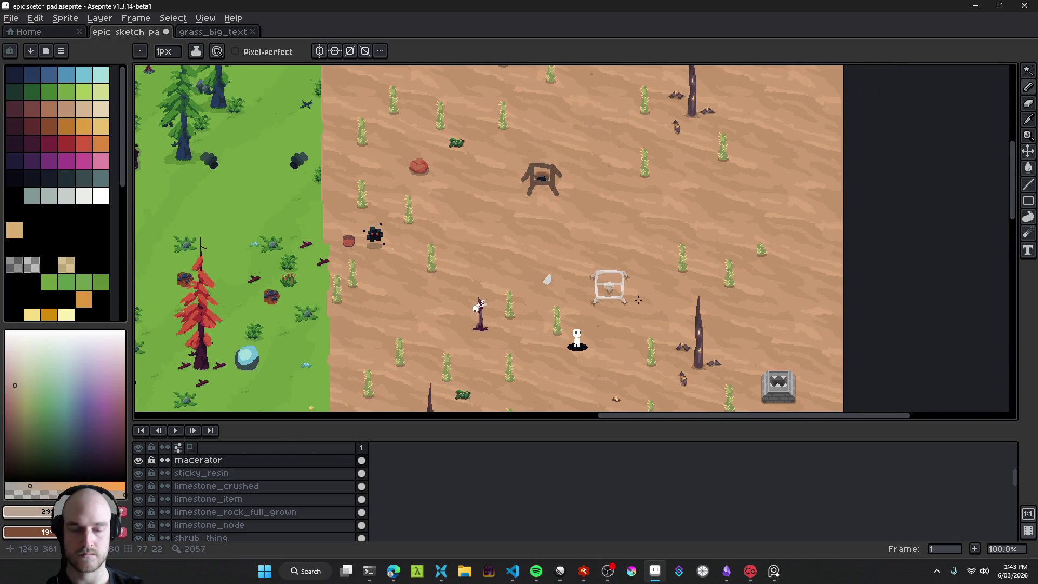
scroll(620, 290, "up", 1)
scroll(697, 335, "down", 1)
left_click_drag(698, 335, 630, 271)
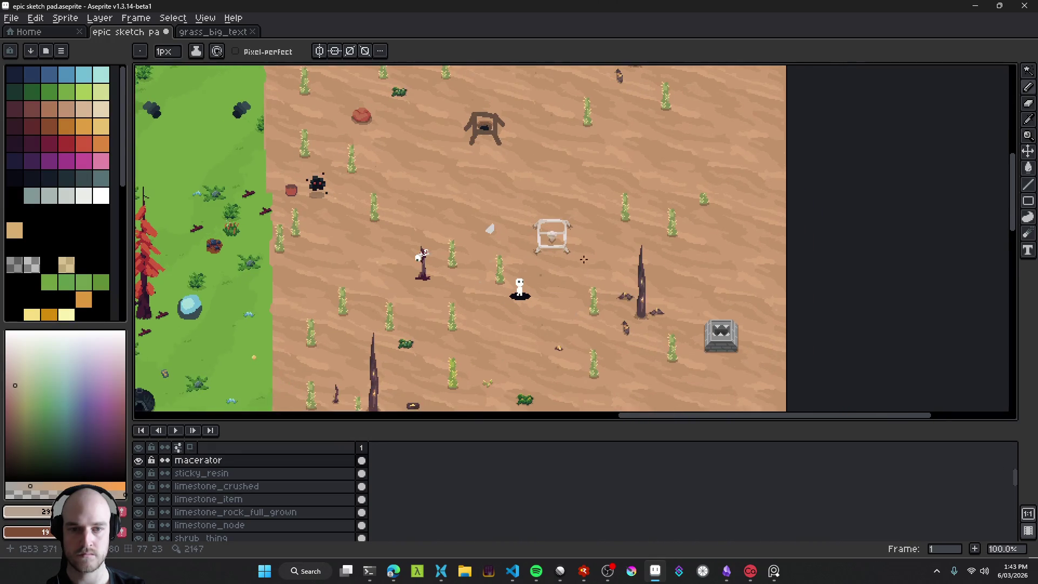
scroll(583, 241, "up", 1)
key("ctrl+s")
Step: Begin a freehand lasso selection around the excavator frame
scroll(573, 246, "down", 1)
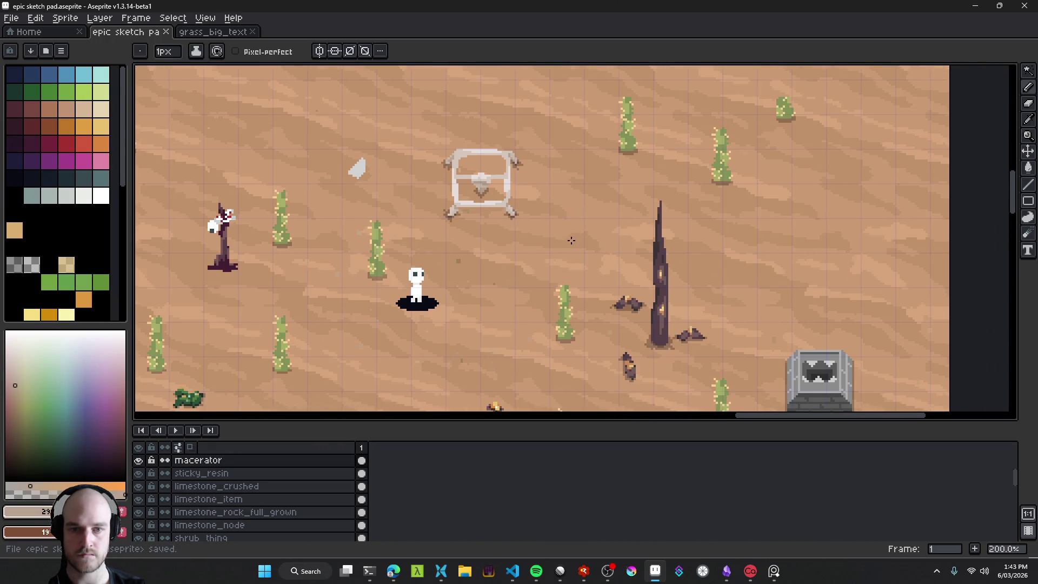
scroll(572, 246, "up", 1)
key("q")
left_click_drag(537, 147, 430, 151)
Step: Cut the excavator frame and paste it in place on a new layer, Layer 128
left_click_drag(537, 262, 577, 173)
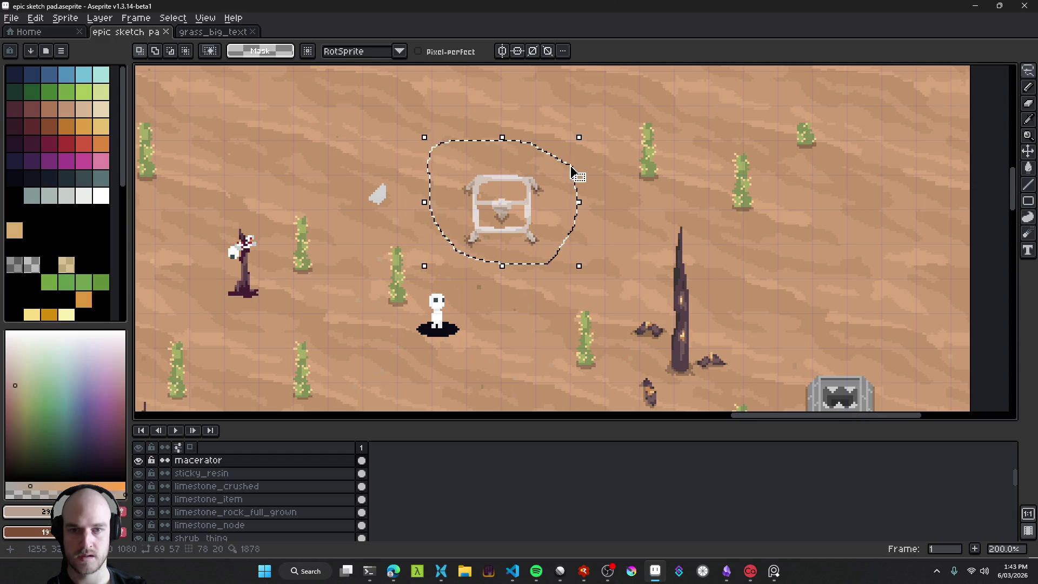
key("Delete")
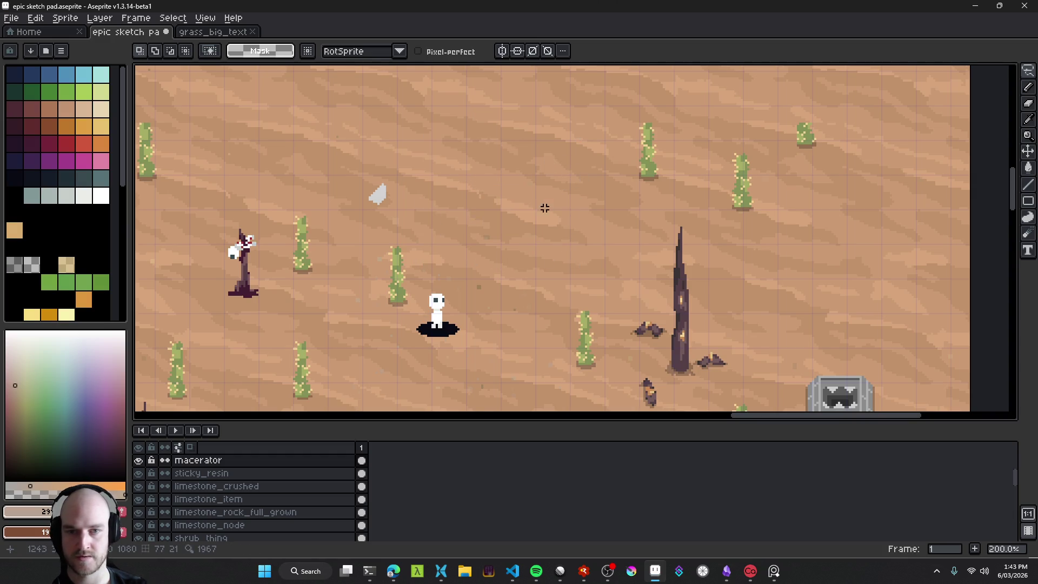
key("v")
left_click(549, 216)
key("shift+n")
key("ctrl+v")
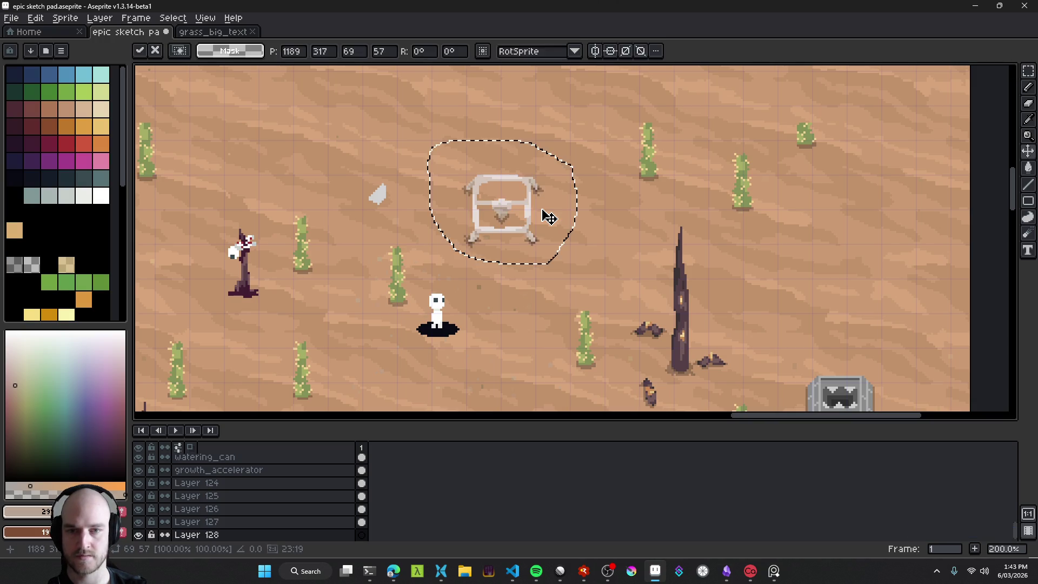
key("Return")
Step: Save the sketch pad and choose the semi-transparent grey colour
scroll(525, 225, "up", 2)
key("ctrl+s")
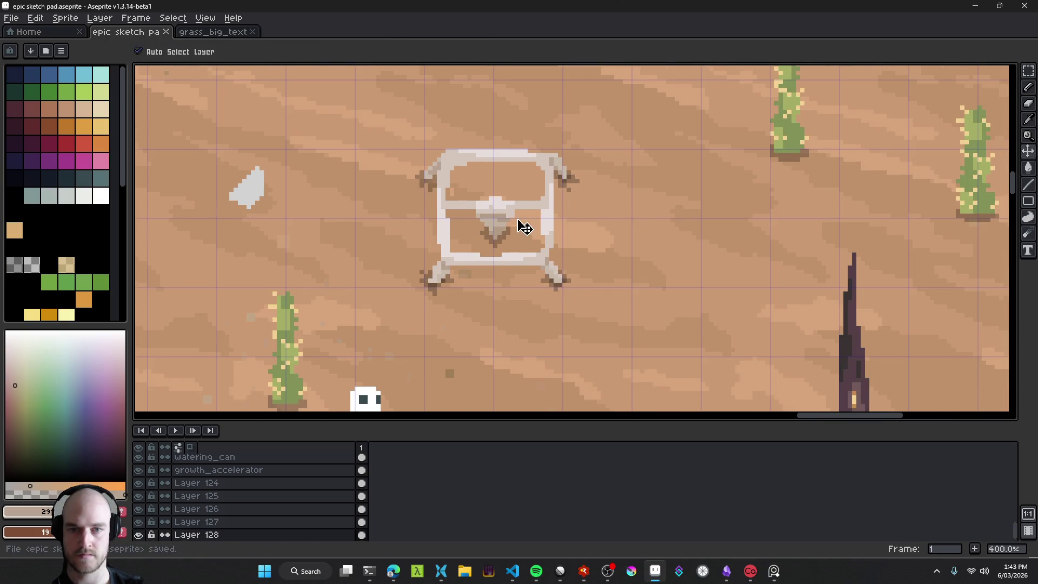
left_click_drag(538, 211, 547, 241)
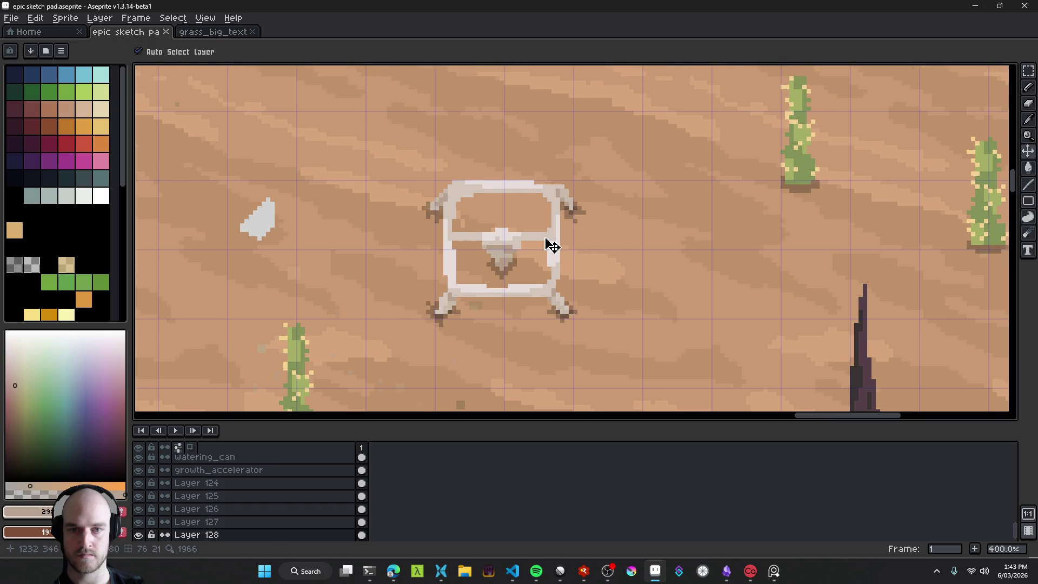
left_click(452, 253, "alt")
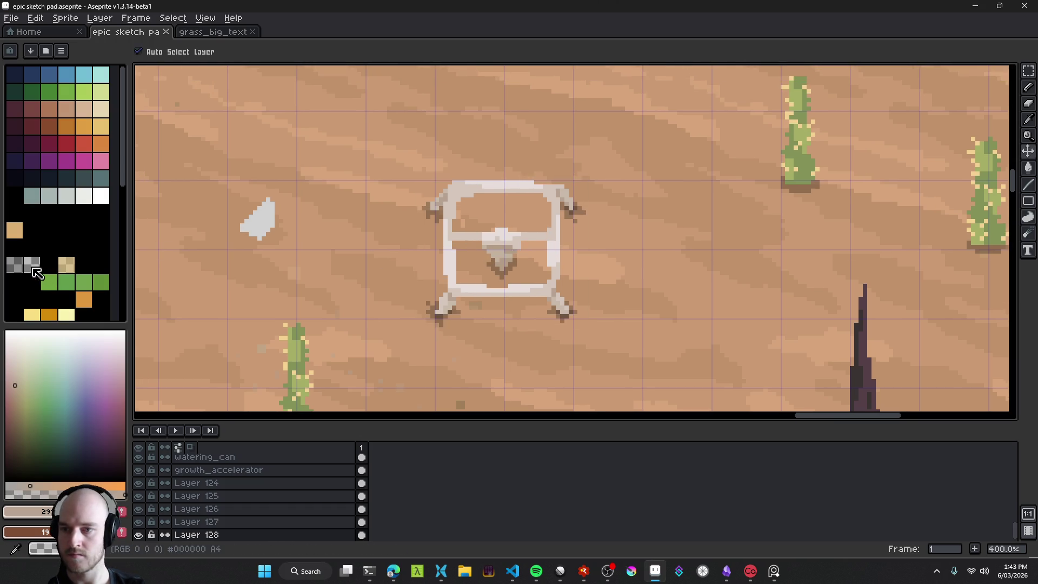
Step: Pan around the desert scene, saving epic sketch pad.aseprite several times
key("b")
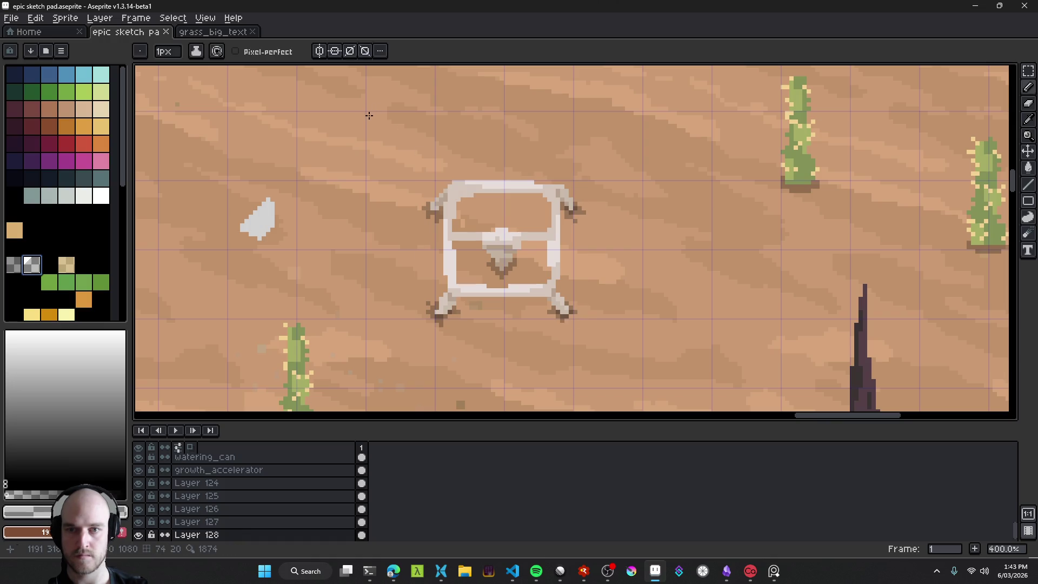
scroll(368, 114, "down", 3)
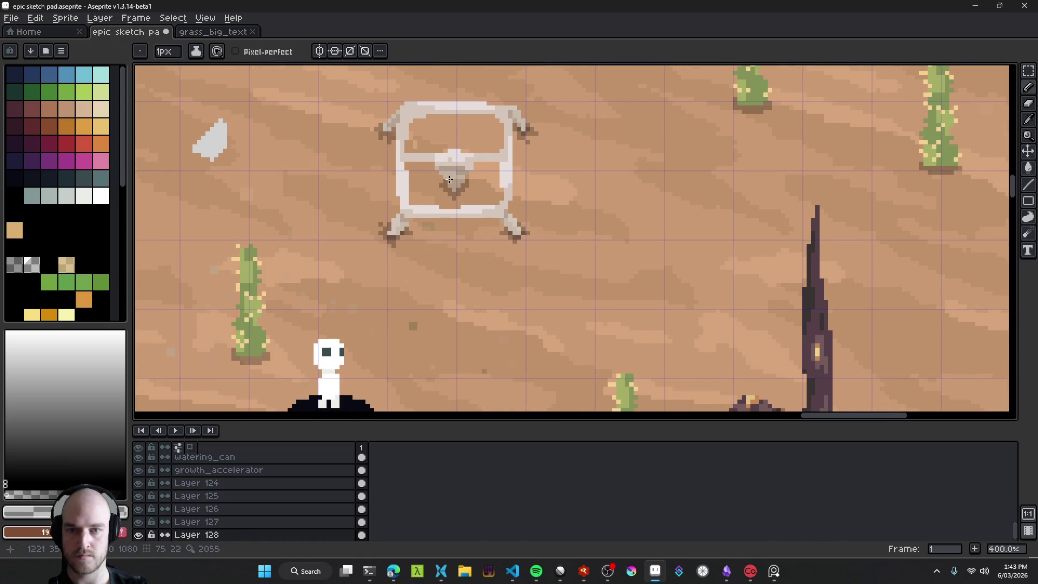
scroll(474, 227, "up", 2)
scroll(512, 214, "down", 2)
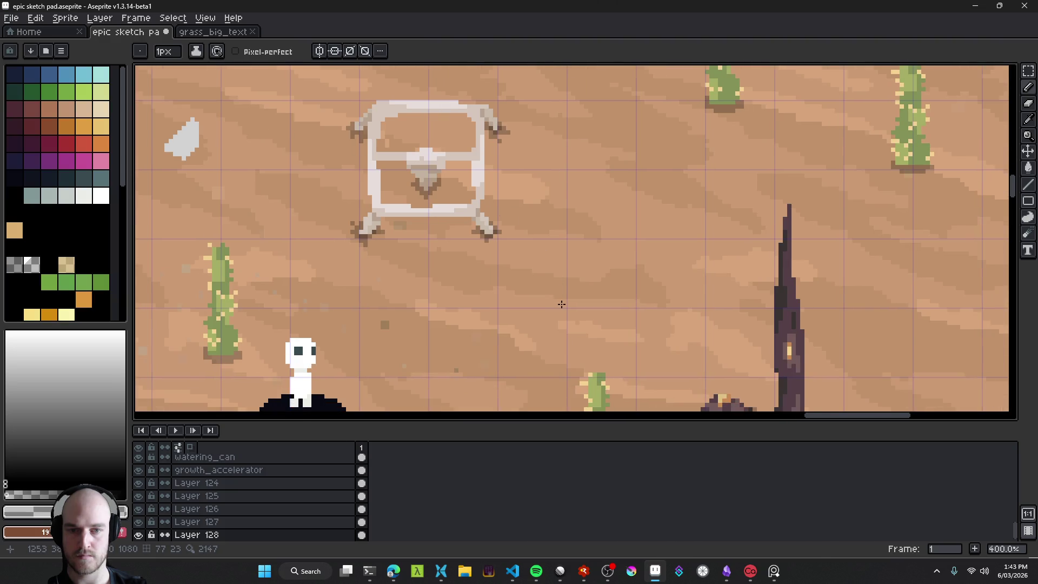
scroll(561, 304, "up", 2)
scroll(567, 306, "down", 4)
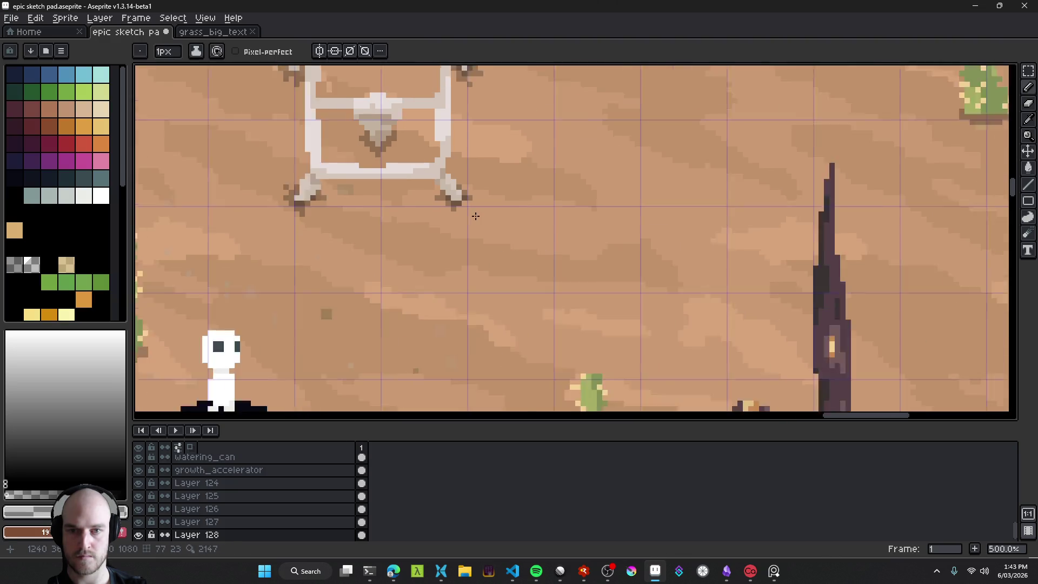
key("v")
key("ctrl+s")
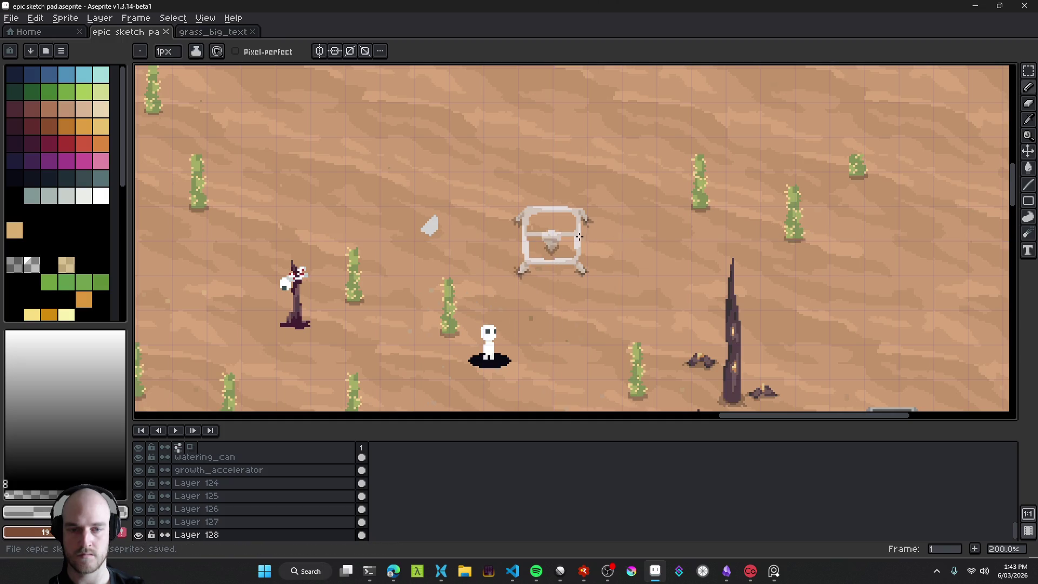
scroll(592, 248, "up", 2)
scroll(598, 251, "down", 3)
key("b")
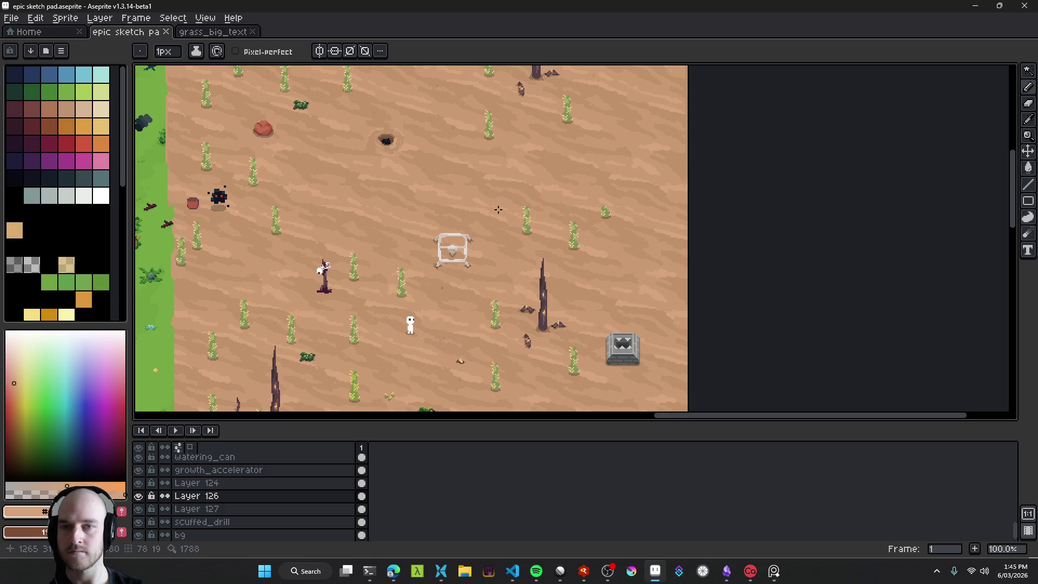
scroll(499, 213, "down", 5)
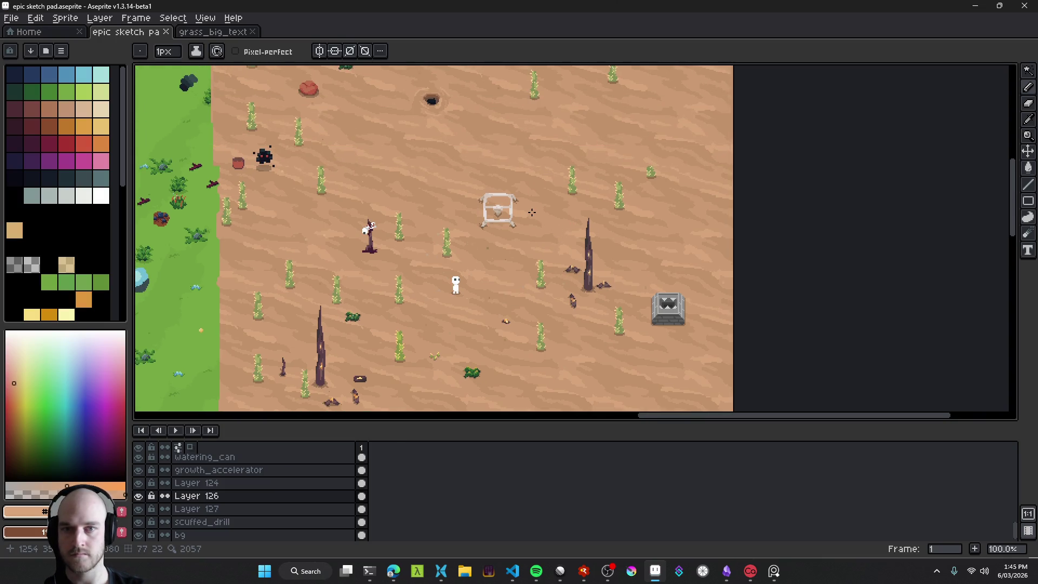
key("ctrl+s")
scroll(531, 212, "up", 3)
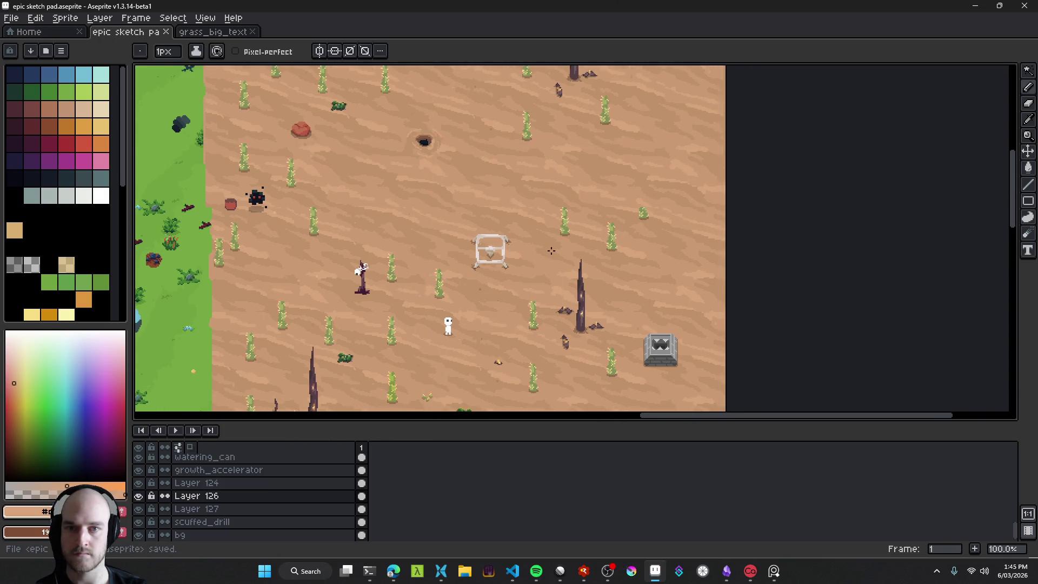
scroll(433, 132, "up", 2)
Step: Undo the accidental background-layer move, clear the selection around the hole, and save
left_click(449, 195, "ctrl")
left_click_drag(449, 195, 487, 186)
key("ctrl+z")
key("ctrl+z")
key("q")
mouse_move(458, 103)
left_mouse_down()
mouse_move(337, 122)
mouse_move(573, 204)
left_mouse_up()
key("ctrl+d")
left_click(524, 201, "ctrl")
key("ctrl+shift+d")
scroll(532, 232, "down", 3)
key("ctrl+s")
scroll(533, 232, "up", 1)
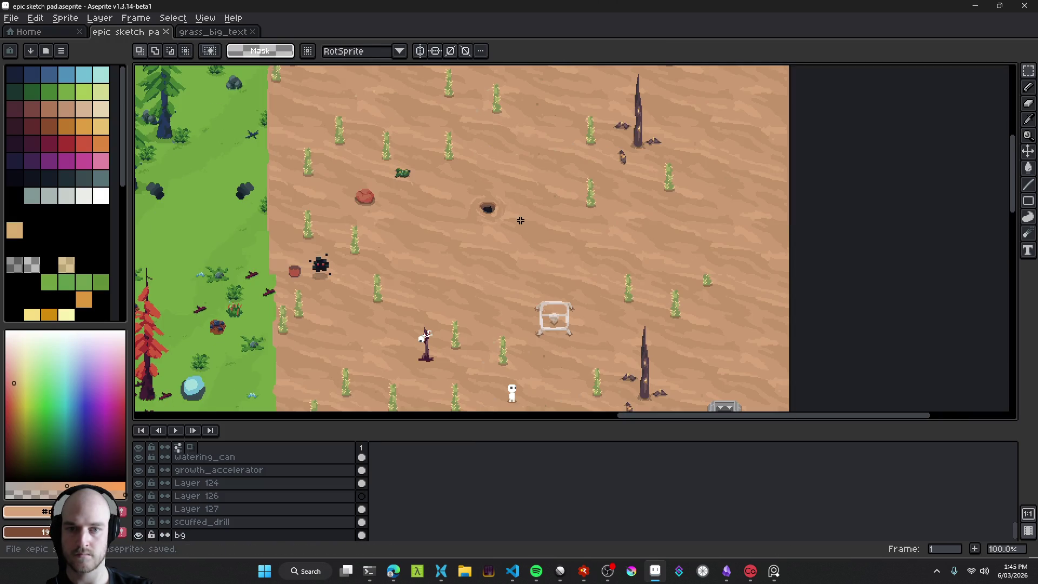
Step: Sample a sand colour, pencil darker sand pixels beside the dark hole, and save again
left_click_drag(542, 243, 464, 190)
scroll(456, 179, "up", 6)
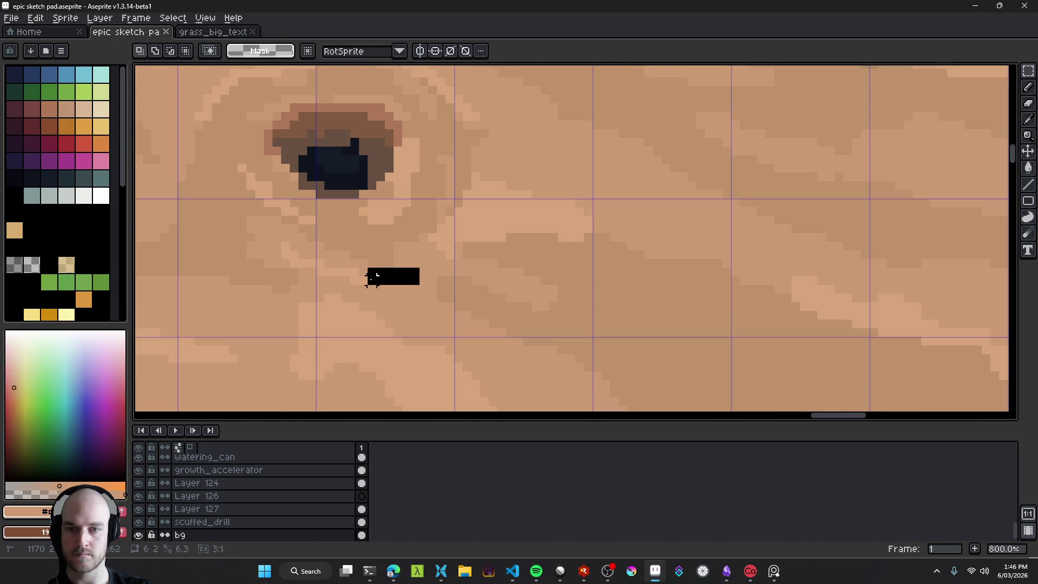
key("b")
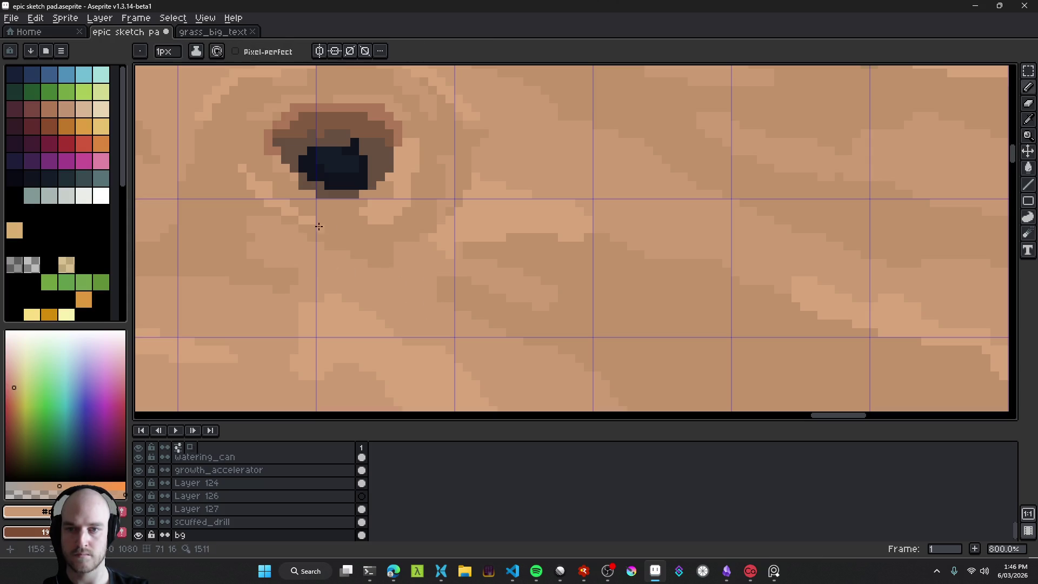
left_click(460, 164, "alt")
left_click_drag(432, 219, 427, 231)
left_click(420, 245, "alt")
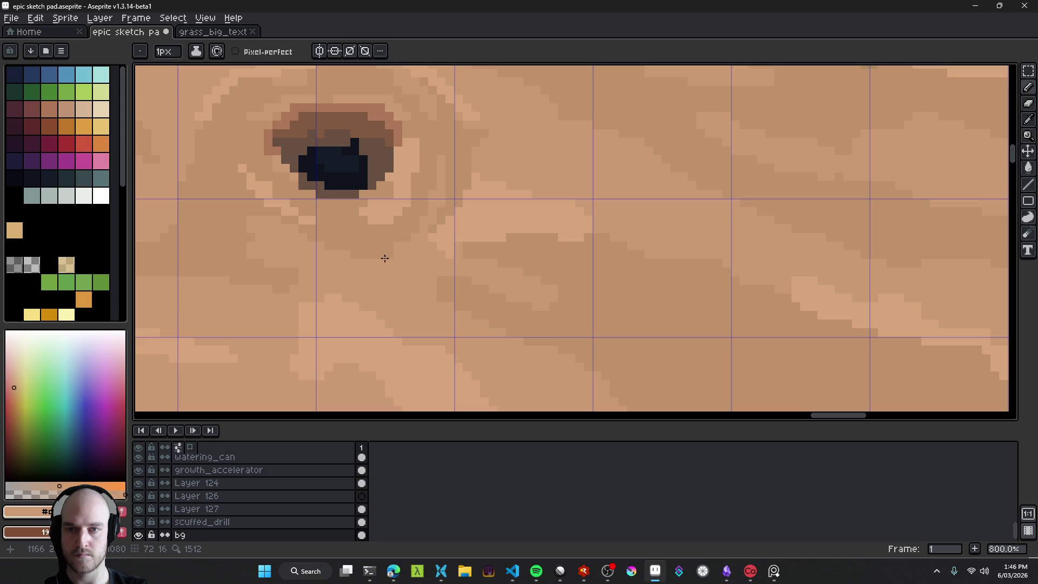
left_click_drag(422, 216, 491, 317)
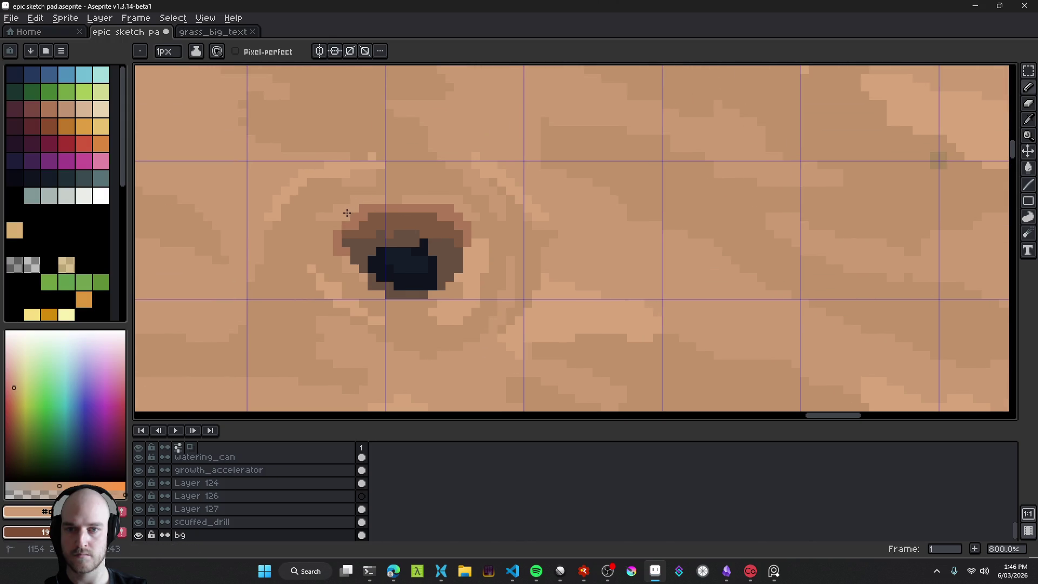
scroll(318, 227, "down", 6)
mouse_move(556, 382)
left_mouse_down()
mouse_move(470, 293)
mouse_move(455, 255)
mouse_move(459, 222)
left_mouse_up()
key("ctrl+s")
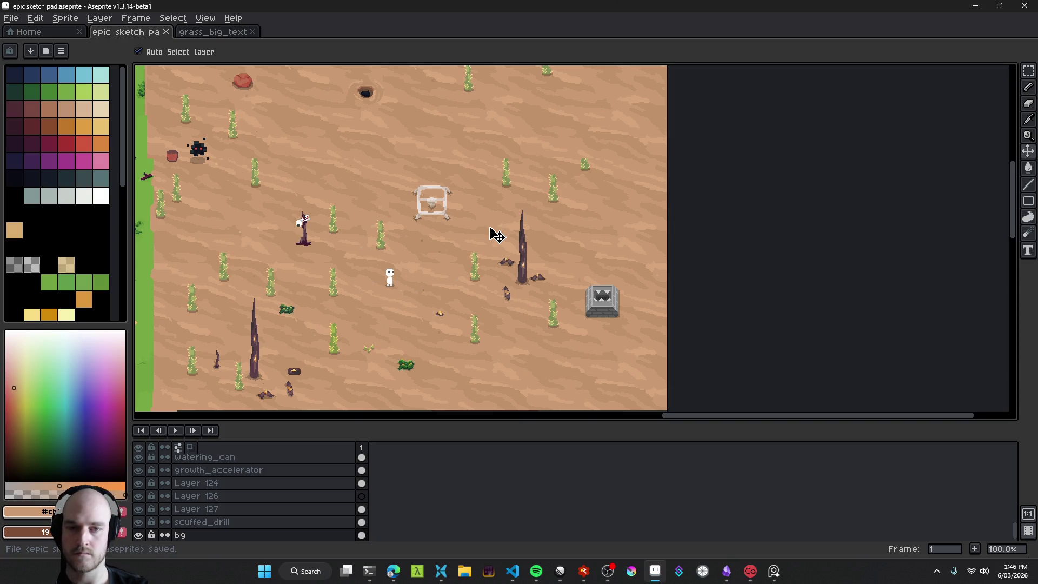
Step: Save, add a new empty layer, and choose a pale sand colour for the Pencil
scroll(431, 214, "up", 2)
left_click(508, 205)
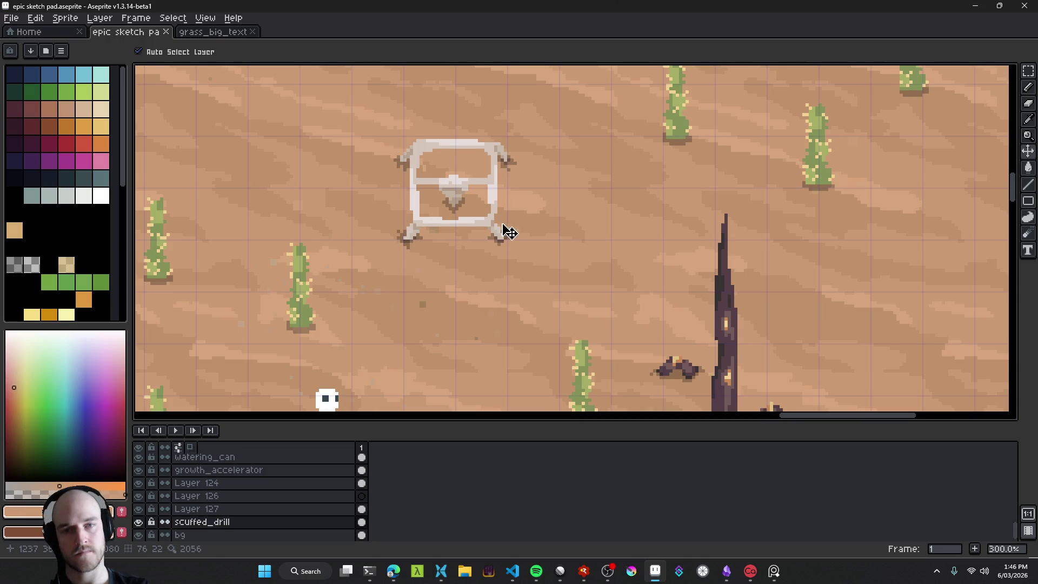
scroll(514, 248, "down", 2)
key("ctrl+s")
scroll(502, 247, "up", 1)
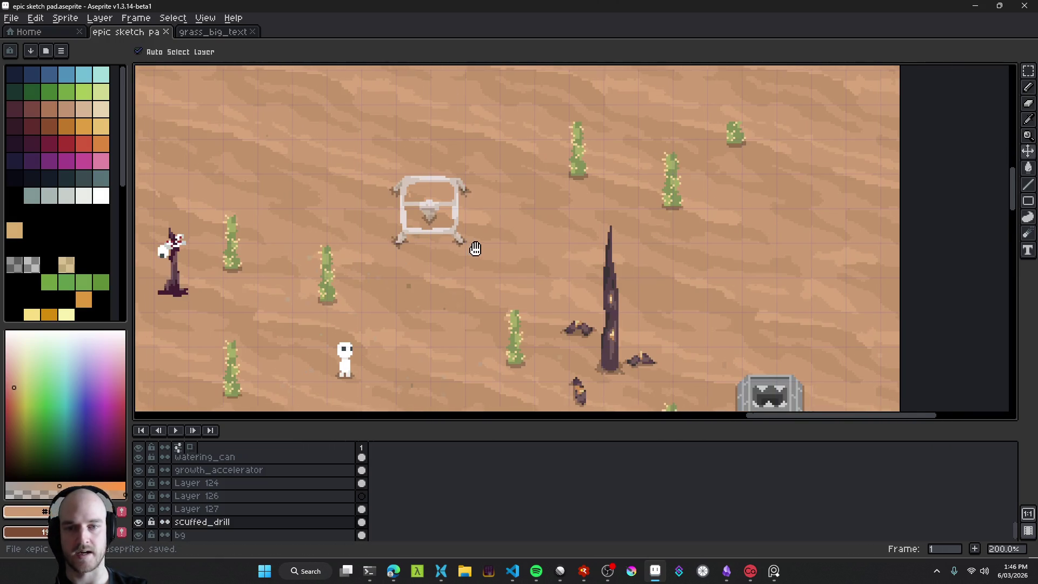
key("shift+n")
scroll(467, 273, "up", 2)
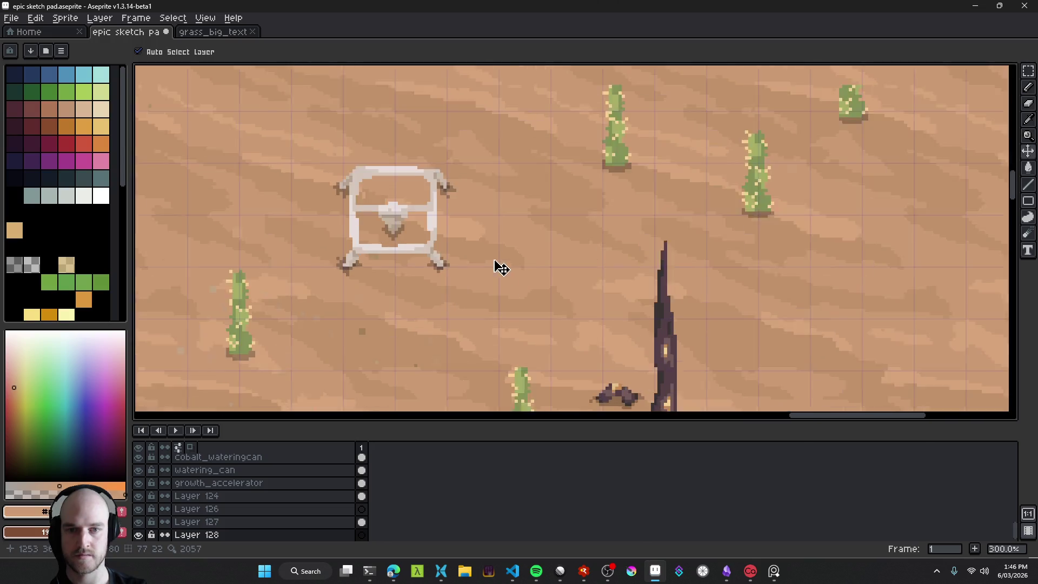
scroll(470, 267, "up", 2)
key("b")
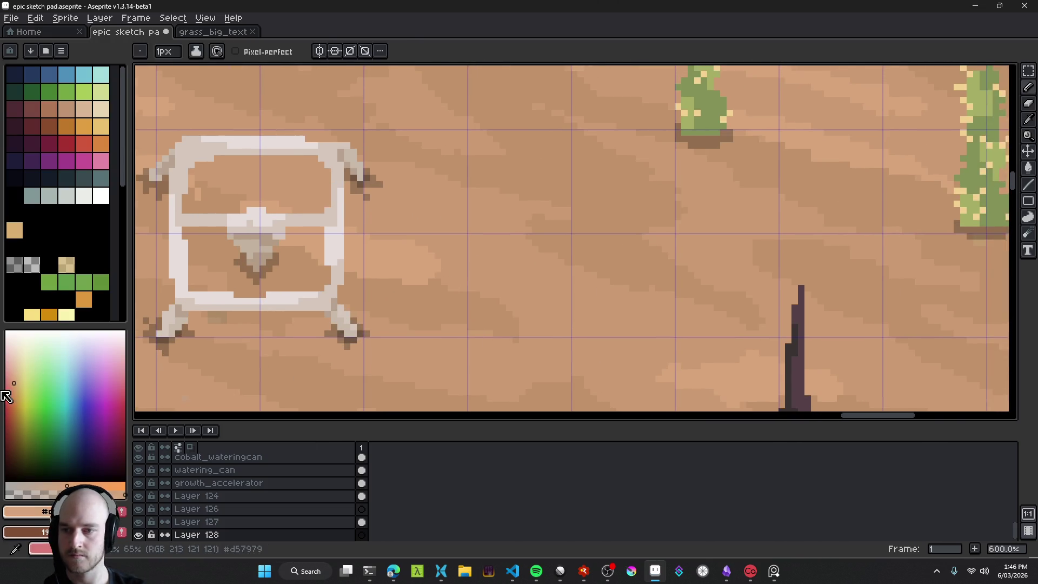
left_click(13, 362)
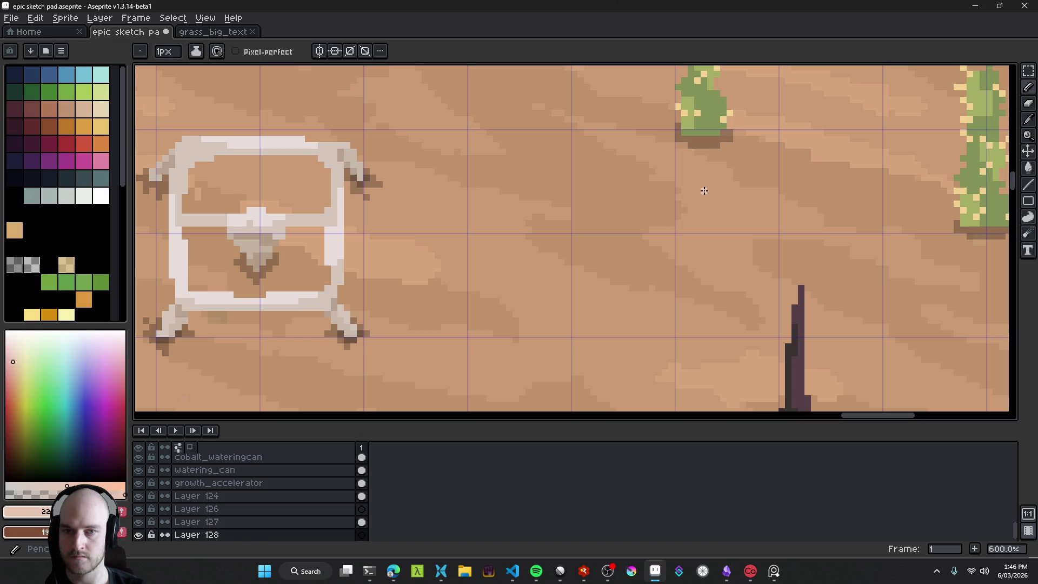
Step: Paint a light sand blob on the empty sand right of the excavator frame
left_click_drag(504, 277, 475, 255)
scroll(487, 255, "up", 1)
scroll(487, 260, "up", 2)
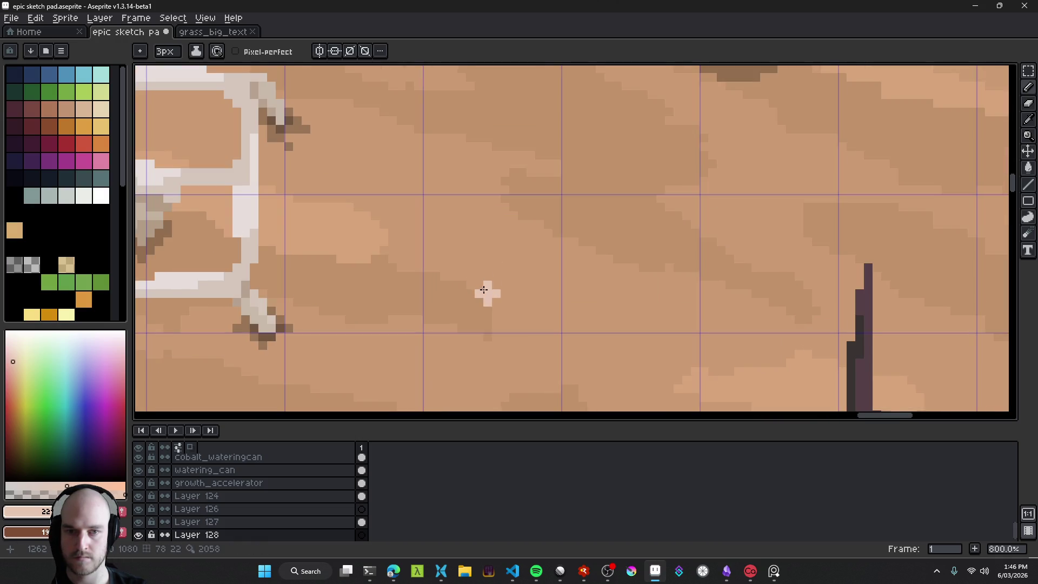
left_click(453, 283, "shift")
mouse_move(471, 259)
left_mouse_down()
mouse_move(454, 246)
mouse_move(478, 238)
left_mouse_up()
left_click(522, 268)
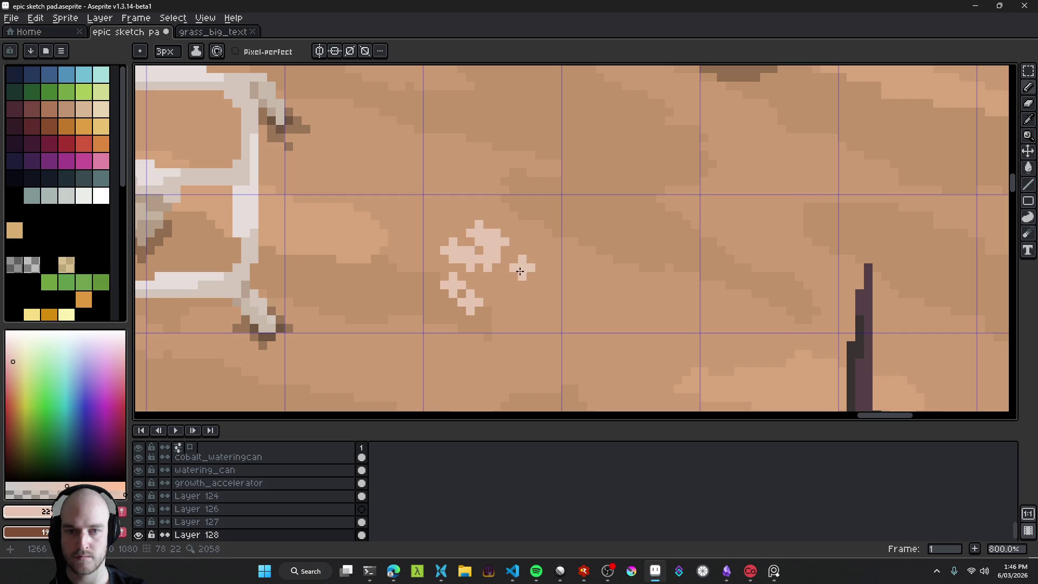
left_click(496, 285)
left_click(512, 300)
left_click(540, 293)
left_click_drag(474, 296, 504, 277)
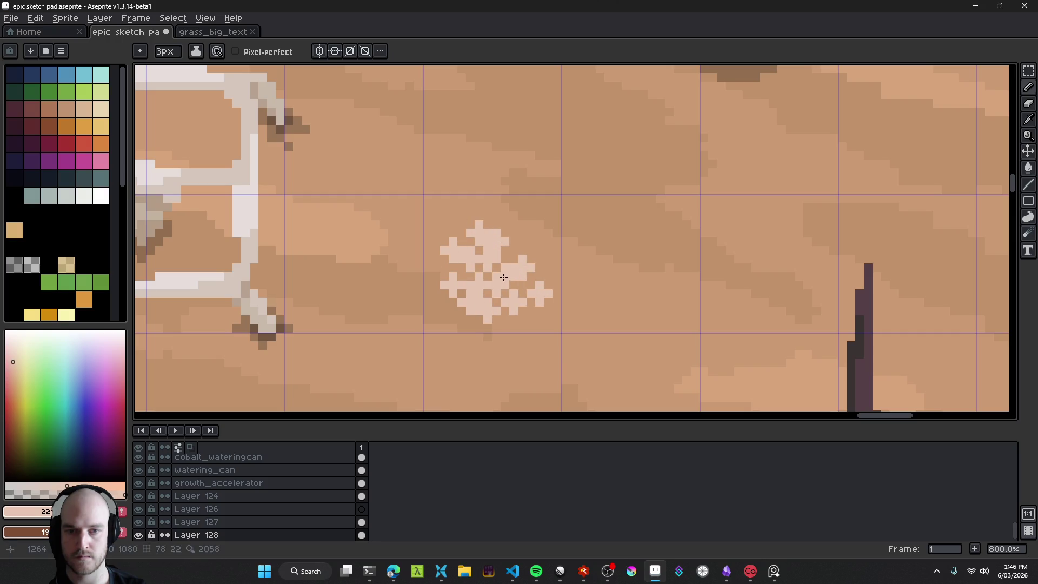
left_click(522, 242)
Step: Extend the blob rightward, erase stray pixels, and fill in its lower-left edge
key("e")
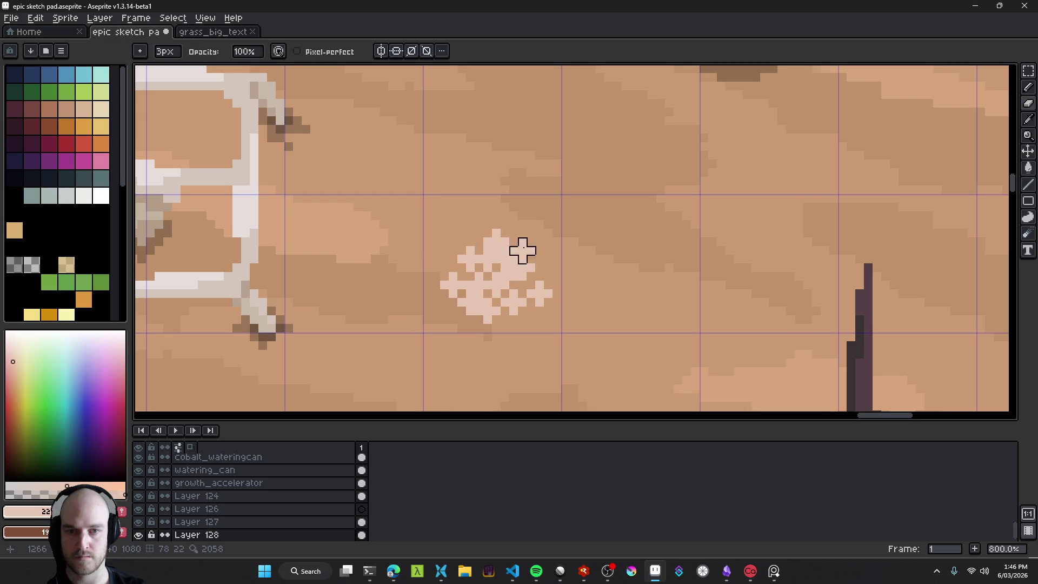
scroll(531, 268, "down", 6)
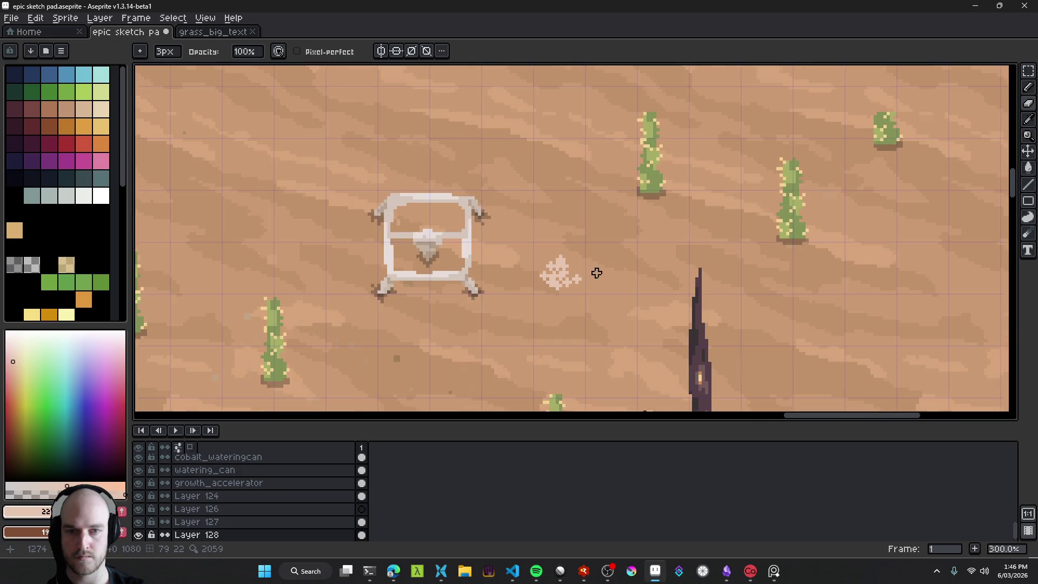
scroll(587, 275, "up", 4)
key("b")
mouse_move(567, 286)
left_mouse_down()
mouse_move(578, 281)
mouse_move(567, 268)
left_mouse_up()
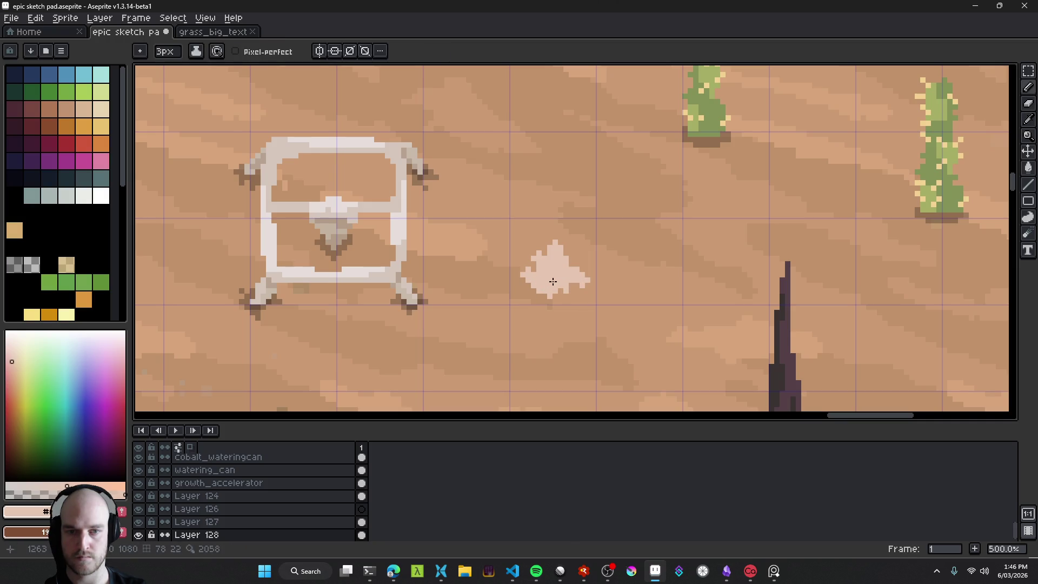
scroll(557, 285, "down", 1)
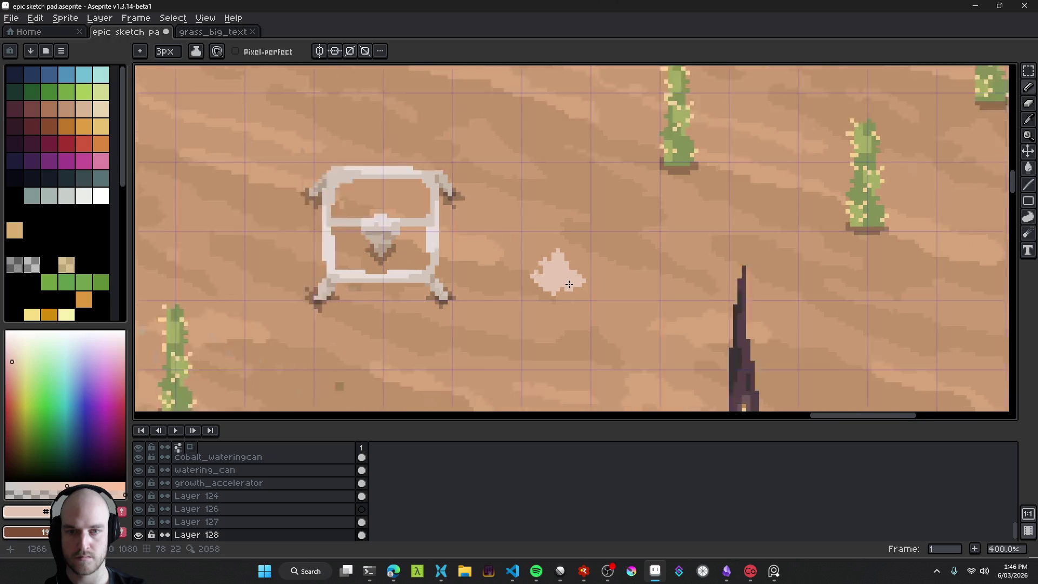
scroll(556, 285, "up", 4)
key("e")
mouse_move(519, 288)
left_mouse_down()
mouse_move(505, 234)
mouse_move(571, 183)
mouse_move(570, 209)
mouse_move(660, 274)
mouse_move(621, 273)
mouse_move(662, 313)
left_mouse_up()
scroll(662, 313, "down", 8)
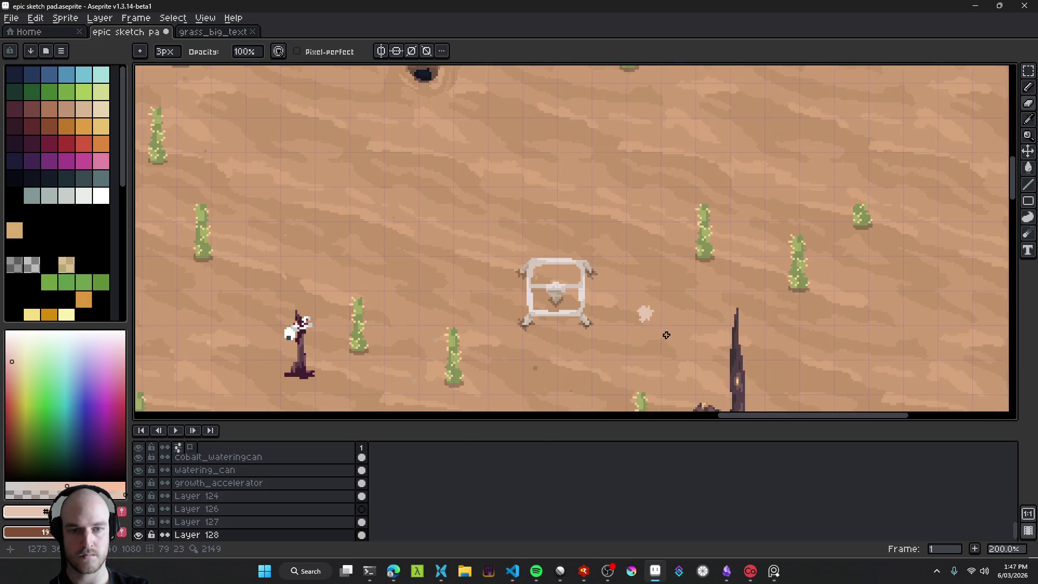
scroll(608, 300, "up", 6)
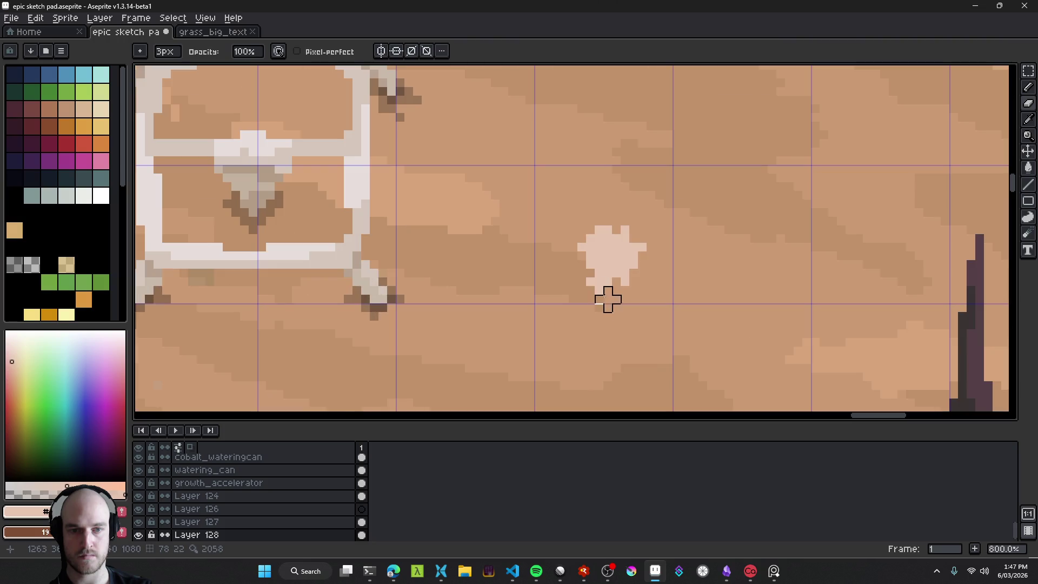
key("b")
left_click(582, 272)
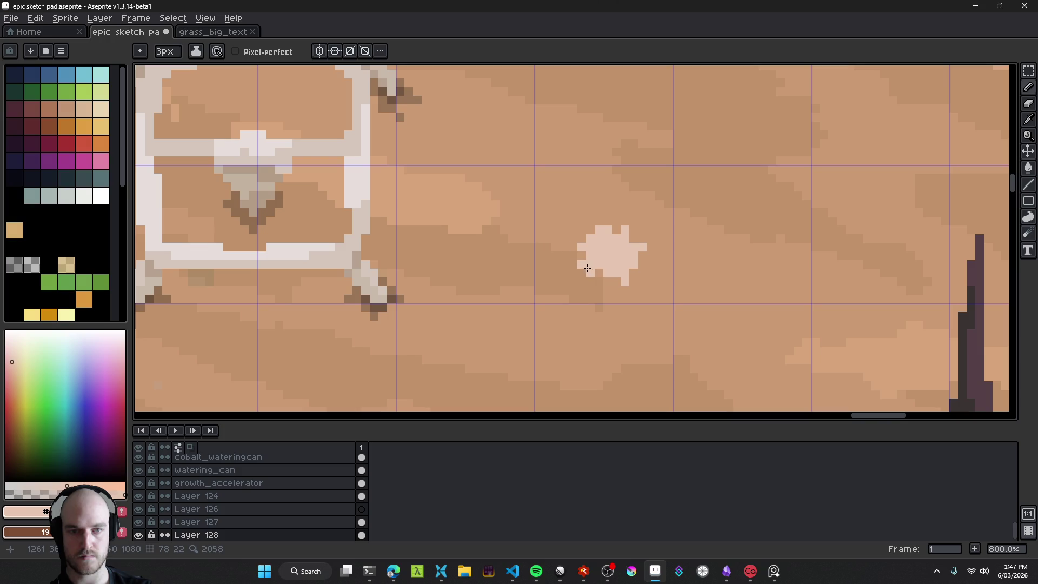
Step: Shrink the brush to one pixel and extend the blob's top edge upward
scroll(600, 268, "down", 6)
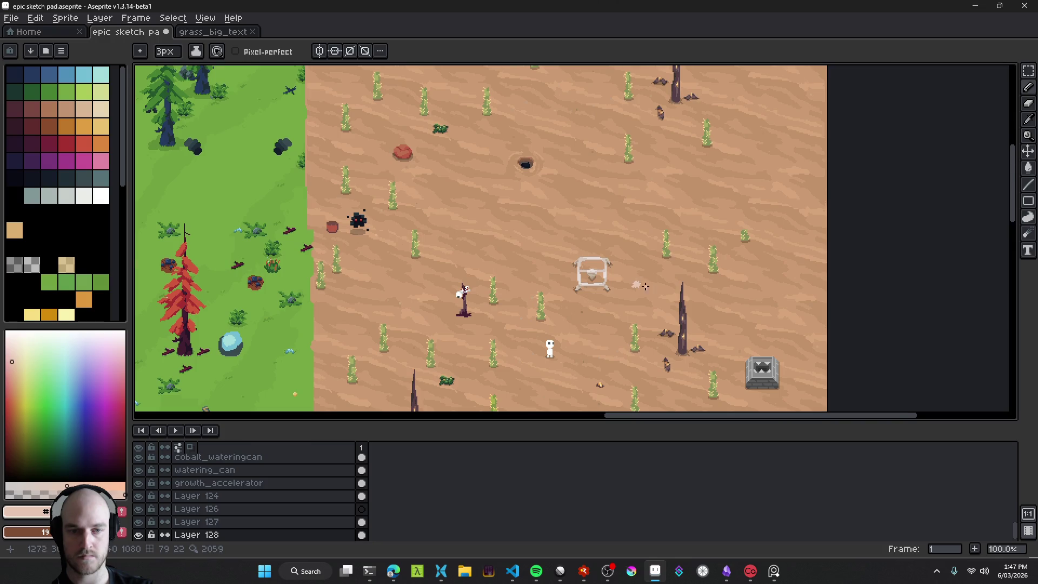
scroll(644, 286, "up", 8)
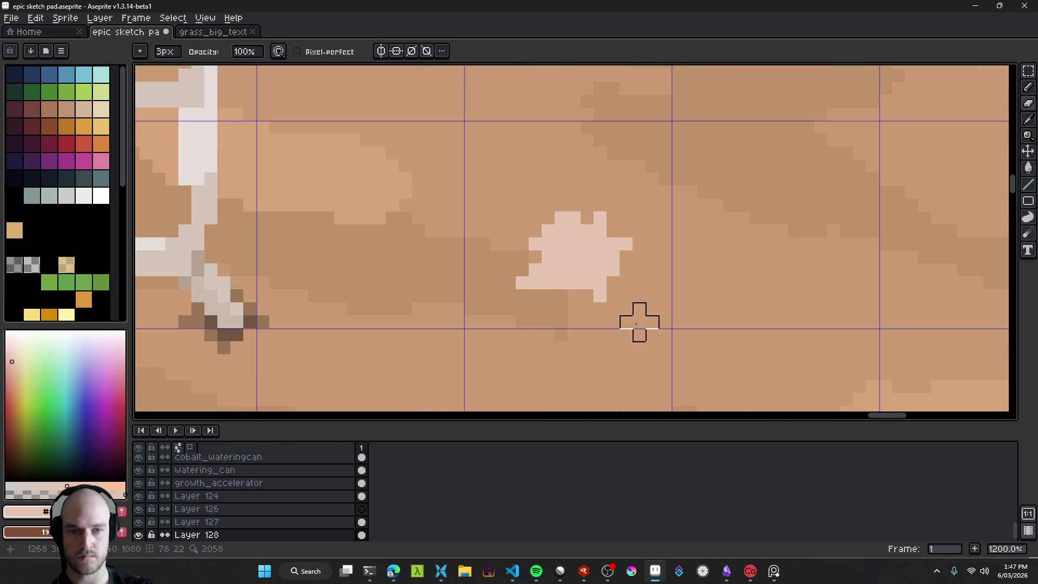
scroll(584, 314, "down", 5)
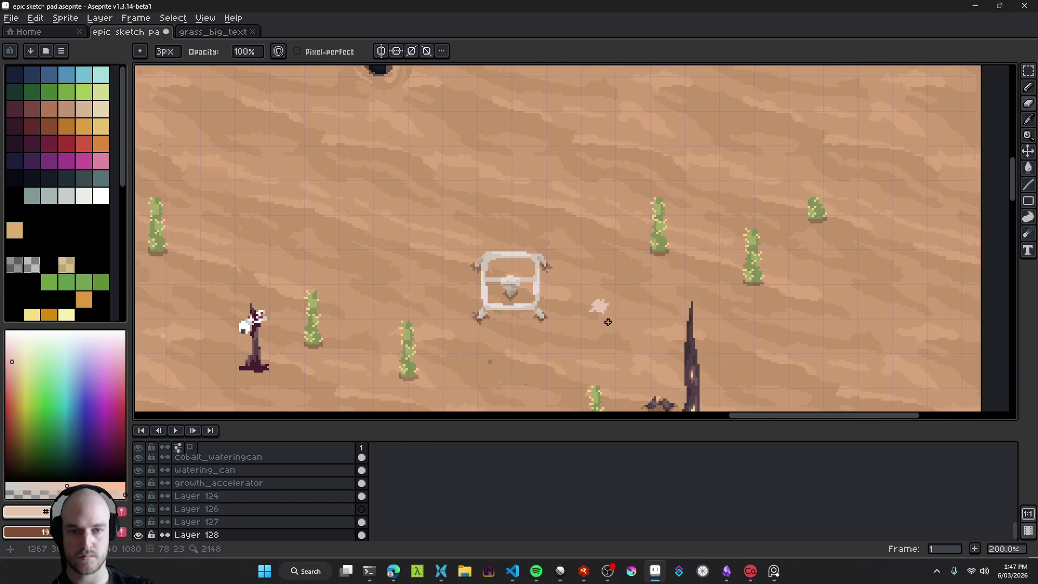
scroll(593, 308, "up", 5)
scroll(593, 300, "down", 7)
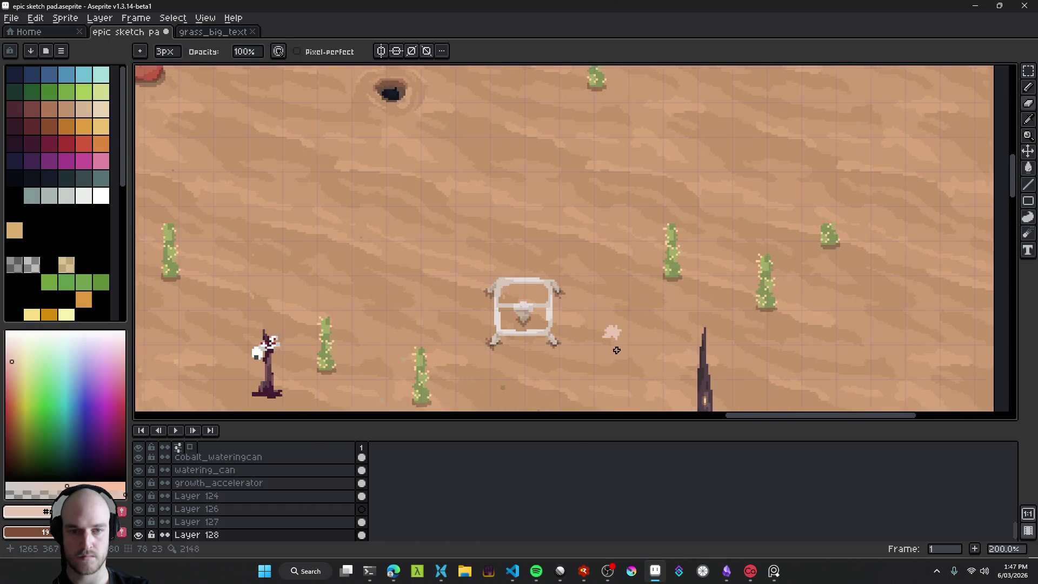
scroll(619, 351, "down", 2)
scroll(605, 304, "up", 6)
key("v")
mouse_move(605, 303)
left_mouse_down()
mouse_move(591, 297)
mouse_move(602, 297)
left_mouse_up()
key("b")
left_click(589, 259)
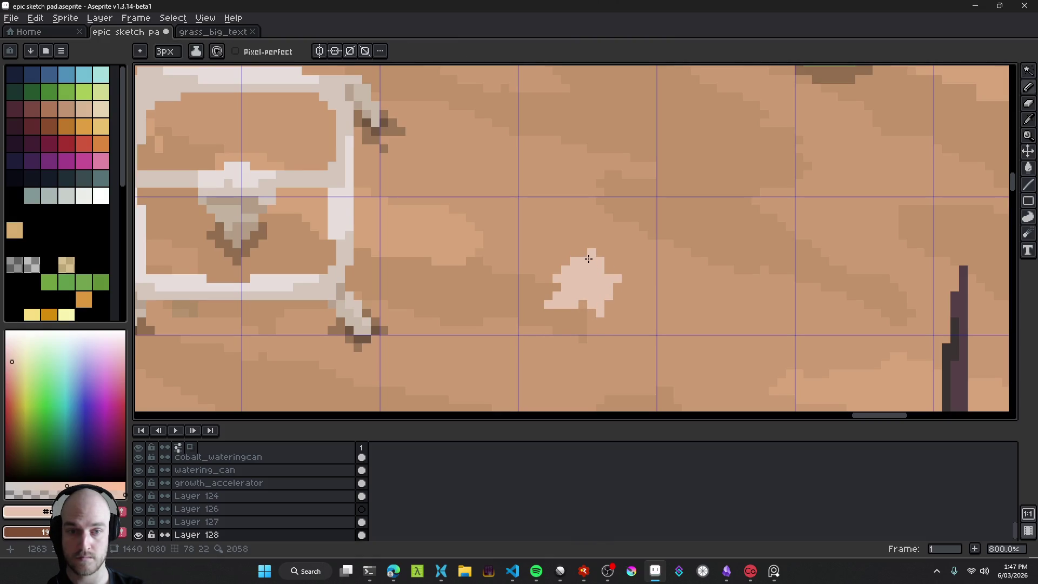
key("minus")
key("minus")
left_click(588, 244)
Step: Eyedrop a lighter cream colour and draw a vertical highlight column up the pile
scroll(620, 295, "down", 6)
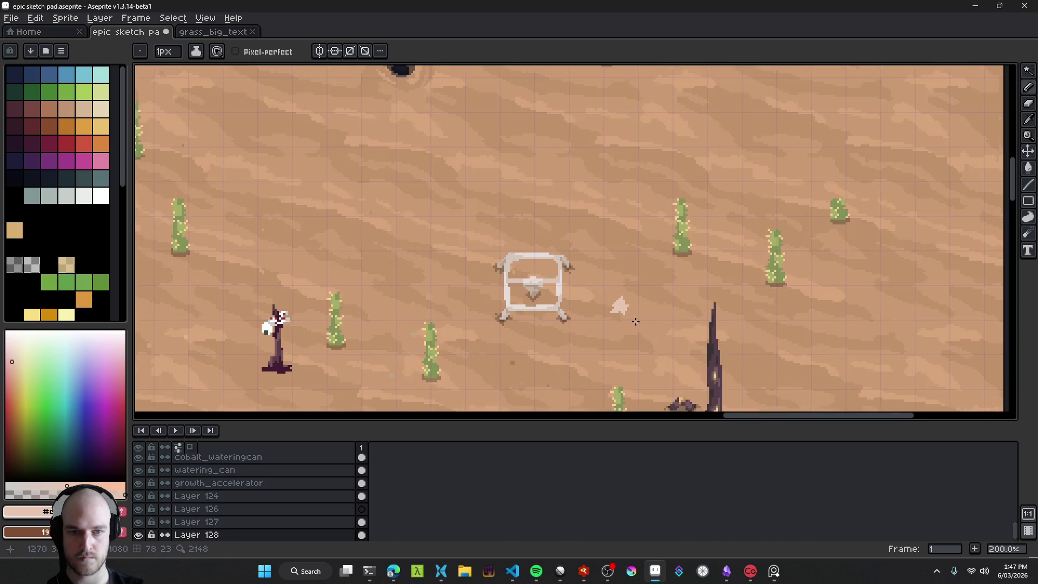
scroll(629, 313, "up", 5)
scroll(601, 308, "up", 5)
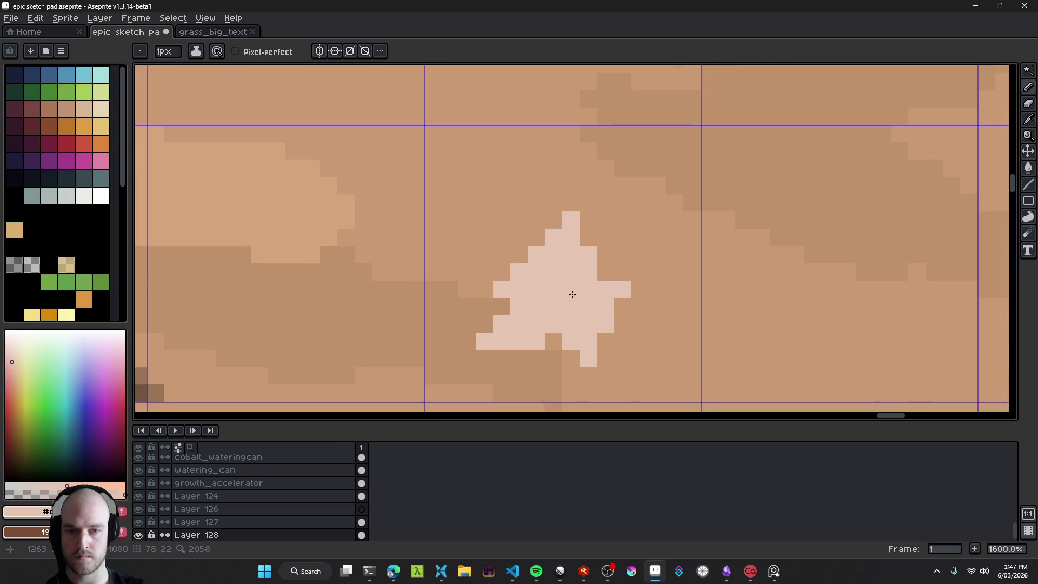
key("i")
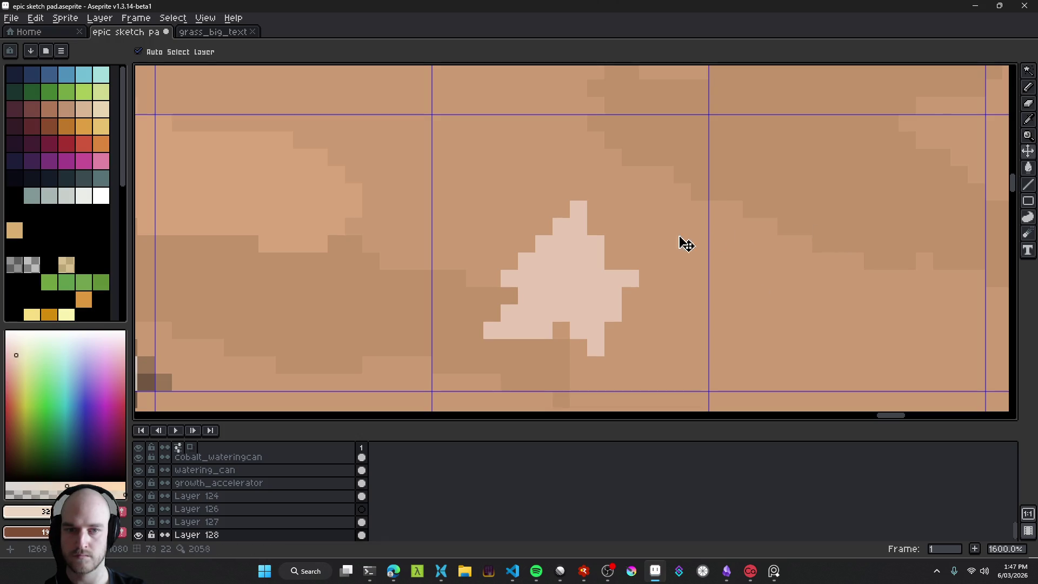
key("b")
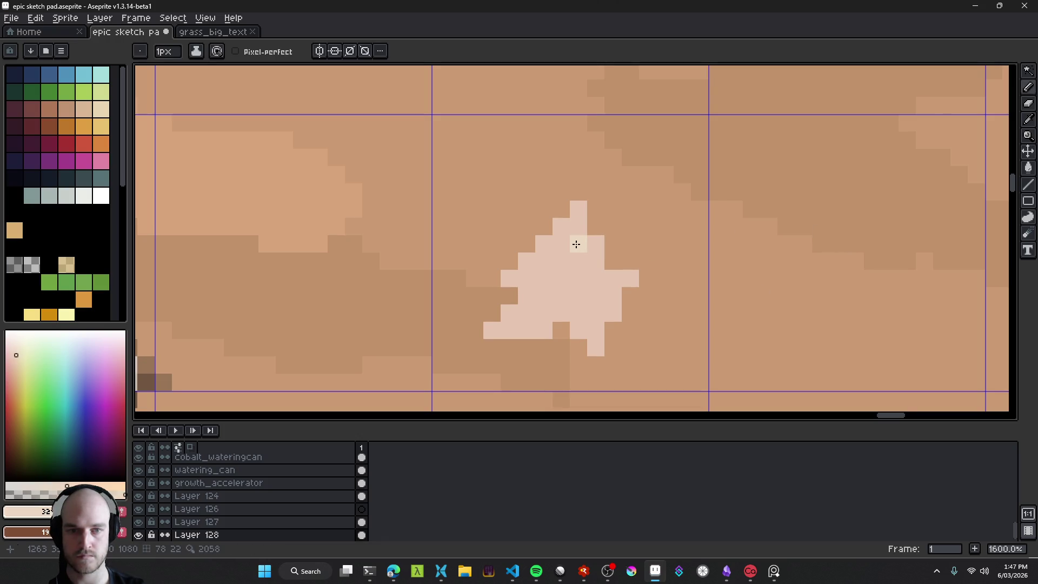
left_click_drag(574, 243, 583, 211)
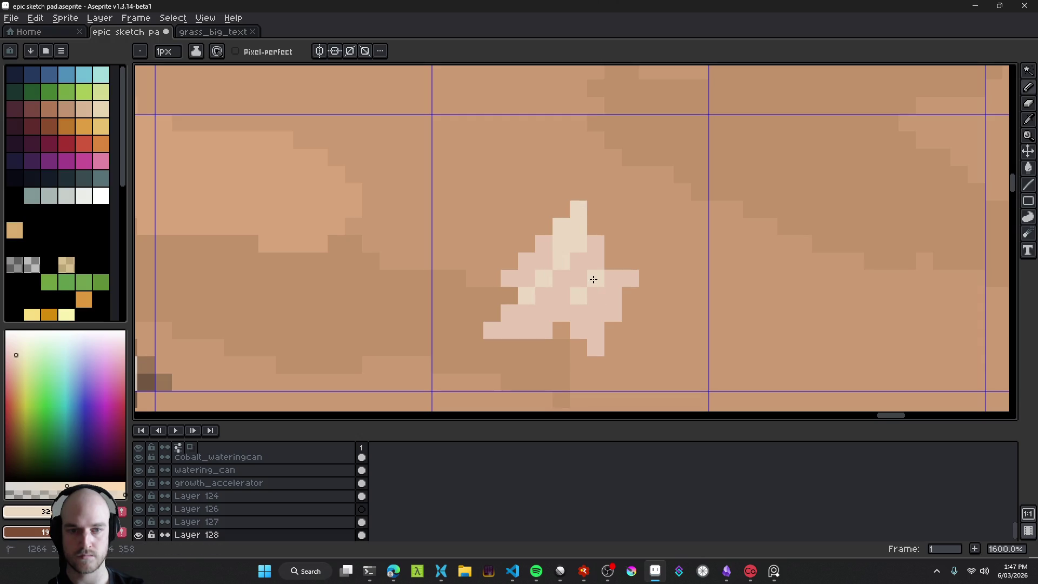
scroll(593, 279, "down", 8)
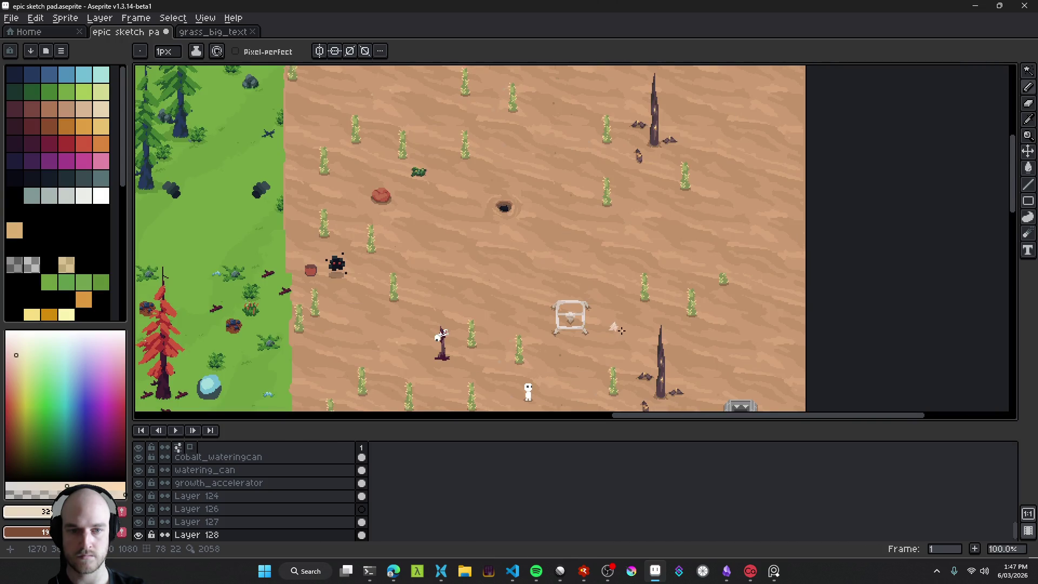
scroll(621, 330, "up", 8)
Step: Choose a paler greyish pink and pencil shading pixels across the sand pile
left_click(561, 305, "alt")
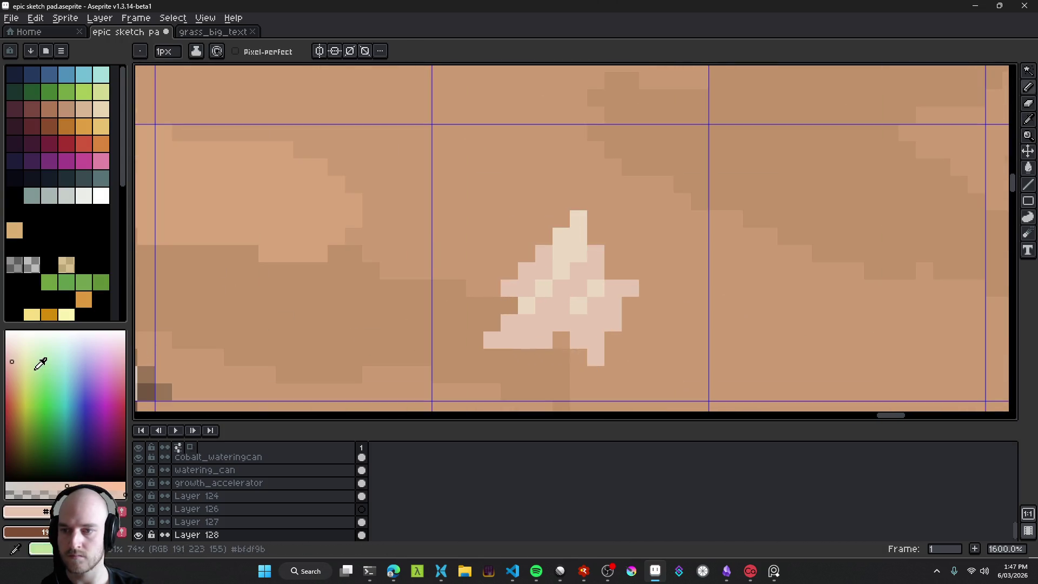
left_click(11, 371)
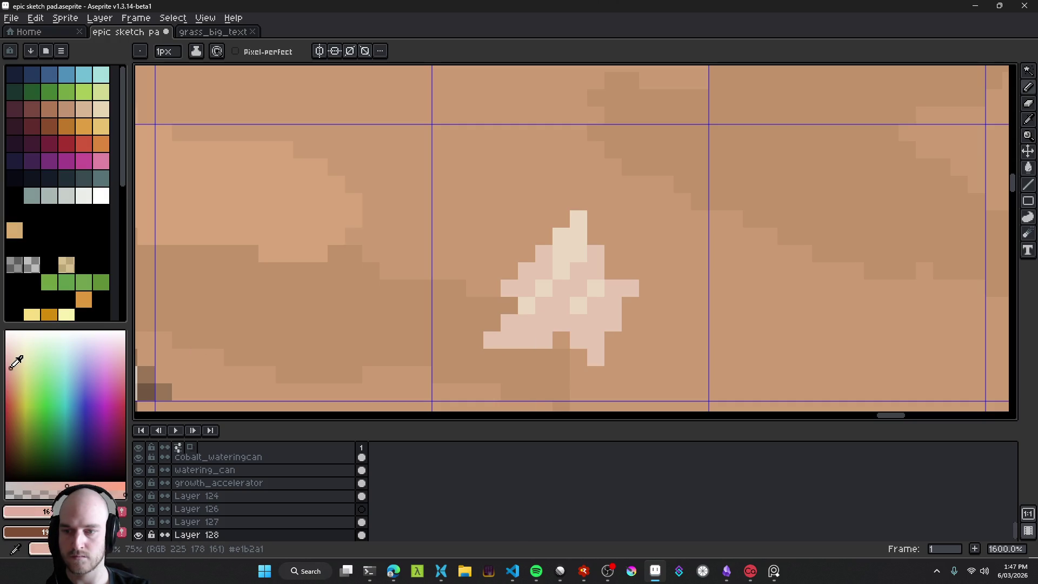
left_click(37, 486)
left_click(544, 339)
left_click(561, 322)
left_click(579, 339)
left_click(594, 355)
left_click(561, 340)
left_click(525, 340)
left_click(509, 339)
left_click(544, 323)
left_click(613, 323)
Step: Undo the bad stroke and repaint the pile's upper pink pixels greyish pink
scroll(633, 339, "down", 5)
scroll(633, 340, "down", 3)
scroll(633, 339, "up", 5)
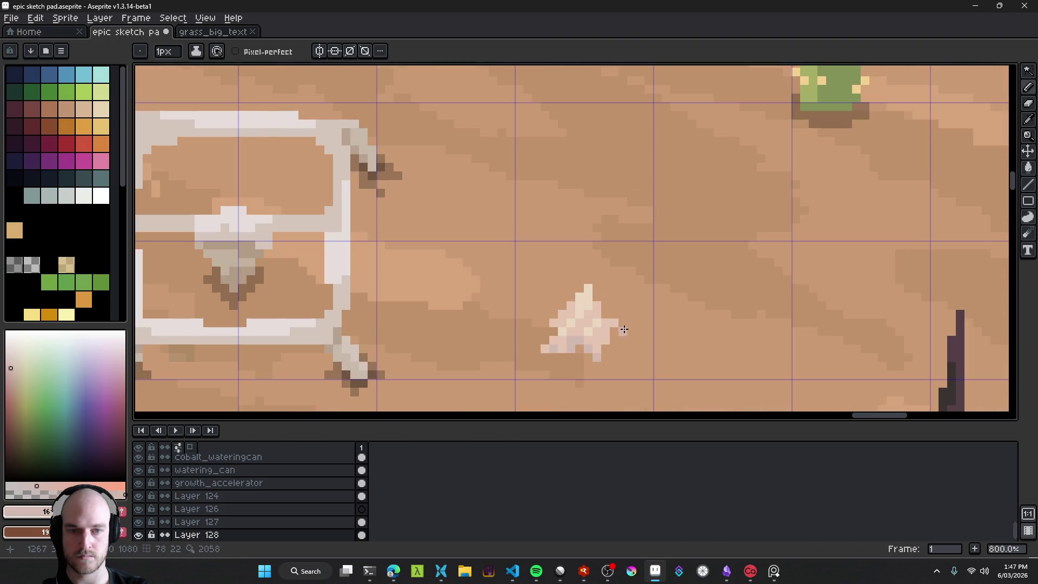
key("ctrl+z")
scroll(618, 350, "up", 4)
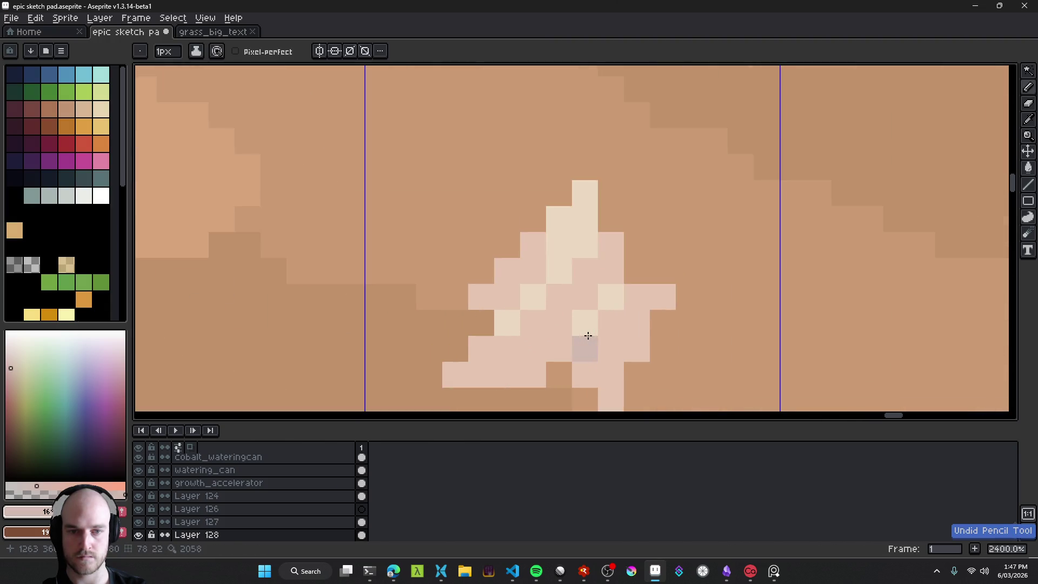
left_click(502, 227)
left_click(484, 233)
left_click(528, 209)
left_click(613, 209)
left_click(614, 234)
Step: Add greyish-pink pixels along the pile's right side
scroll(619, 270, "down", 8)
scroll(625, 282, "up", 8)
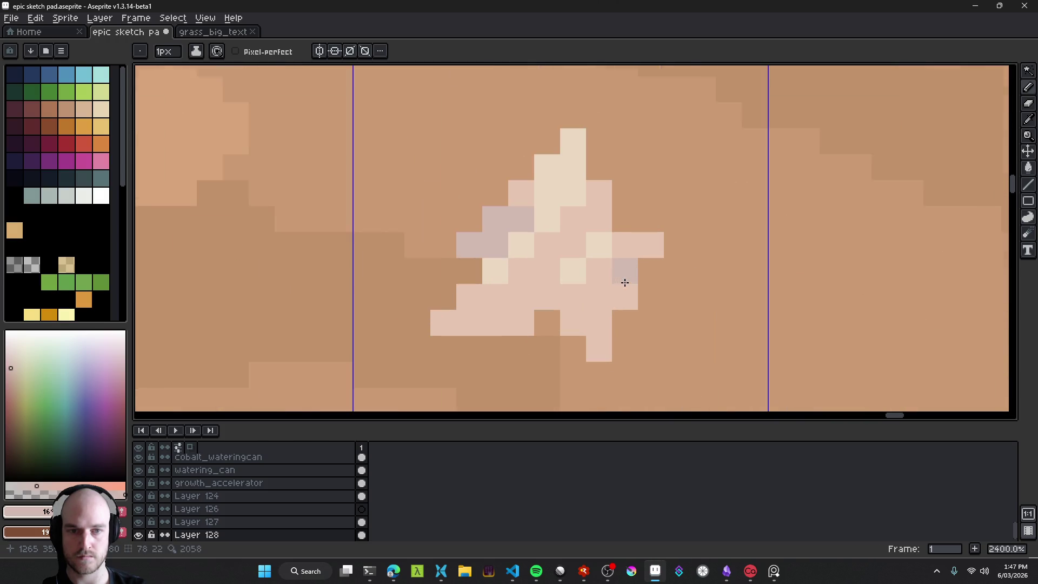
left_click(612, 266)
left_click(614, 283)
left_click(626, 273)
left_click(586, 289)
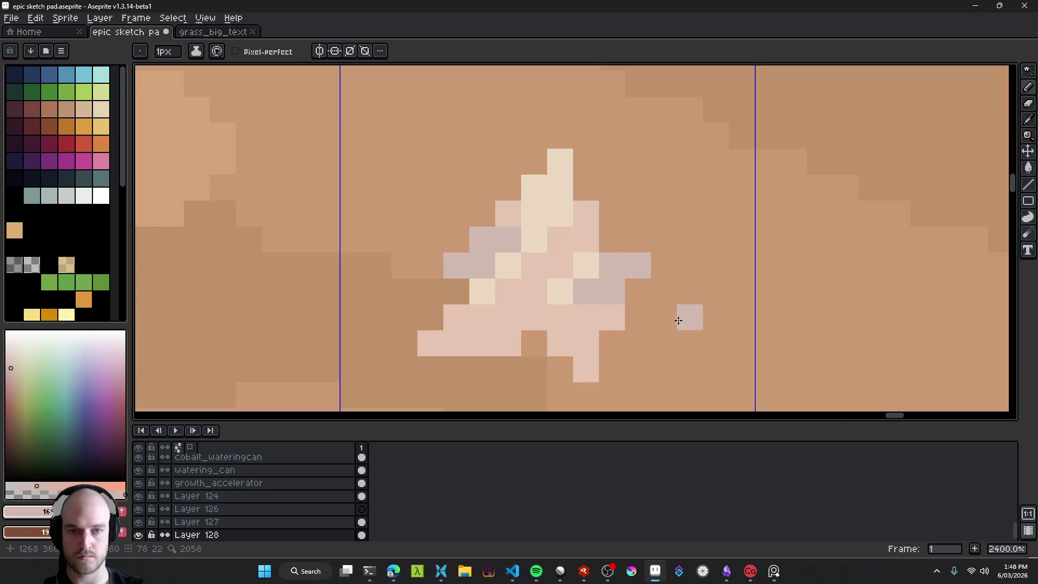
scroll(676, 341, "down", 10)
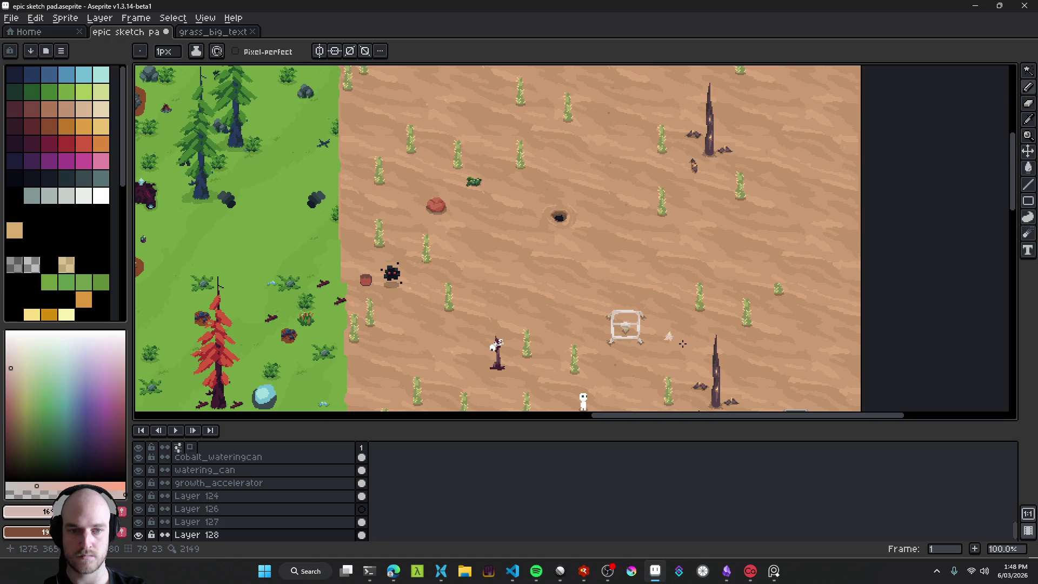
scroll(673, 345, "up", 10)
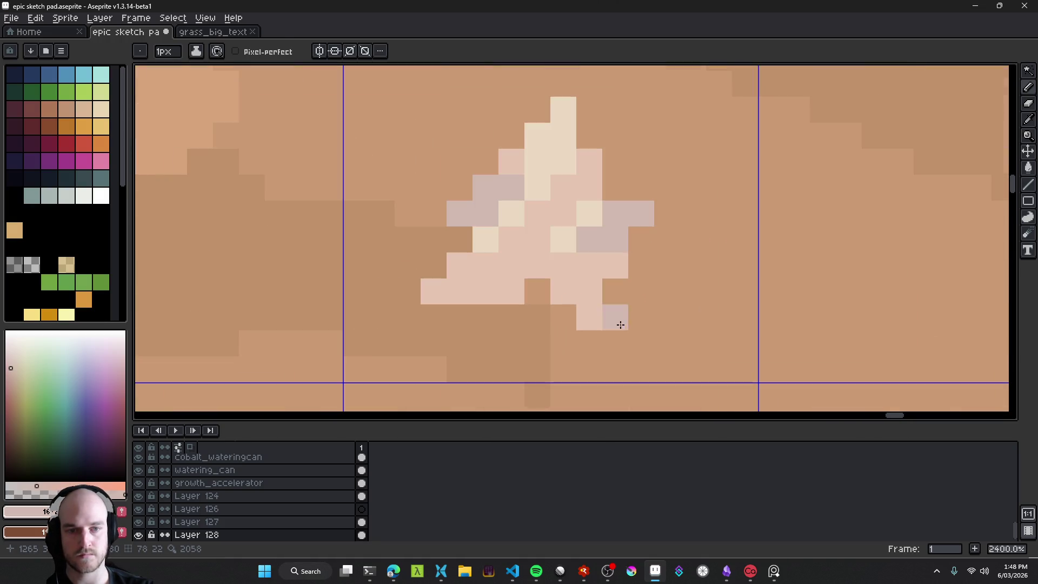
Step: Erase the stray pinkish pixel beside the pile with a one-pixel eraser
key("e")
key("minus")
key("minus")
left_click(590, 318)
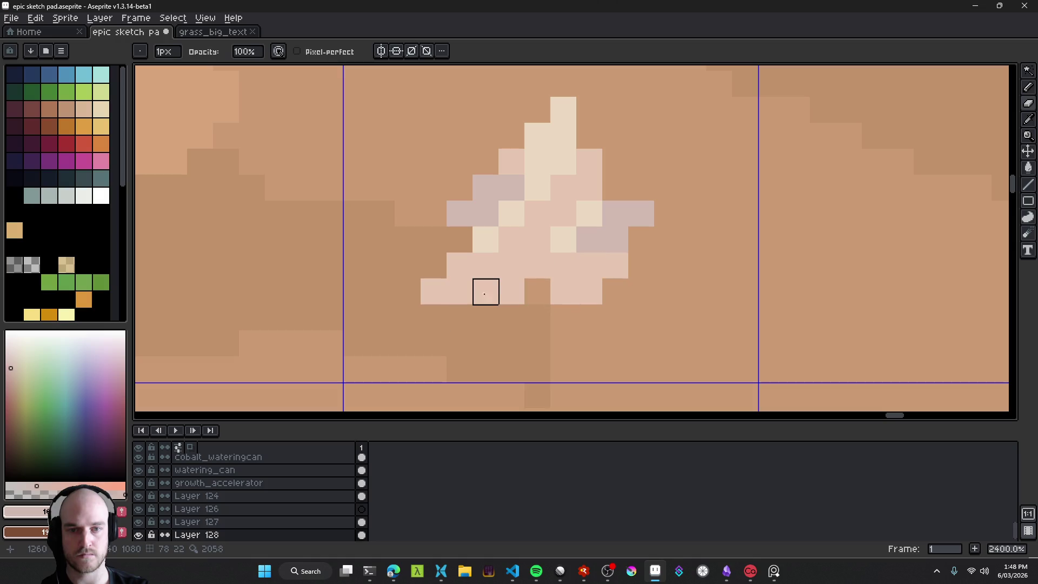
Step: Pick the pile's cream colour and paint cream pixels across it and along its lower edge
left_click(489, 229, "alt")
key("b")
mouse_move(465, 265)
left_mouse_down()
mouse_move(501, 260)
mouse_move(475, 283)
left_mouse_up()
left_click(533, 290)
scroll(575, 303, "down", 10)
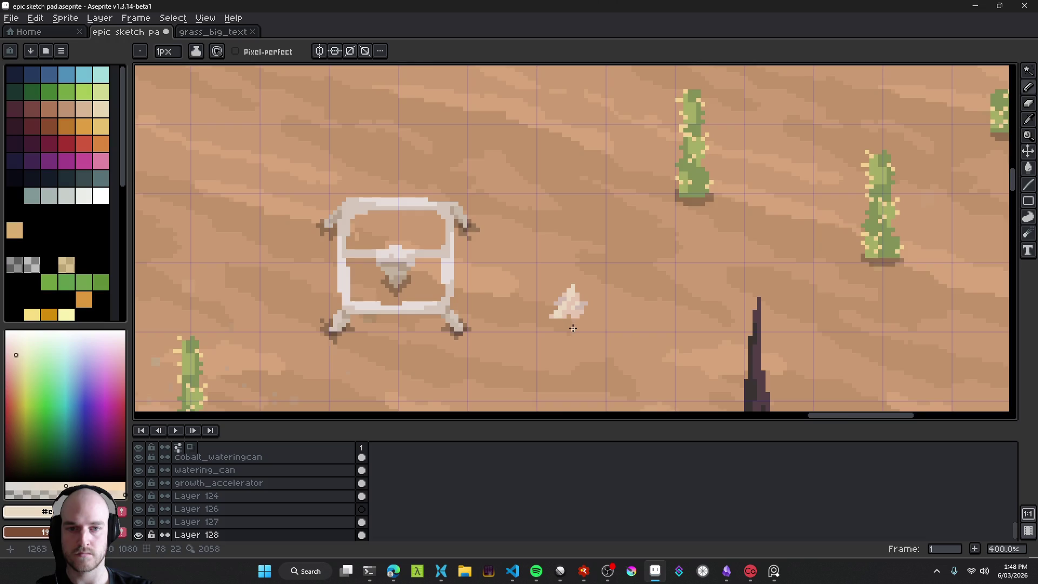
scroll(579, 329, "up", 12)
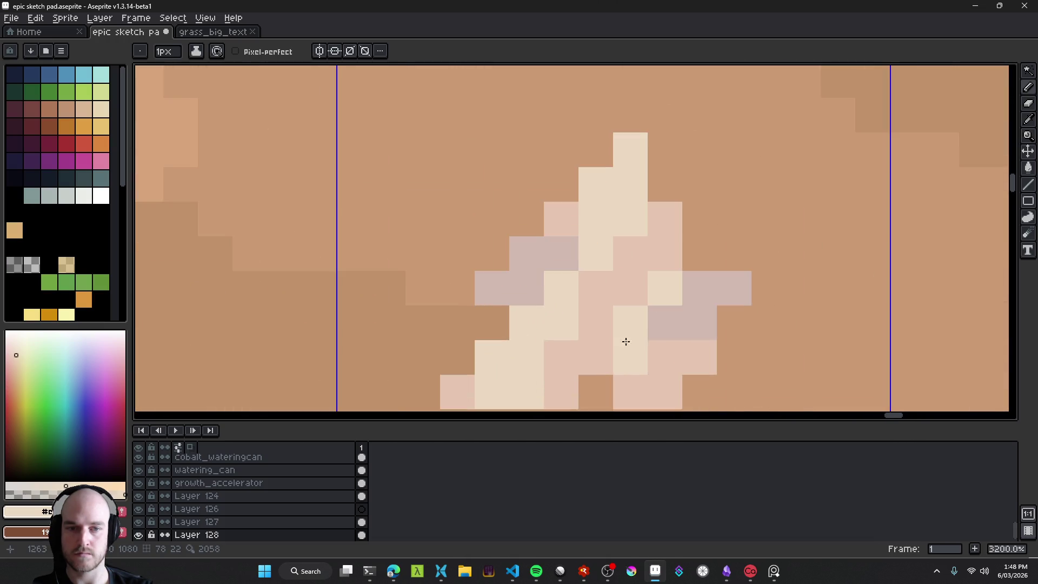
Step: Paint lavender pixels along the base of the sand pile
left_click(512, 317)
left_click(551, 315)
left_click(579, 315)
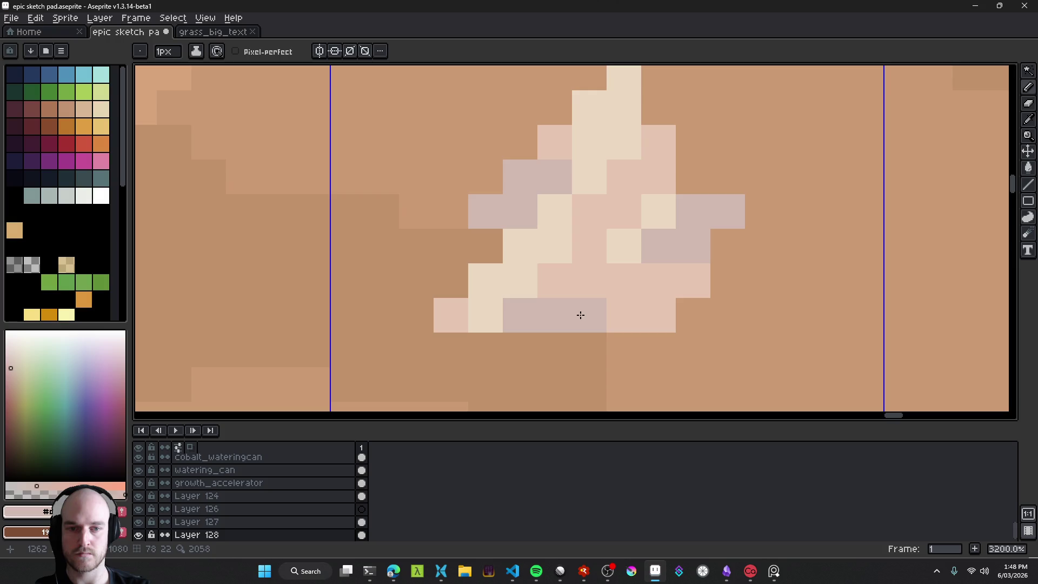
scroll(668, 343, "down", 8)
scroll(577, 288, "up", 5)
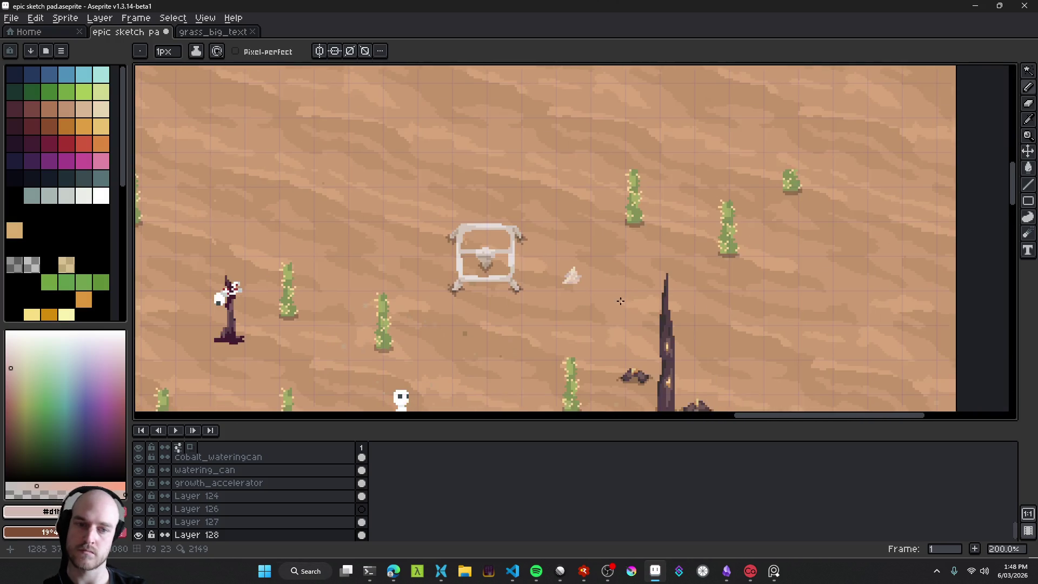
scroll(577, 288, "up", 1)
Step: Erase a stray lavender pixel from the pile
key("e")
left_click(577, 288)
scroll(608, 333, "down", 8)
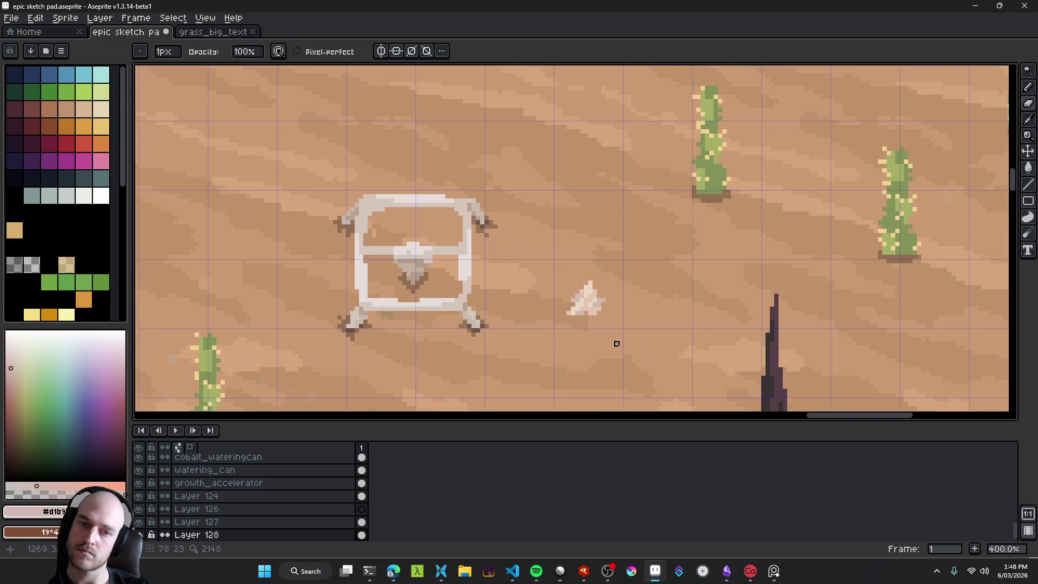
scroll(610, 336, "up", 6)
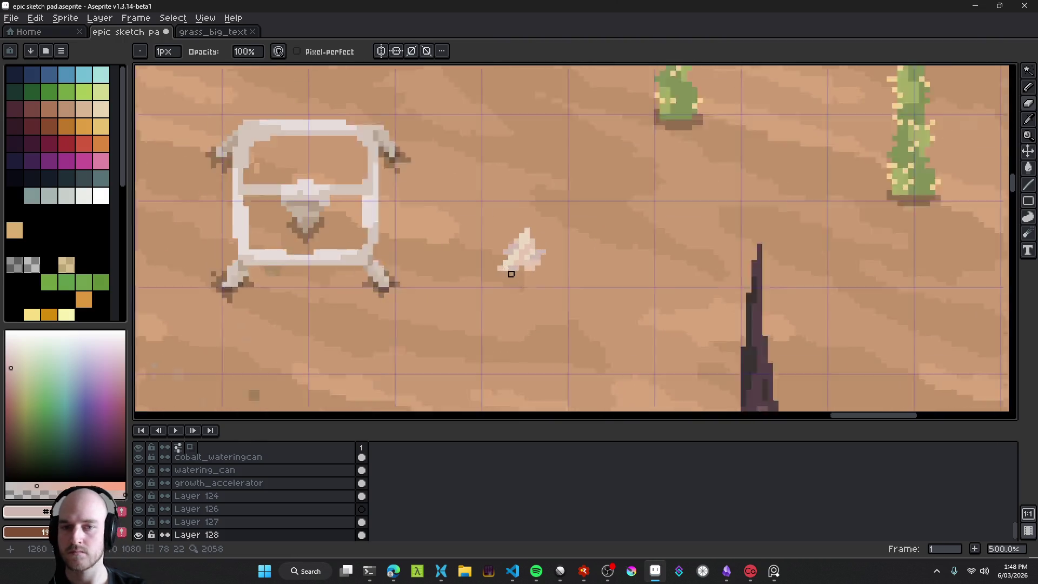
Step: Save epic sketch pad.aseprite and marquee-select a box around the sand pile
key("v")
scroll(520, 246, "down", 8)
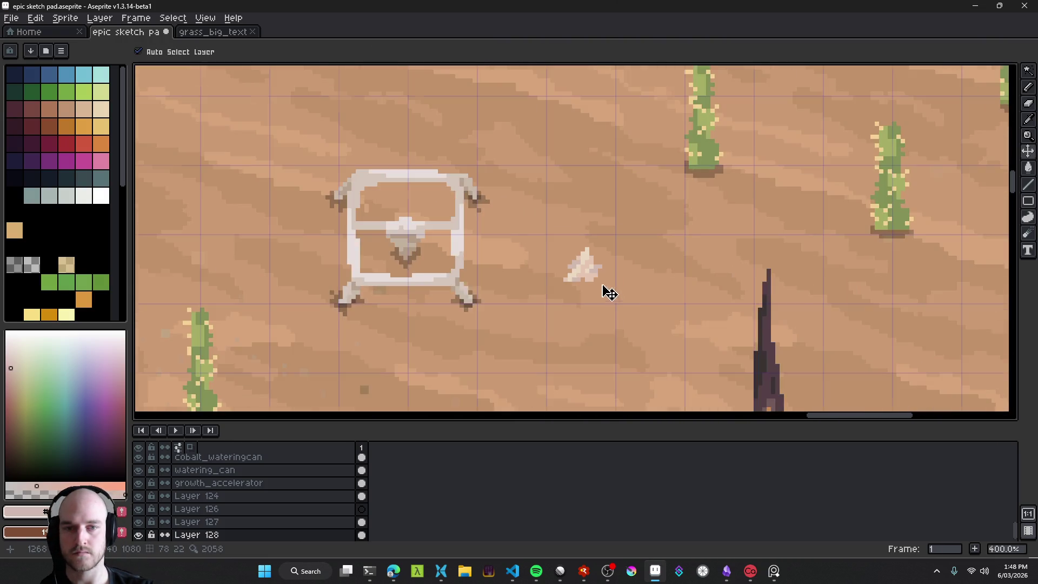
scroll(640, 294, "up", 4)
scroll(597, 285, "up", 4)
key("ctrl+s")
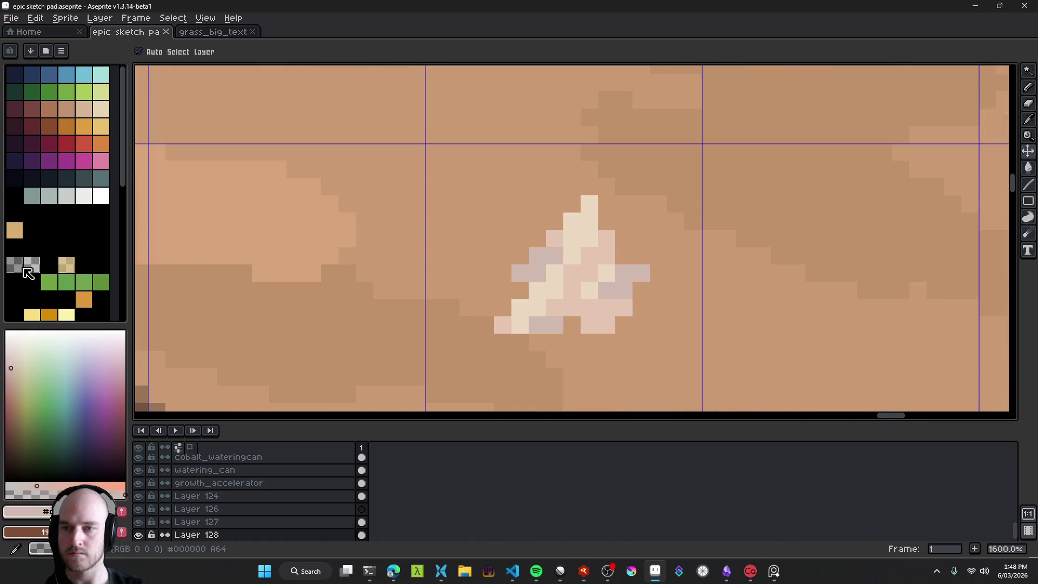
scroll(599, 365, "down", 10)
left_click_drag(612, 371, 552, 310)
scroll(545, 297, "up", 4)
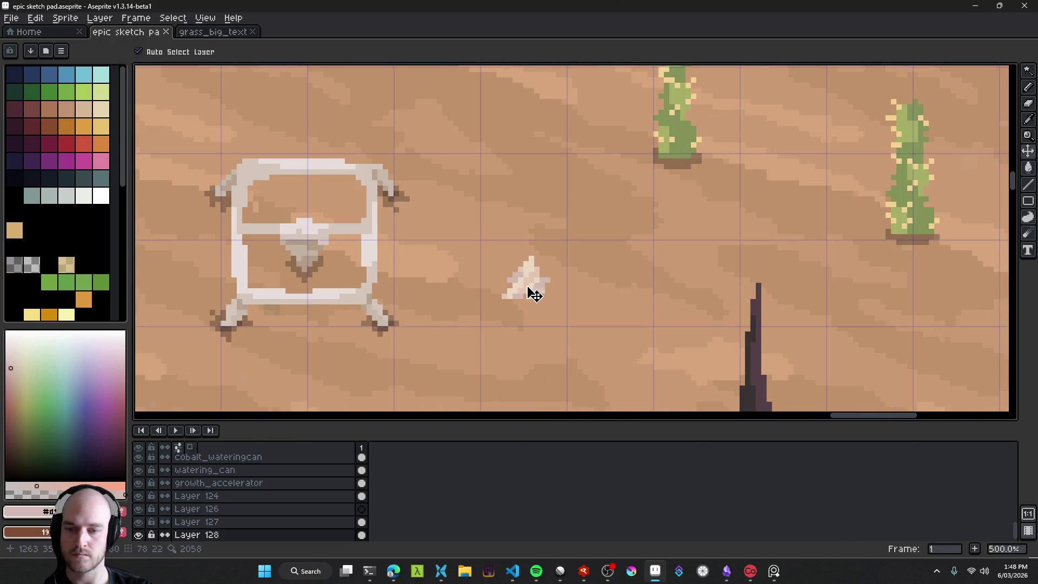
key("m")
left_click_drag(554, 258, 562, 256)
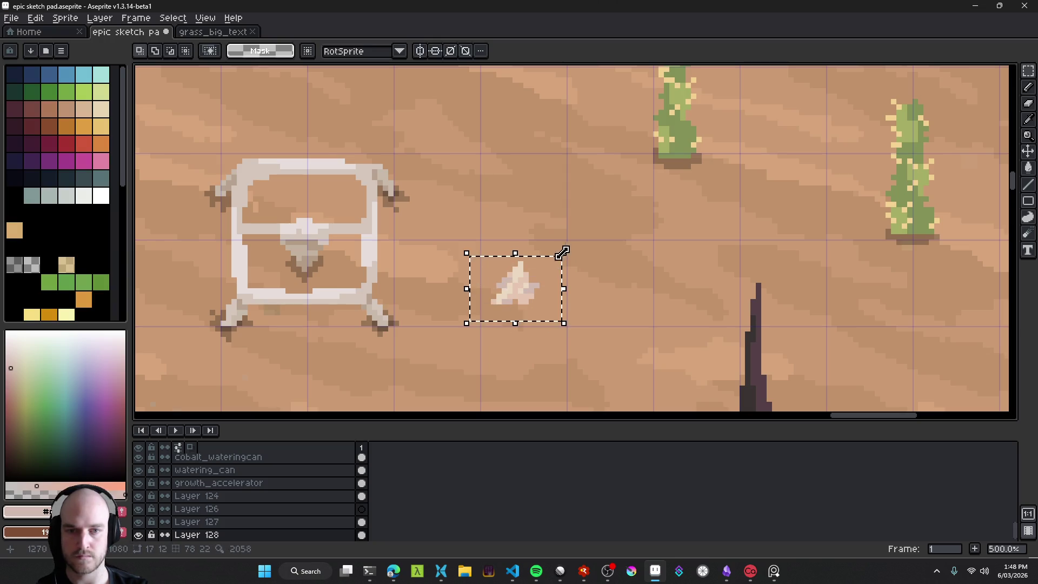
Step: Apply Hue/Saturation to the selected pile with hue 0, saturation 44 and value 9
key("ctrl+u")
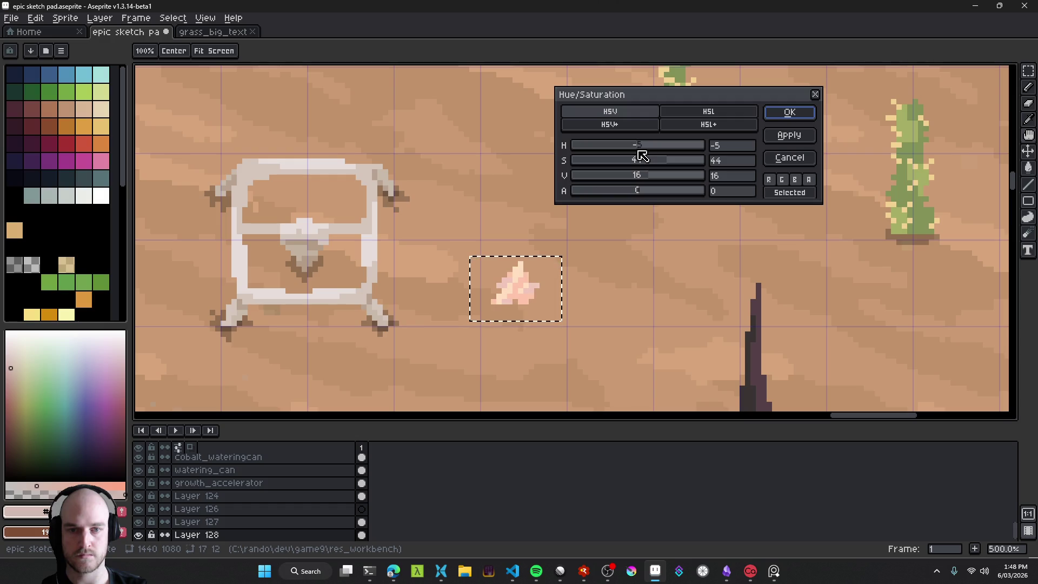
double_click(721, 147)
type("0")
mouse_move(641, 176)
left_mouse_down()
mouse_move(603, 177)
mouse_move(616, 177)
left_mouse_up()
scroll(562, 331, "down", 5)
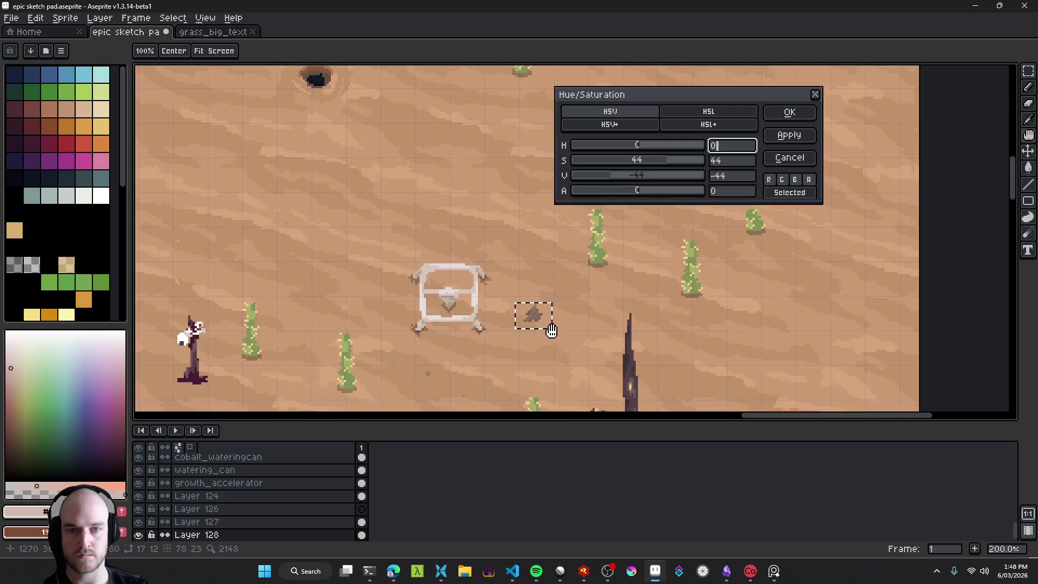
scroll(566, 334, "up", 2)
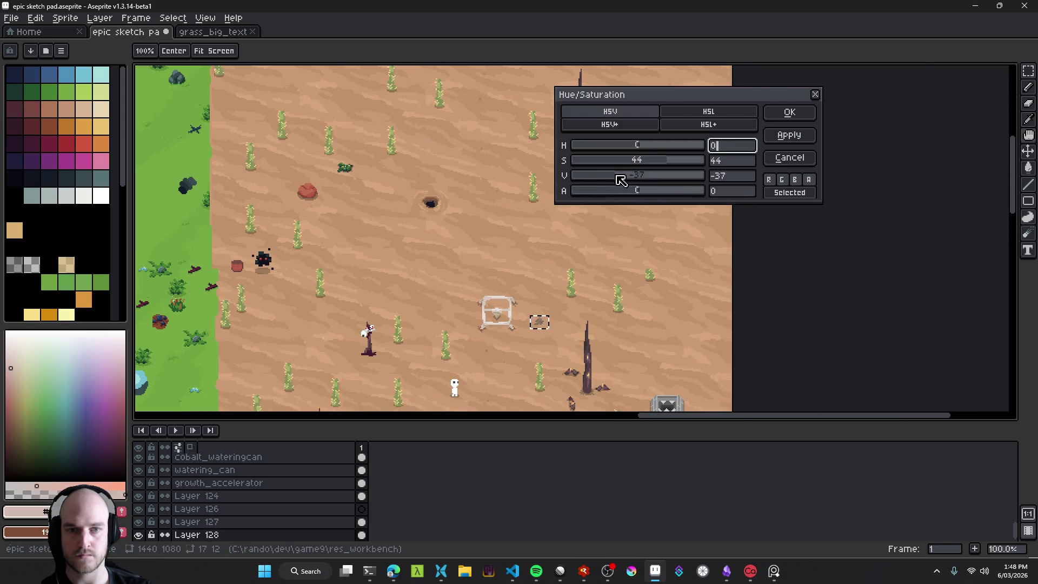
mouse_move(659, 184)
left_mouse_down()
mouse_move(675, 182)
mouse_move(659, 185)
left_mouse_up()
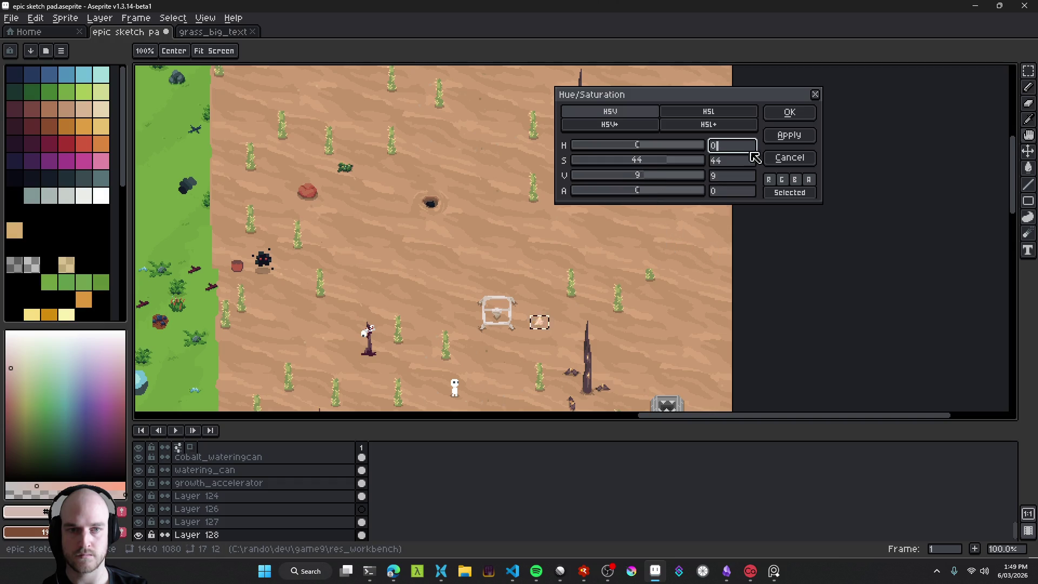
left_click(789, 112)
key("m")
scroll(560, 327, "up", 2)
scroll(451, 290, "up", 2)
scroll(551, 285, "down", 2)
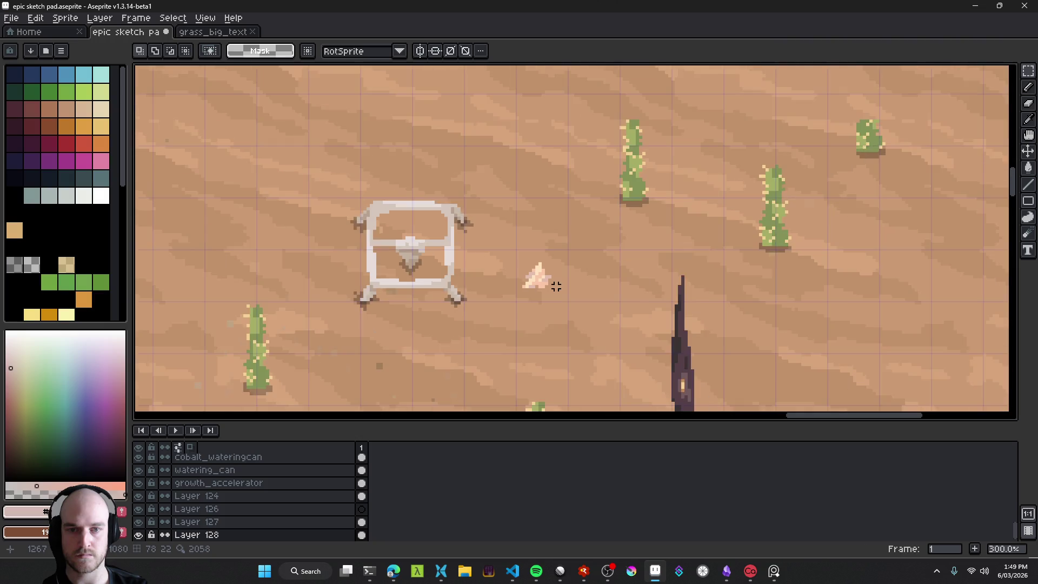
Step: Save the sketch pad
scroll(547, 276, "up", 3)
scroll(540, 278, "down", 4)
scroll(544, 280, "down", 1)
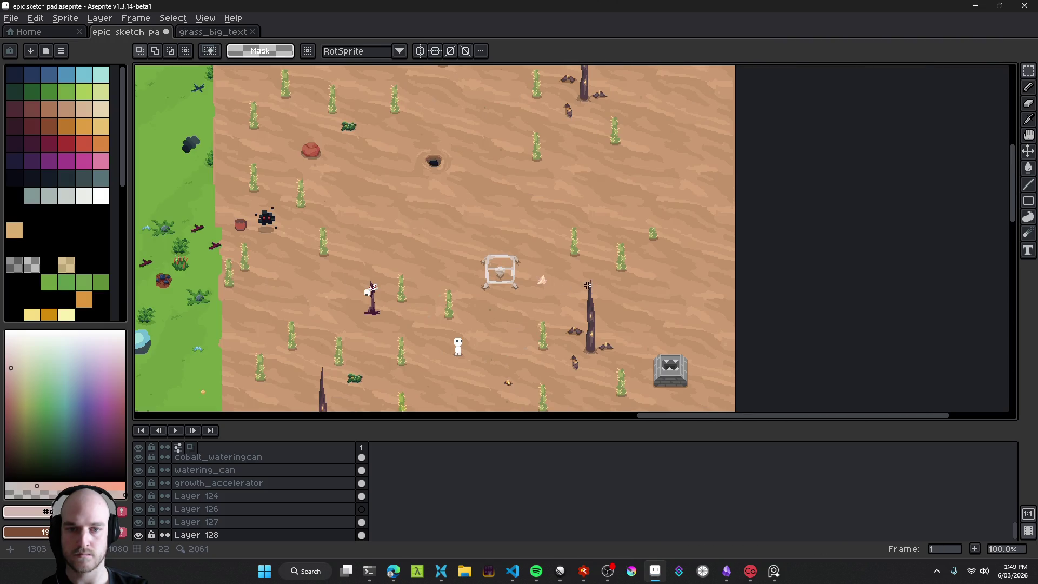
scroll(588, 285, "up", 8)
key("ctrl+s")
Step: Sample several pink and peach shades from the sand pile with the eyedropper
key("i")
left_click(528, 230)
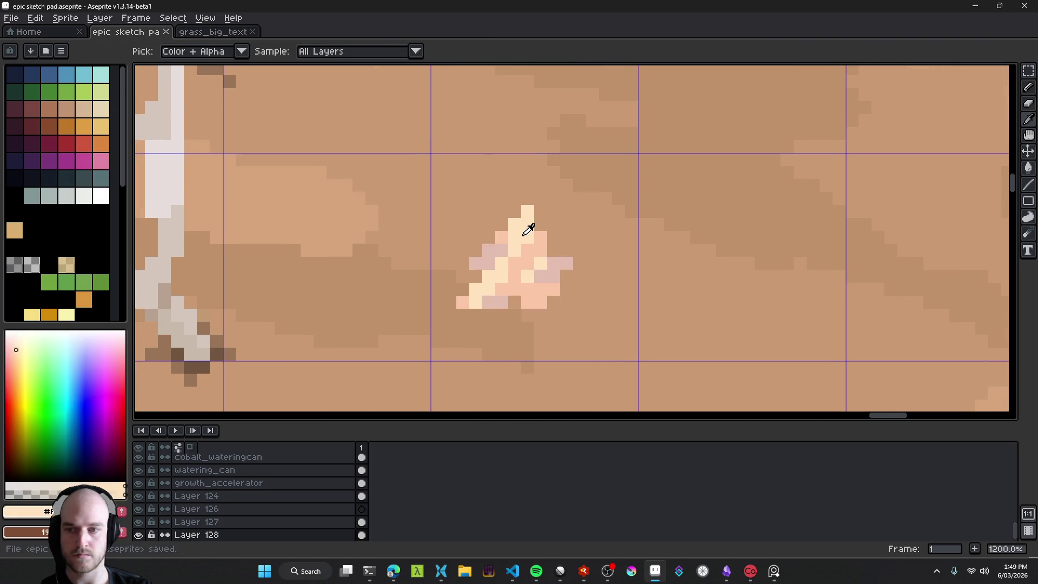
left_click(536, 247)
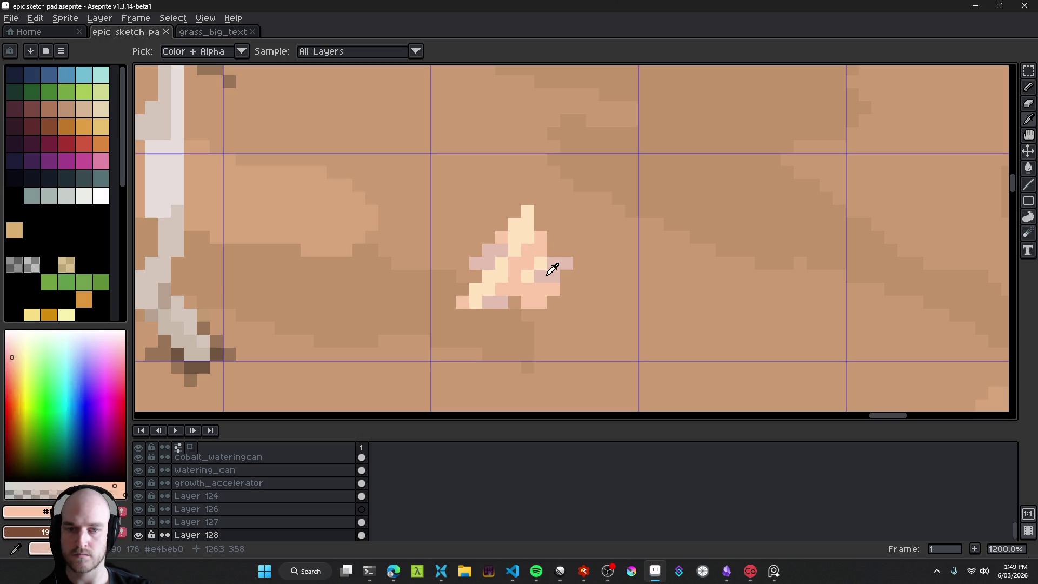
left_click(552, 268)
left_click(546, 281)
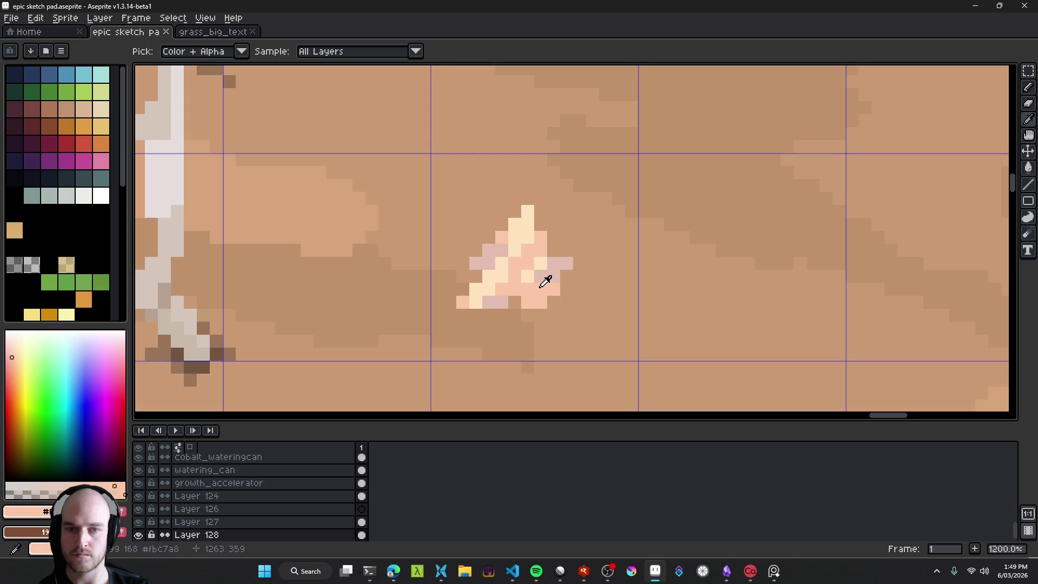
left_click(548, 277)
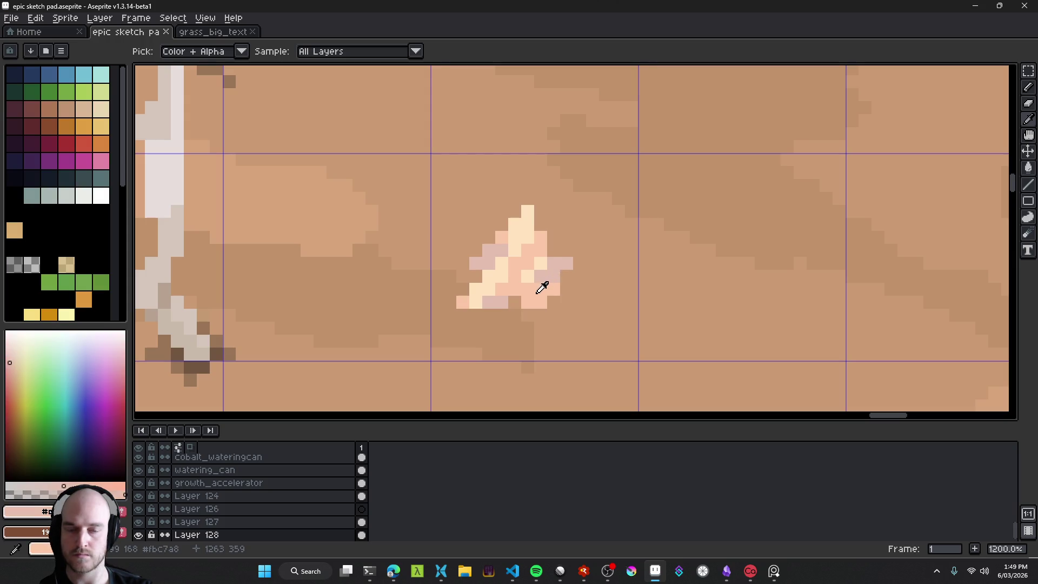
left_click(542, 285)
Step: Try replacing the pile's peach with brown via Replace Color, then undo it
key("m")
key("i")
key("shift+r")
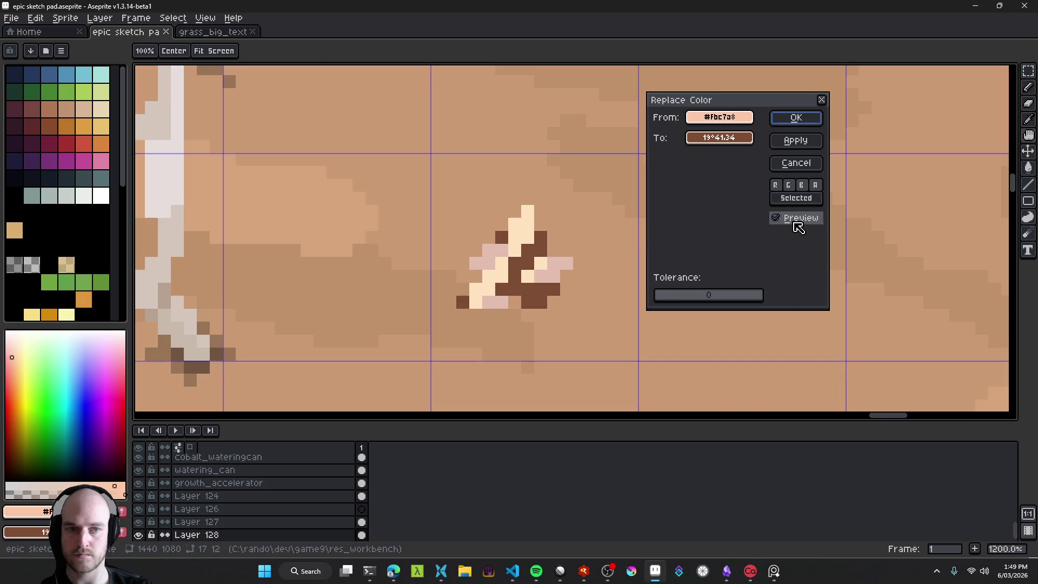
left_click(814, 124)
scroll(625, 247, "down", 5)
key("ctrl+z")
Step: Try replacing the sand colour with the light chest colour, then undo it
key("shift+r")
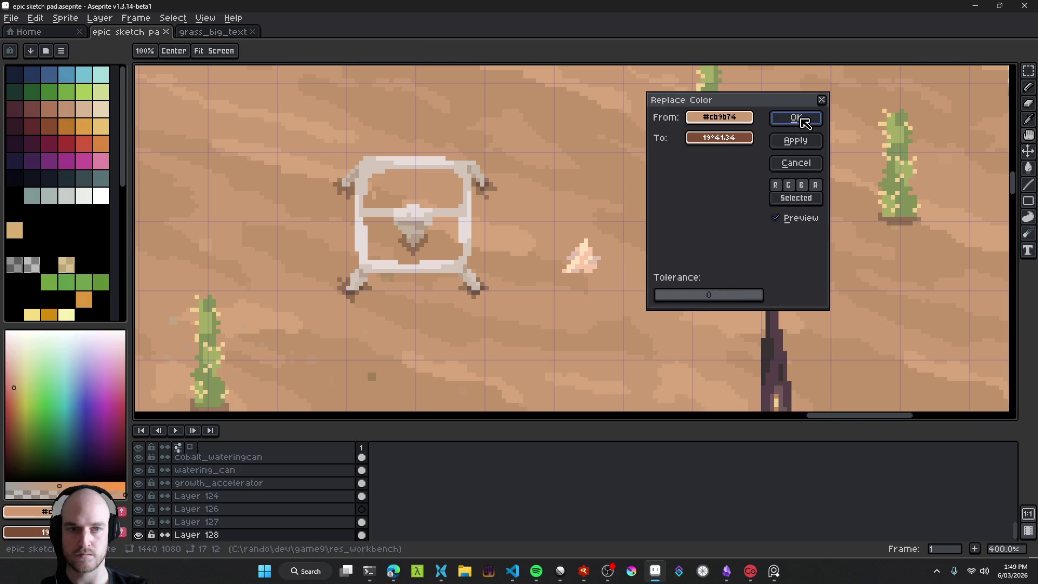
mouse_move(725, 143)
left_mouse_down()
mouse_move(528, 222)
mouse_move(459, 204)
left_mouse_up()
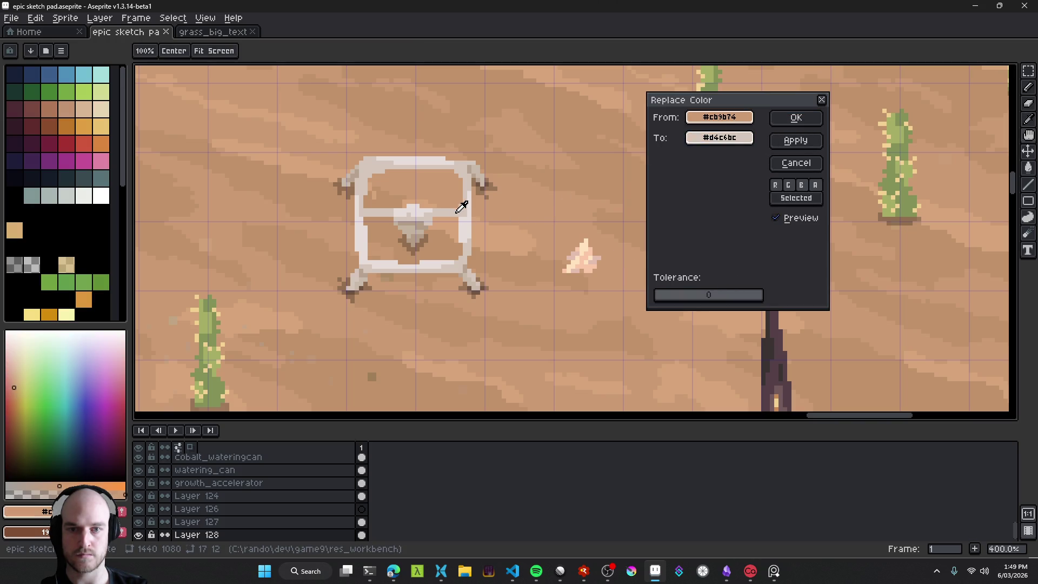
left_click(795, 118)
scroll(643, 252, "down", 4)
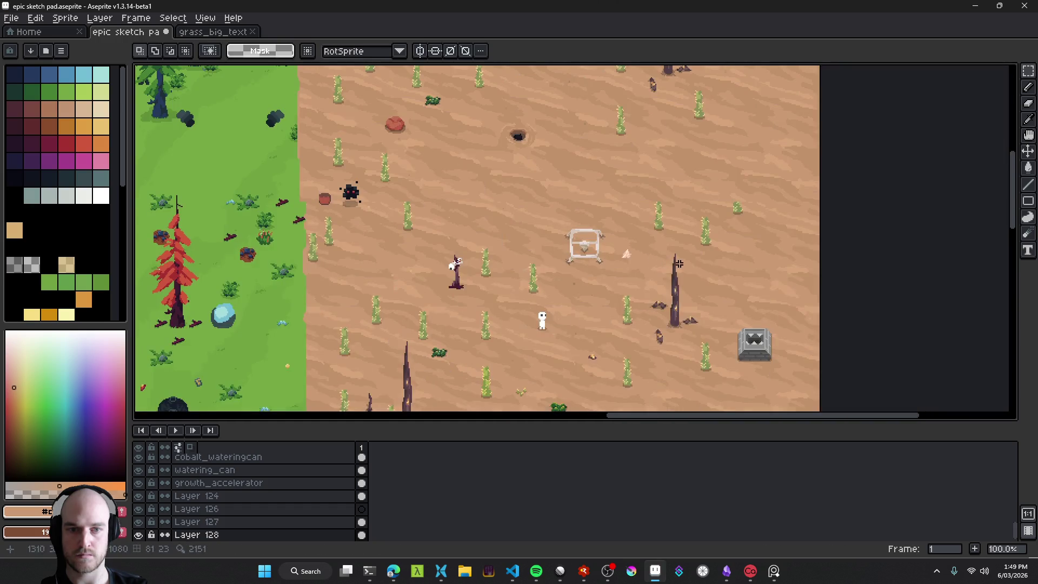
key("ctrl+z")
Step: Undo the selection and hue shift, redo the hue shift, and deselect
scroll(644, 257, "up", 4)
key("ctrl+z")
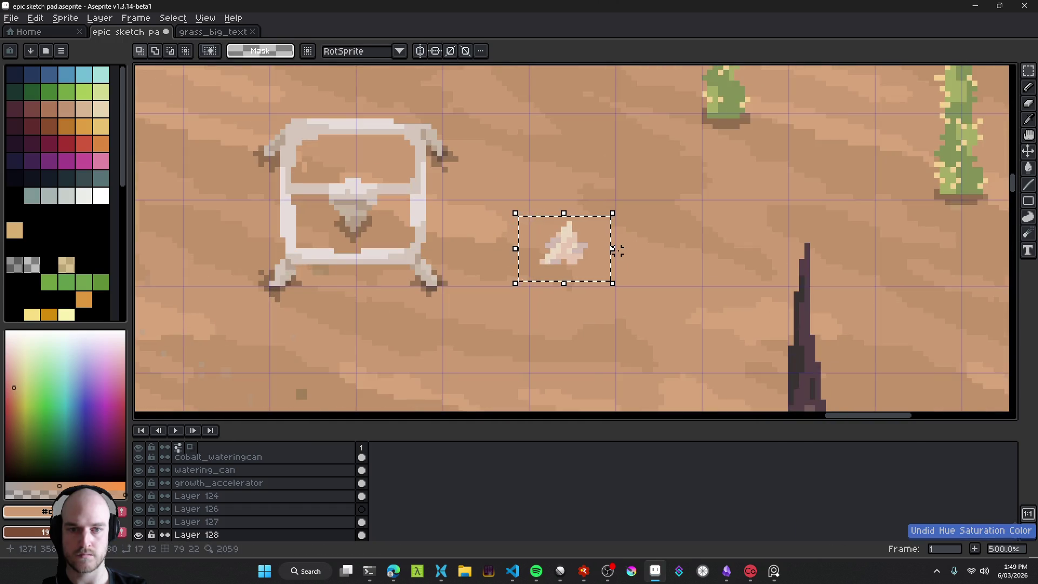
key("ctrl+z")
key("ctrl+y")
key("ctrl+y")
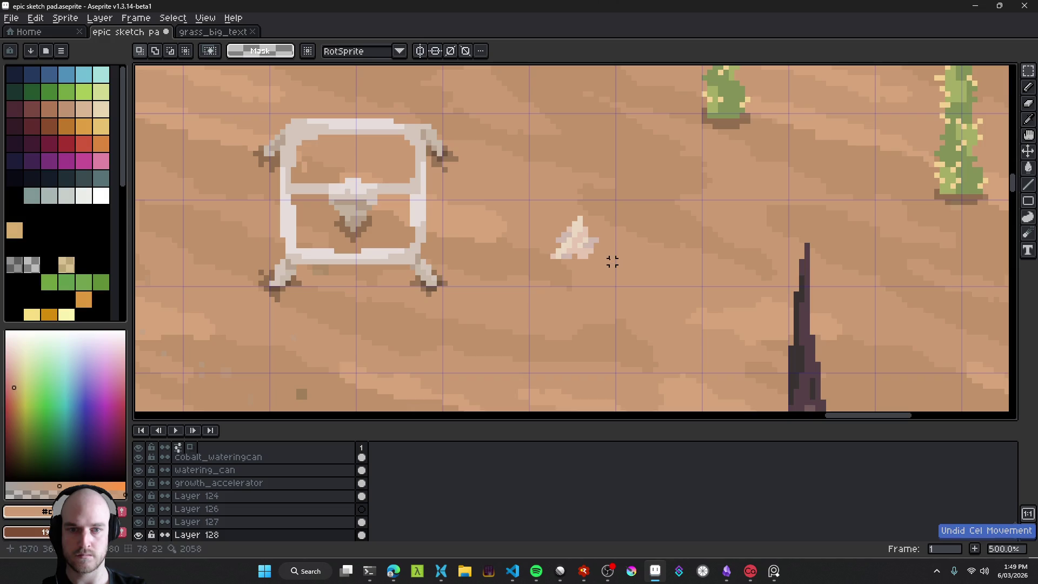
key("ctrl+d")
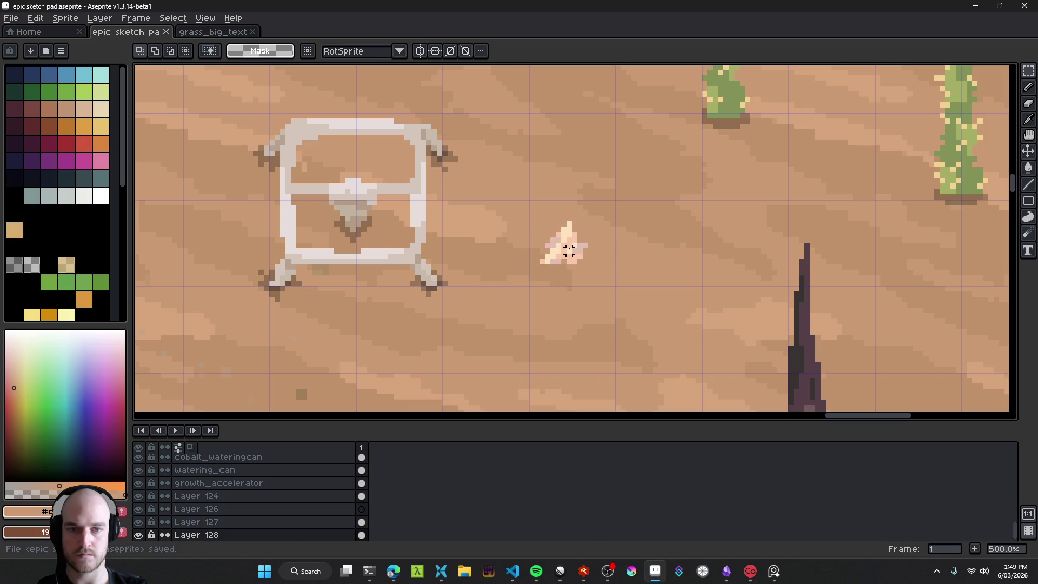
Step: Select the area around the sand pile and sample its peach colour
scroll(568, 256, "up", 4)
key("v")
key("m")
left_click_drag(444, 326, 625, 145)
key("i")
left_click(577, 264)
Step: Replace the pile's peach with a lower-saturation peach using Replace Color in HSV
key("h")
scroll(686, 268, "down", 4)
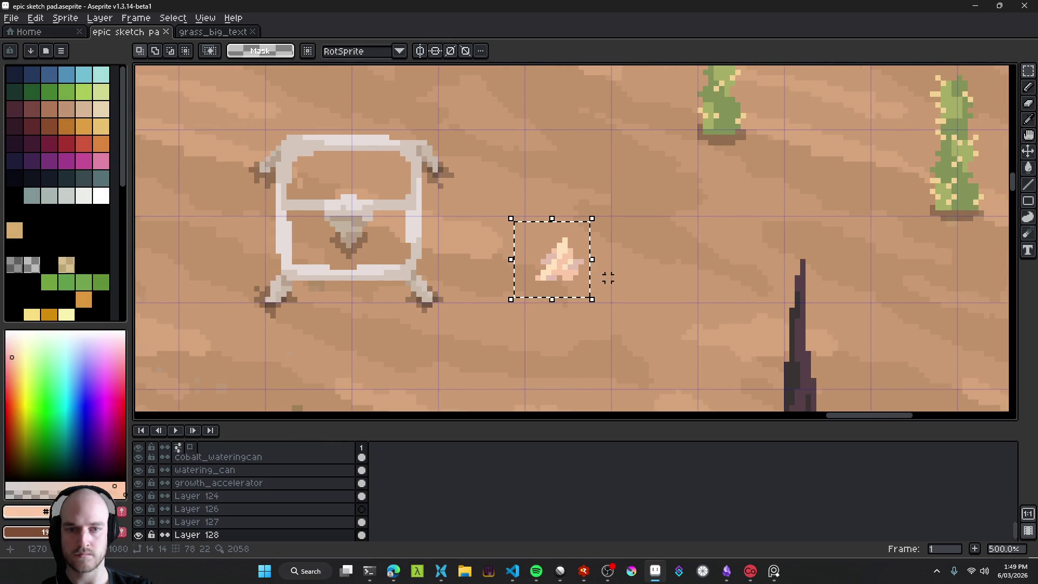
key("shift+r")
left_click_drag(719, 116, 725, 138)
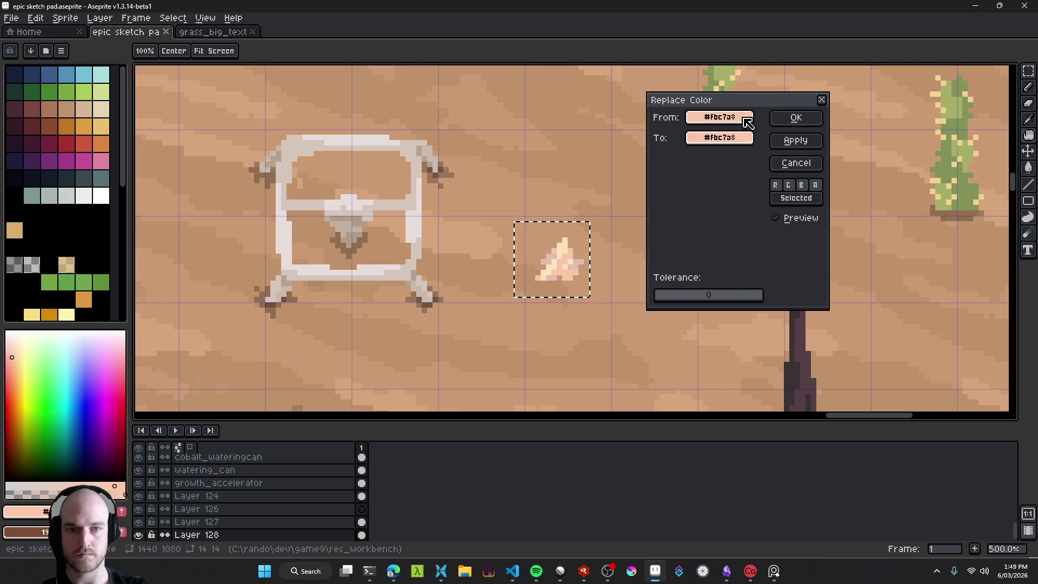
left_click(742, 137)
left_click(746, 159)
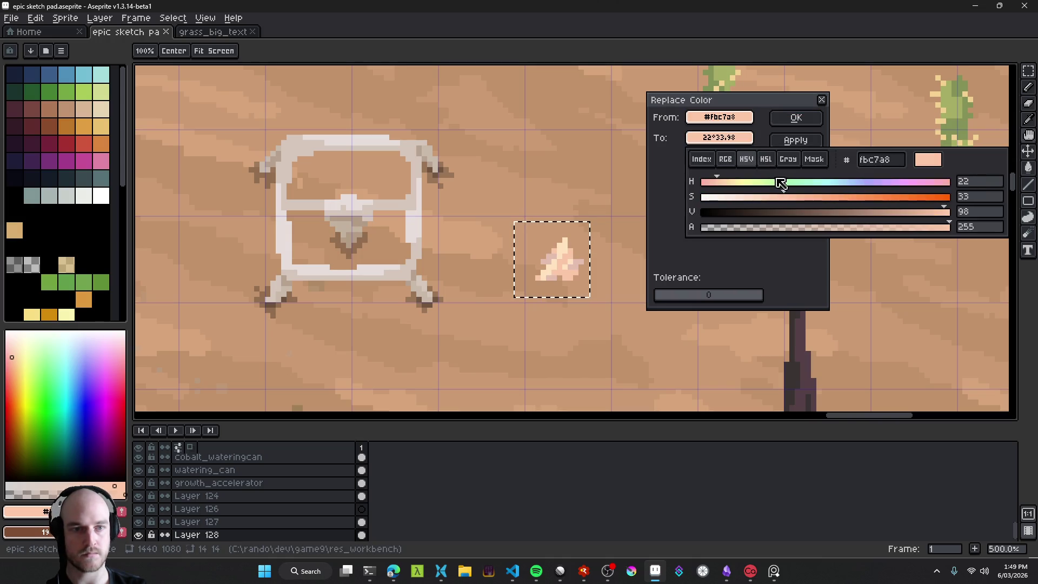
left_click_drag(791, 202, 763, 202)
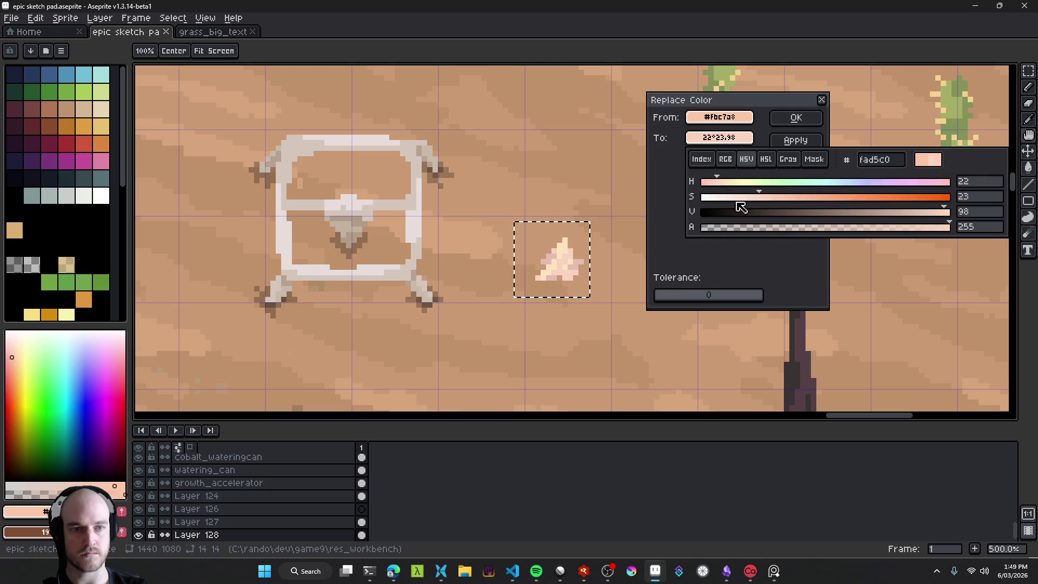
left_click(796, 118)
Step: Replace the #ffe3bf peach with a paler cream (hue 30, saturation 14, value 100)
key("alt")
key("shift+r")
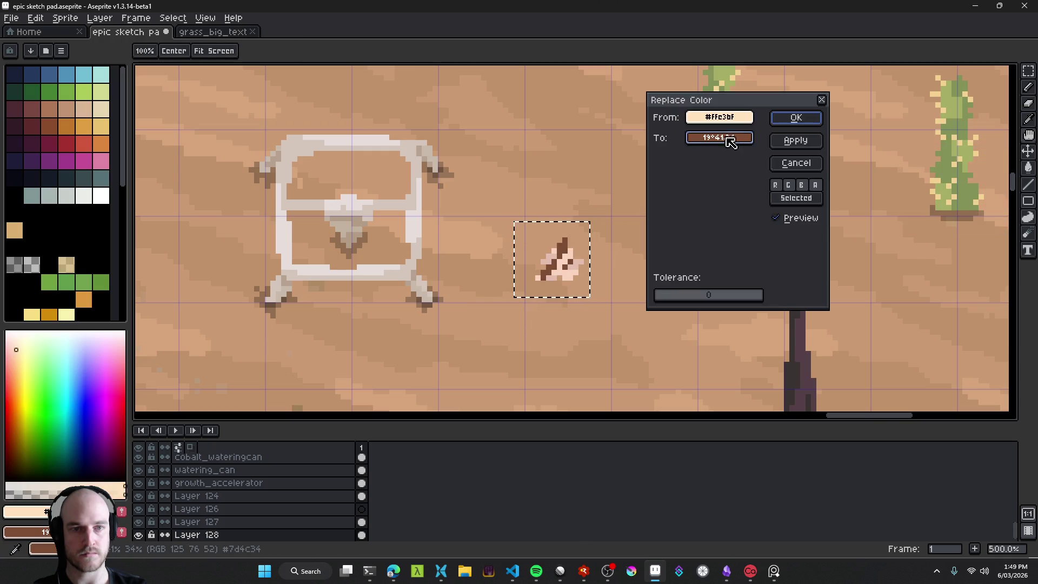
left_click(722, 138)
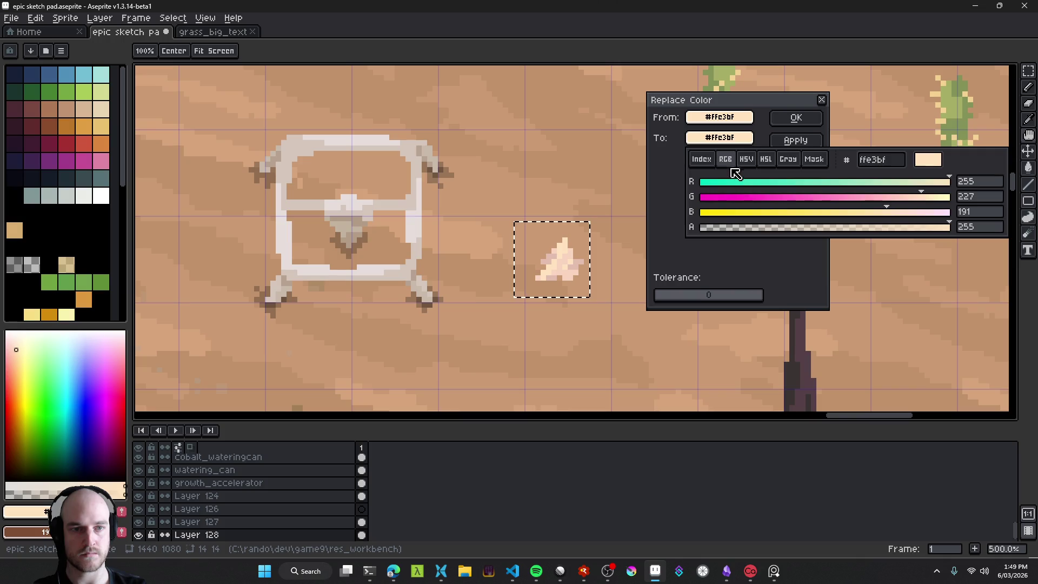
left_click(745, 159)
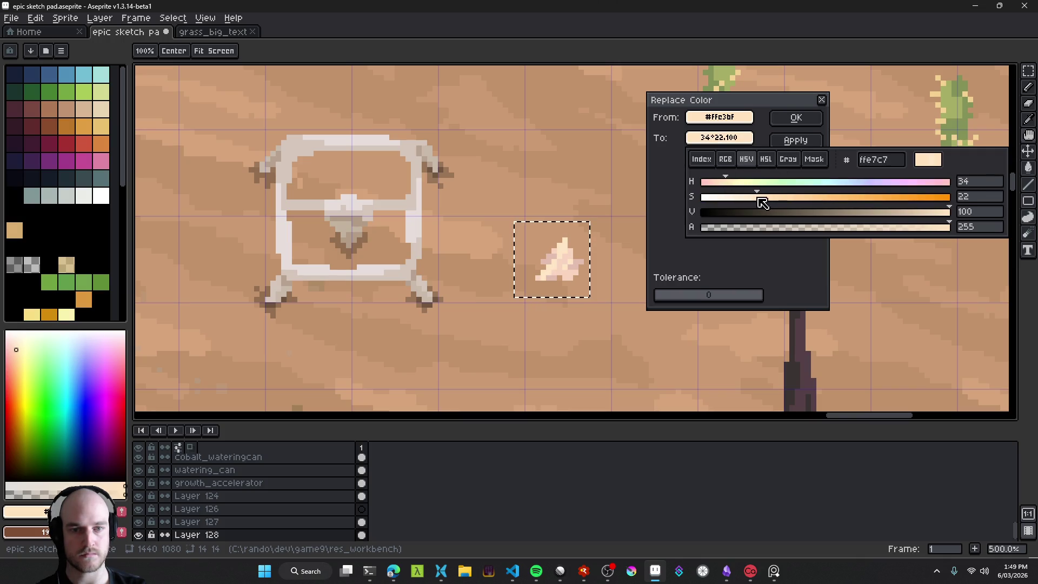
mouse_move(776, 202)
left_mouse_down()
mouse_move(728, 182)
mouse_move(737, 189)
mouse_move(708, 188)
mouse_move(809, 204)
mouse_move(743, 205)
left_mouse_up()
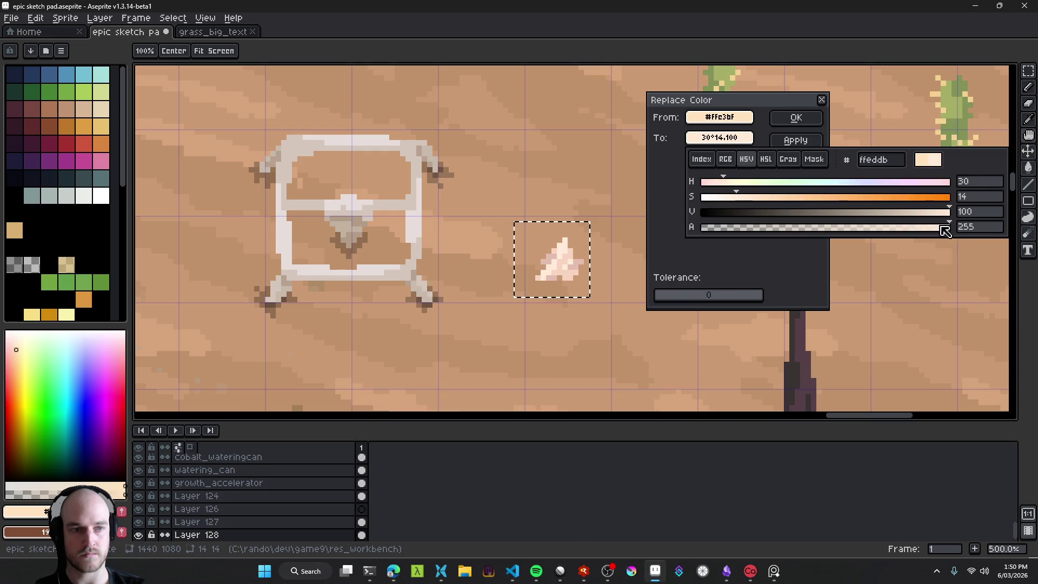
left_click(798, 254)
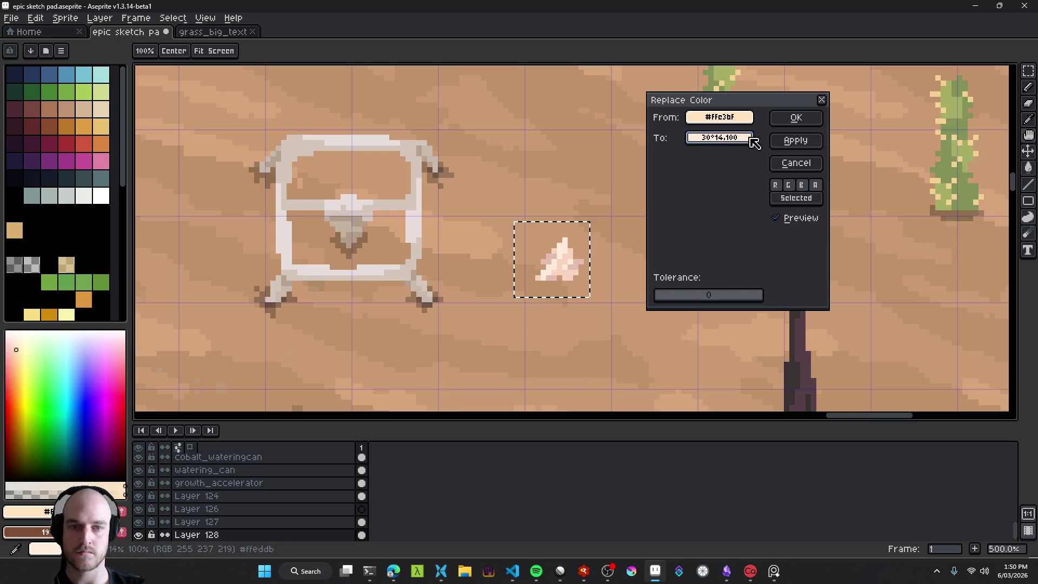
left_click(795, 119)
scroll(665, 261, "down", 4)
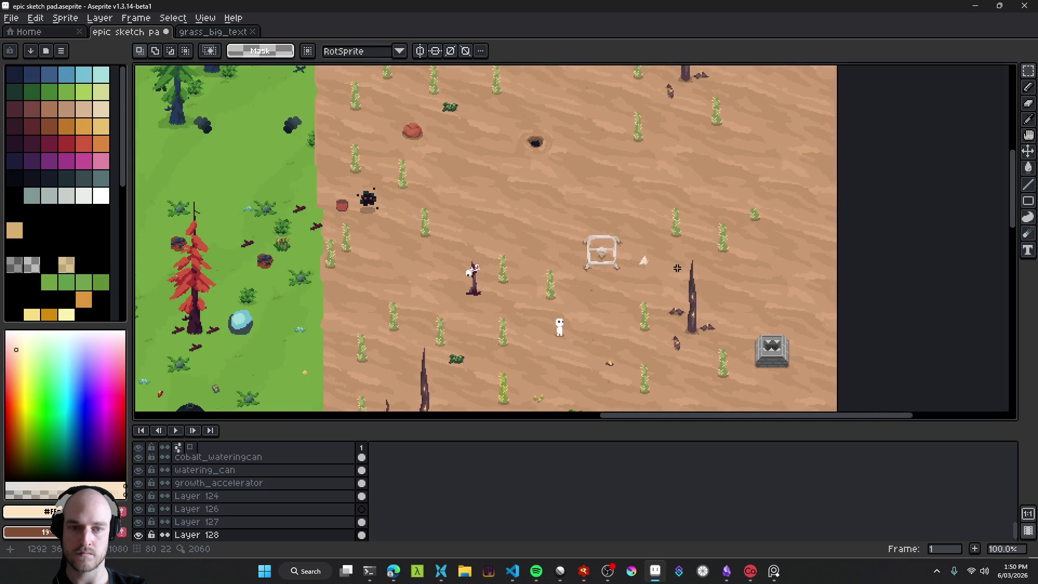
Step: Open the layer properties and close them without changes
scroll(656, 267, "up", 4)
key("v")
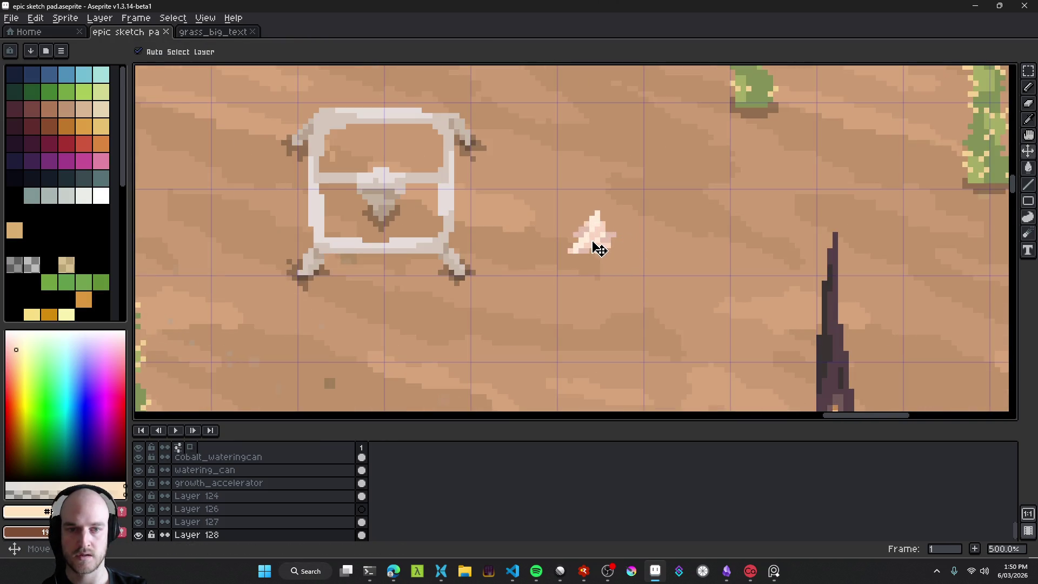
key("shift+p")
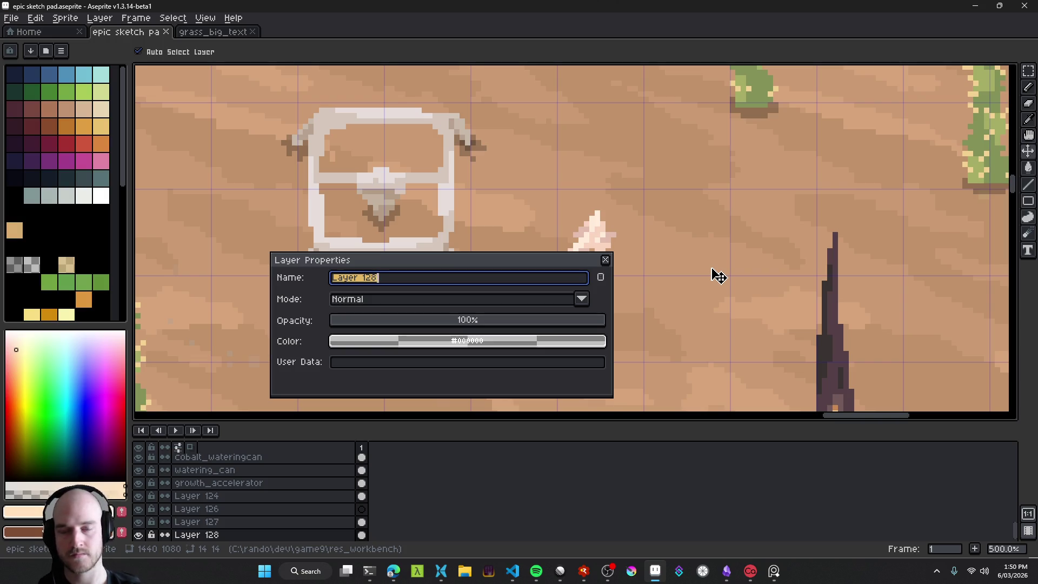
key("Escape")
scroll(595, 224, "up", 2)
scroll(528, 329, "down", 7)
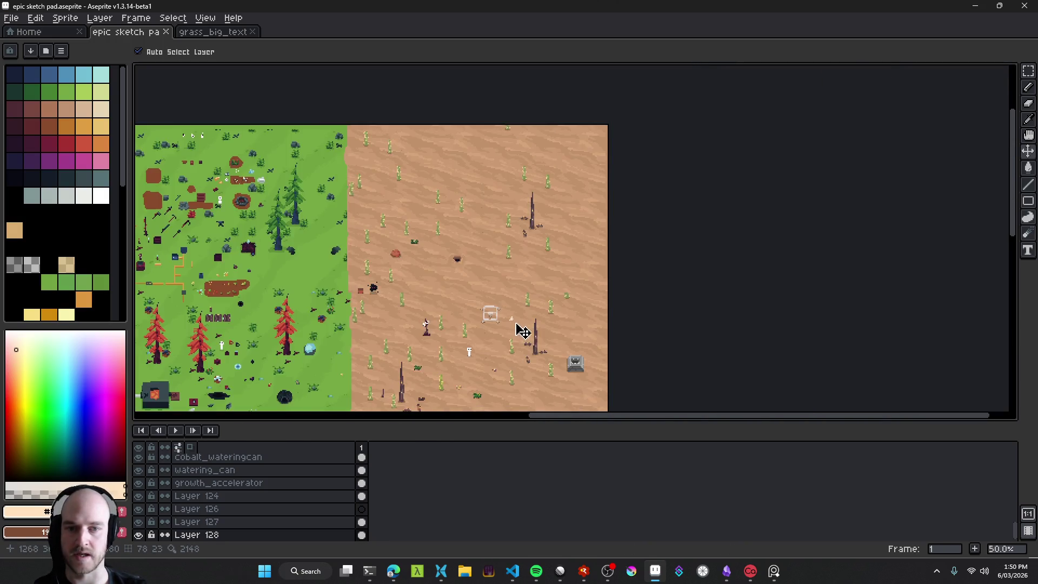
scroll(519, 330, "up", 5)
Step: Select the sand pile and apply Hue/Saturation with hue -11, saturation 25, value 1
key("m")
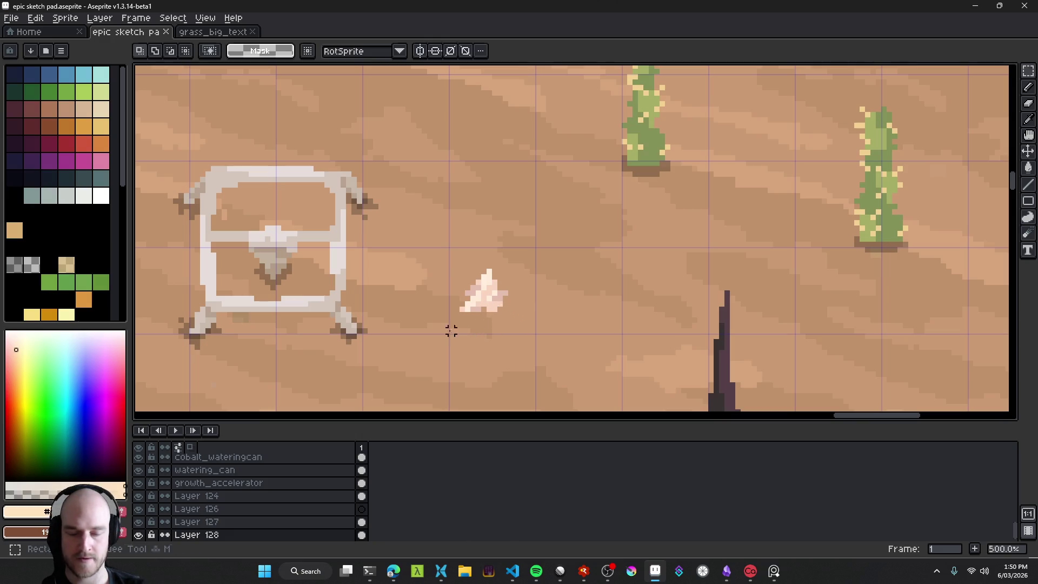
left_click_drag(449, 328, 525, 253)
key("ctrl+u")
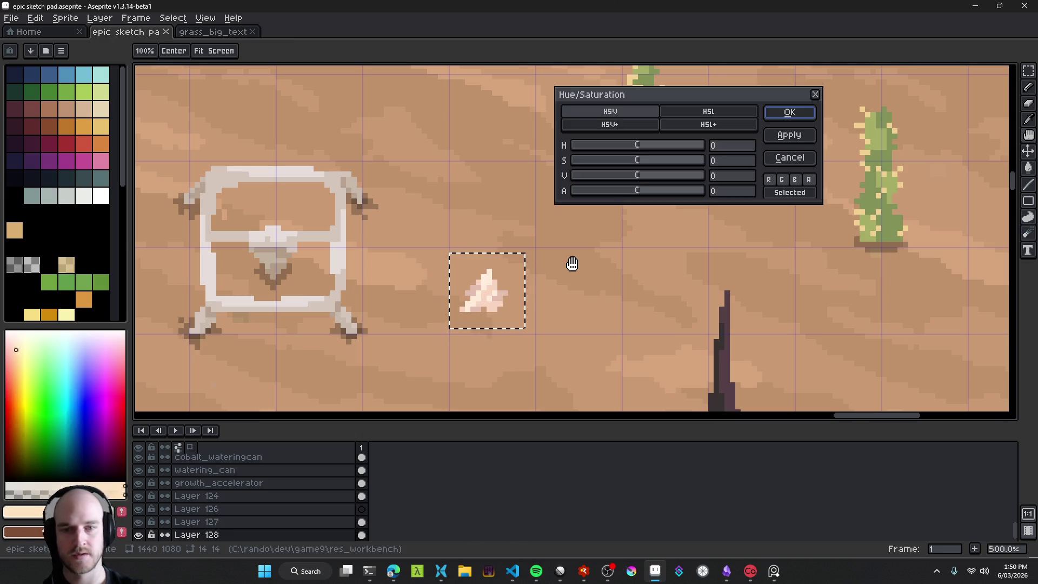
left_click_drag(650, 148, 648, 149)
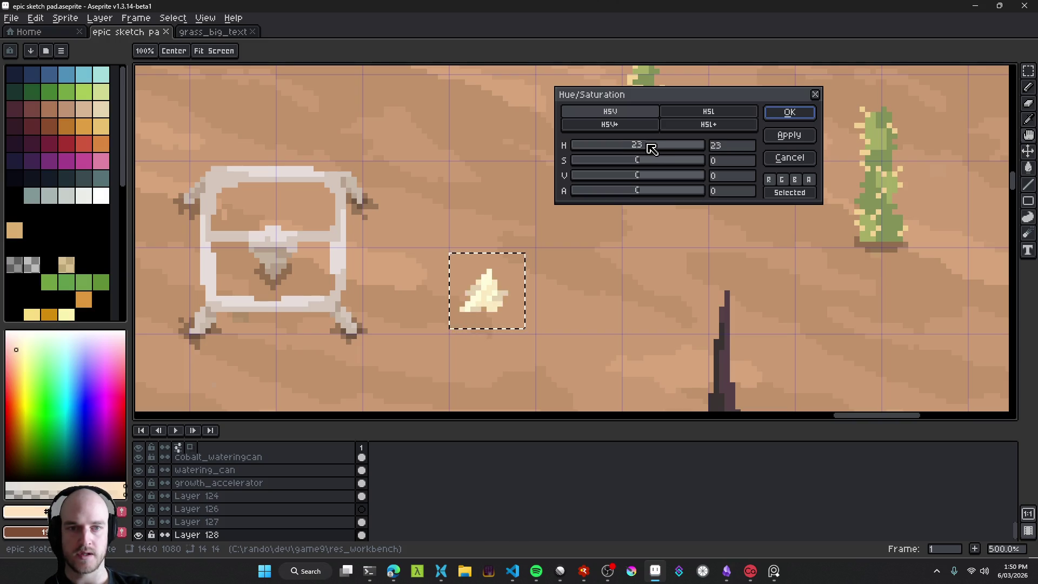
left_click_drag(639, 149, 635, 149)
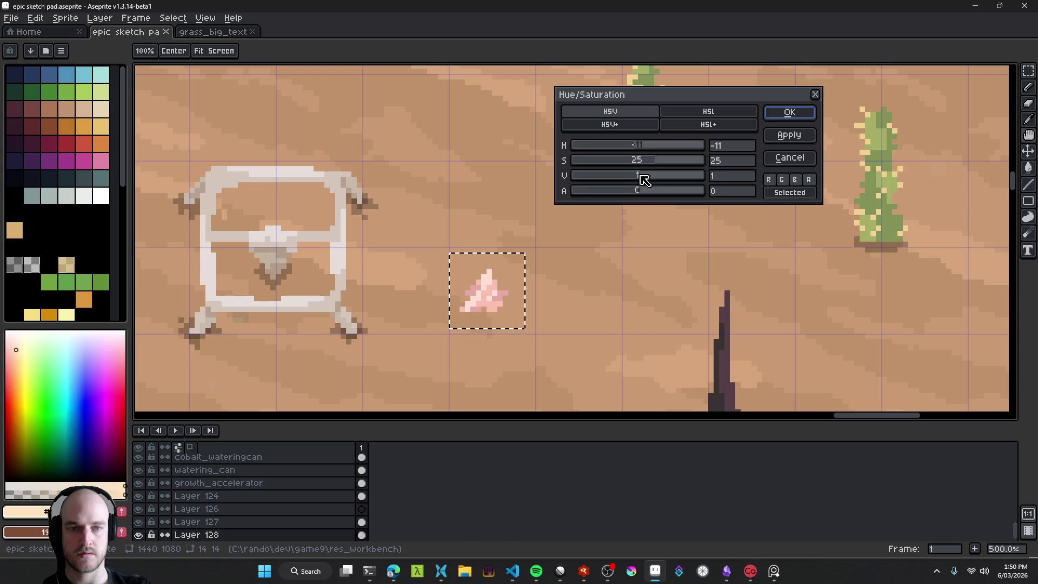
scroll(578, 301, "down", 4)
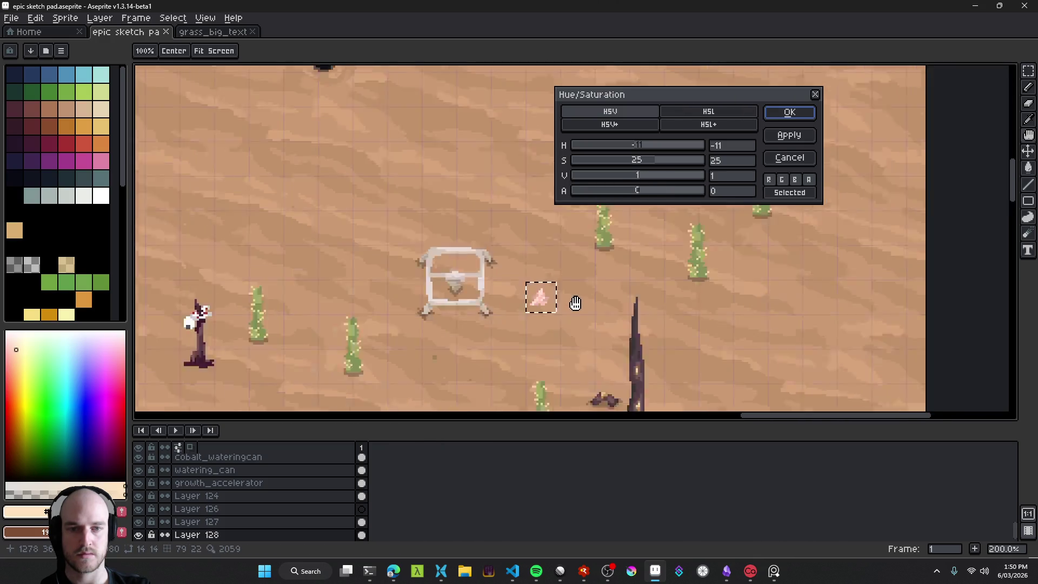
scroll(590, 302, "up", 1)
left_click(791, 110)
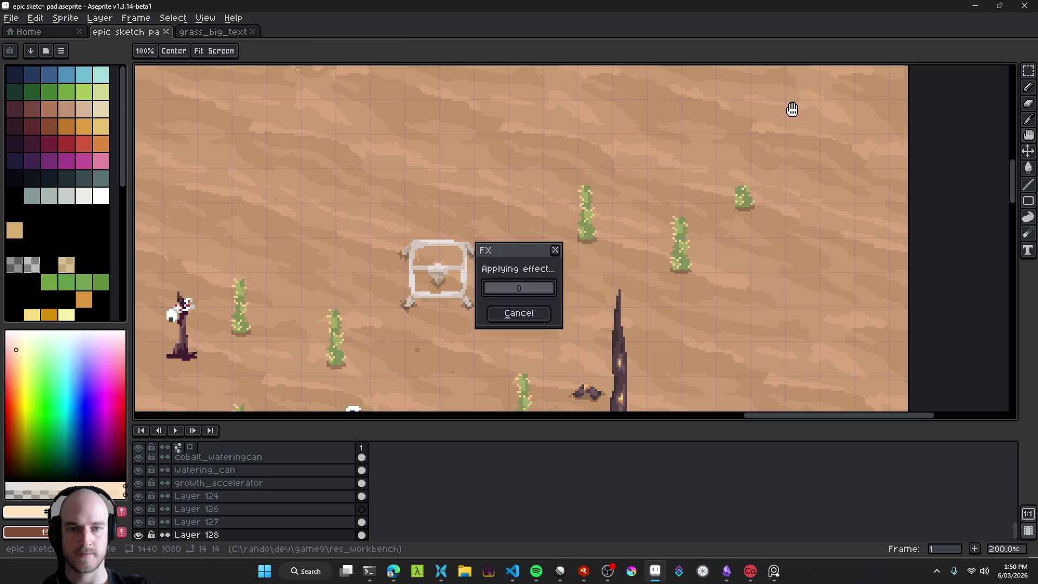
Step: Undo the recolour to compare the pile before and after
scroll(643, 285, "down", 1)
key("ctrl+z")
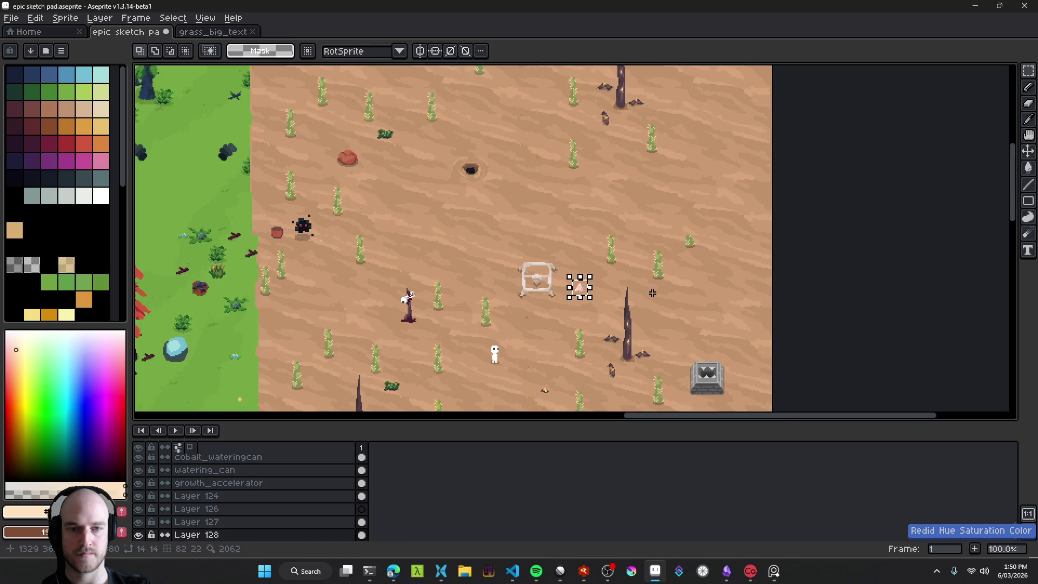
scroll(627, 303, "up", 5)
Step: Save the sketch pad and rename Layer 128 to 'sand' in Layer Properties
key("ctrl+s")
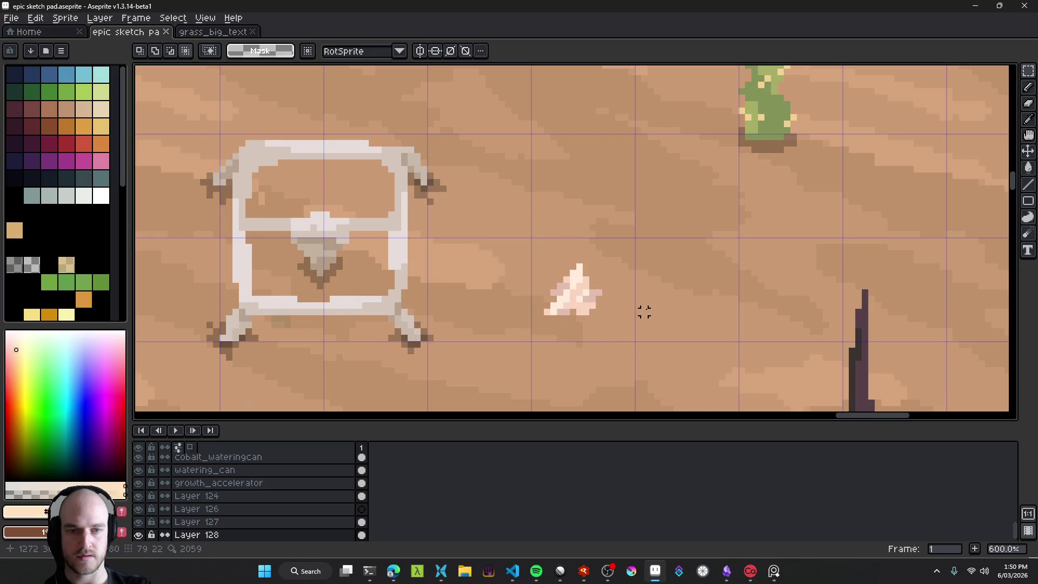
key("ctrl+z")
key("ctrl+z")
key("ctrl+d")
key("v")
key("shift+p")
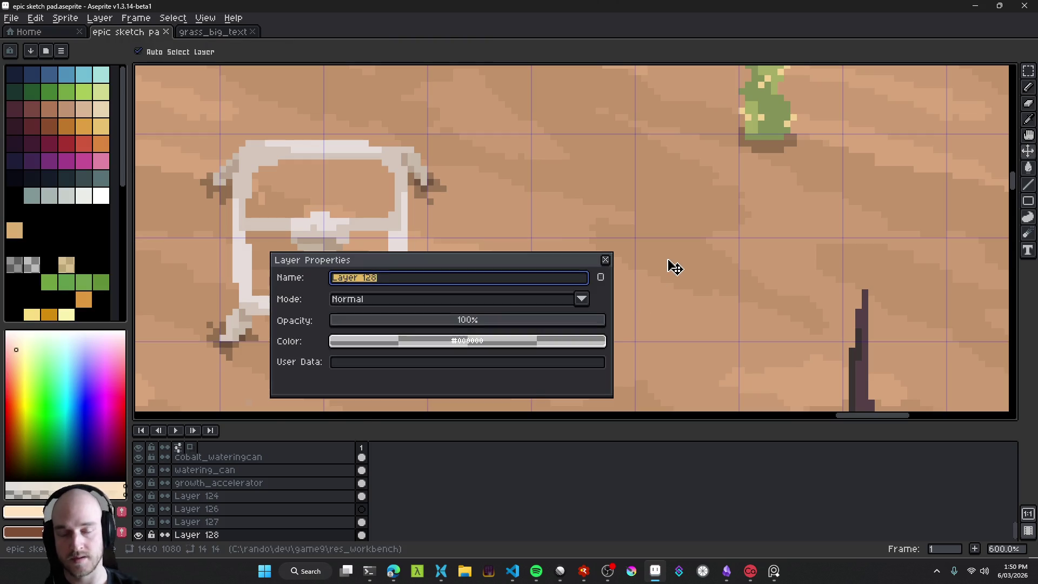
type("nd")
key("Return")
key("ctrl+s")
Step: Switch between the scuffed_drill and sand layers and zoom in on the excavator frame
left_click(405, 273)
left_click_drag(405, 273, 459, 243)
left_click(621, 276)
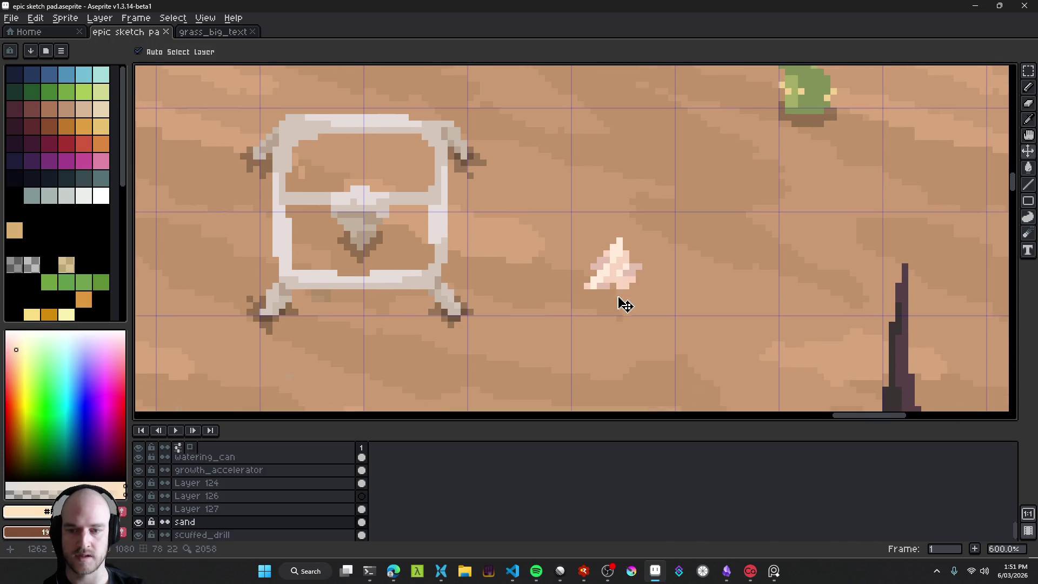
key("i")
key("v")
key("1")
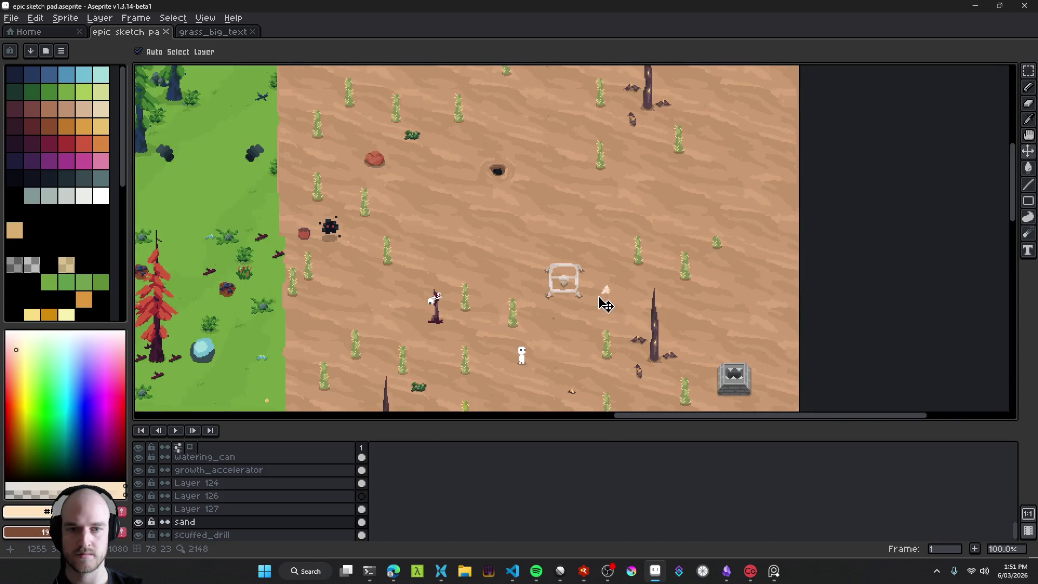
key("3")
scroll(532, 268, "down", 3)
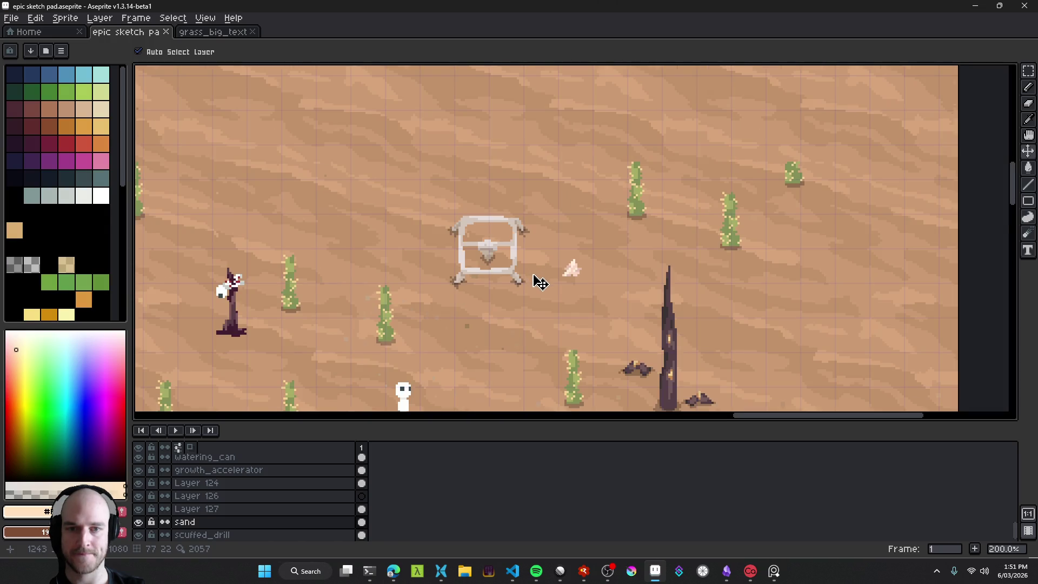
scroll(549, 297, "up", 5)
scroll(505, 259, "up", 1)
Step: Select scuffed_drill and eyedrop the frame's grey-tan colour
left_click(483, 231)
scroll(493, 283, "up", 3)
scroll(508, 285, "down", 5)
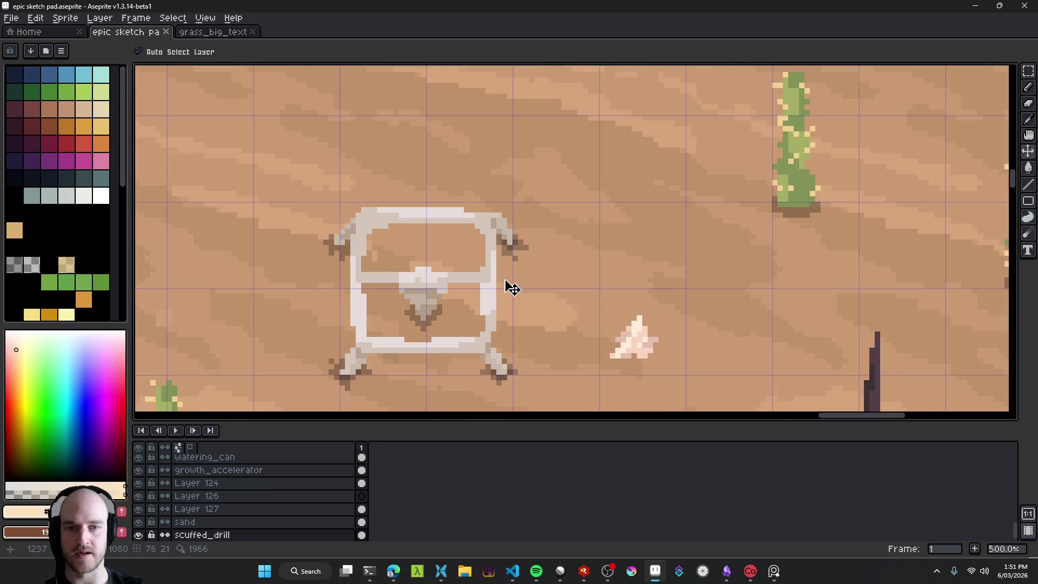
scroll(528, 229, "up", 6)
key("i")
left_click(499, 195)
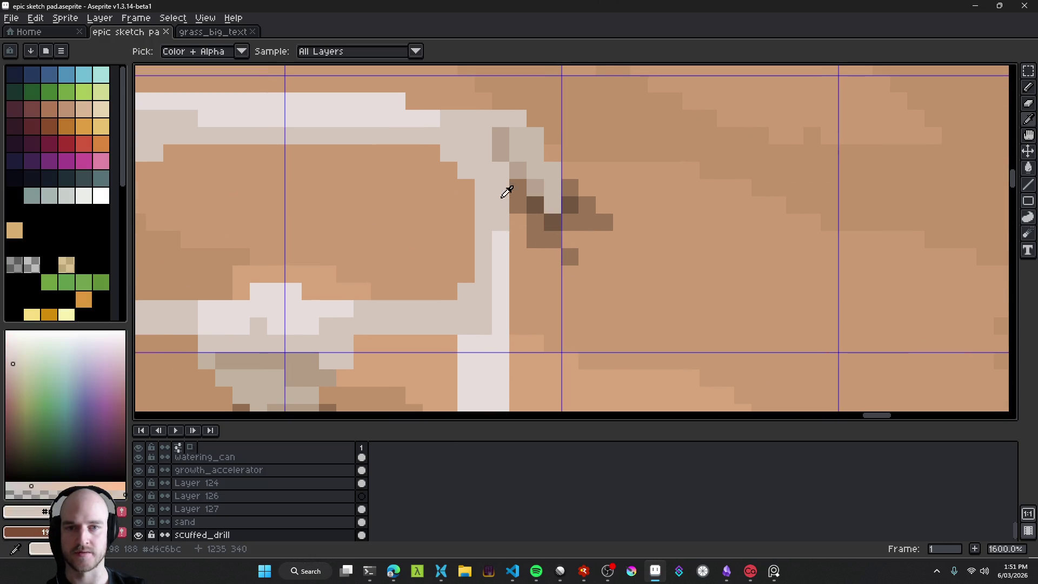
Step: Paint the frame's right edge and upper-right corner light grey with a 2px pencil
key("b")
scroll(532, 305, "down", 1)
scroll(532, 305, "up", 1)
scroll(532, 305, "down", 1)
left_click(494, 292, "alt")
key("plus")
left_click(543, 319)
mouse_move(543, 319)
left_mouse_down()
mouse_move(527, 286)
mouse_move(547, 297)
mouse_move(548, 276)
mouse_move(534, 272)
mouse_move(533, 213)
mouse_move(545, 253)
left_mouse_up()
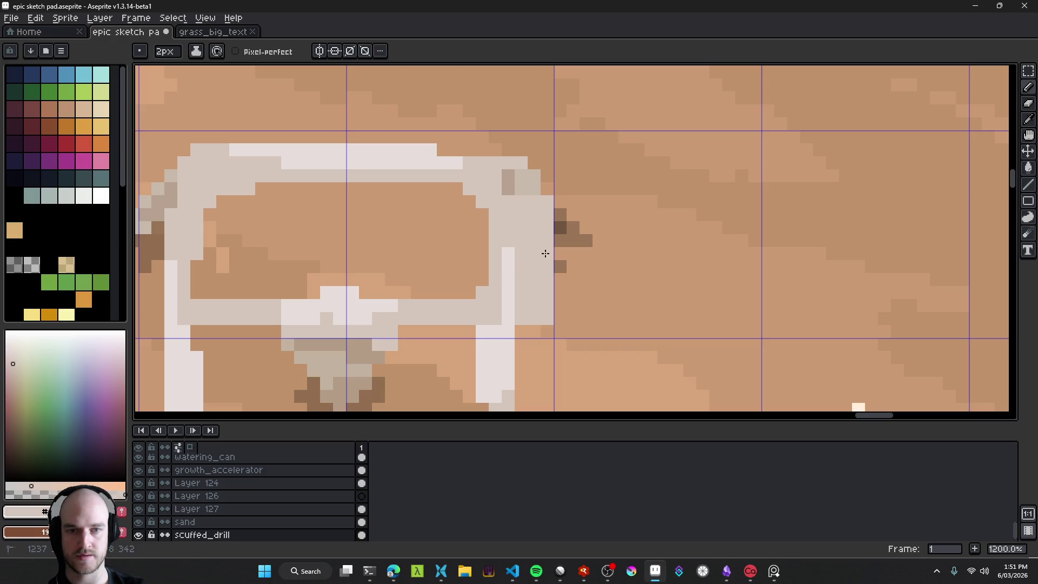
left_click_drag(530, 199, 545, 190)
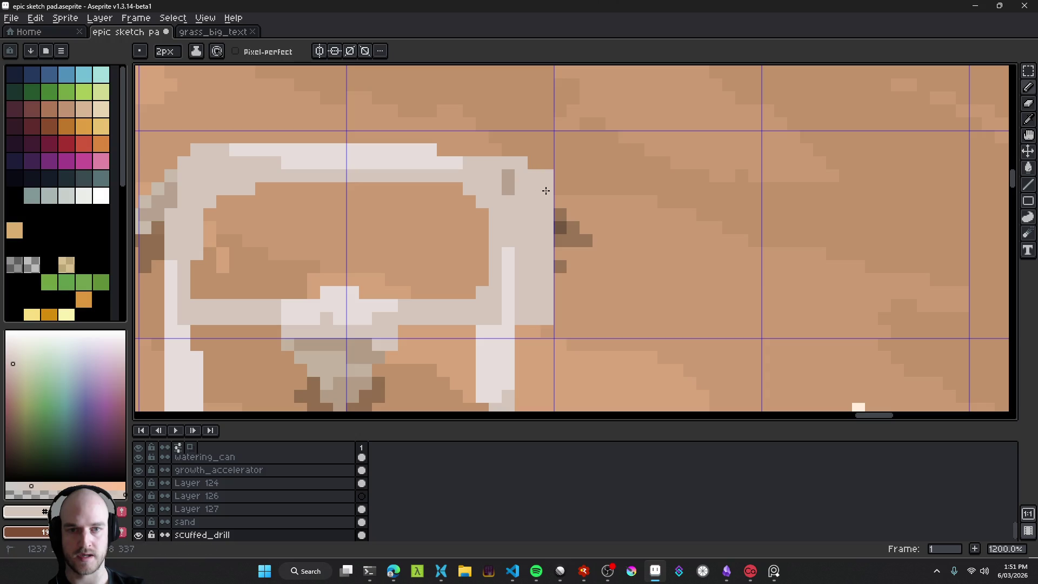
Step: Paint a light-grey 2px block on the lower part of the frame's edge
scroll(548, 177, "down", 8)
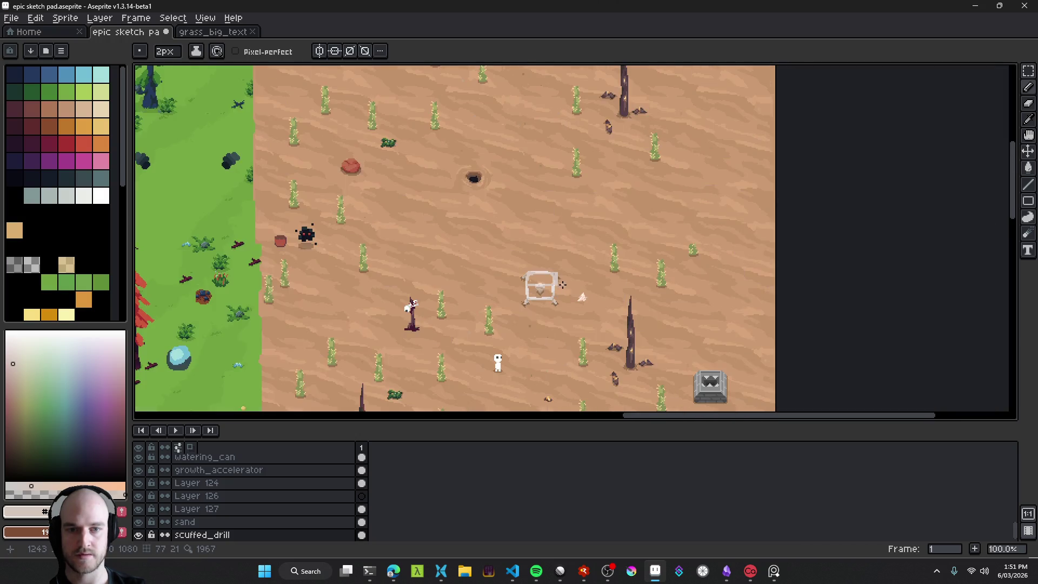
scroll(561, 281, "up", 8)
key("b")
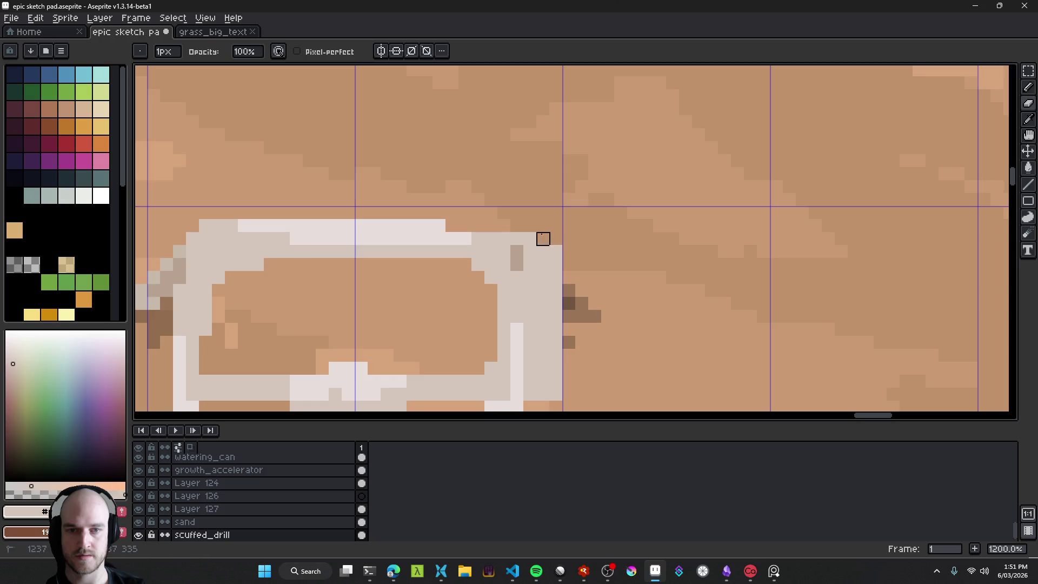
scroll(601, 285, "down", 6)
scroll(595, 292, "down", 3)
scroll(521, 294, "up", 9)
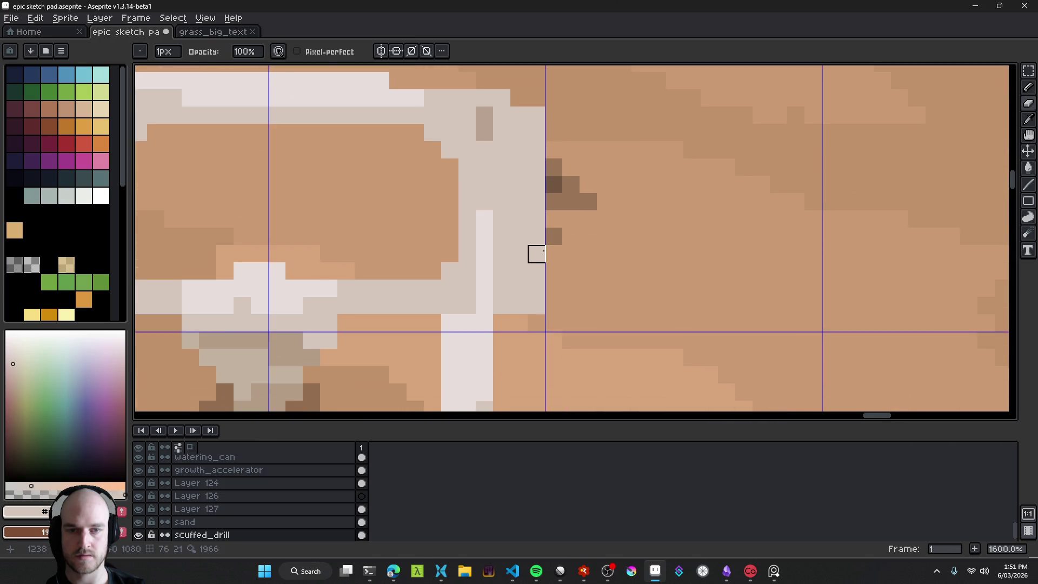
left_click_drag(467, 357, 457, 301)
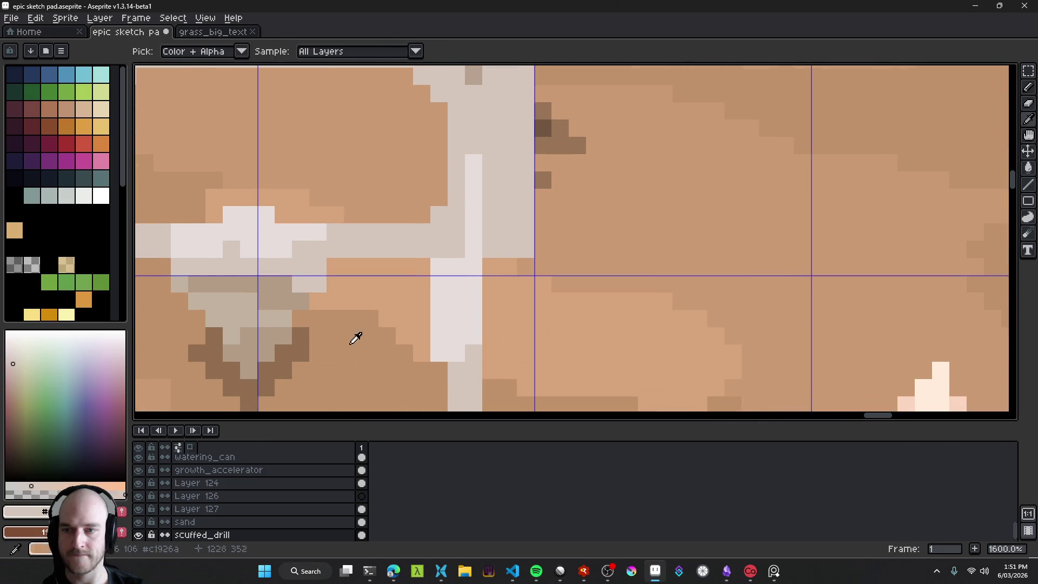
left_click(13, 372)
key("b")
left_click(508, 284)
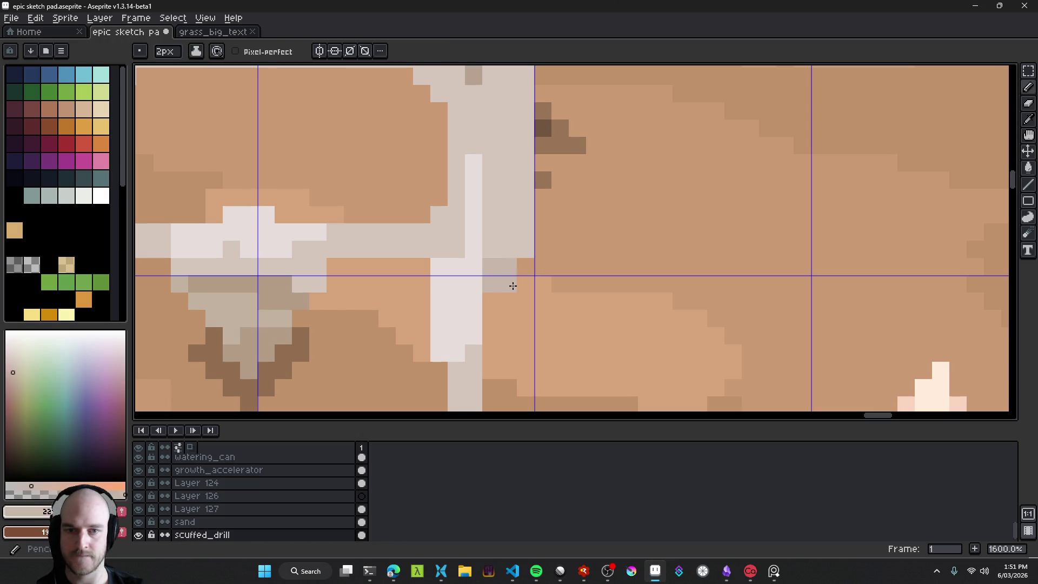
Step: Try lighter and darker grey shades, then erase stray pixels along the edge
left_click(13, 363)
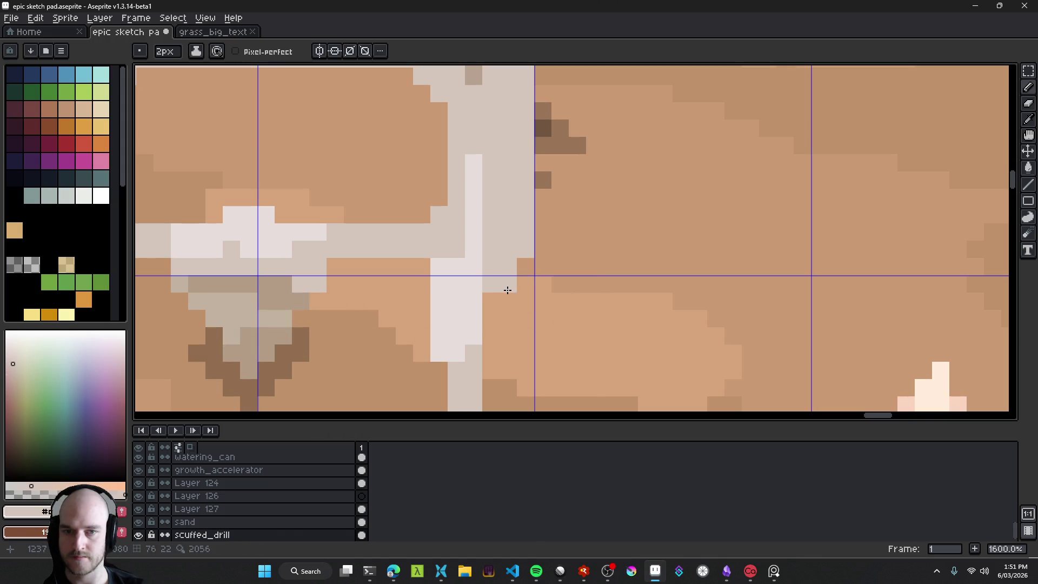
left_click(13, 374)
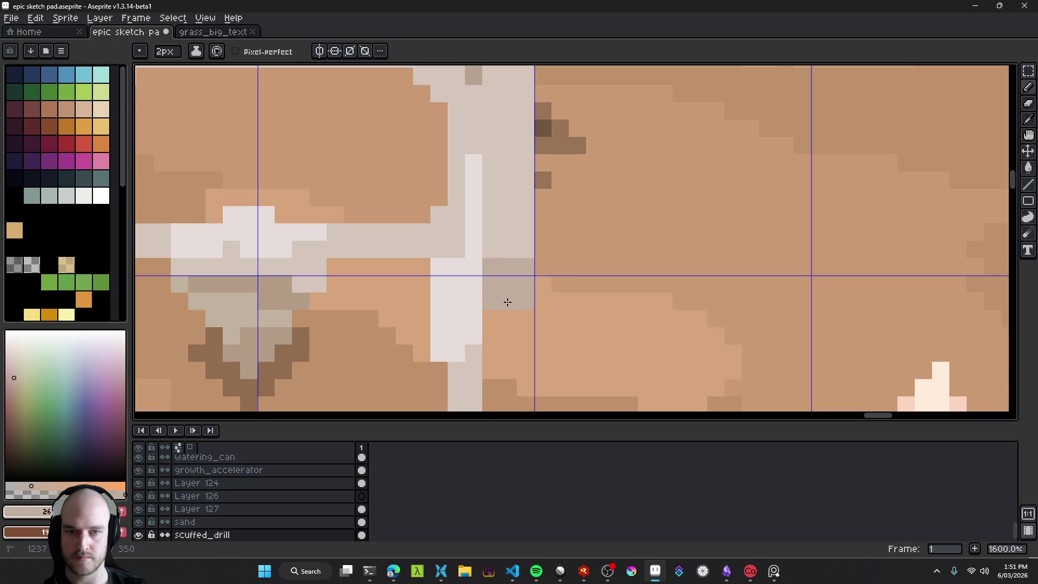
scroll(507, 301, "down", 8)
scroll(624, 326, "up", 8)
key("e")
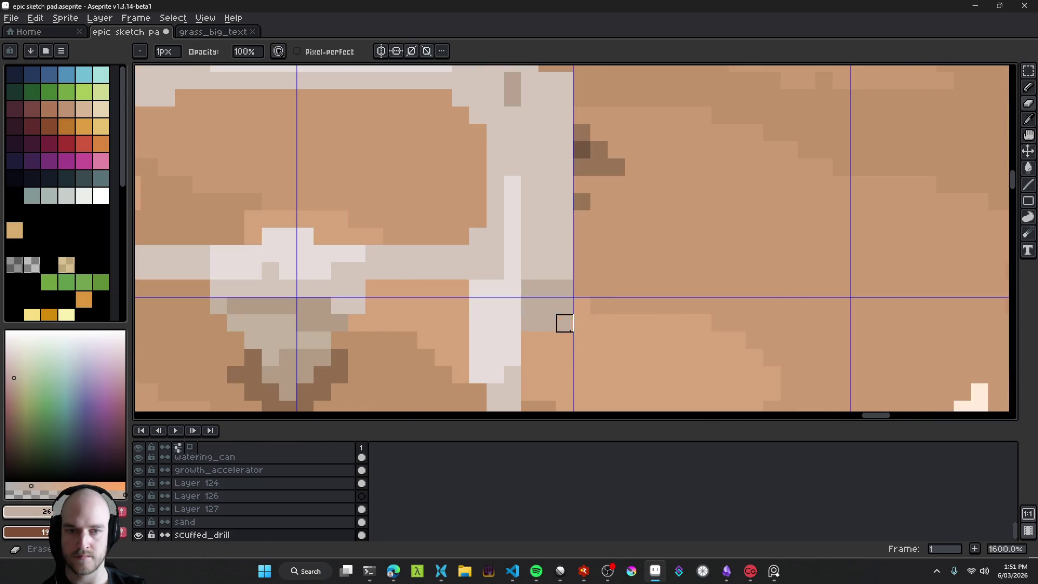
scroll(664, 359, "down", 7)
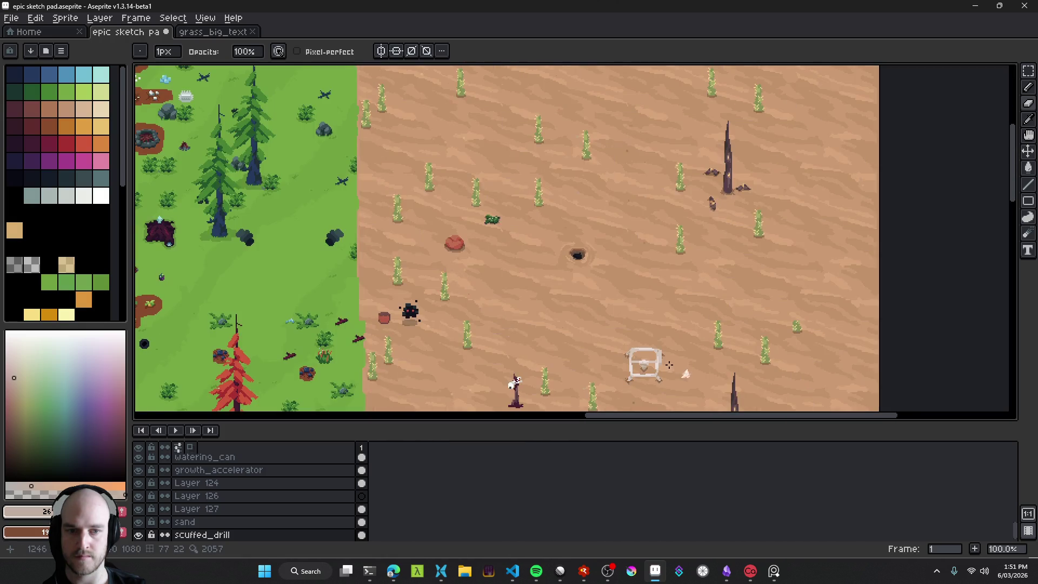
scroll(664, 363, "up", 3)
scroll(663, 363, "up", 2)
Step: Sample the frame's light grey, then pick a grey-brown colour for the edge
left_click_drag(663, 363, 565, 314)
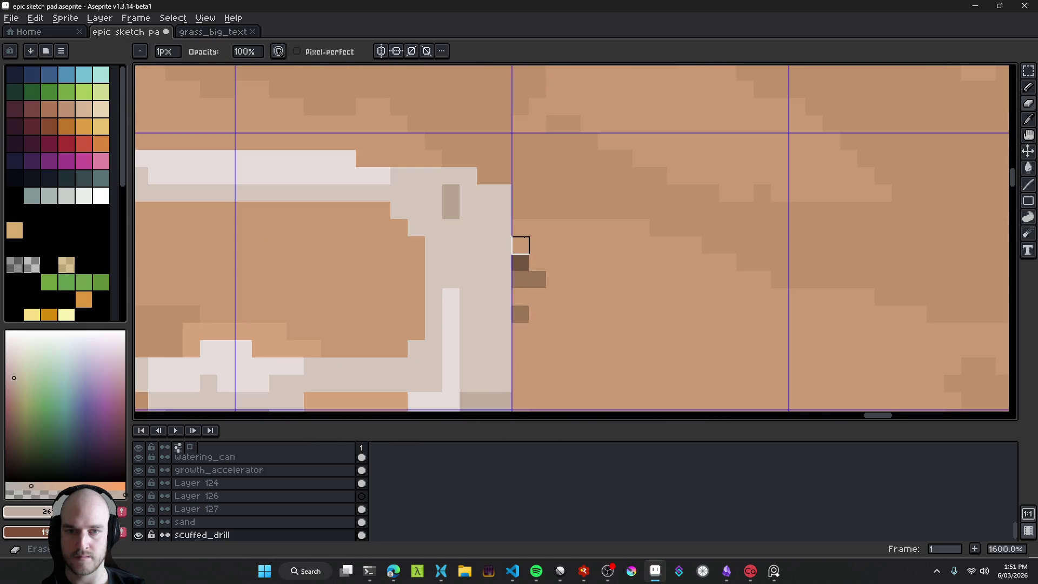
scroll(537, 297, "down", 1)
left_click(487, 283, "alt")
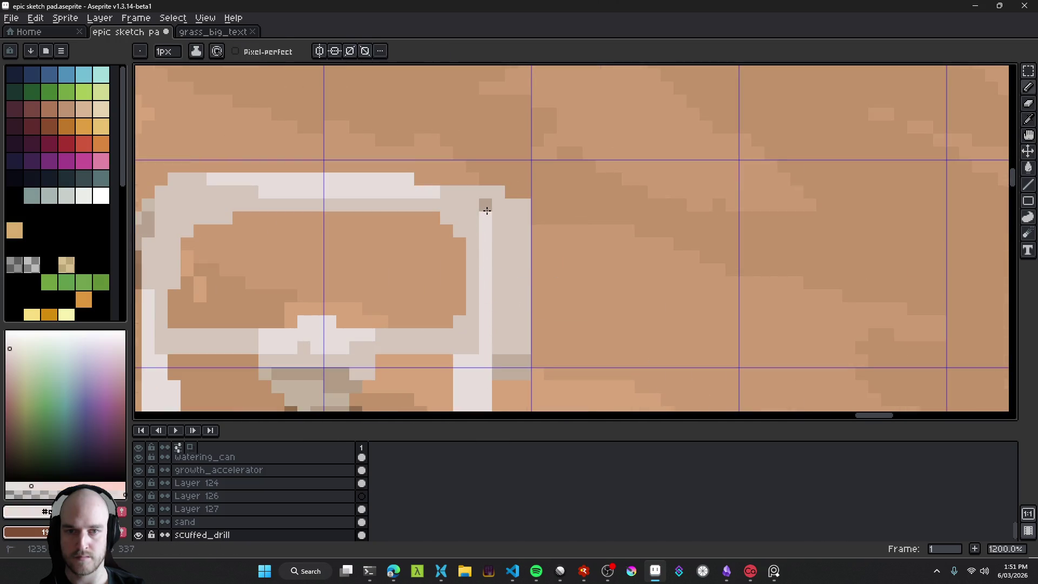
left_click(161, 231, "alt")
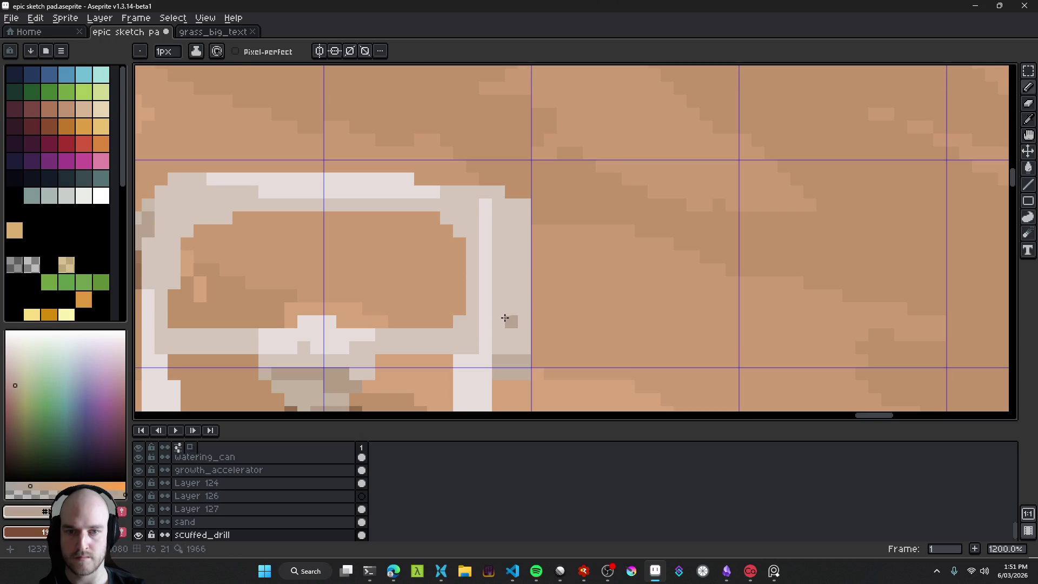
scroll(503, 361, "up", 1)
key("g")
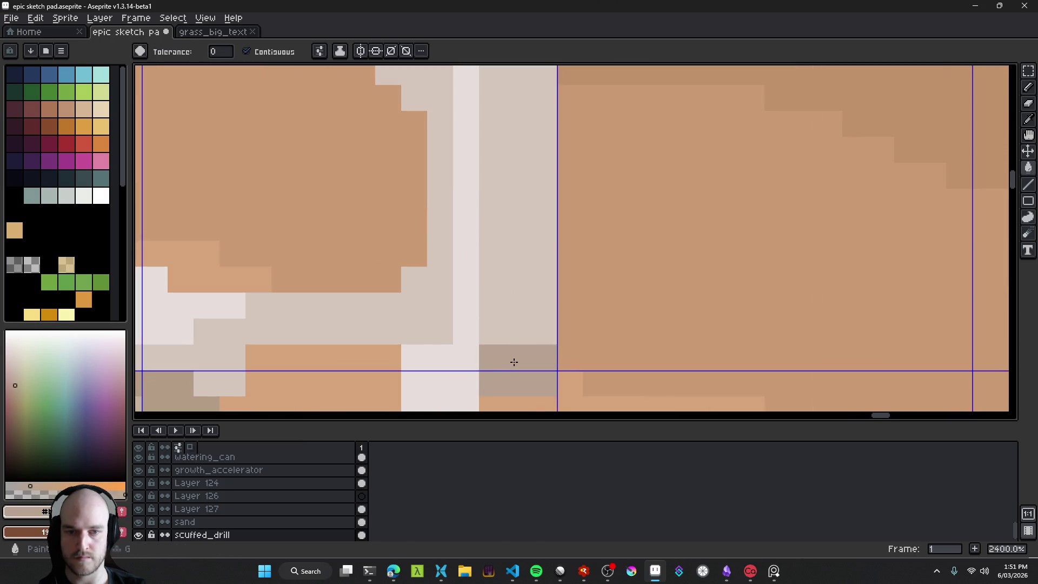
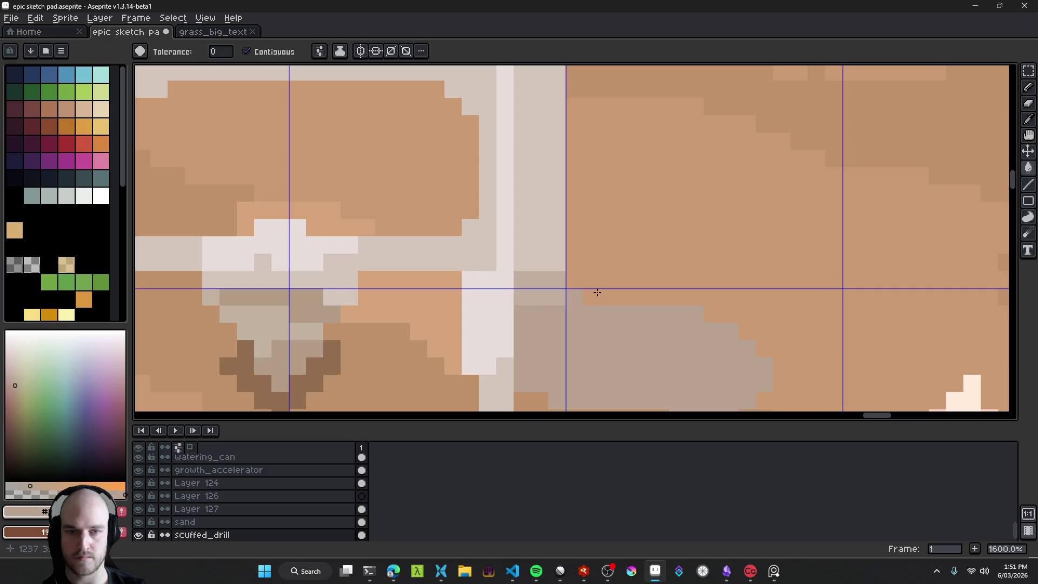
Step: Draw a grey test line off the drill's right side
key("b")
scroll(714, 319, "down", 6)
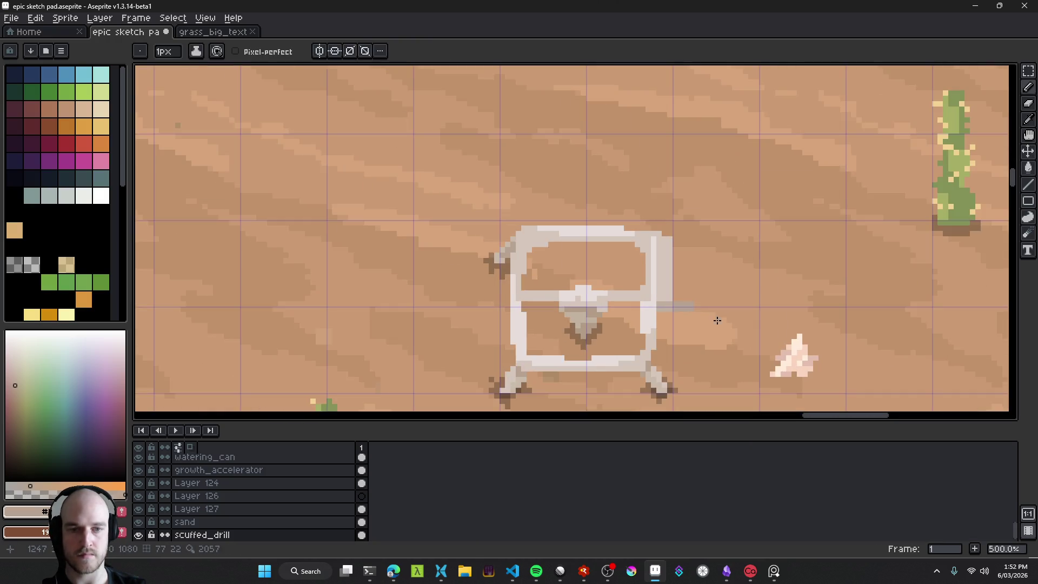
left_click_drag(718, 324, 636, 297)
key("v")
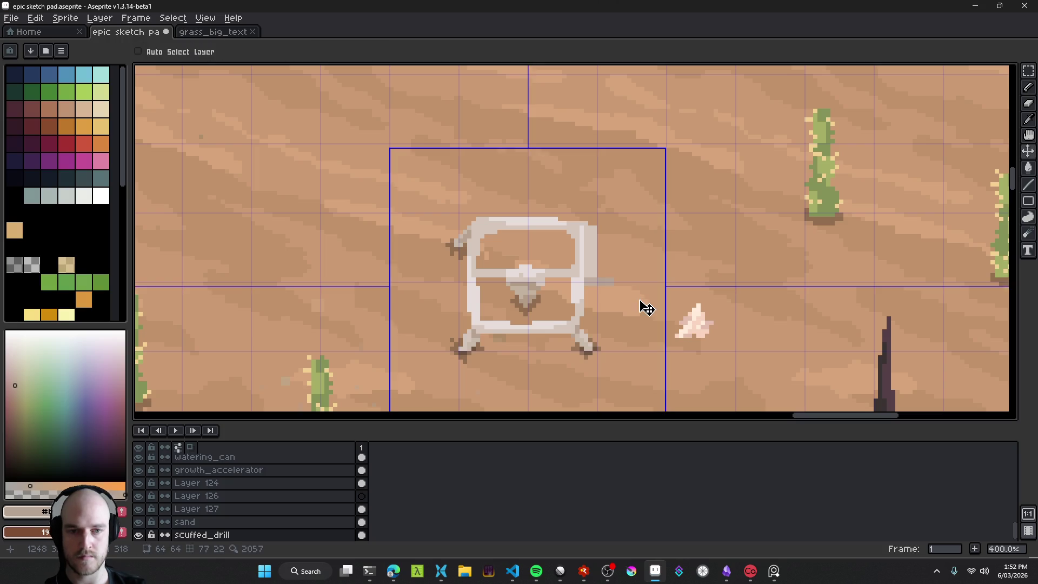
left_click(637, 300, "shift")
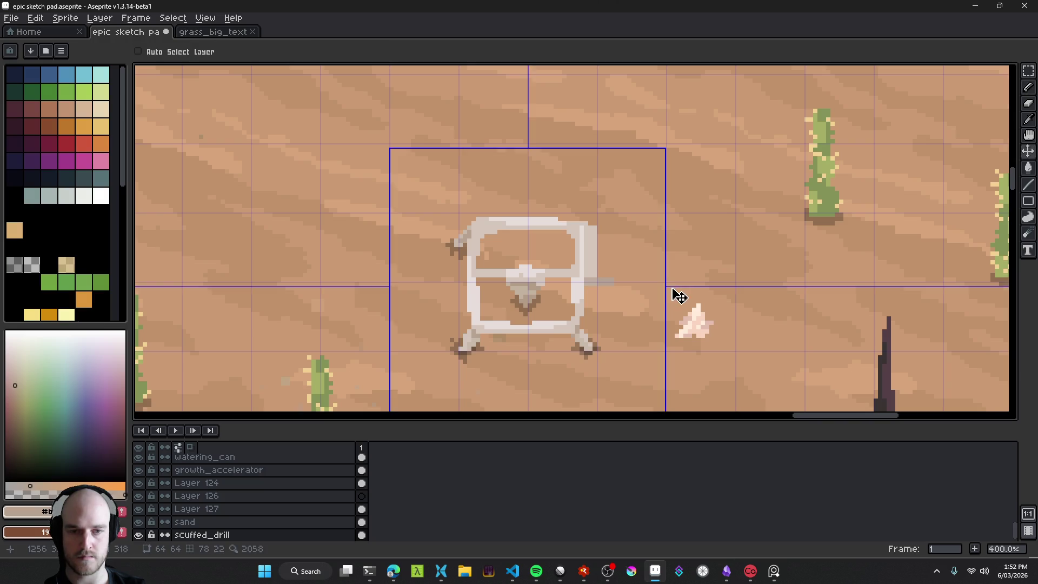
scroll(598, 274, "up", 3)
scroll(631, 293, "down", 2)
scroll(631, 293, "down", 2)
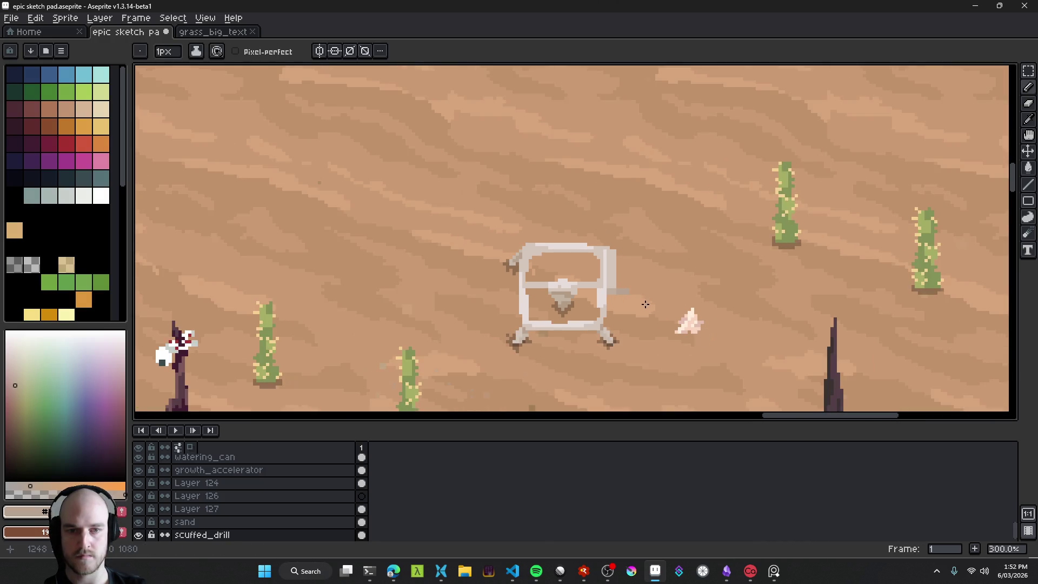
scroll(582, 285, "up", 3)
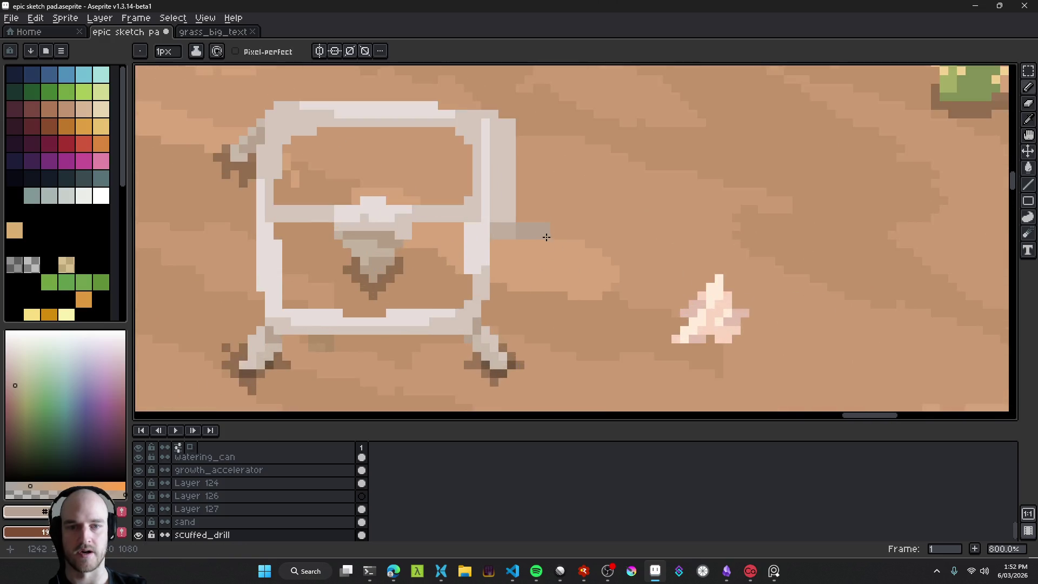
scroll(540, 255, "down", 3)
scroll(609, 317, "up", 6)
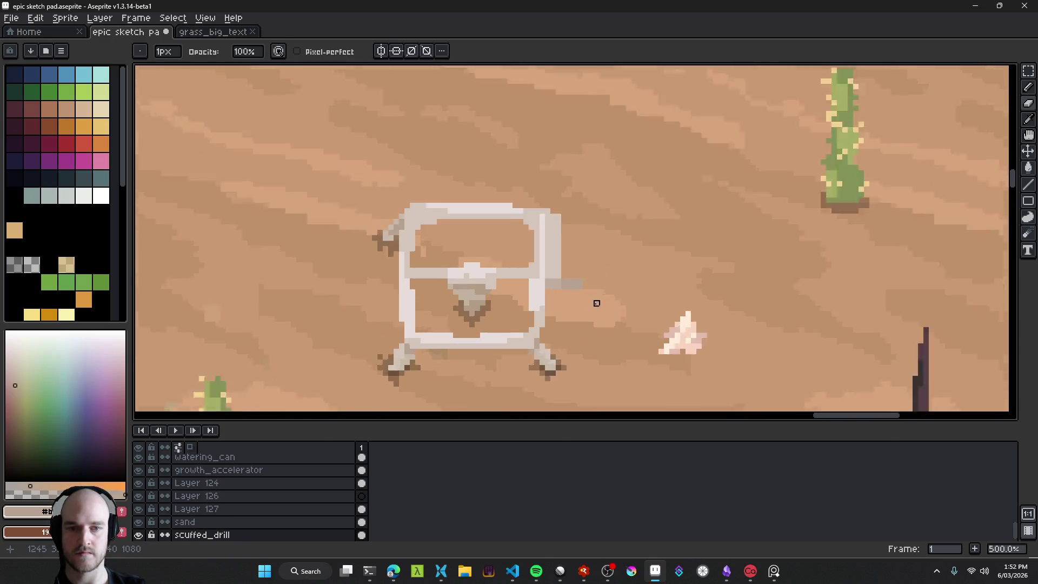
Step: Erase the stray grey extension, save epic sketch pad.aseprite, and recentre the drill
key("e")
key("ctrl+s")
left_click_drag(548, 302, 623, 278)
key("i")
scroll(348, 163, "left", 3)
scroll(466, 215, "down", 3)
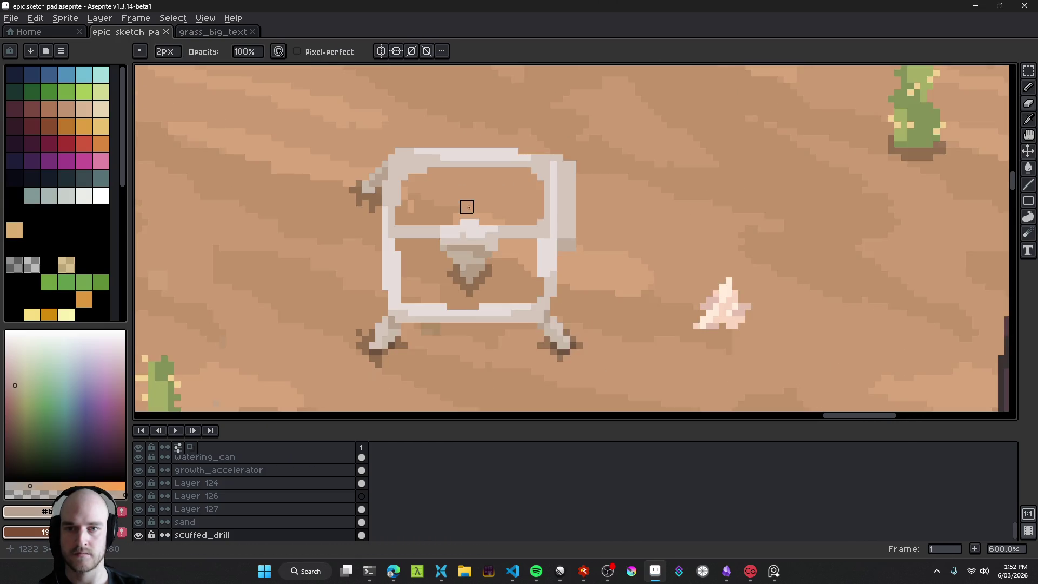
left_click_drag(466, 215, 435, 194)
key("shift+r")
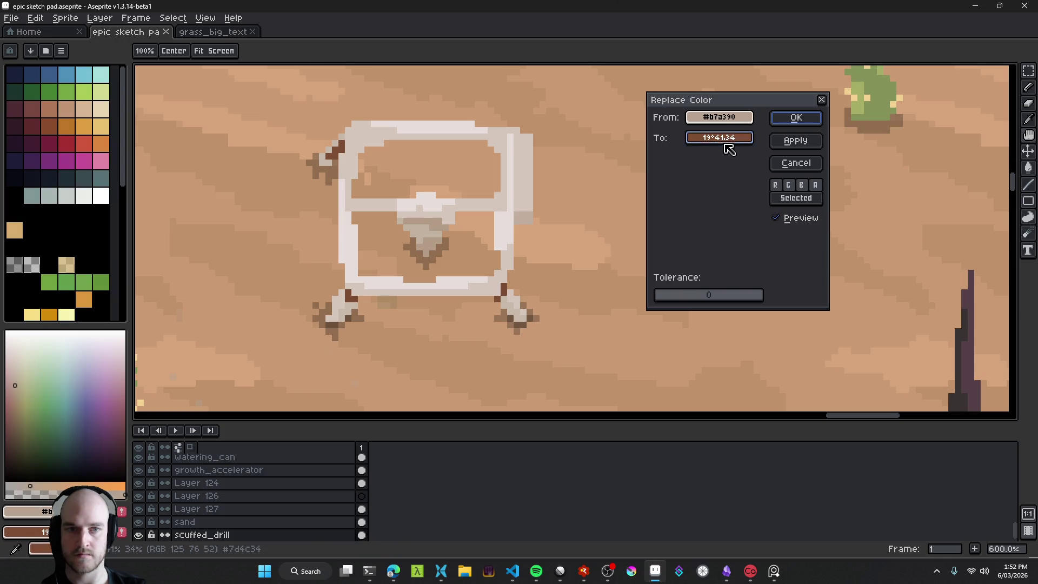
left_click_drag(724, 144, 528, 204)
left_click(796, 118)
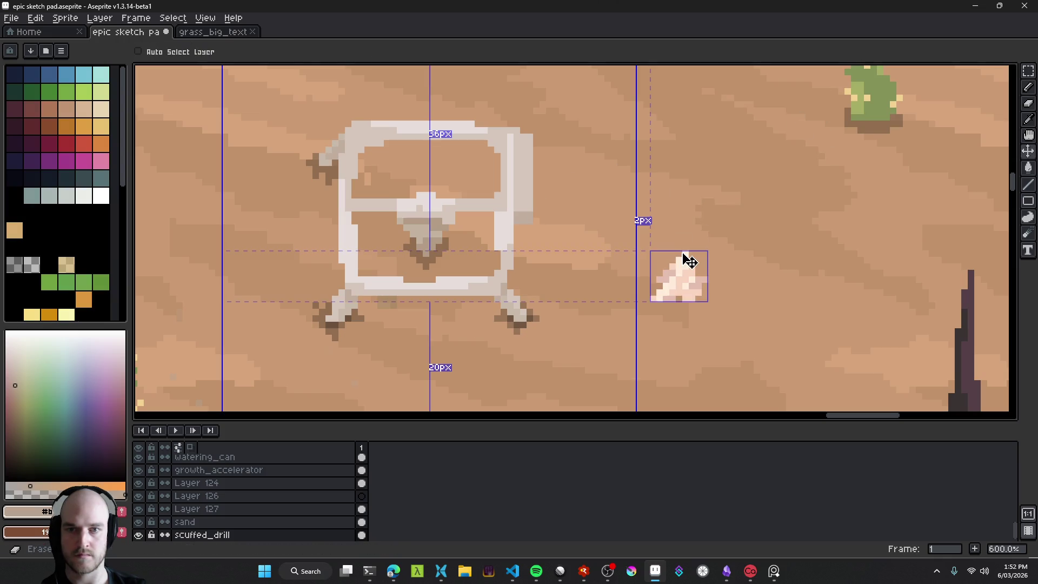
key("ctrl+z")
key("ctrl+y")
scroll(682, 261, "down", 1)
scroll(679, 252, "down", 1)
key("ctrl+z")
key("ctrl+y")
scroll(639, 230, "up", 4)
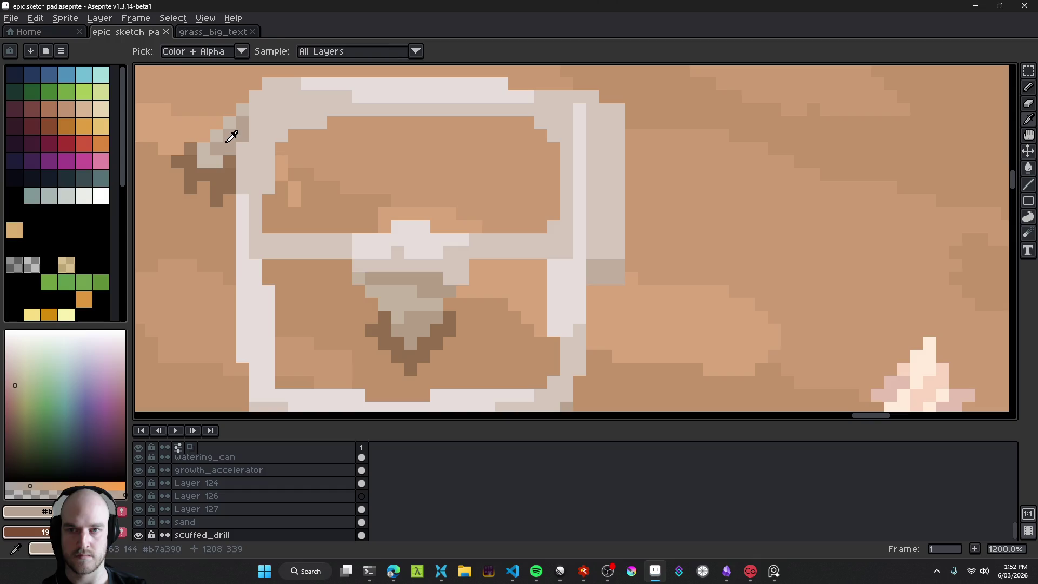
Step: Fill the grey patch on the drill and sample its light grey
left_click(602, 274)
scroll(600, 292, "down", 6)
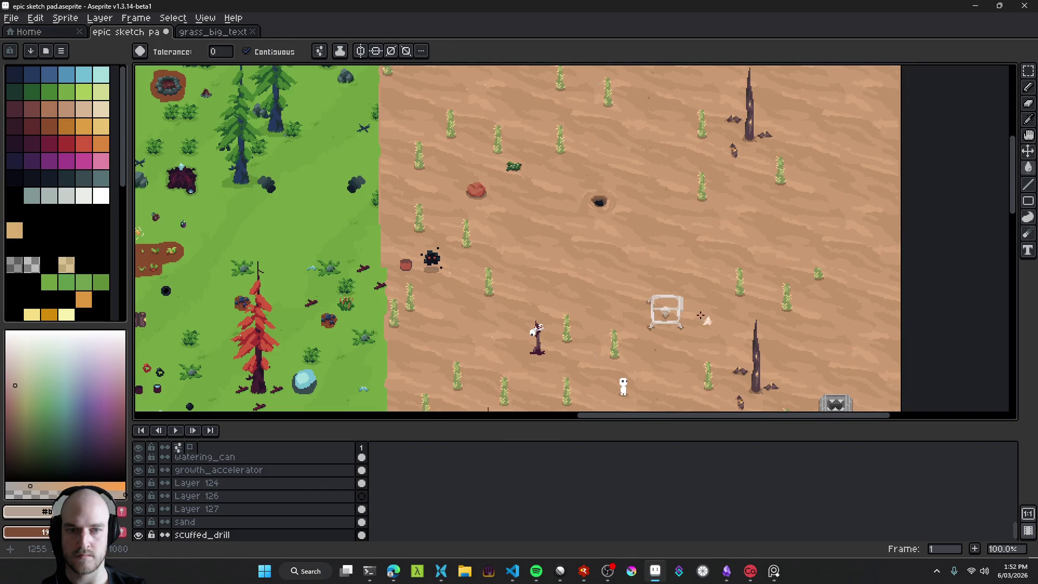
scroll(700, 315, "up", 6)
left_click(586, 257, "alt")
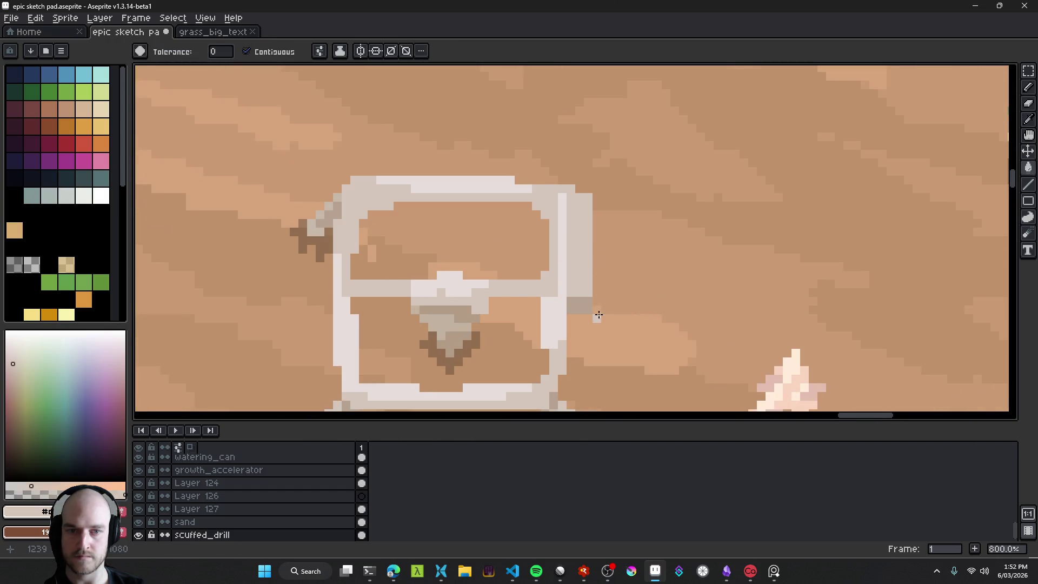
scroll(599, 315, "up", 1)
scroll(584, 295, "down", 5)
scroll(528, 268, "up", 5)
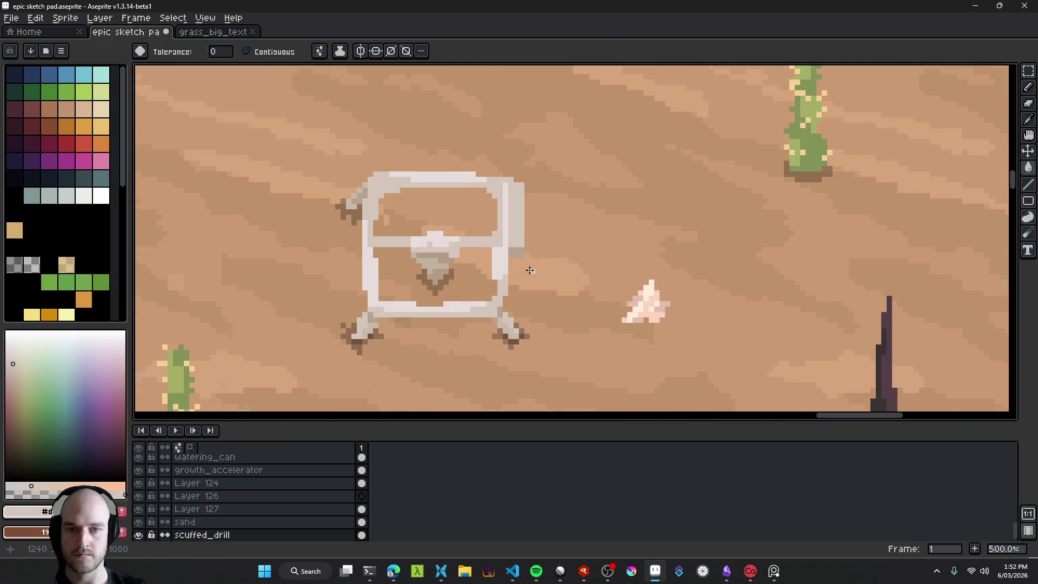
scroll(537, 281, "up", 1)
left_click_drag(495, 167, 518, 240)
Step: Add darker grey pixels at the frame's top-right corner, undoing one stray pixel
key("i")
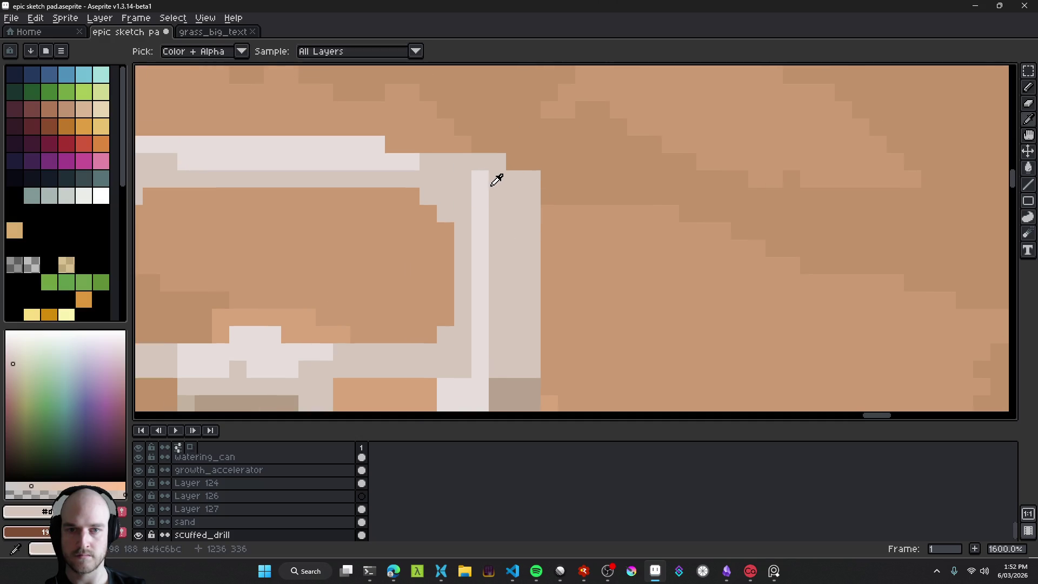
key("b")
left_click(528, 389, "alt")
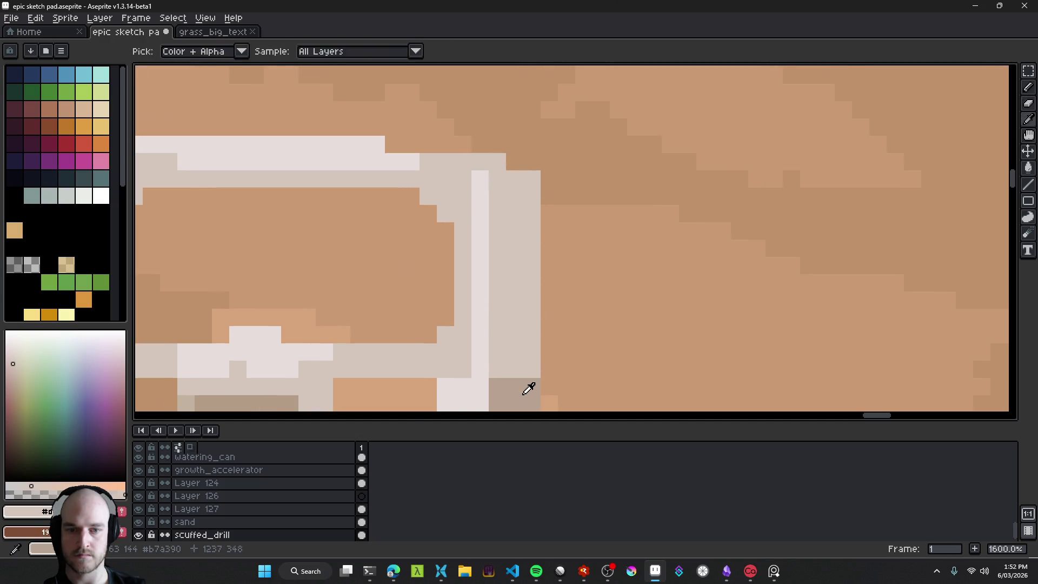
left_click(495, 166)
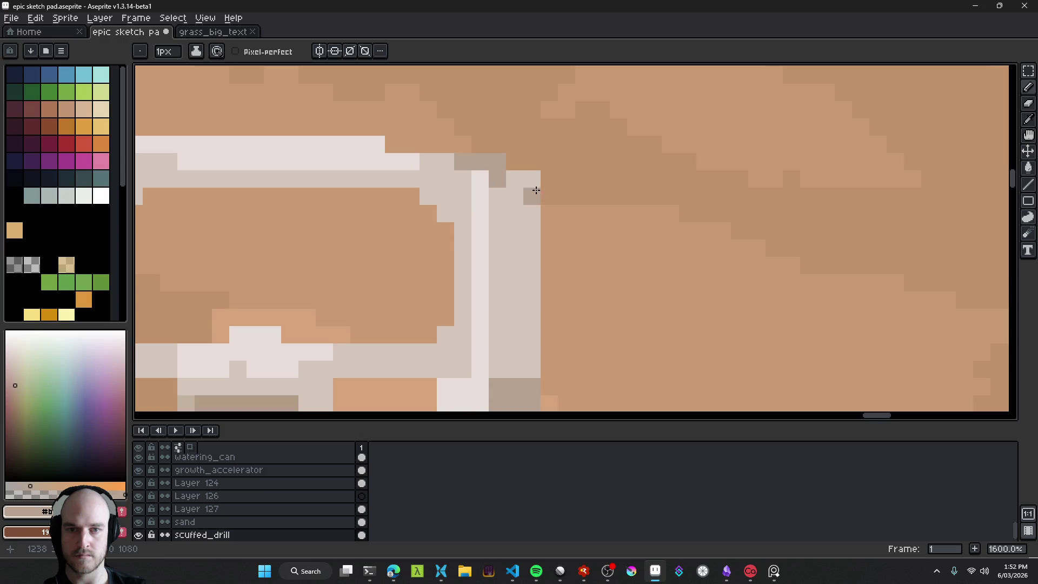
key("ctrl+z")
key("e")
scroll(510, 162, "down", 7)
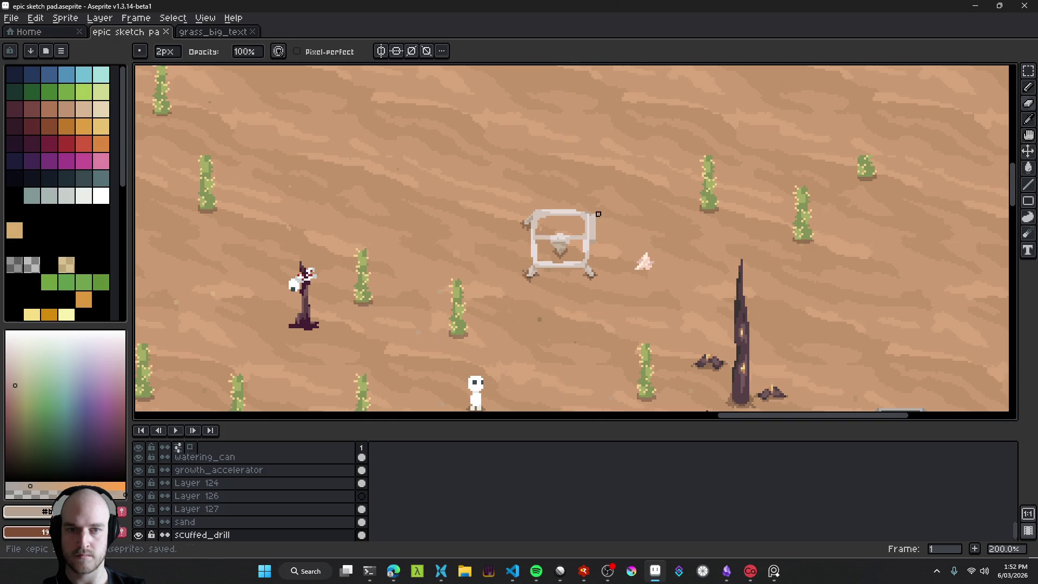
scroll(597, 214, "up", 7)
key("b")
left_click(563, 335)
scroll(594, 332, "down", 5)
scroll(647, 330, "down", 4)
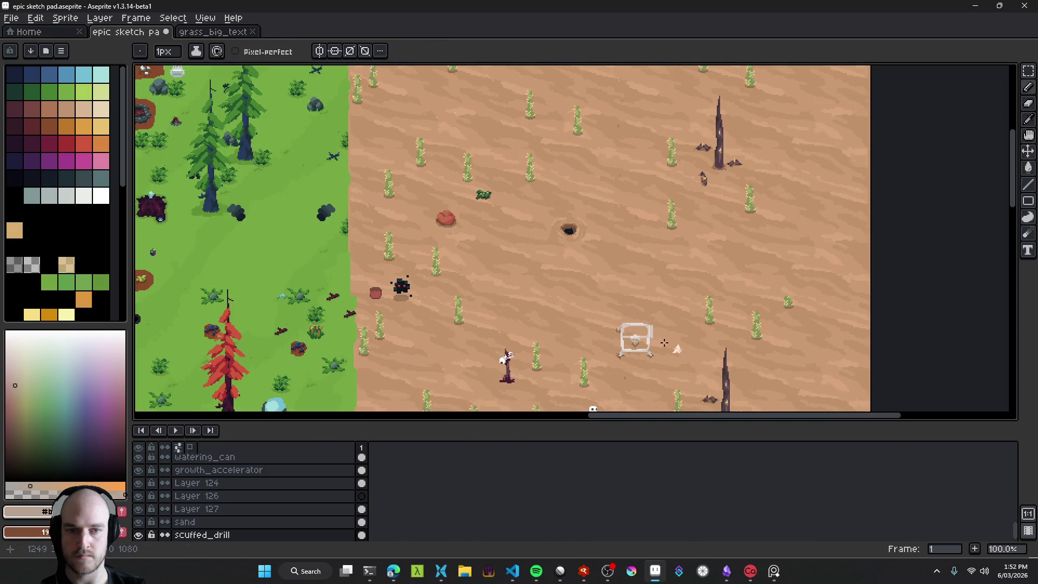
scroll(609, 310, "up", 4)
scroll(594, 292, "up", 5)
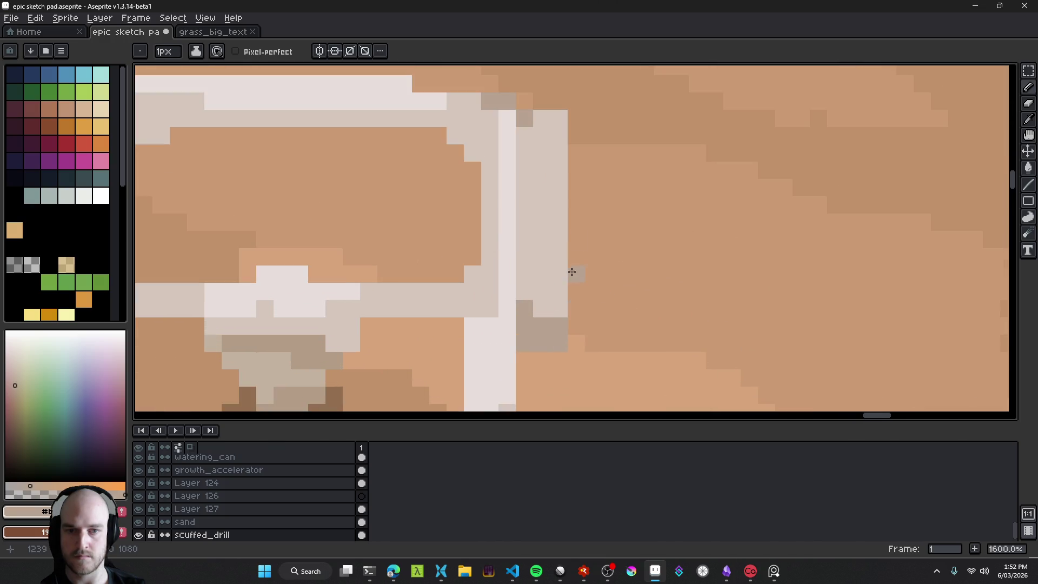
Step: Draw a light highlight line down the right post's outer edge
key("i")
left_click(506, 211)
key("b")
left_click(558, 192)
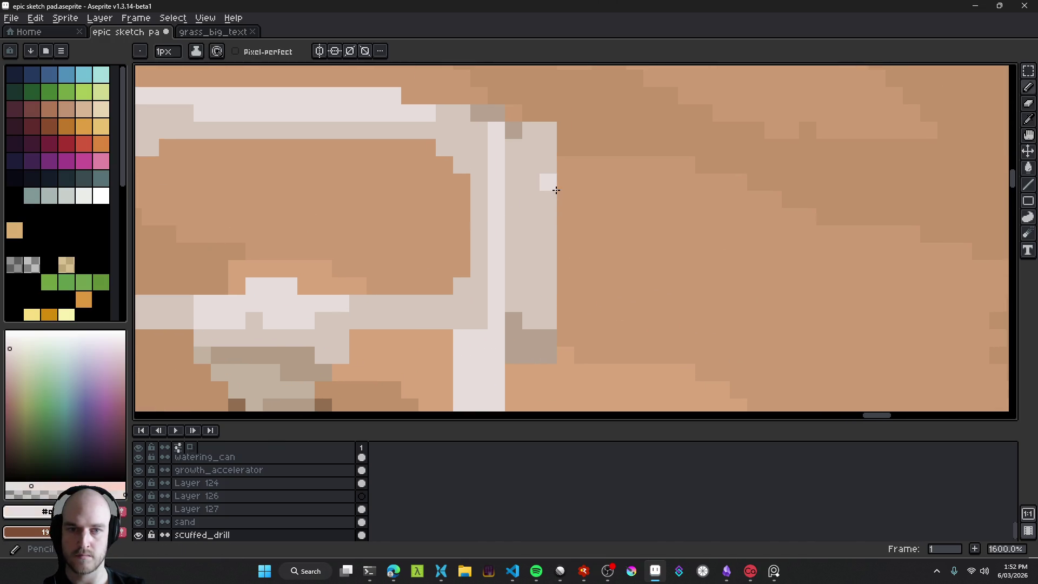
left_click(563, 129, "shift")
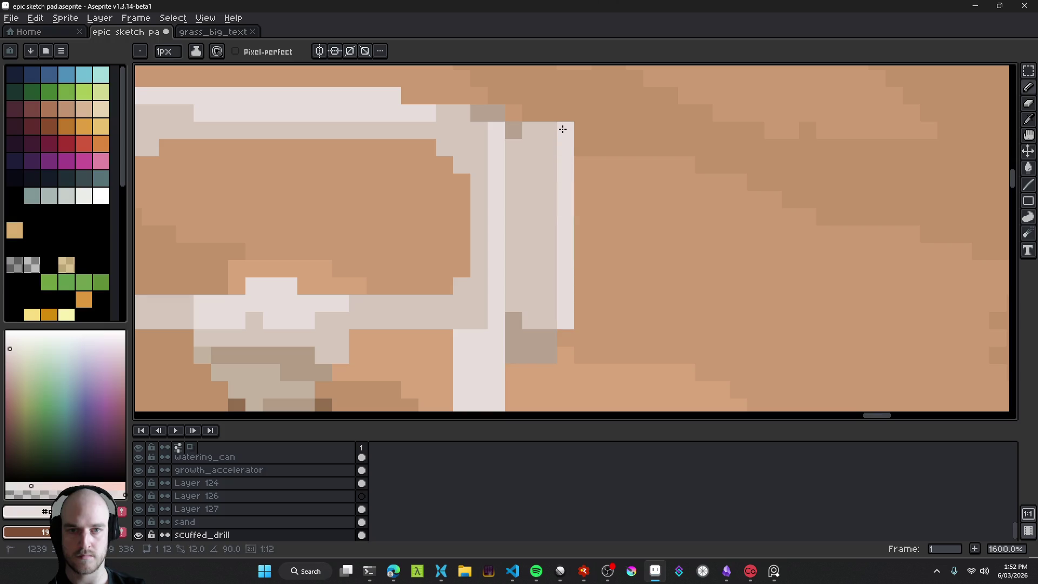
left_click(565, 354)
scroll(637, 360, "down", 6)
scroll(637, 360, "down", 4)
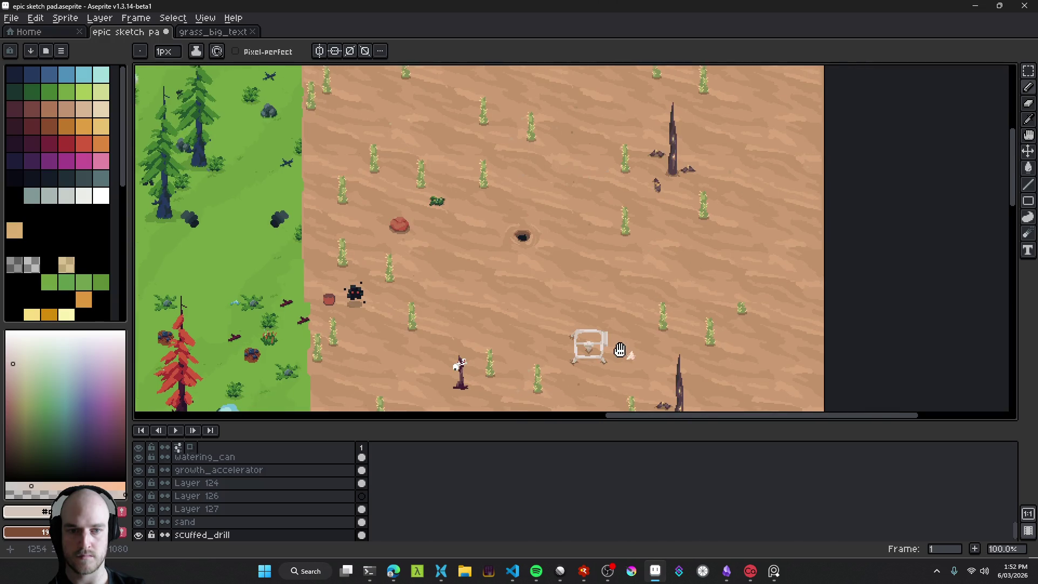
scroll(593, 331, "up", 5)
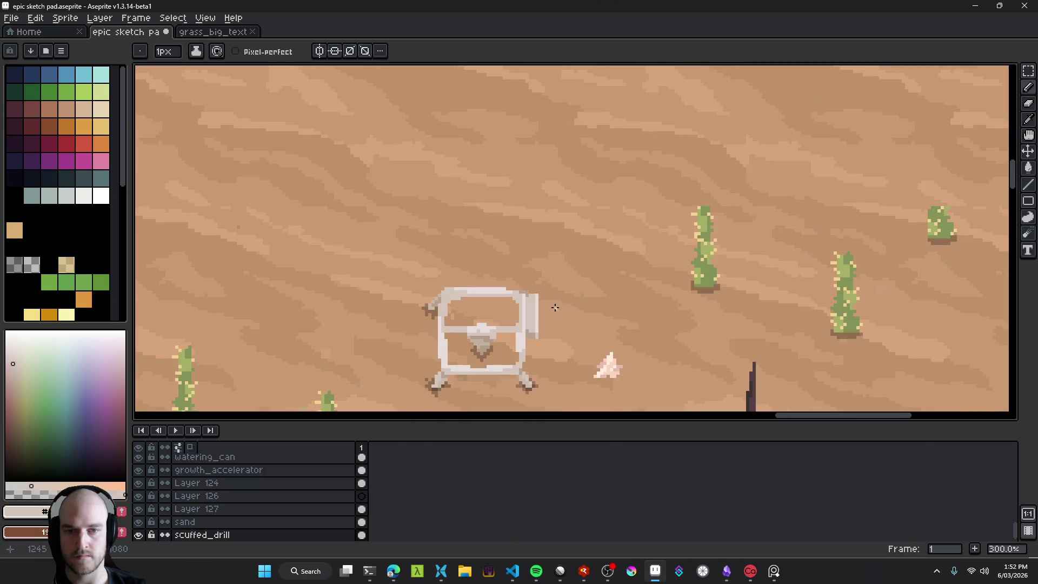
scroll(562, 321, "down", 6)
scroll(561, 321, "up", 7)
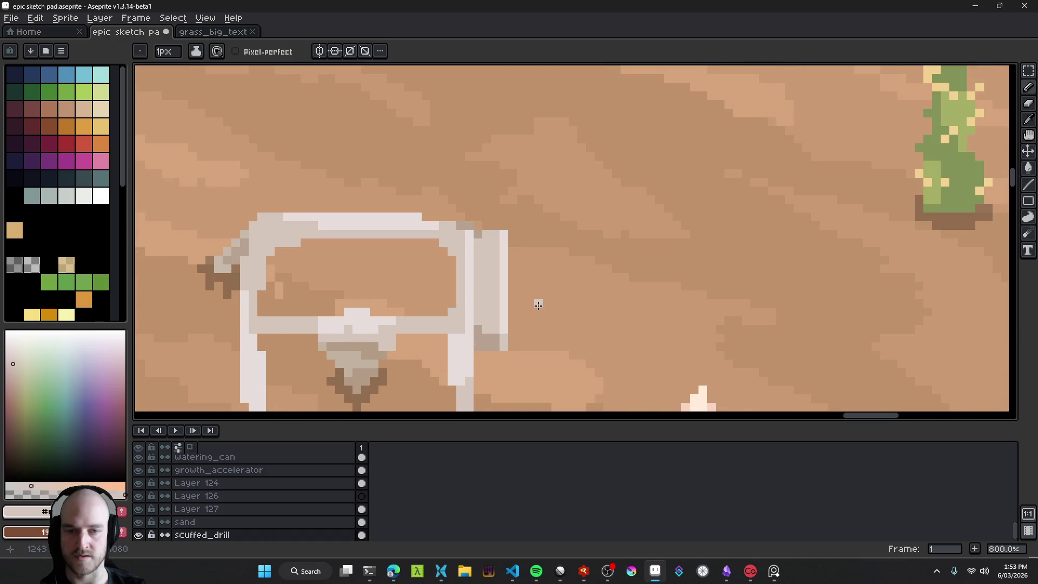
mouse_move(518, 267)
left_mouse_down()
mouse_move(621, 255)
mouse_move(660, 169)
mouse_move(607, 267)
left_mouse_up()
Step: Lasso the right post and move it up about two pixels
key("q")
scroll(637, 227, "up", 2)
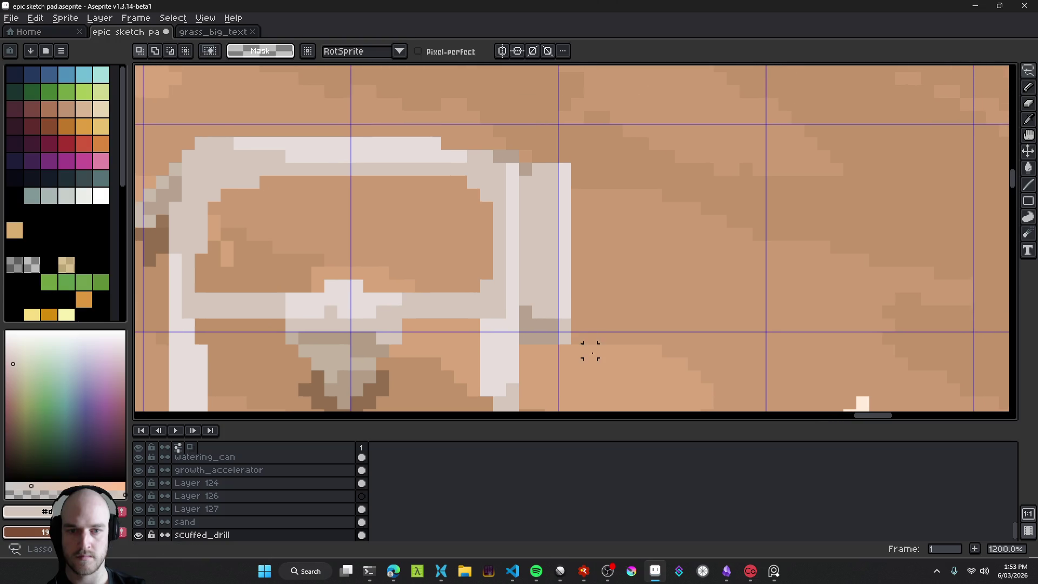
left_click_drag(538, 158, 597, 367)
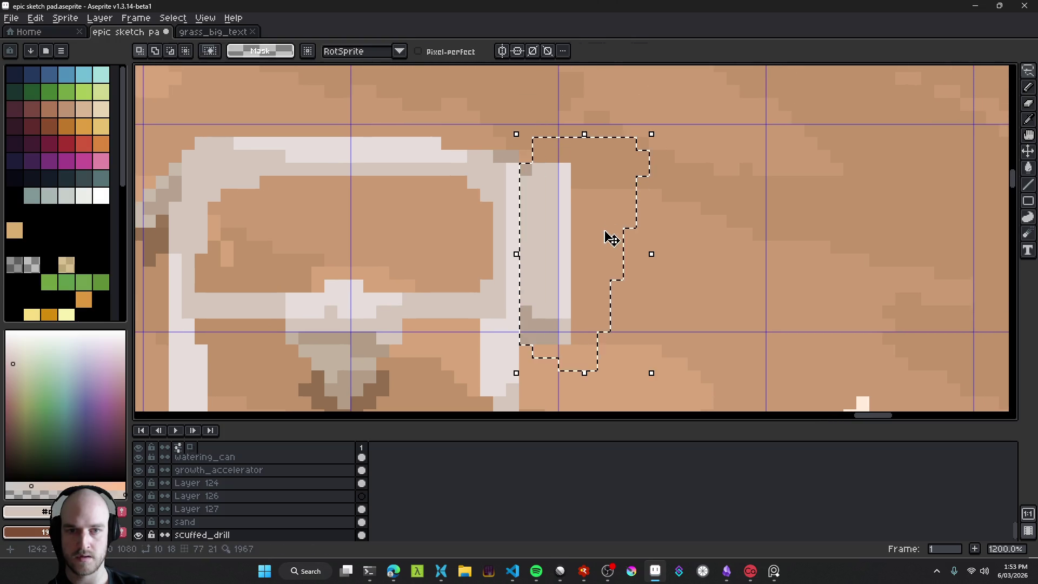
left_click_drag(607, 236, 608, 219)
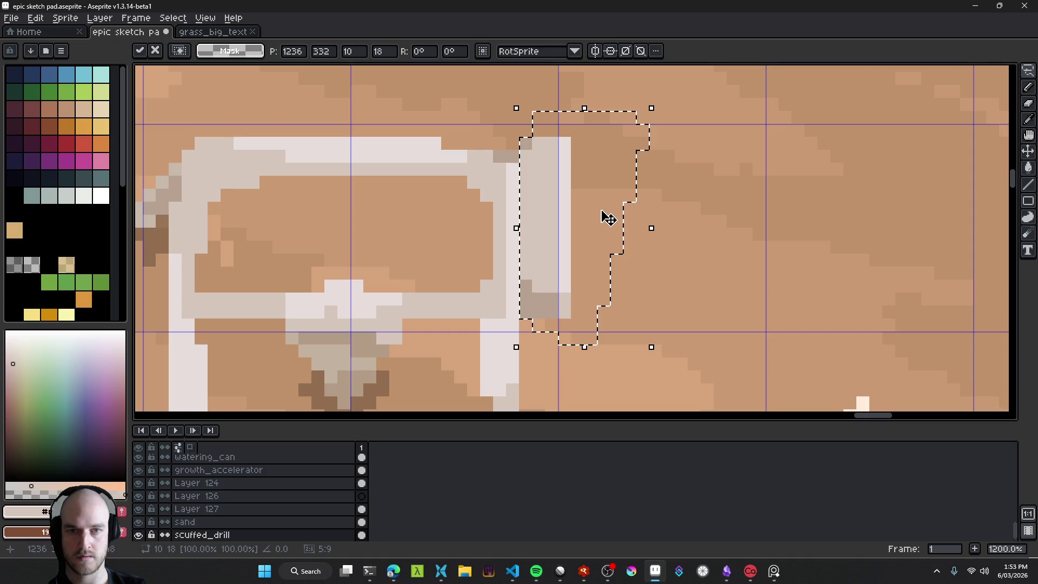
key("Return")
scroll(643, 292, "down", 8)
scroll(648, 299, "up", 1)
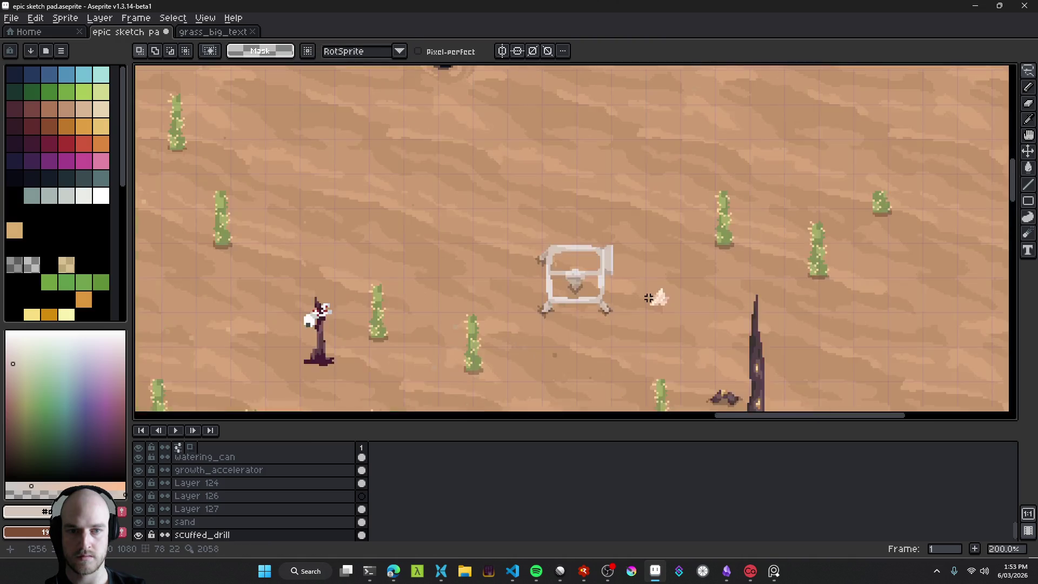
scroll(620, 265, "up", 4)
scroll(514, 331, "up", 3)
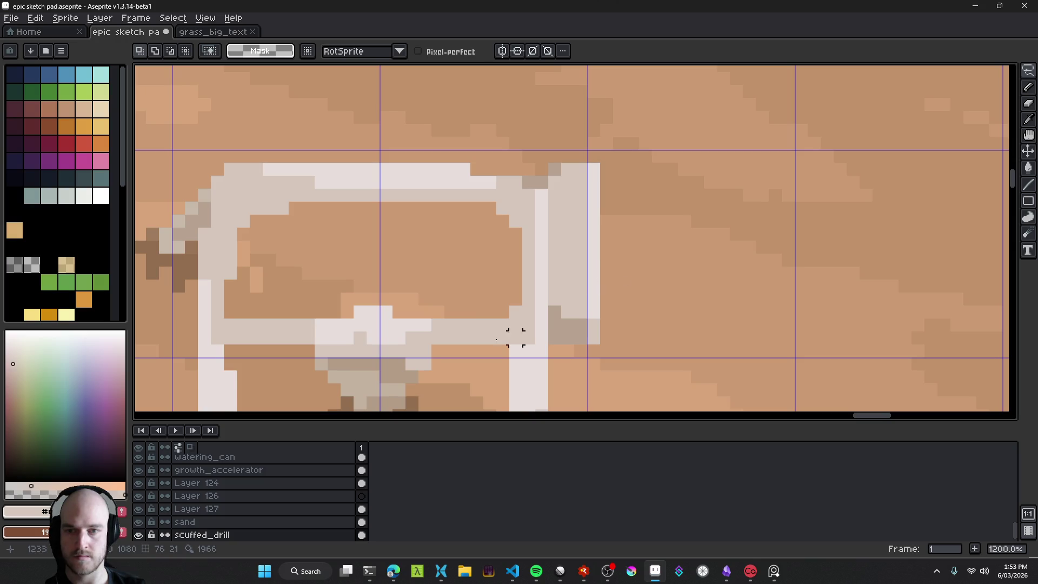
Step: Paint a row of darker shading pixels under the post's lower joint
left_click(503, 343, "alt")
scroll(531, 329, "up", 4)
key("b")
mouse_move(430, 317)
left_mouse_down()
mouse_move(502, 322)
mouse_move(568, 258)
mouse_move(606, 243)
left_mouse_up()
Step: Darken three pixels at the drill frame's top-right corner
scroll(577, 296, "down", 5)
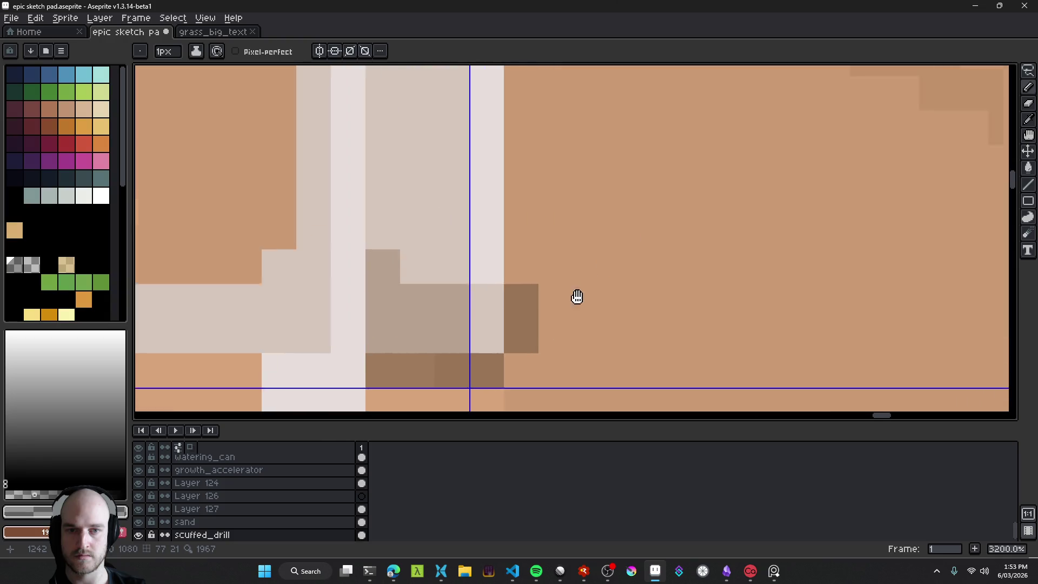
key("v")
key("b")
scroll(517, 227, "up", 6)
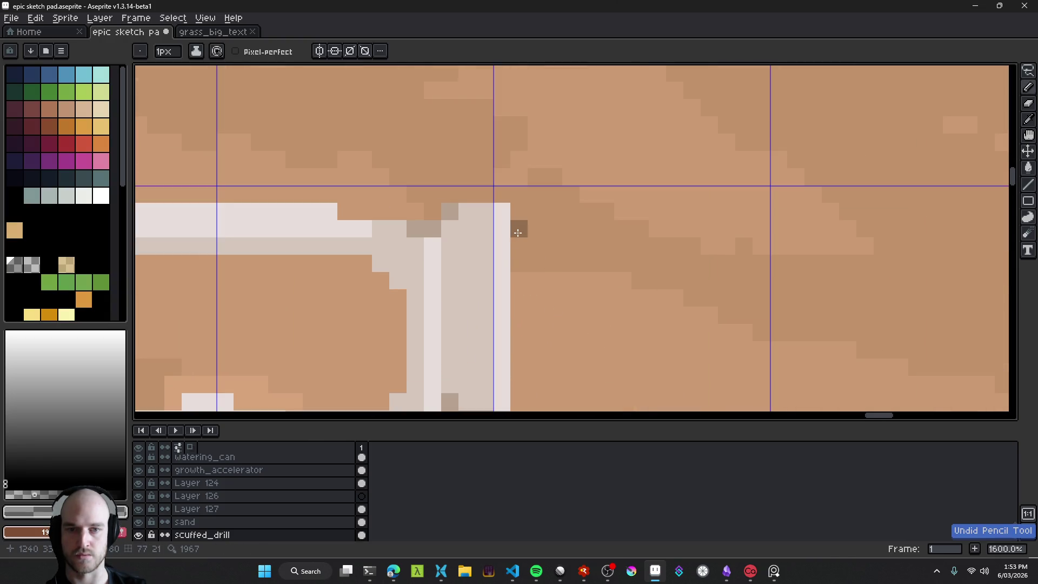
scroll(587, 344, "down", 8)
scroll(587, 344, "down", 4)
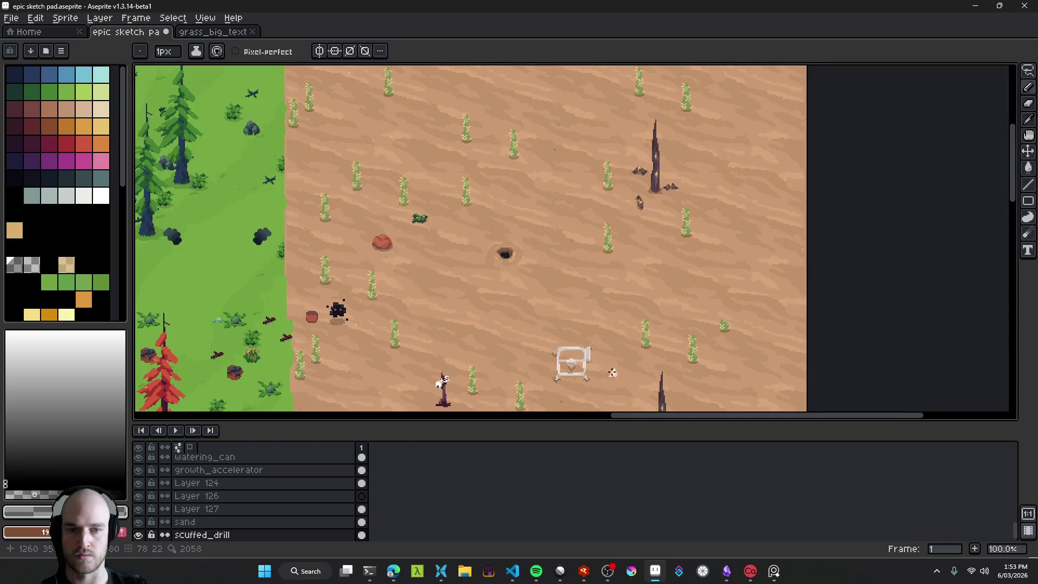
scroll(574, 362, "up", 5)
scroll(574, 363, "up", 4)
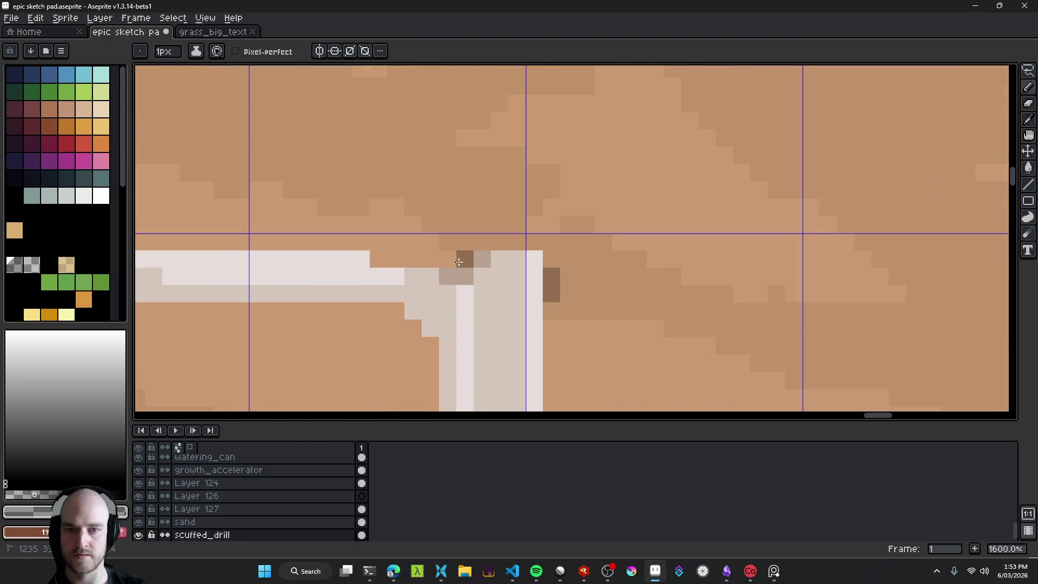
scroll(488, 328, "down", 8)
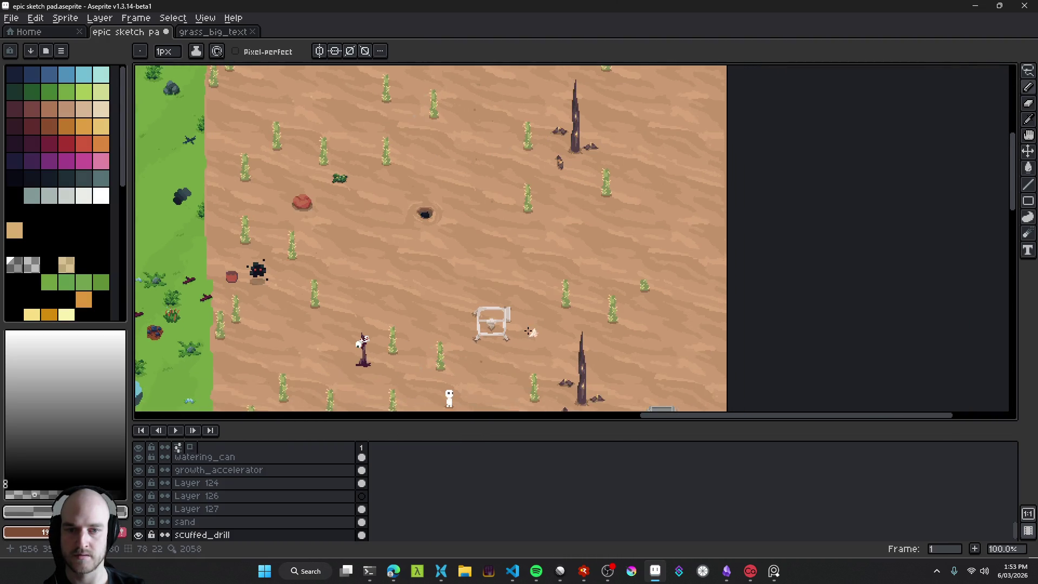
scroll(501, 301, "up", 4)
scroll(502, 301, "up", 3)
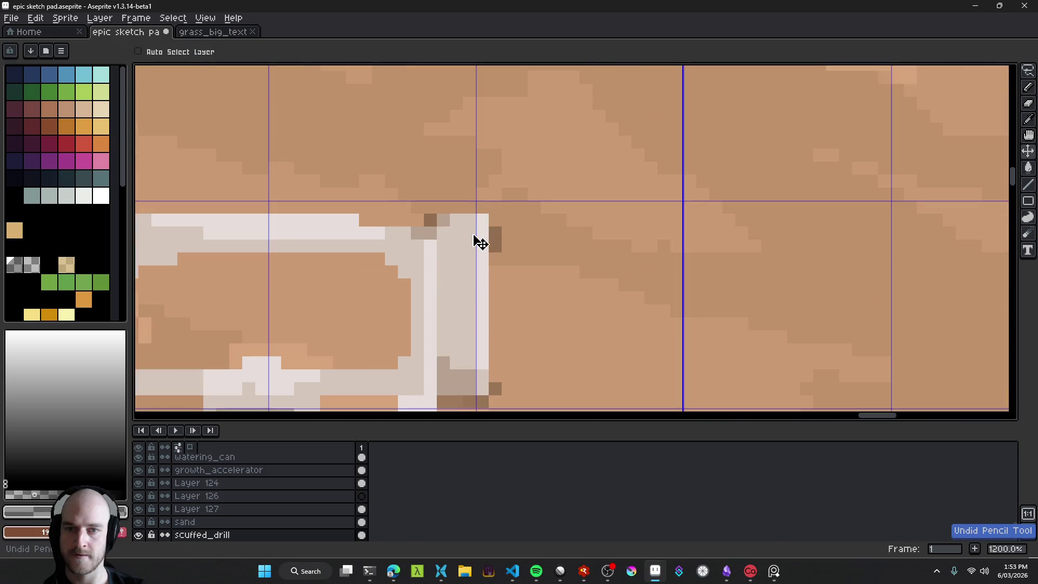
scroll(444, 207, "up", 4)
left_click(447, 221)
left_click(413, 264)
left_click(412, 247)
scroll(412, 247, "down", 9)
scroll(535, 283, "up", 6)
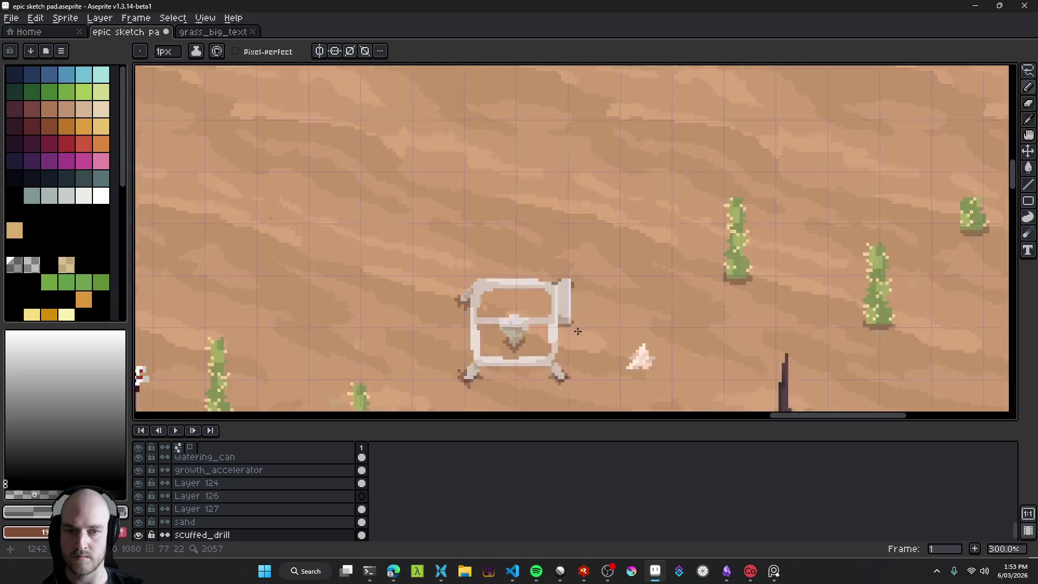
scroll(646, 340, "down", 9)
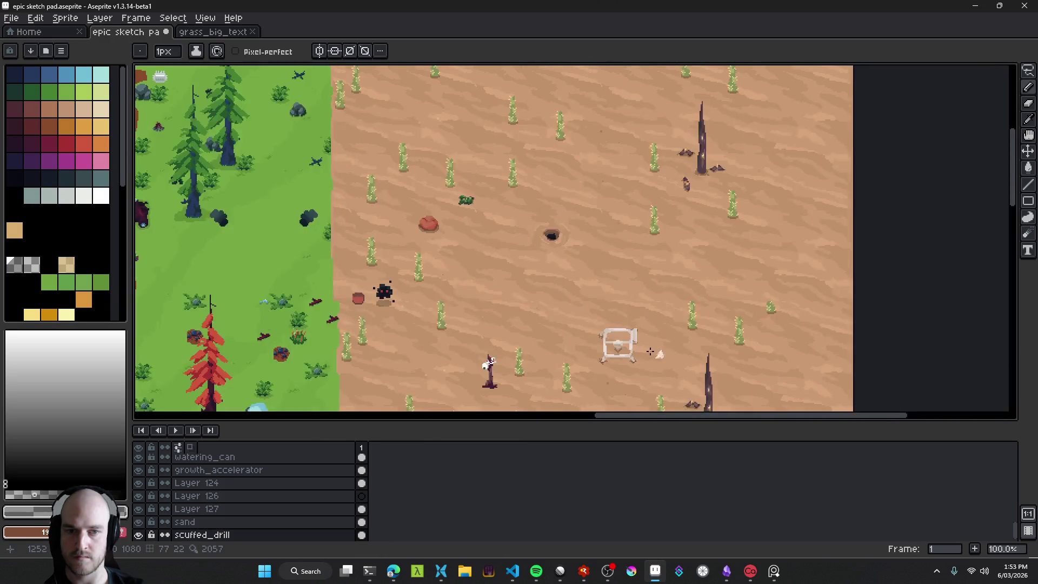
scroll(655, 353, "up", 1)
scroll(654, 353, "up", 4)
Step: Undo the last stroke and retouch the corner with light pink-grey and the Eraser
key("ctrl+z")
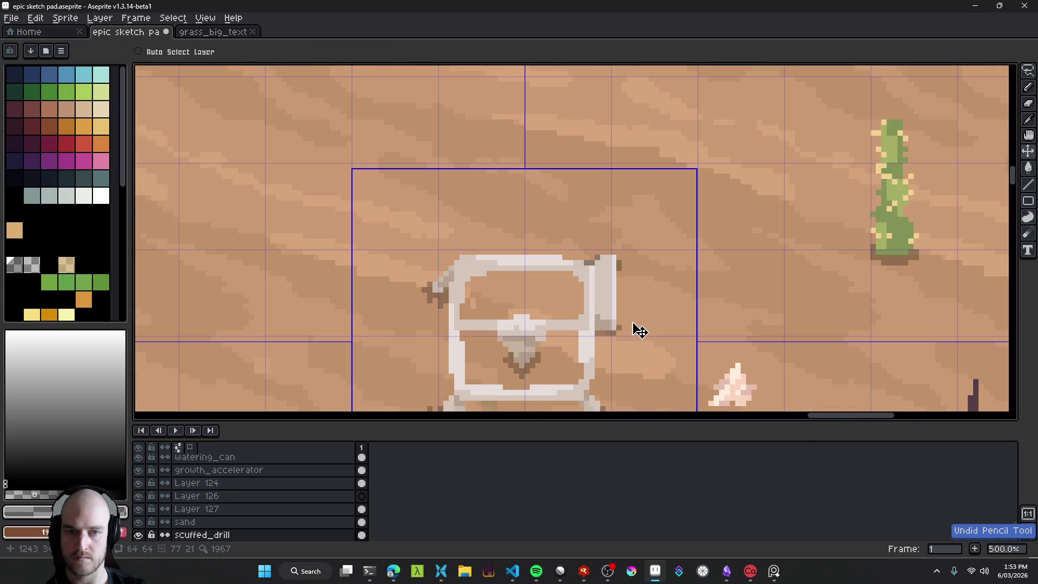
scroll(609, 267, "up", 5)
key("e")
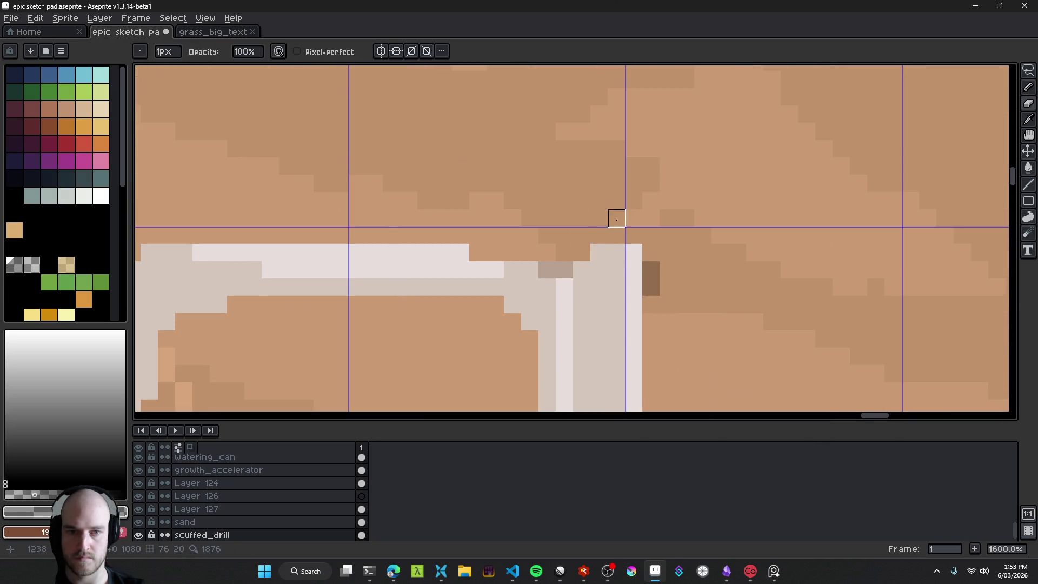
left_click(599, 270, "alt")
key("b")
scroll(586, 324, "down", 8)
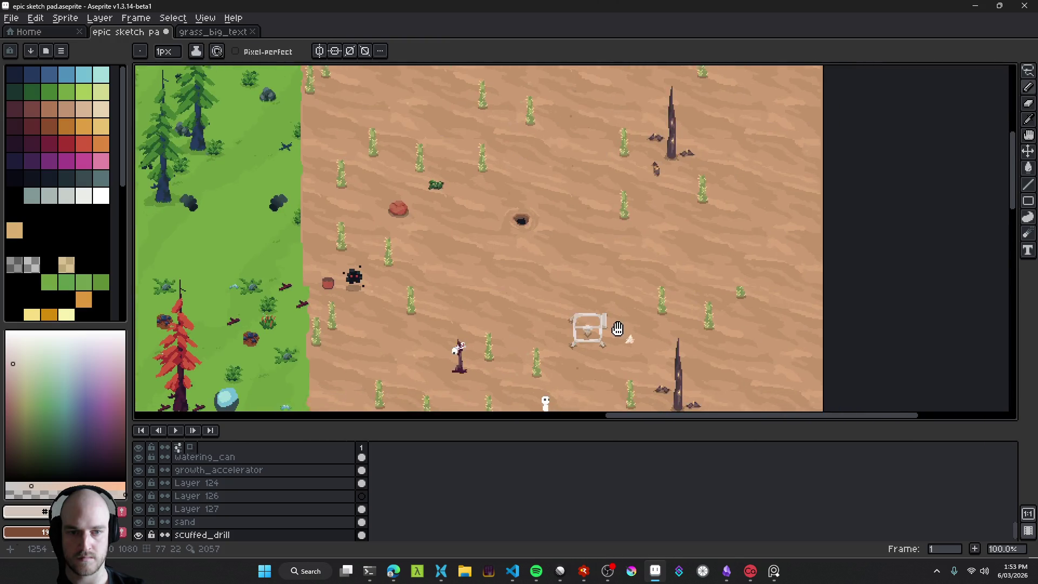
scroll(577, 309, "up", 5)
scroll(597, 345, "up", 1)
key("e")
scroll(470, 234, "down", 5)
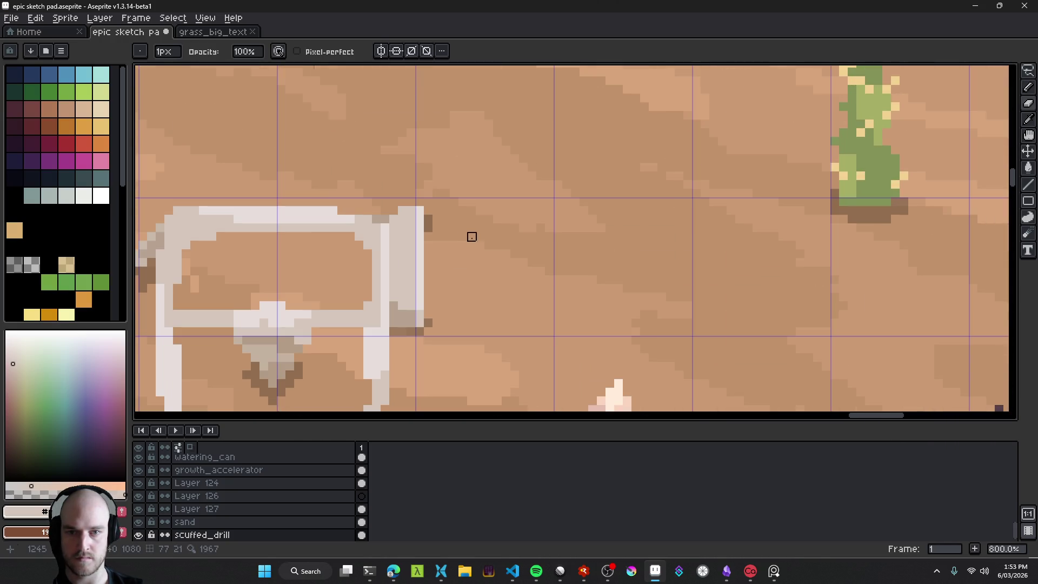
Step: Save epic sketch pad.aseprite with the corner shading touch-ups
key("ctrl+s")
scroll(505, 244, "up", 3)
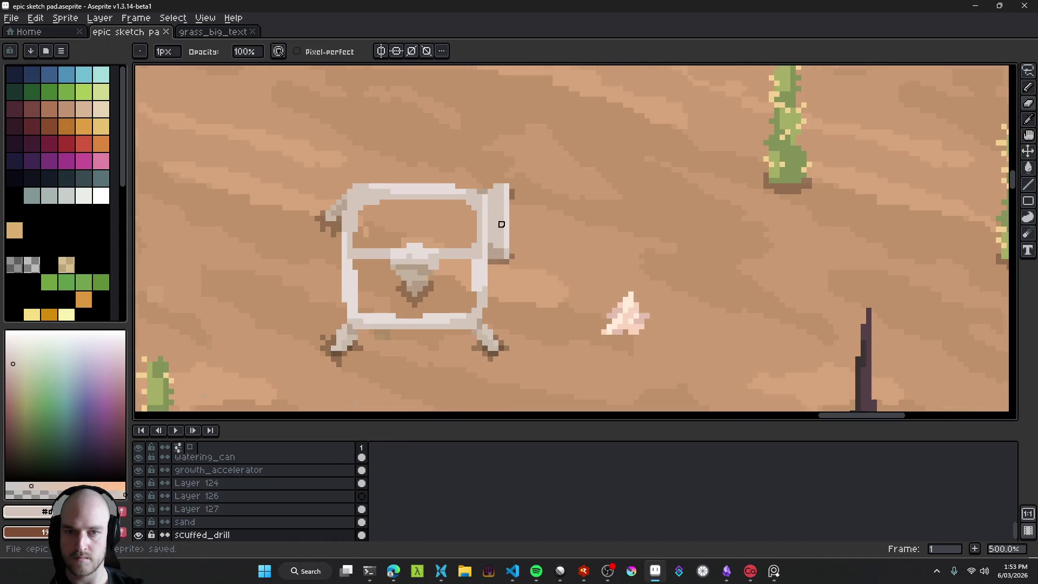
key("ctrl+apostrophe")
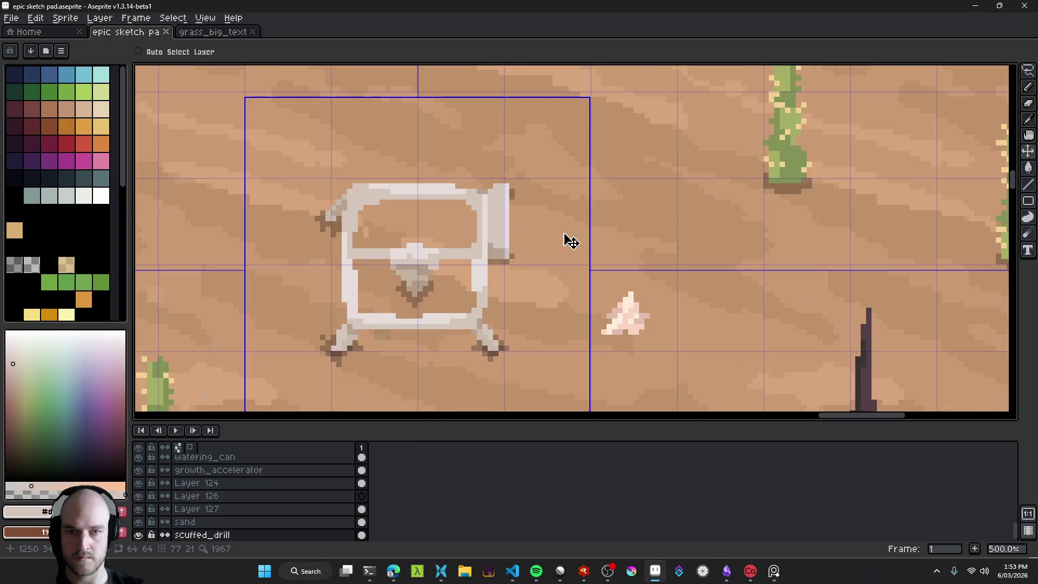
scroll(528, 297, "down", 4)
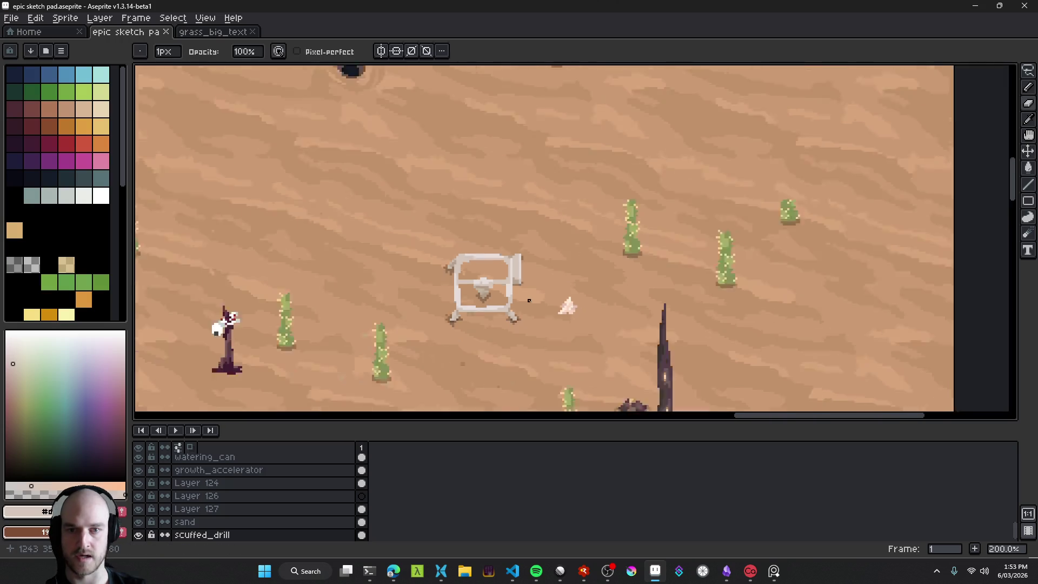
left_click_drag(566, 213, 584, 241)
key("ctrl+s")
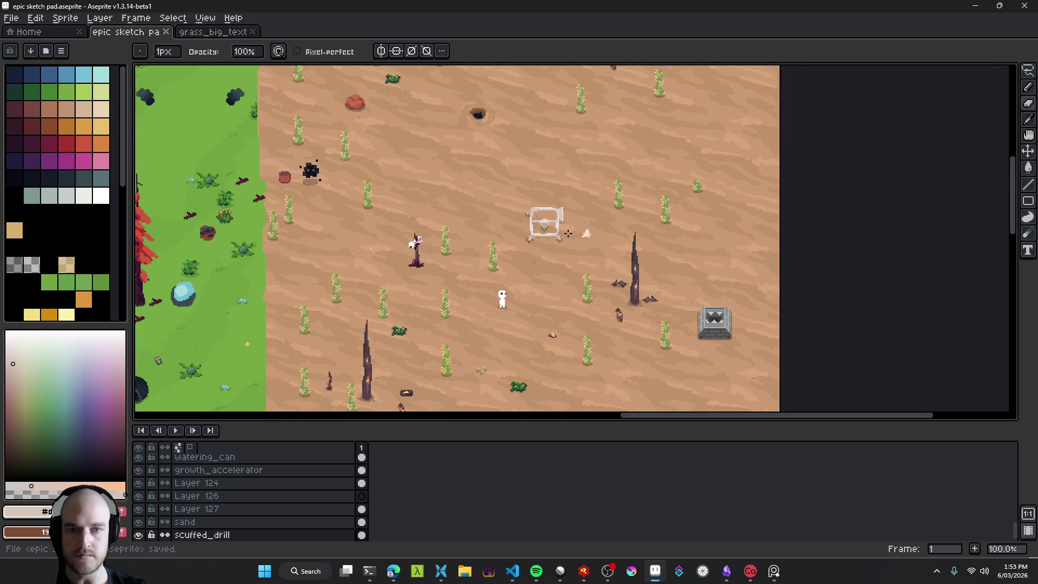
scroll(563, 216, "up", 3)
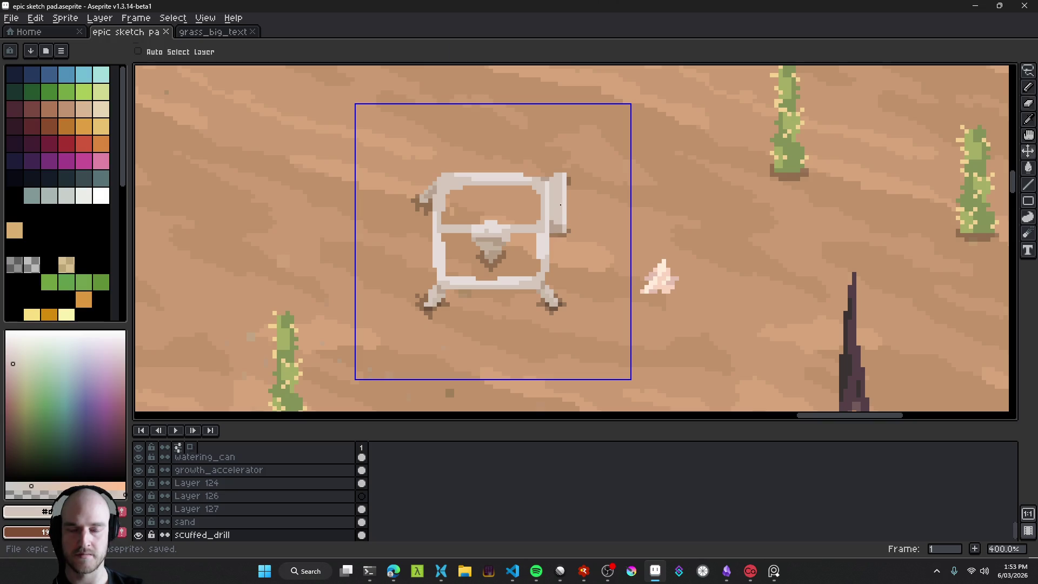
key("ctrl")
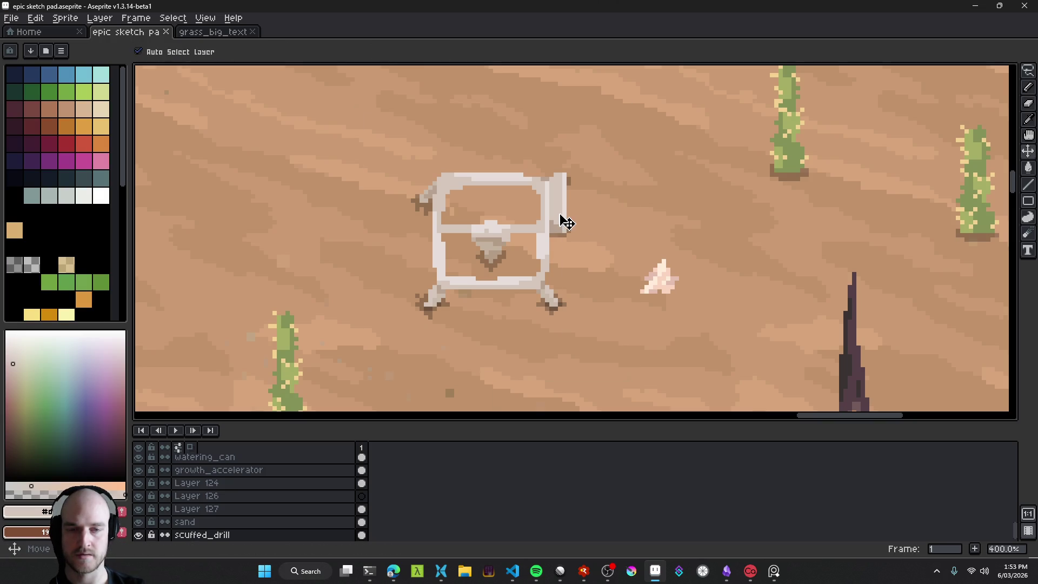
scroll(566, 222, "down", 4)
scroll(563, 248, "up", 3)
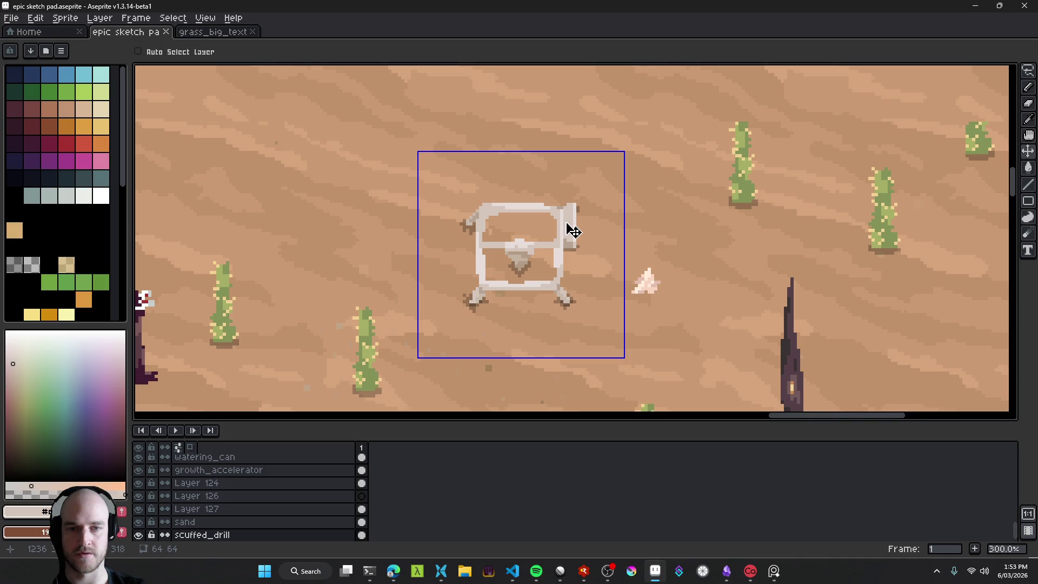
key("ctrl")
key("ctrl+z")
key("ctrl+y")
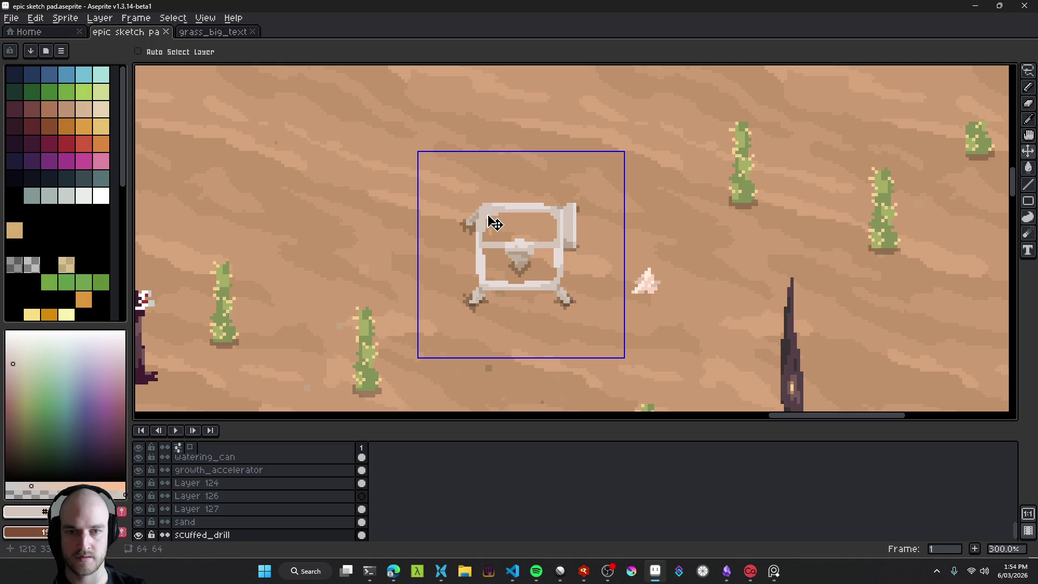
key("m")
left_click_drag(412, 136, 636, 357)
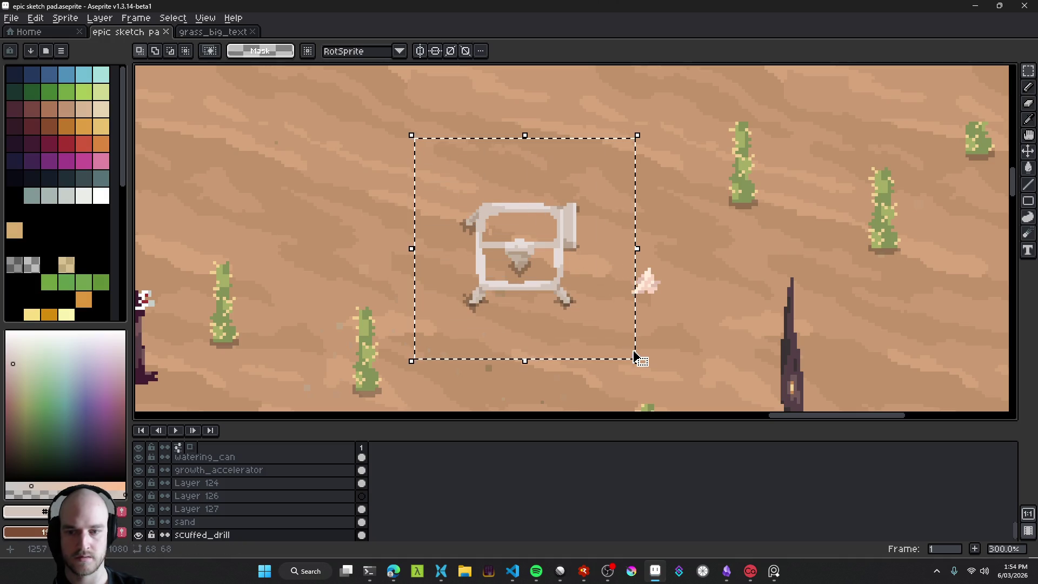
key("shift+h")
key("shift+h")
key("shift+h")
key("ctrl+d")
scroll(624, 347, "down", 4)
scroll(625, 347, "up", 3)
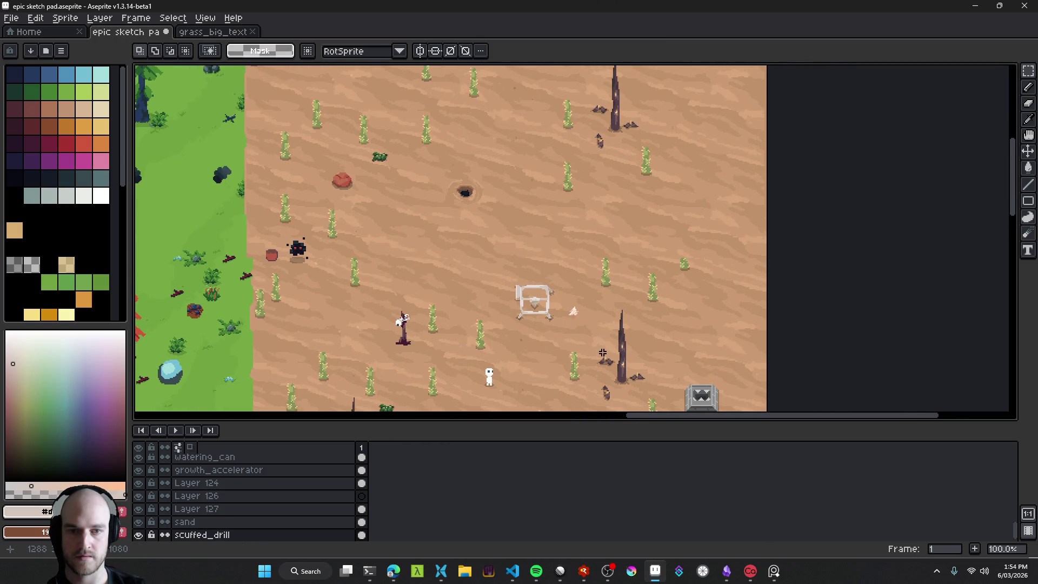
key("ctrl+z")
key("ctrl+z")
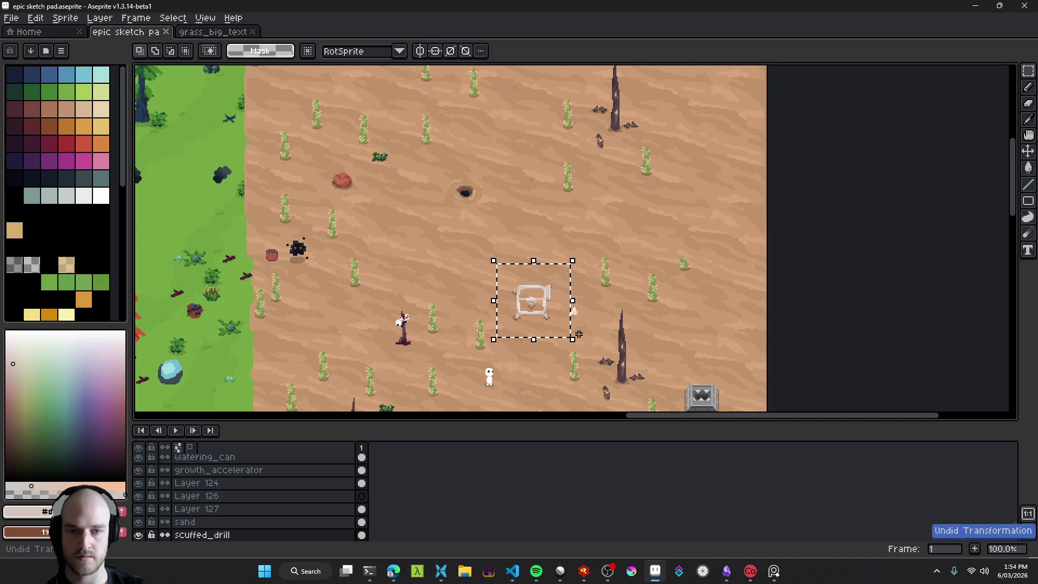
key("ctrl+d")
scroll(545, 291, "up", 4)
scroll(545, 290, "up", 8)
scroll(521, 270, "down", 10)
scroll(523, 265, "up", 7)
key("e")
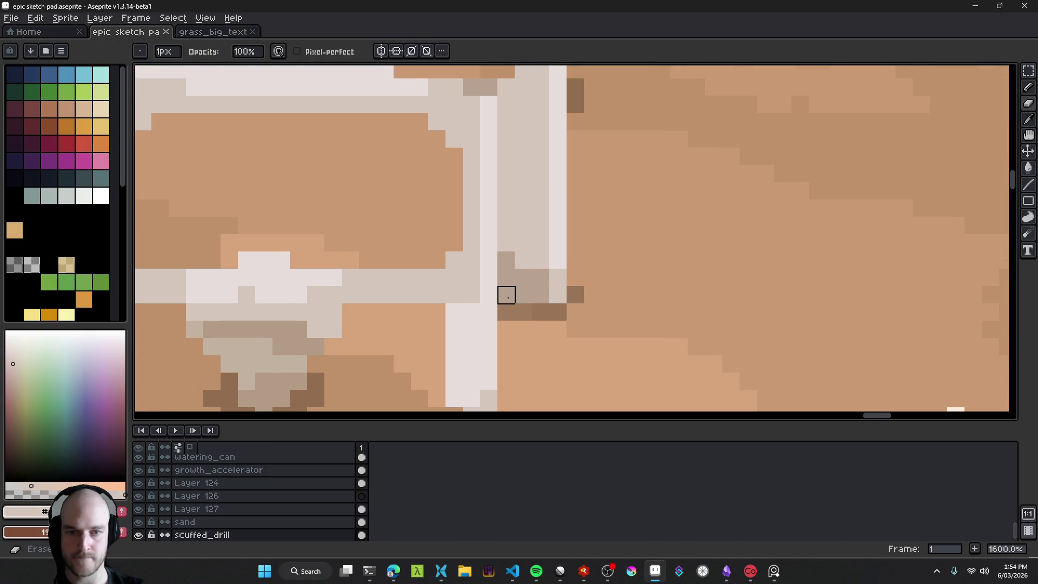
Step: Erase a pixel at the drill frame's corner with the transparent colour, then return to the Pencil
left_click(507, 295)
left_click(519, 304, "alt")
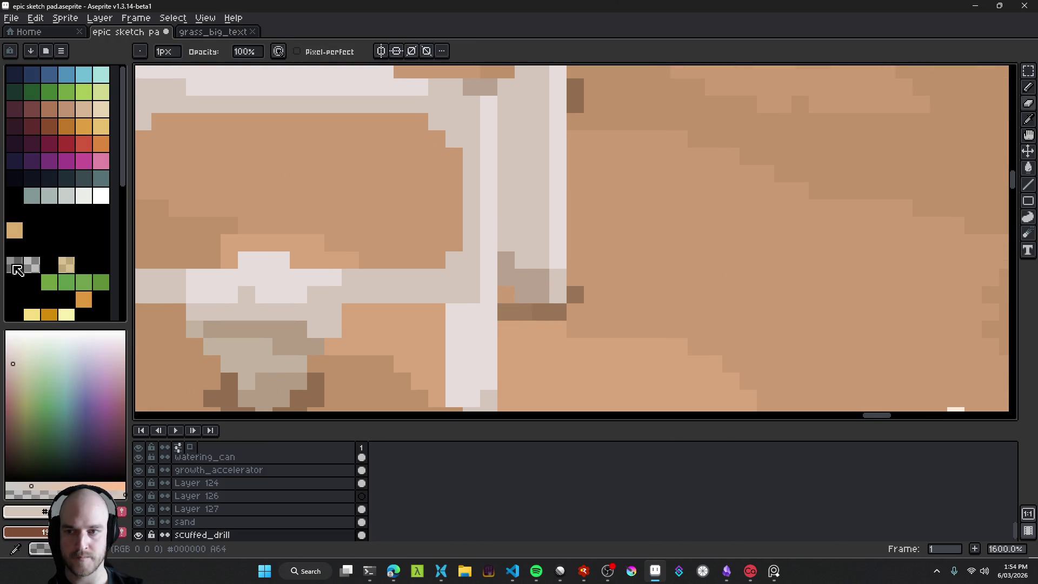
key("b")
scroll(580, 349, "down", 8)
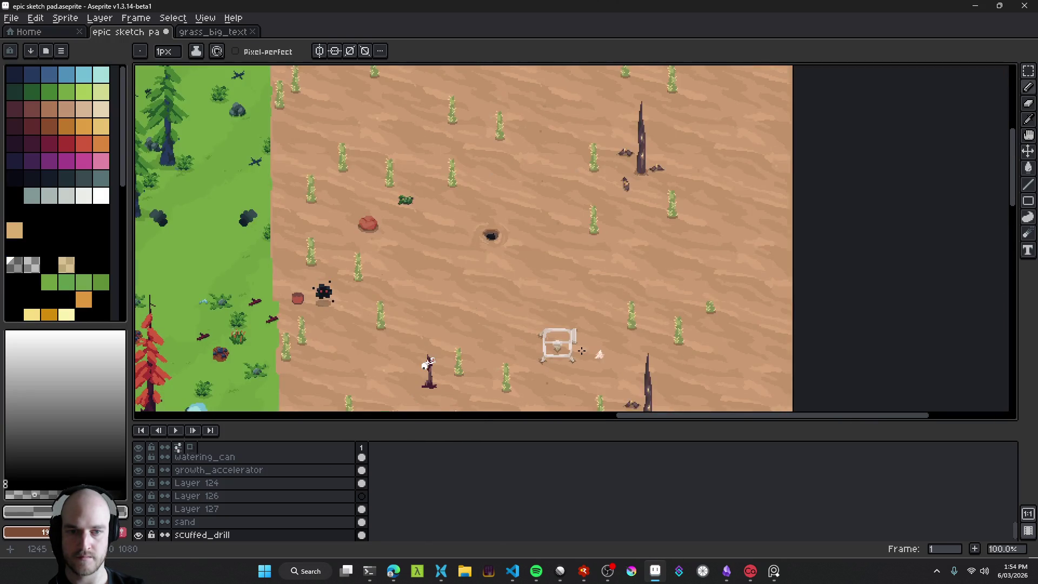
scroll(582, 351, "up", 3)
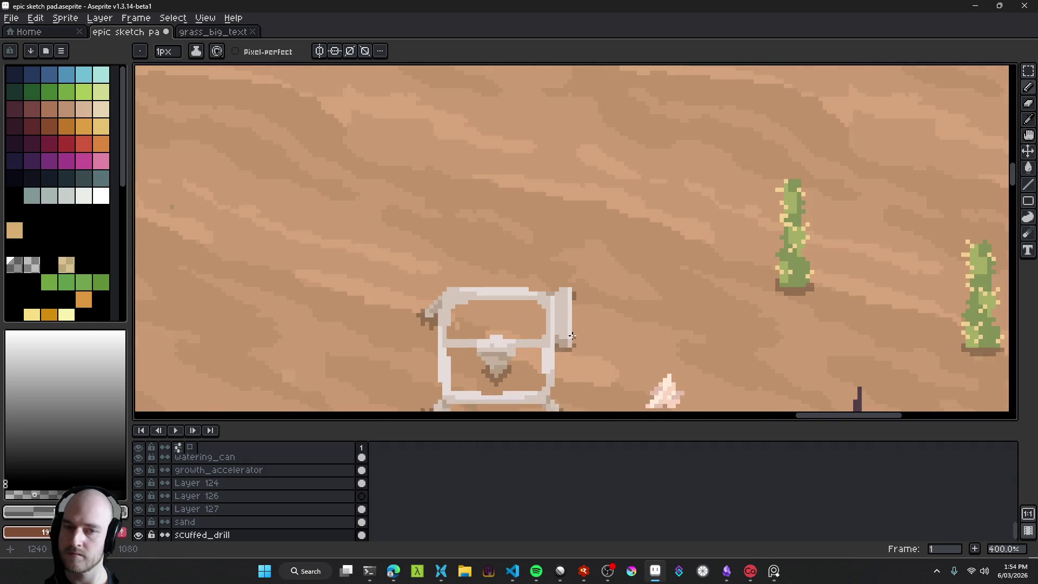
scroll(562, 325, "up", 1)
scroll(543, 303, "up", 2)
scroll(546, 300, "down", 5)
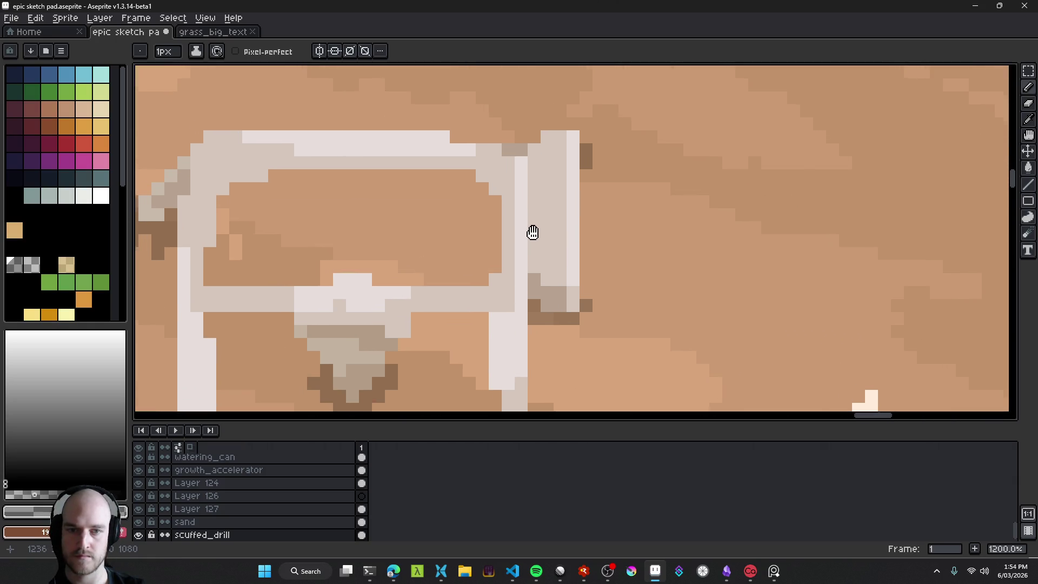
scroll(549, 298, "down", 3)
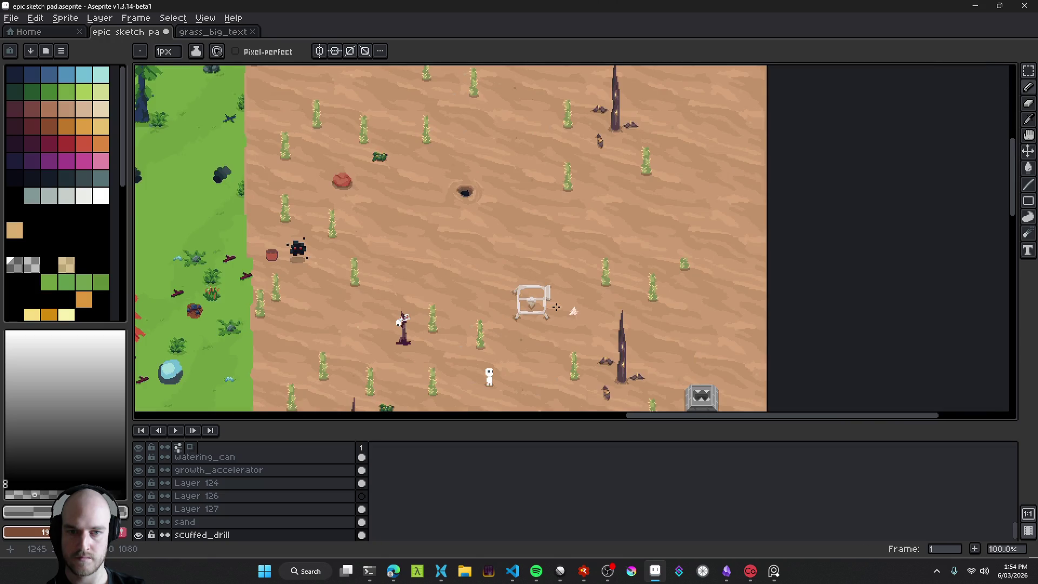
scroll(550, 295, "up", 6)
Step: Try a darker grey fill on the drill's right post, undo it, and shade the post's base in grey
left_click(537, 329, "alt")
key("g")
left_click(542, 343)
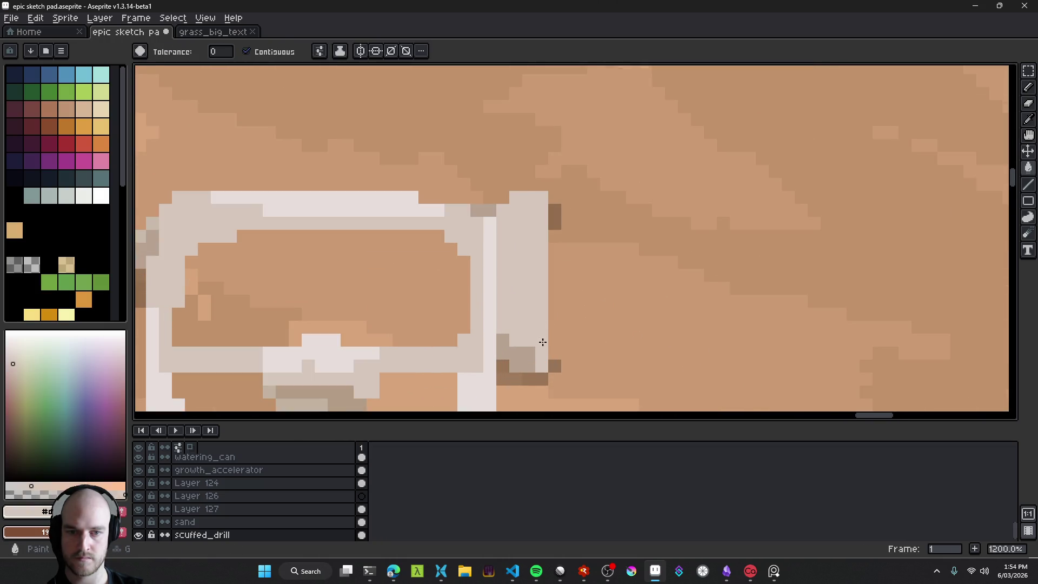
left_click(533, 352, "alt")
left_click(537, 359)
key("b")
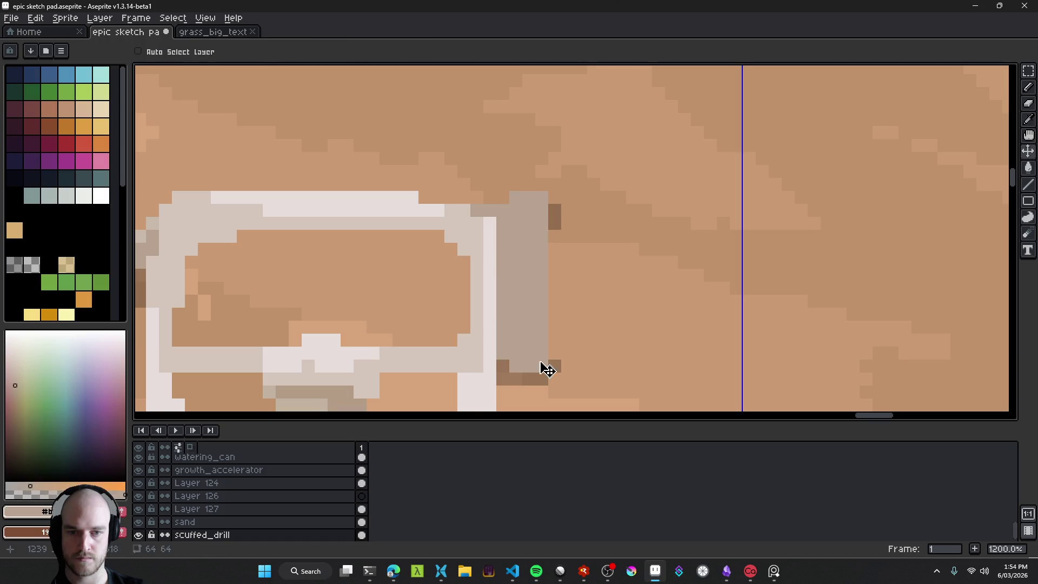
key("ctrl+z")
left_click_drag(540, 353, 540, 364)
Step: Lighten one grey pixel each on the right post and the top-right corner with light grey
left_click(492, 301, "alt")
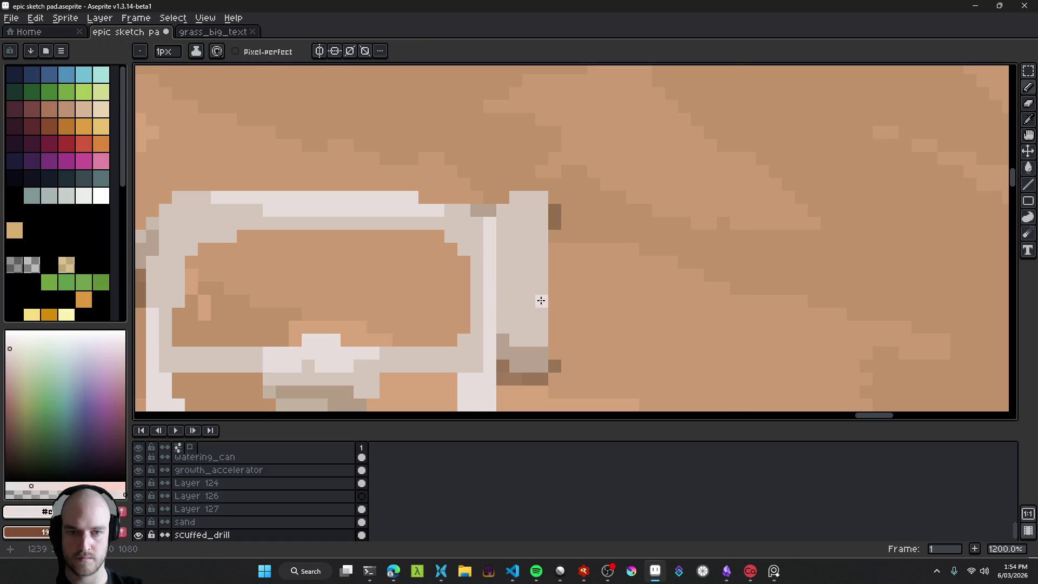
left_click(542, 230)
scroll(567, 275, "down", 8)
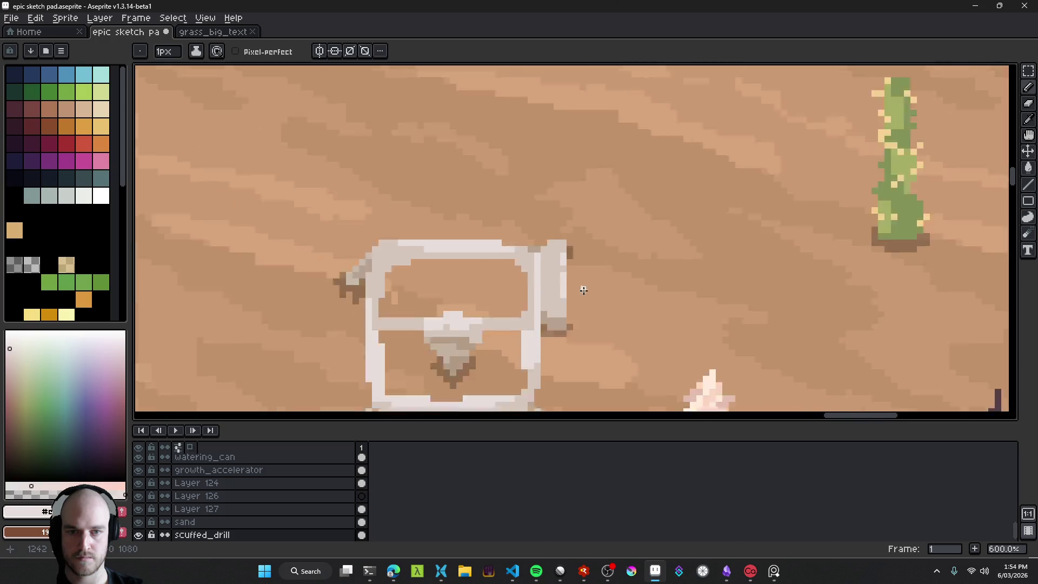
scroll(589, 308, "up", 5)
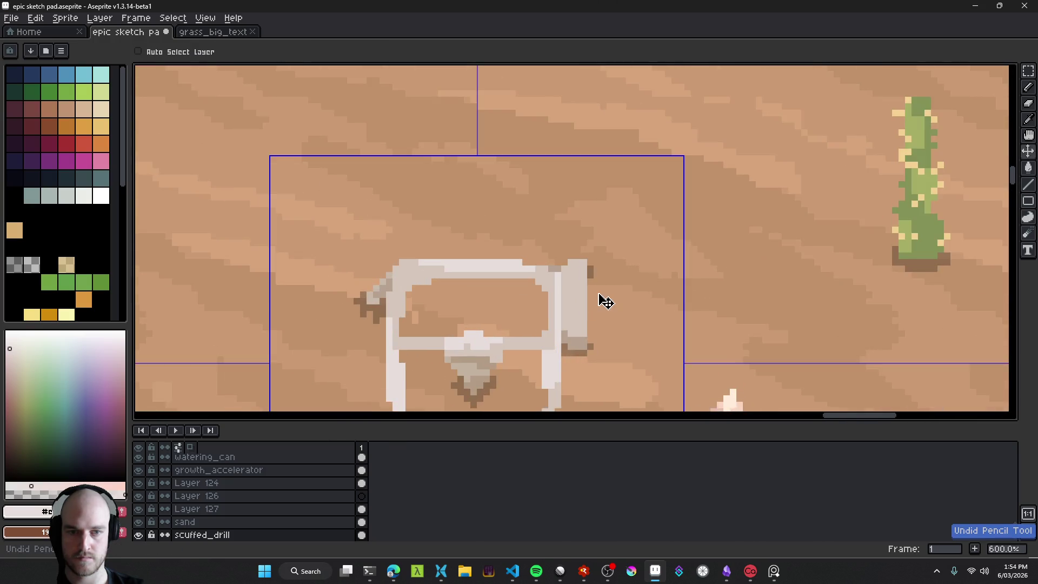
scroll(602, 303, "down", 6)
scroll(619, 325, "up", 9)
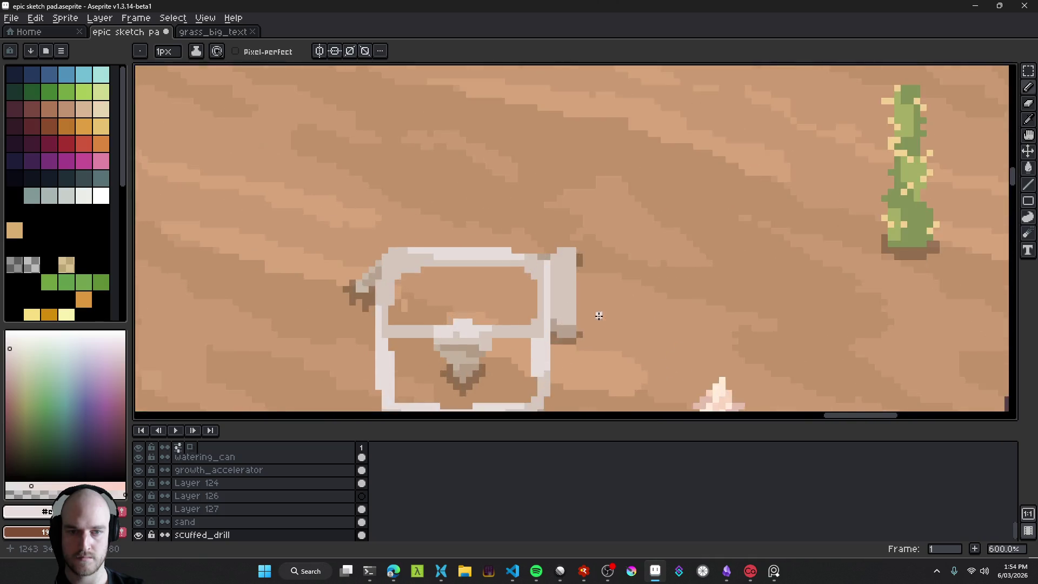
left_click(552, 338, "alt")
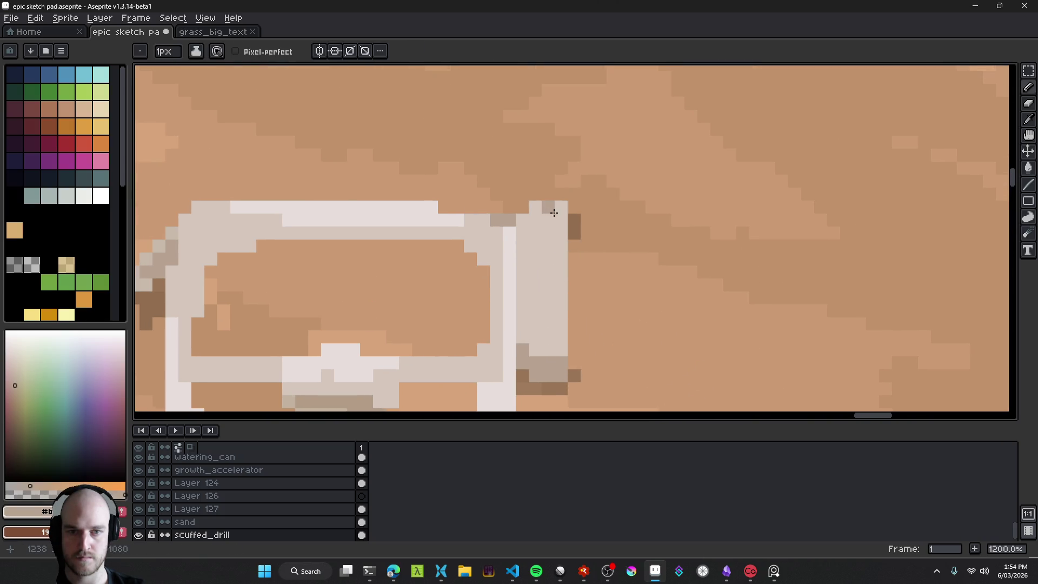
left_click(562, 243)
scroll(594, 330, "down", 8)
scroll(594, 330, "up", 8)
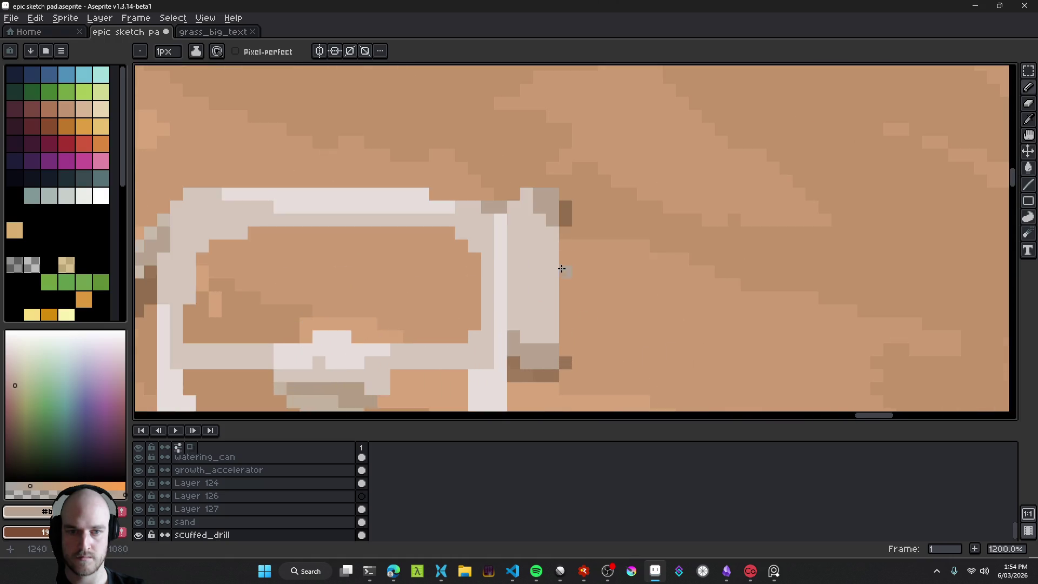
scroll(594, 303, "down", 8)
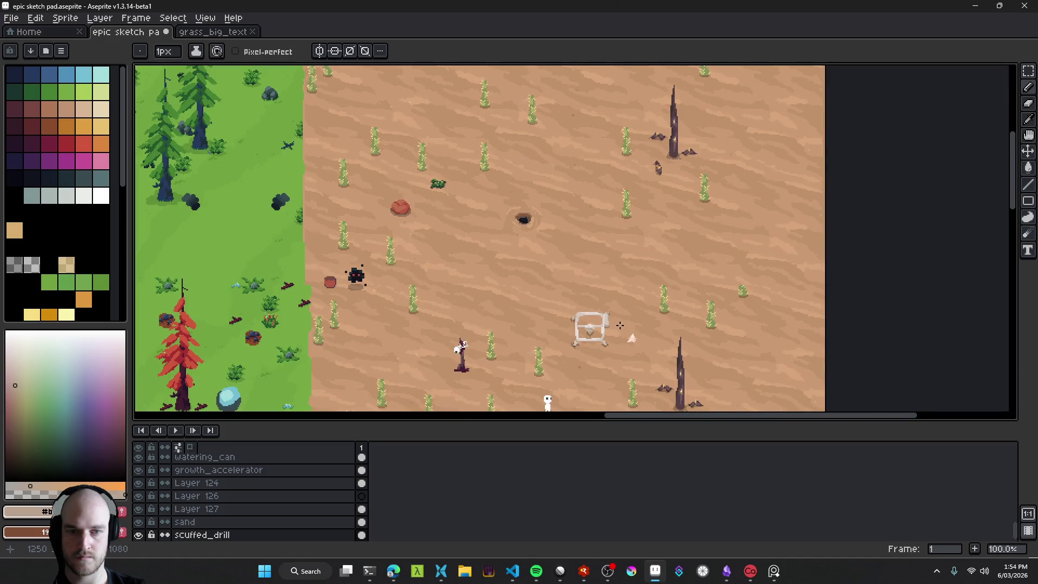
scroll(616, 323, "up", 1)
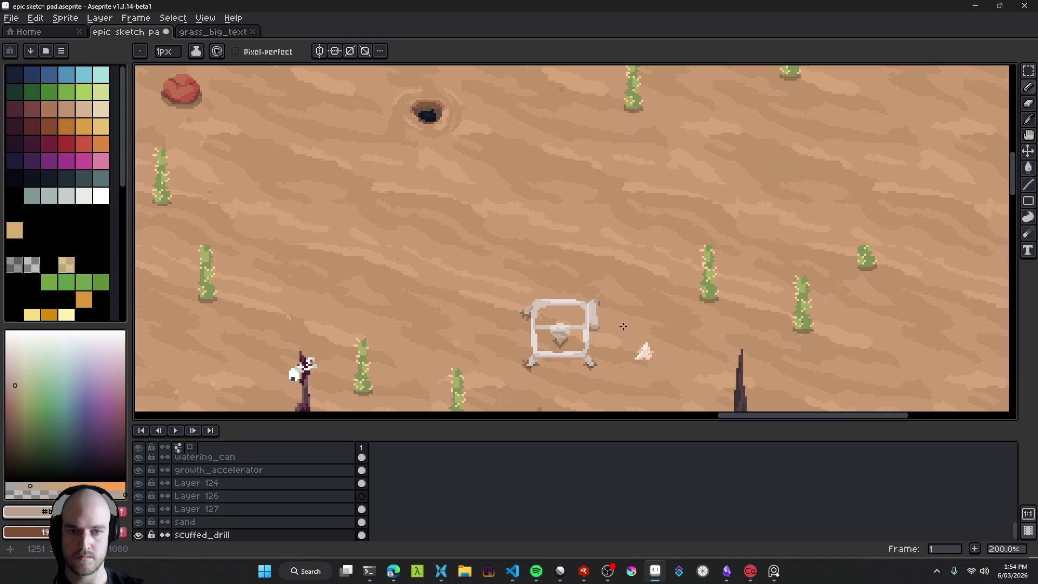
scroll(623, 327, "down", 1)
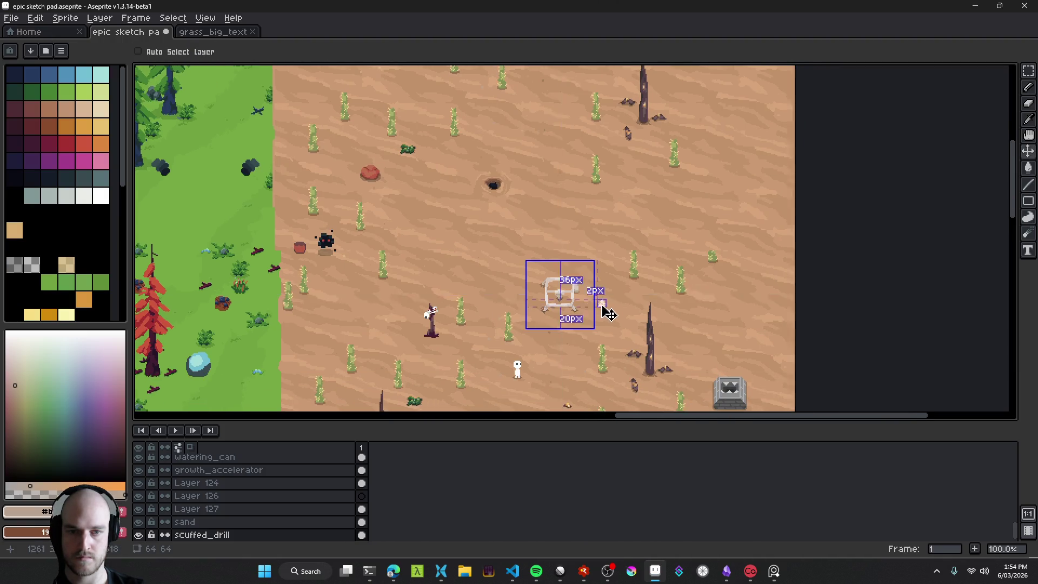
scroll(581, 292, "up", 6)
Step: Undo two stray pencil strokes and check the drill layer's bounds
key("ctrl+z")
key("b")
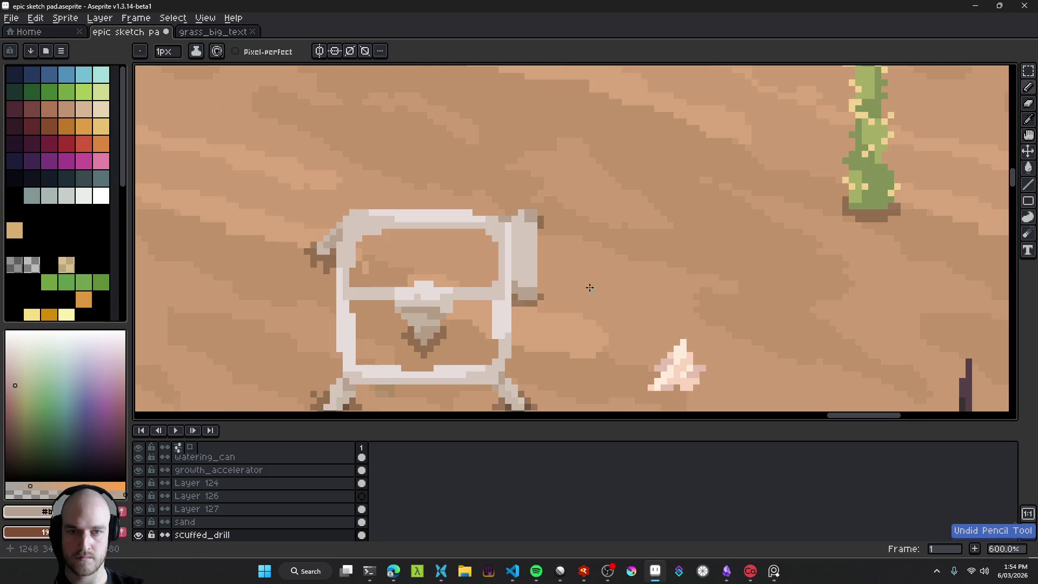
scroll(594, 302, "down", 6)
scroll(602, 317, "up", 1)
scroll(603, 318, "up", 4)
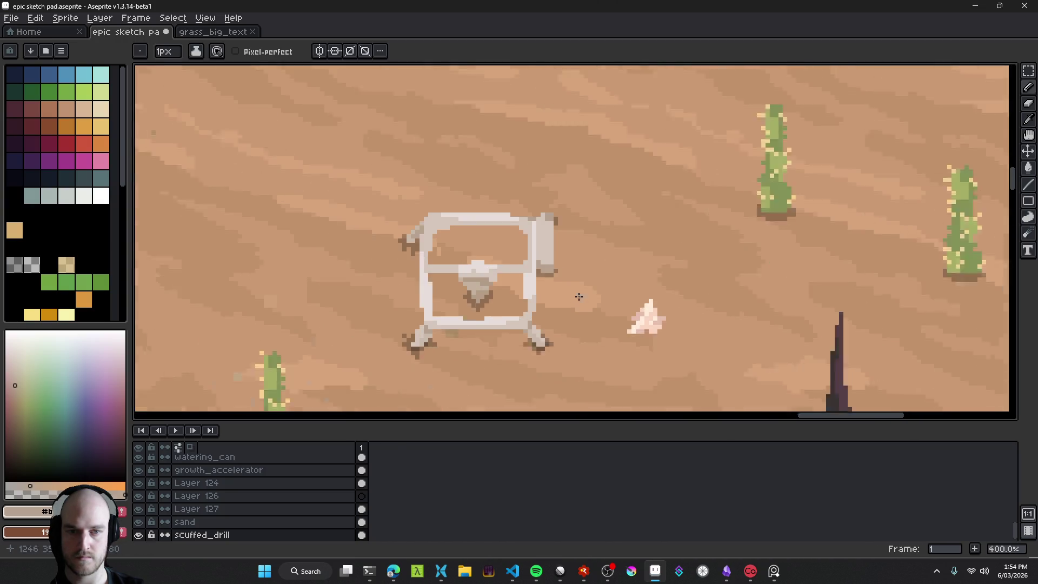
key("ctrl+z")
key("b")
scroll(569, 249, "down", 2)
scroll(540, 180, "up", 6)
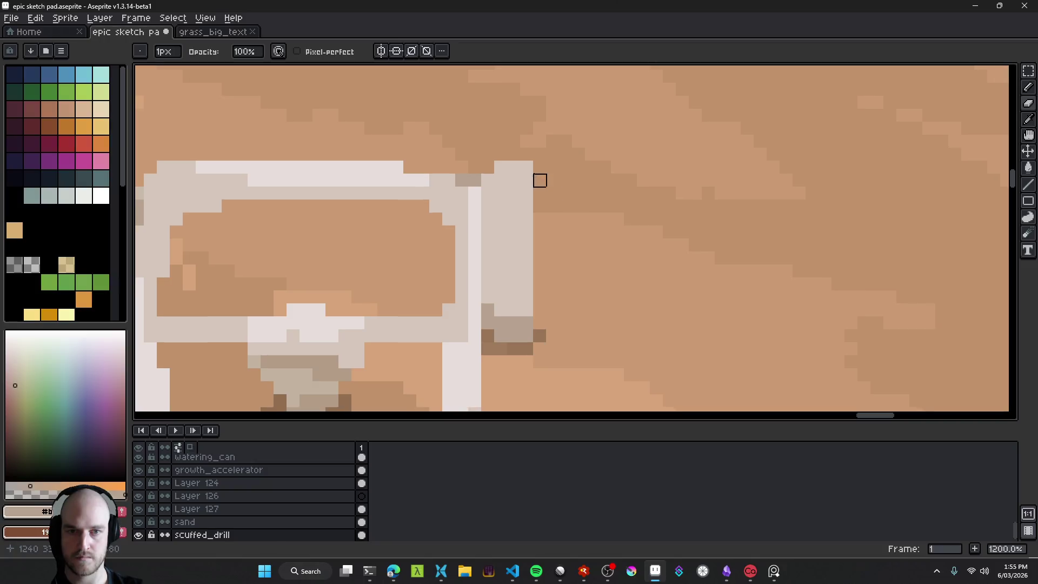
scroll(615, 243, "down", 8)
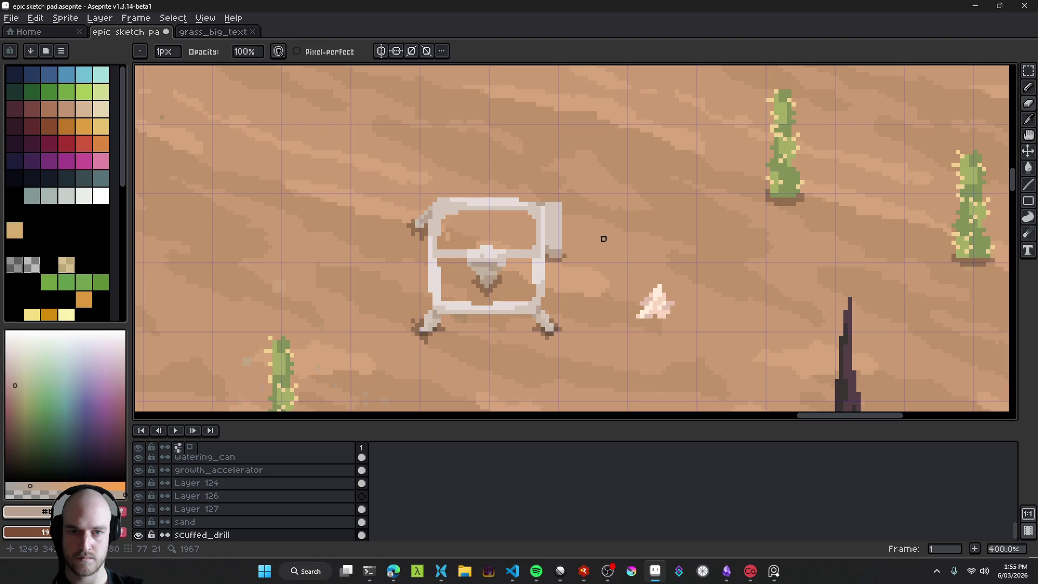
key("ctrl")
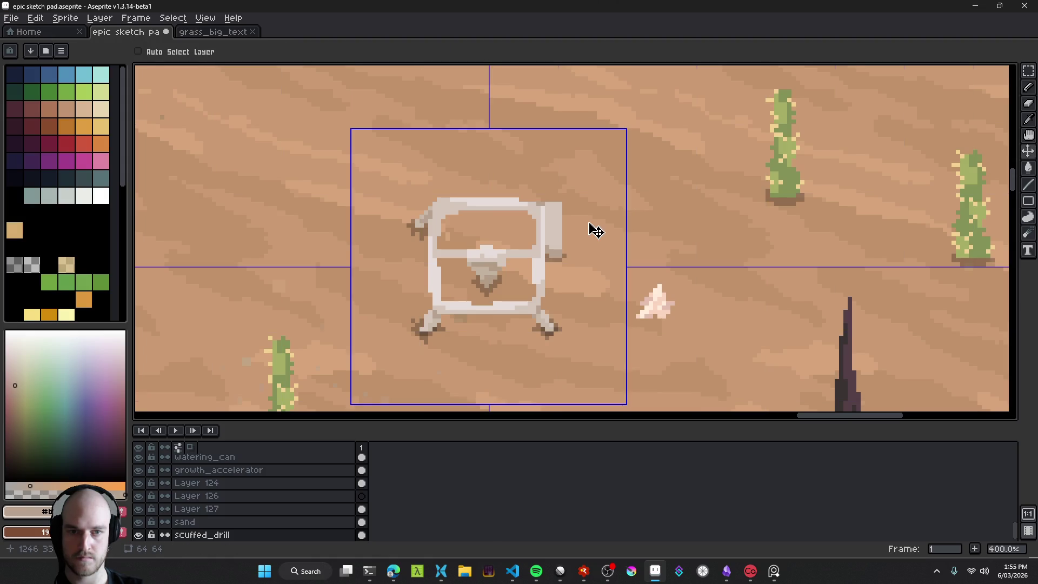
scroll(573, 199, "up", 1)
scroll(560, 200, "up", 1)
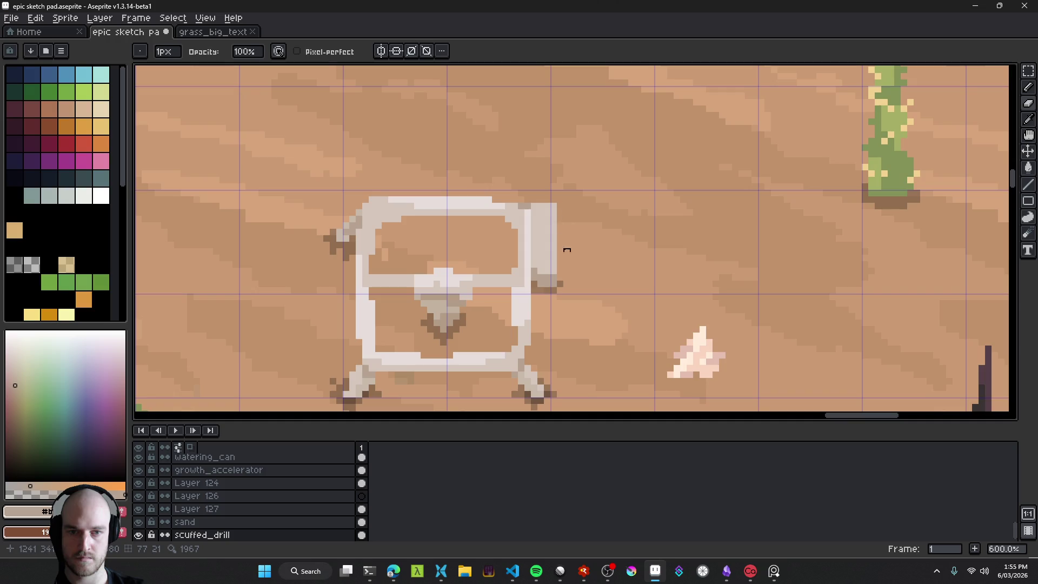
scroll(562, 216, "up", 3)
key("alt")
Step: Paint light grey #d4c6bc along the frame's top edge and corner, plus a grey-tan pixel beside it
left_click(530, 191, "alt")
left_click_drag(523, 186, 547, 188)
scroll(622, 270, "down", 8)
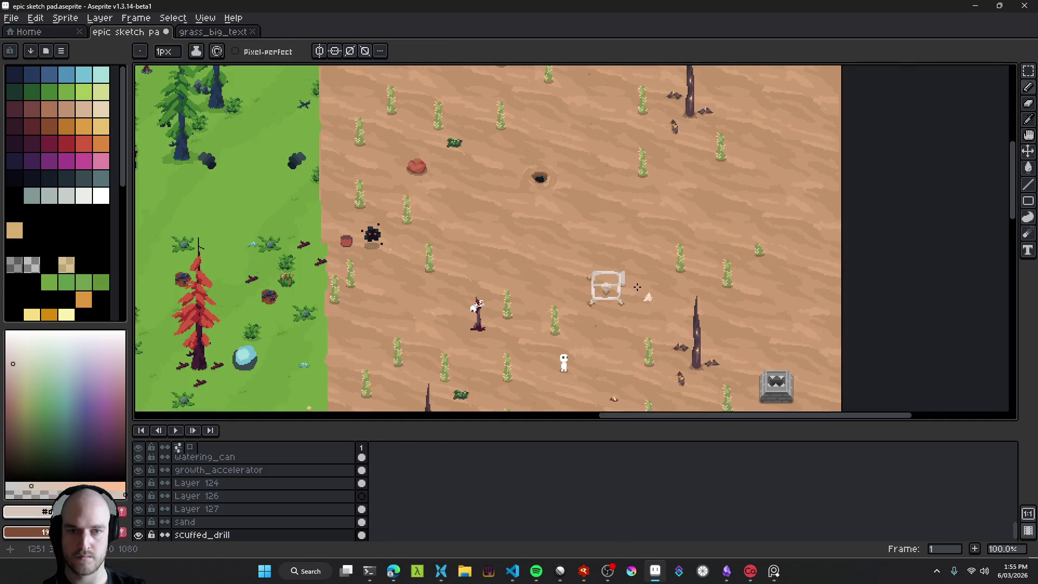
scroll(642, 299, "up", 5)
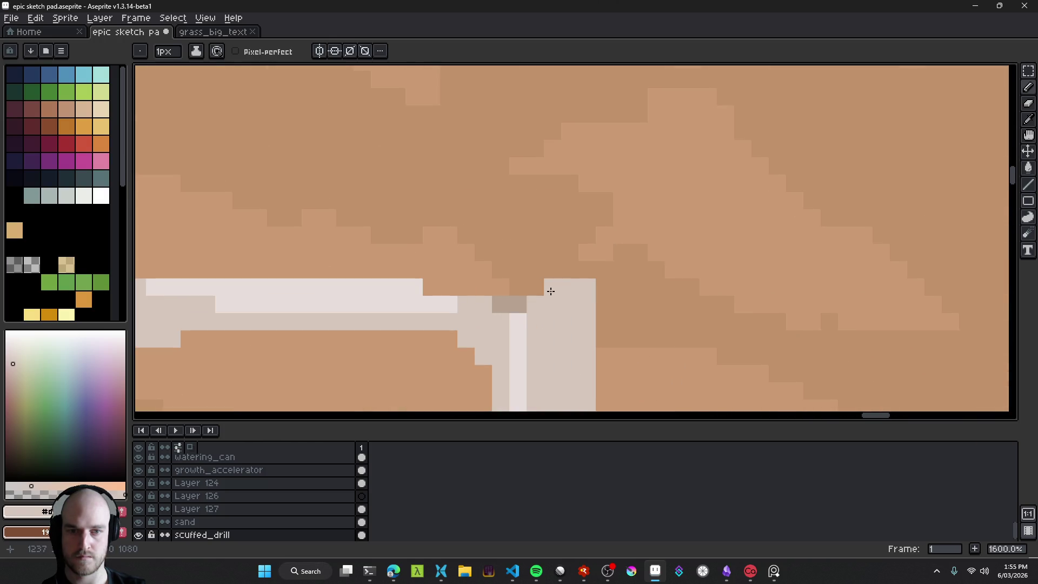
left_click(518, 305)
left_click(503, 303, "alt")
left_click(483, 305)
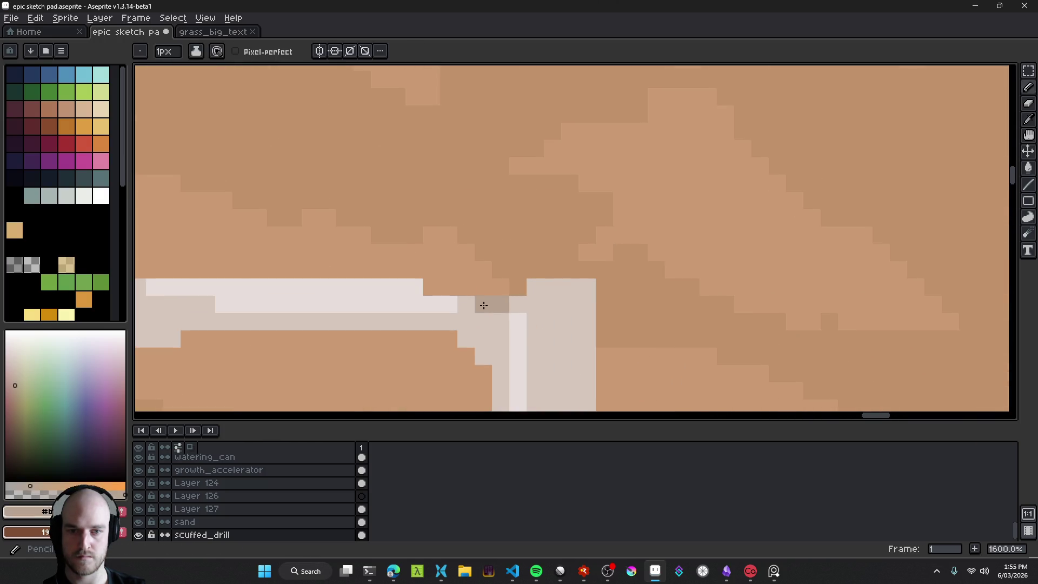
scroll(512, 291, "down", 9)
scroll(519, 295, "up", 8)
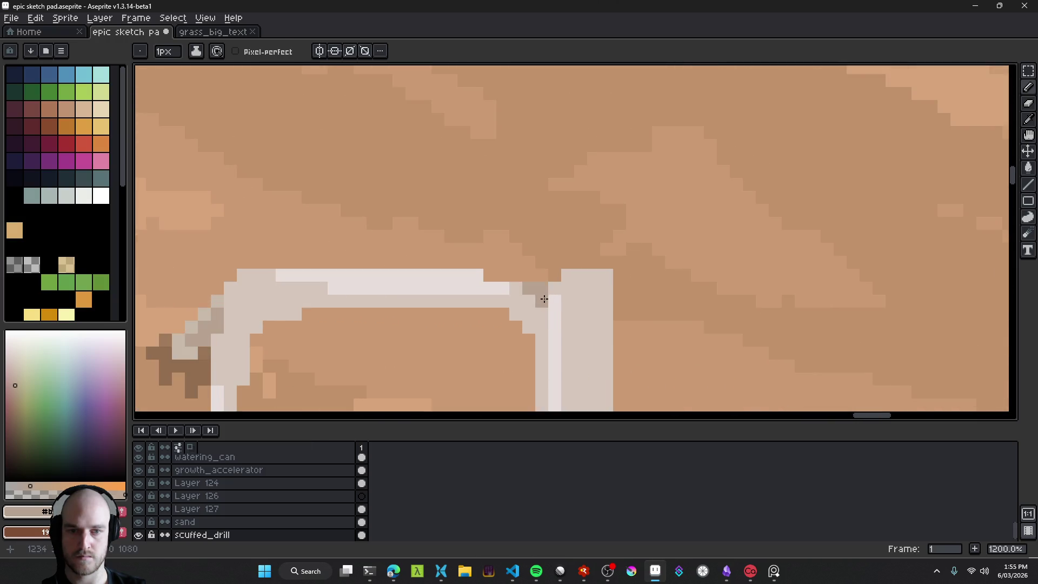
left_click(526, 292, "alt")
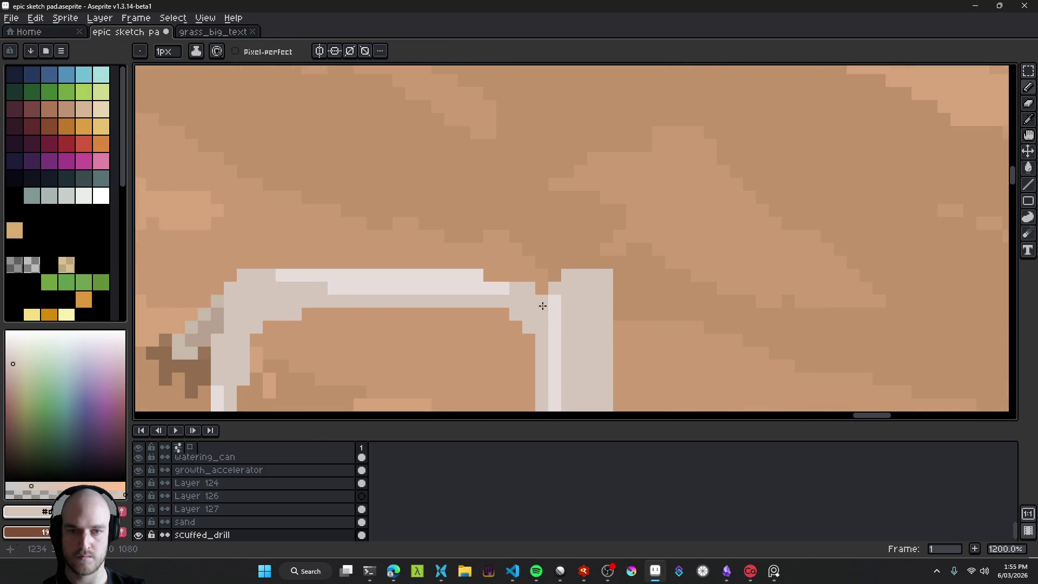
scroll(558, 308, "down", 8)
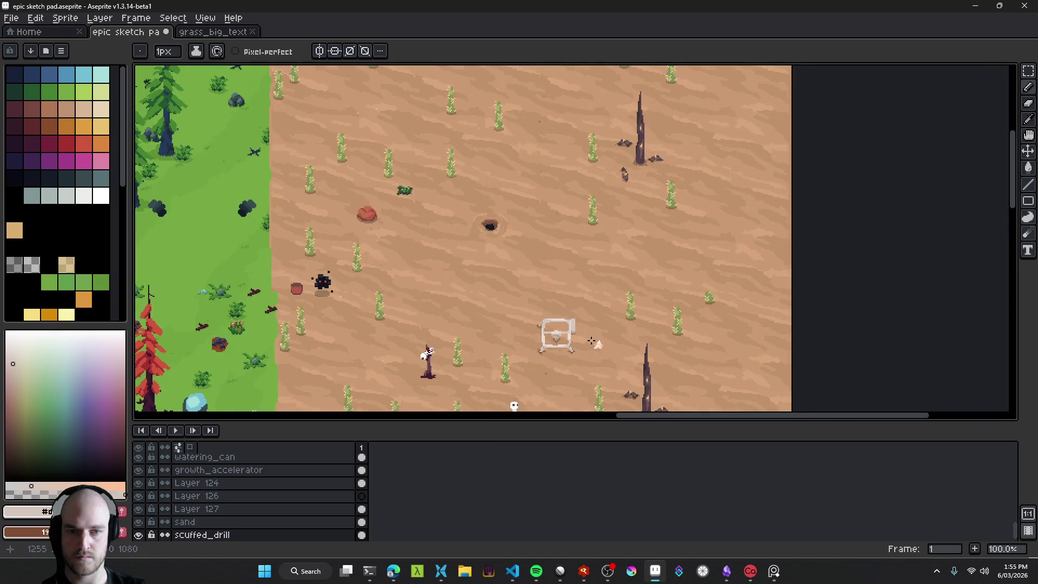
scroll(592, 341, "up", 9)
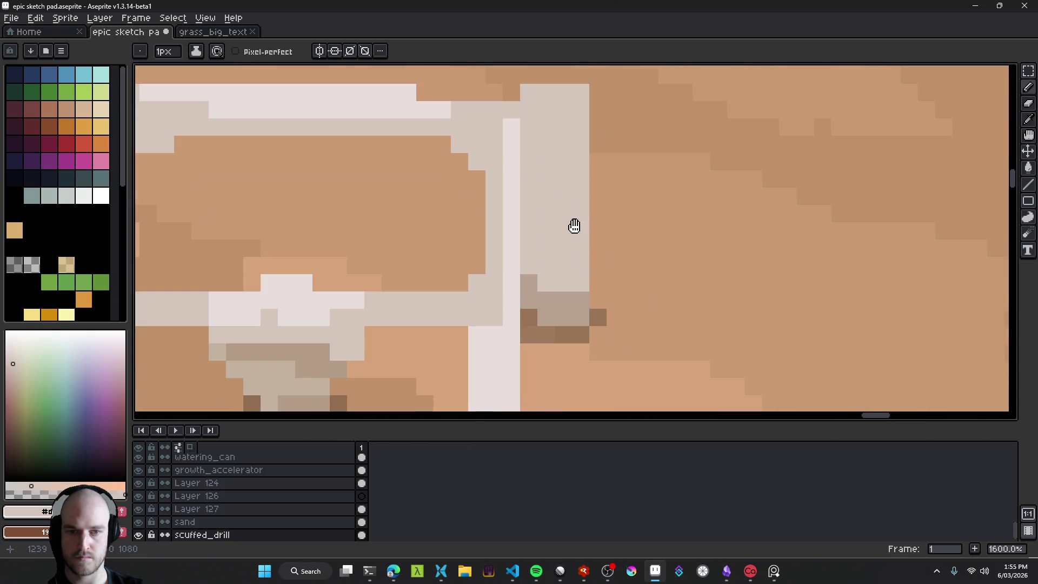
Step: Add darker shading pixels and a short darker stroke down the drill's right post
left_click(556, 220, "alt")
left_click_drag(511, 111, 525, 195)
left_click(525, 195)
left_click(509, 212)
left_click_drag(525, 216, 527, 264)
scroll(541, 262, "down", 8)
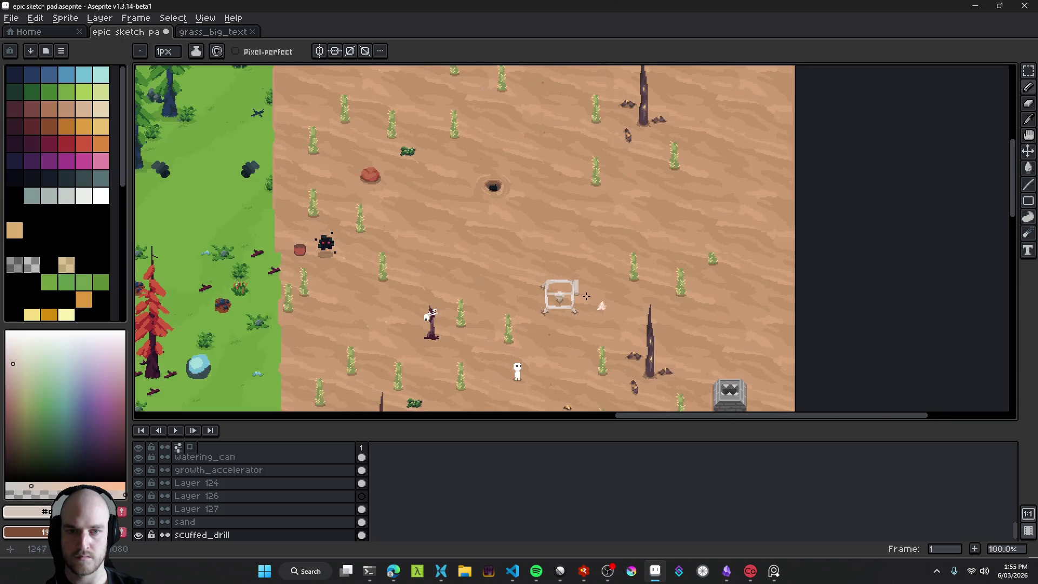
scroll(596, 299, "up", 7)
Step: Paint a light grey pixel atop the post and shade the frame's top edge darker
key("e")
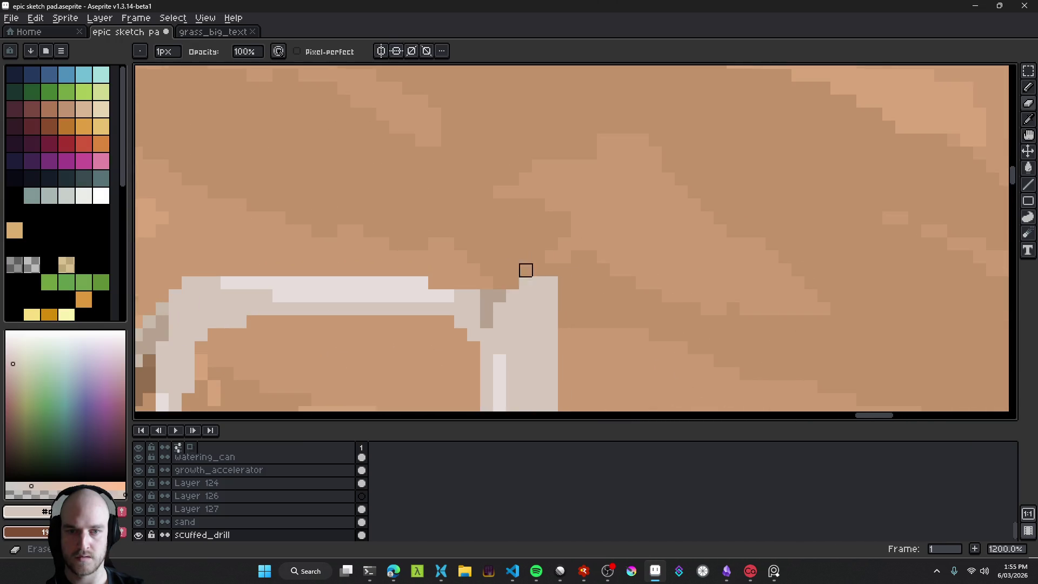
scroll(524, 269, "down", 6)
scroll(609, 303, "down", 2)
scroll(579, 278, "up", 5)
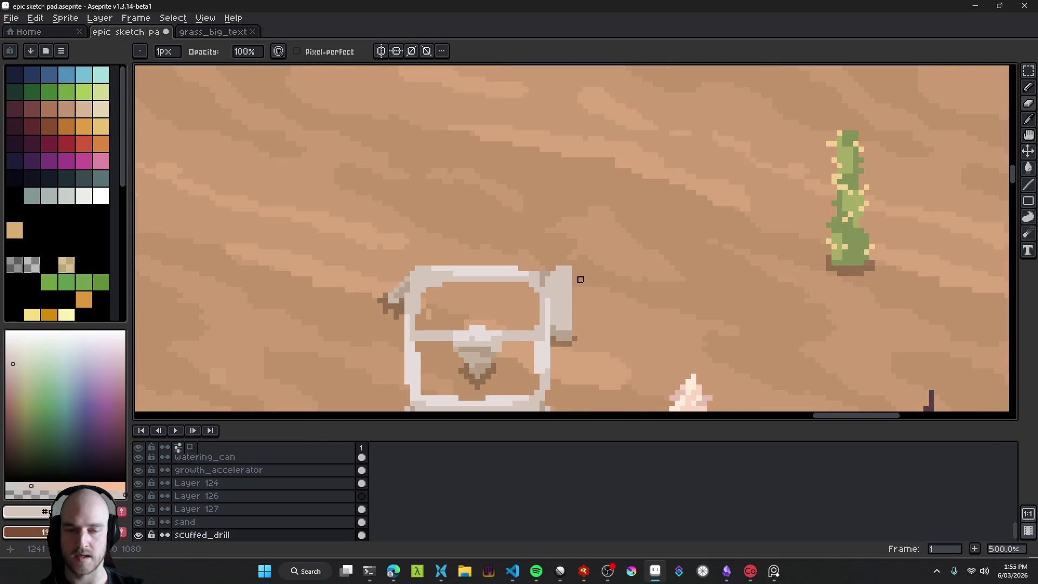
scroll(579, 234, "up", 3)
scroll(565, 242, "up", 1)
mouse_move(617, 259)
left_mouse_down()
mouse_move(538, 174)
mouse_move(567, 186)
left_mouse_up()
key("i")
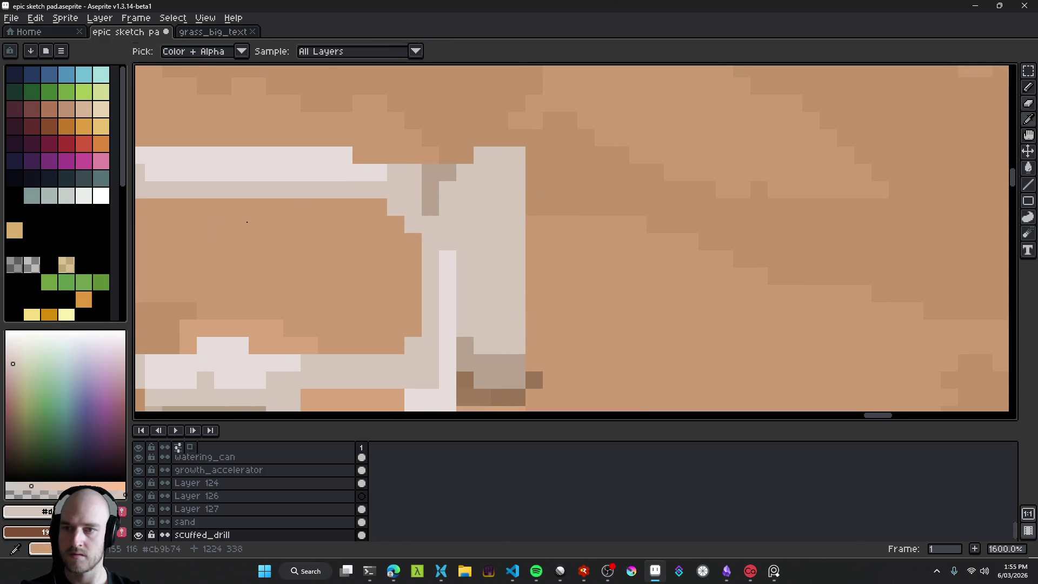
key("b")
left_click(13, 370)
left_click(752, 86)
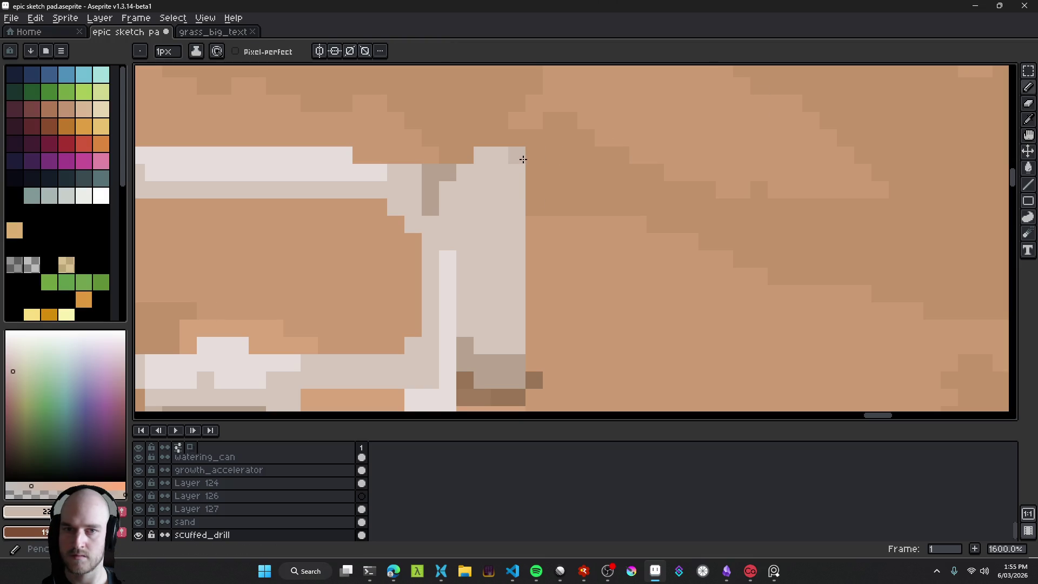
mouse_move(515, 157)
left_mouse_down()
mouse_move(479, 153)
mouse_move(470, 171)
left_mouse_up()
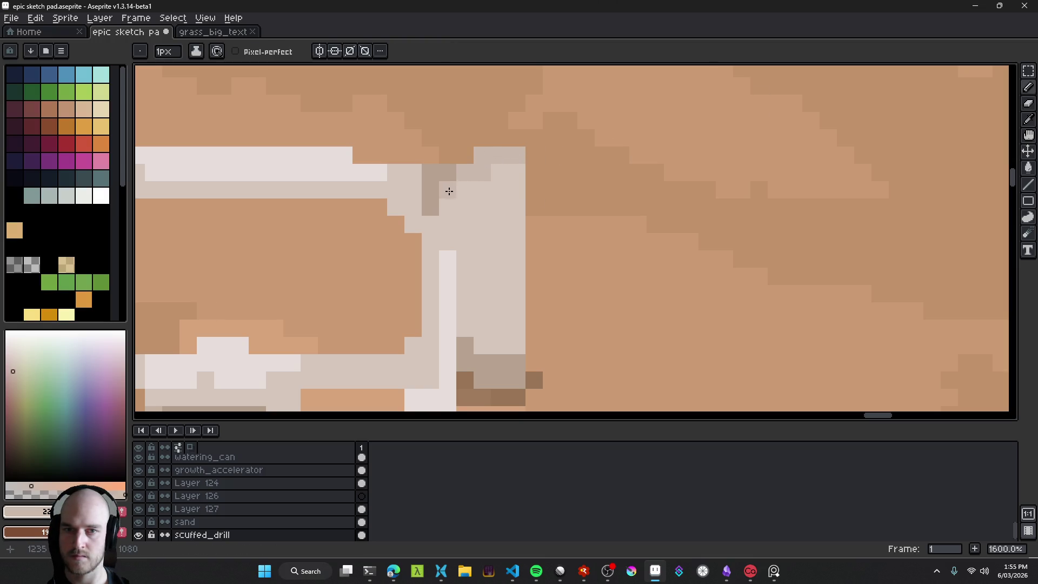
Step: Undo the last two pencil strokes on the drill
scroll(450, 191, "down", 8)
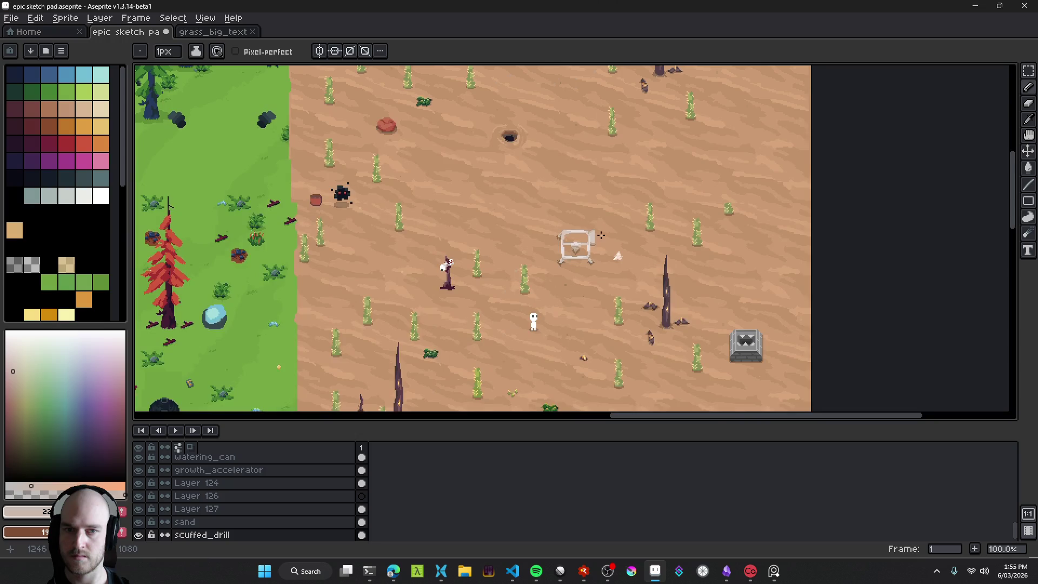
scroll(601, 235, "up", 9)
scroll(588, 222, "down", 8)
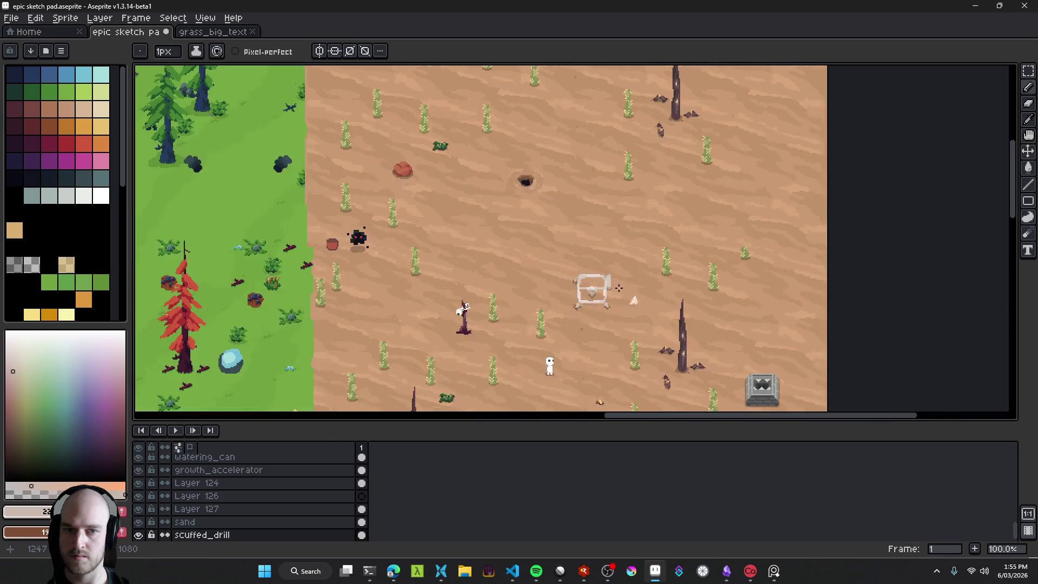
scroll(617, 283, "up", 9)
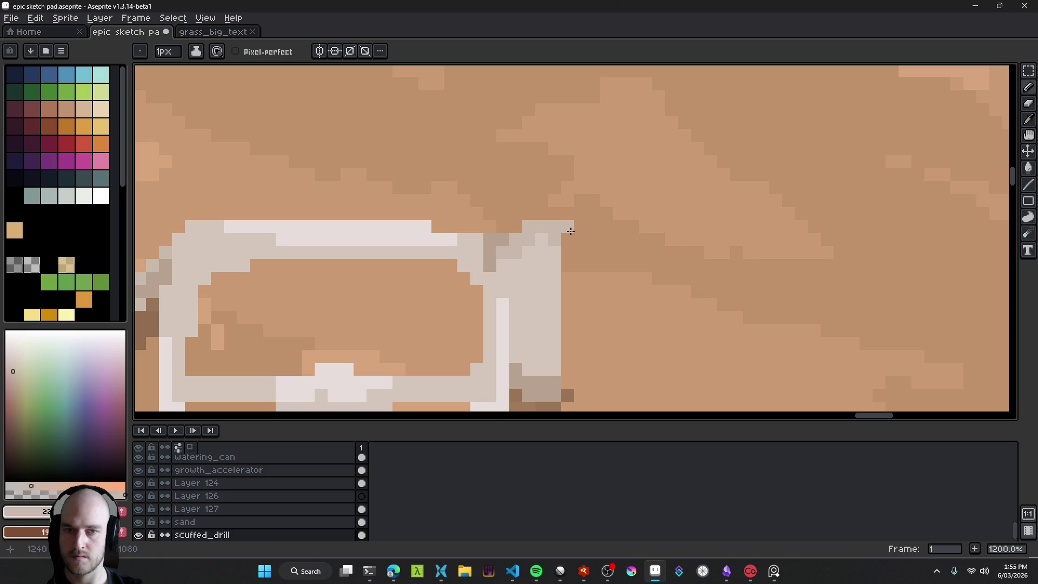
scroll(580, 257, "down", 7)
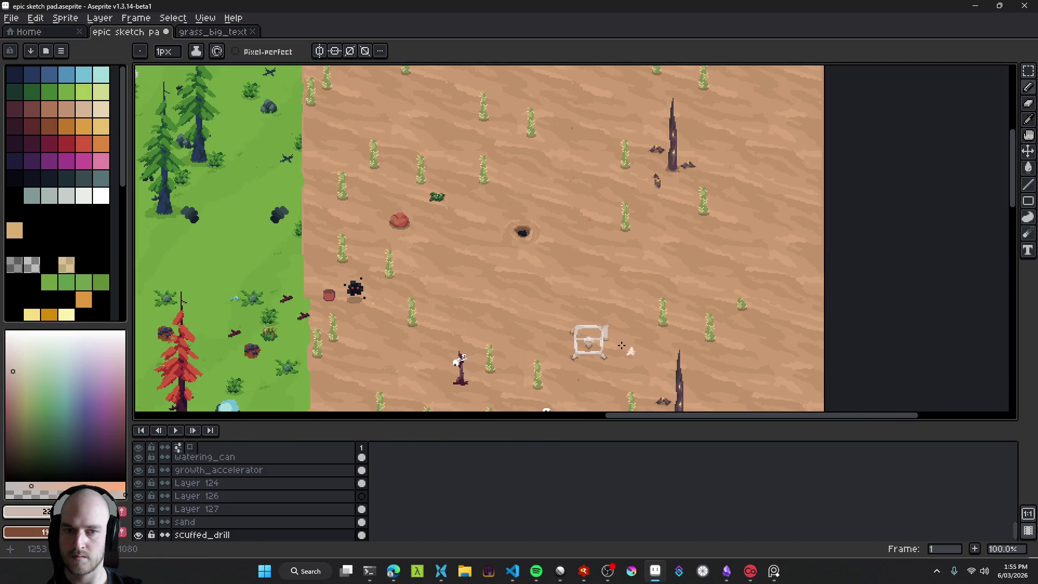
scroll(572, 321, "up", 6)
scroll(562, 307, "up", 2)
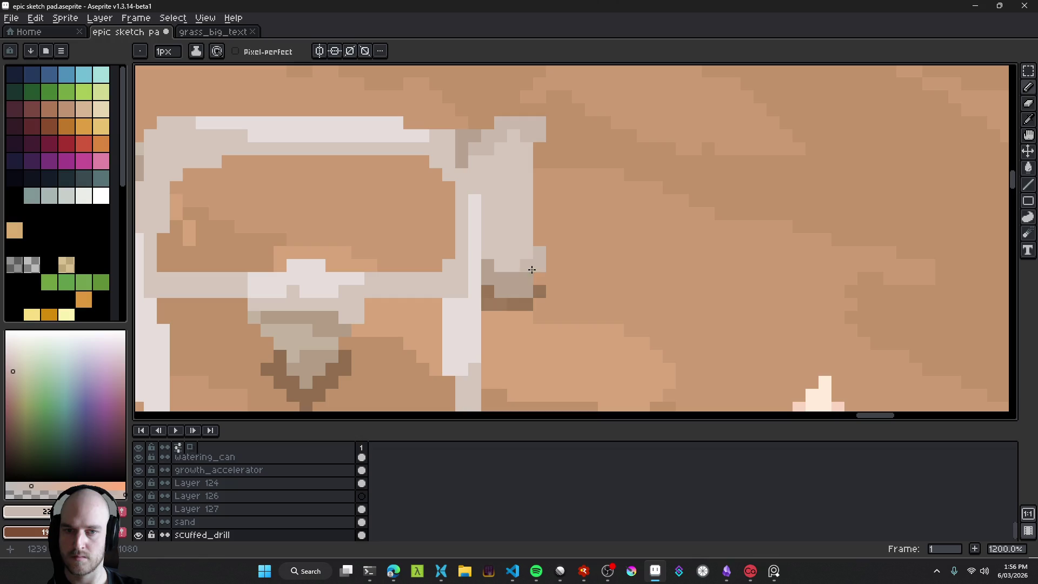
scroll(562, 277, "down", 8)
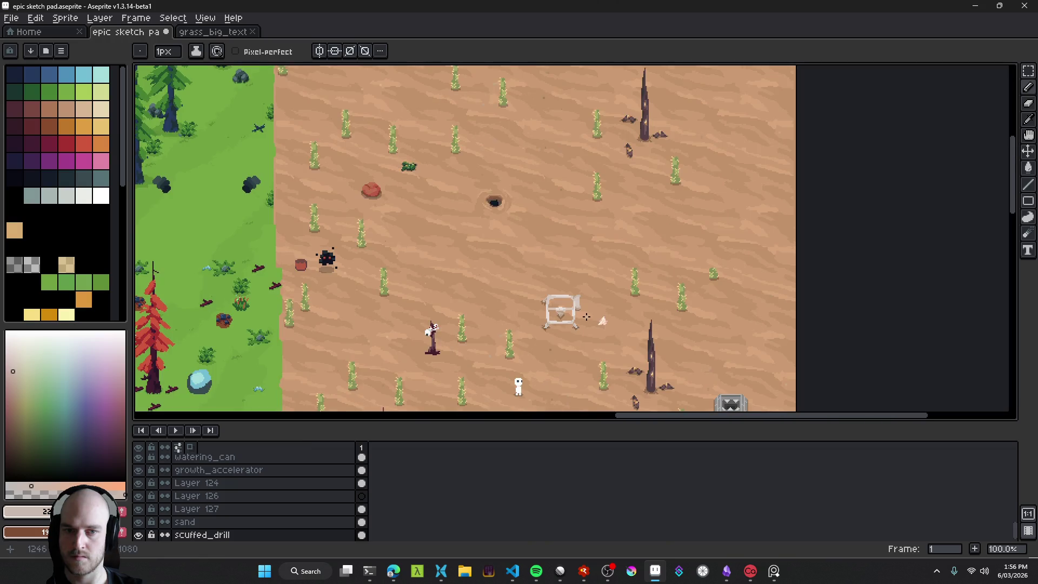
scroll(595, 307, "up", 5)
key("ctrl+z")
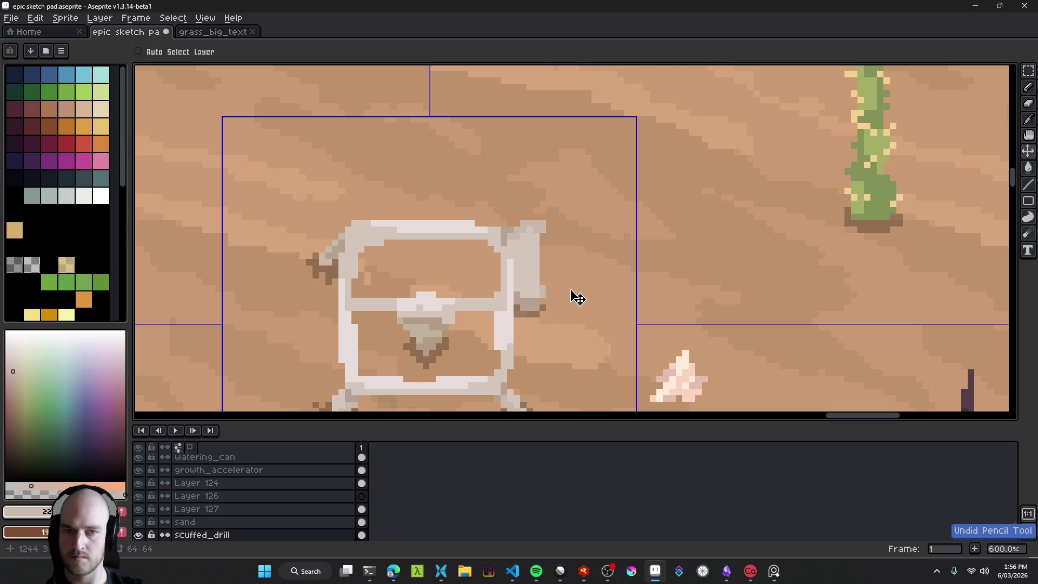
key("ctrl+z")
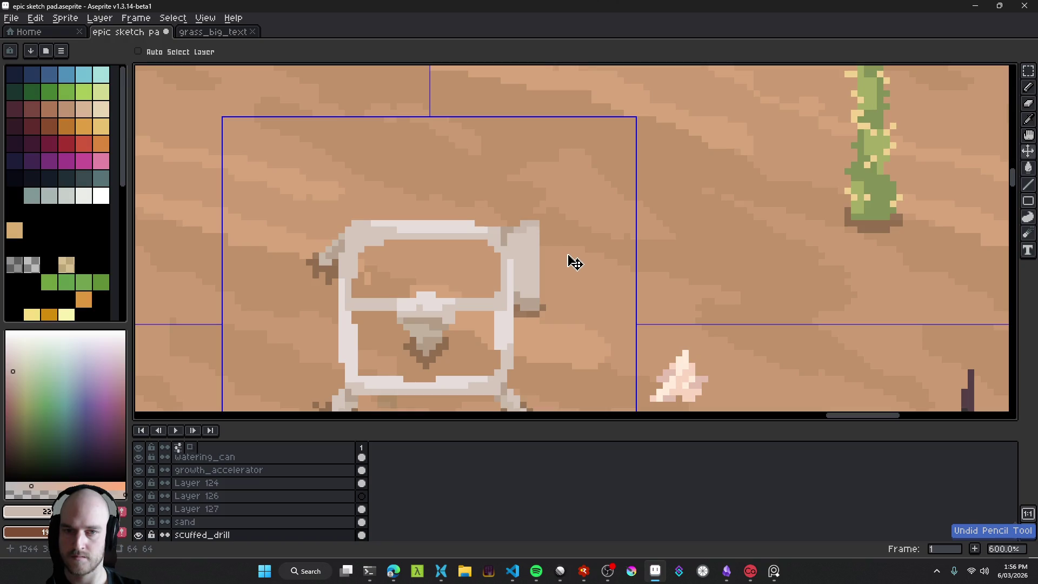
Step: Erase a stray pixel atop the right block and paint a light column down it
scroll(572, 260, "down", 5)
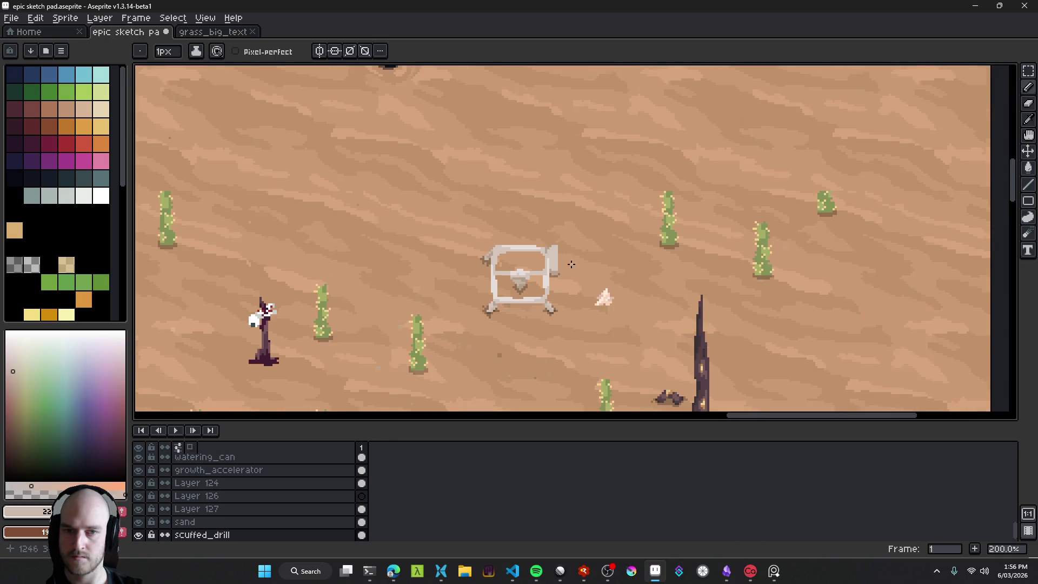
scroll(578, 269, "up", 8)
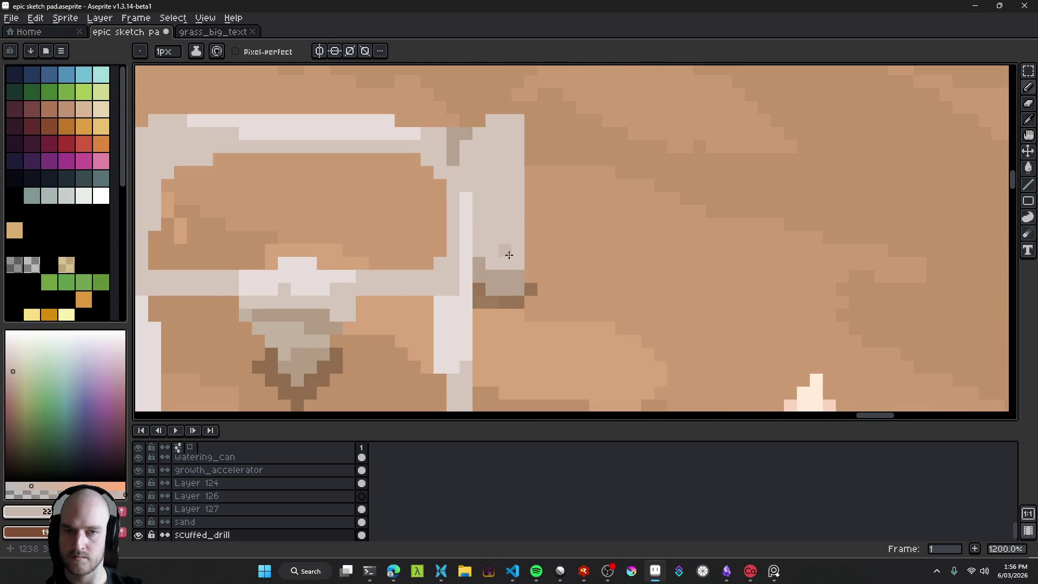
scroll(564, 308, "down", 8)
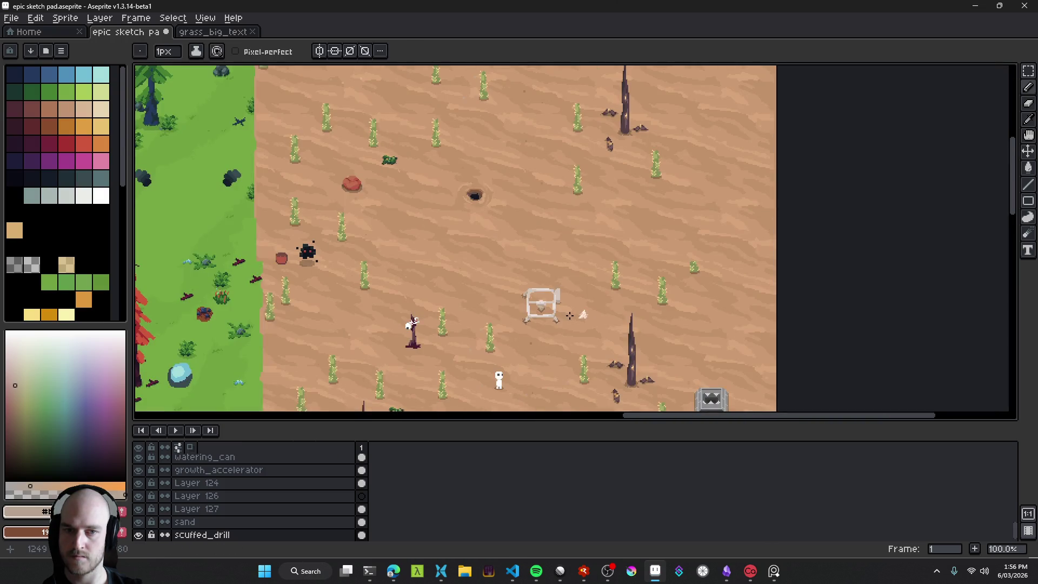
scroll(574, 317, "up", 8)
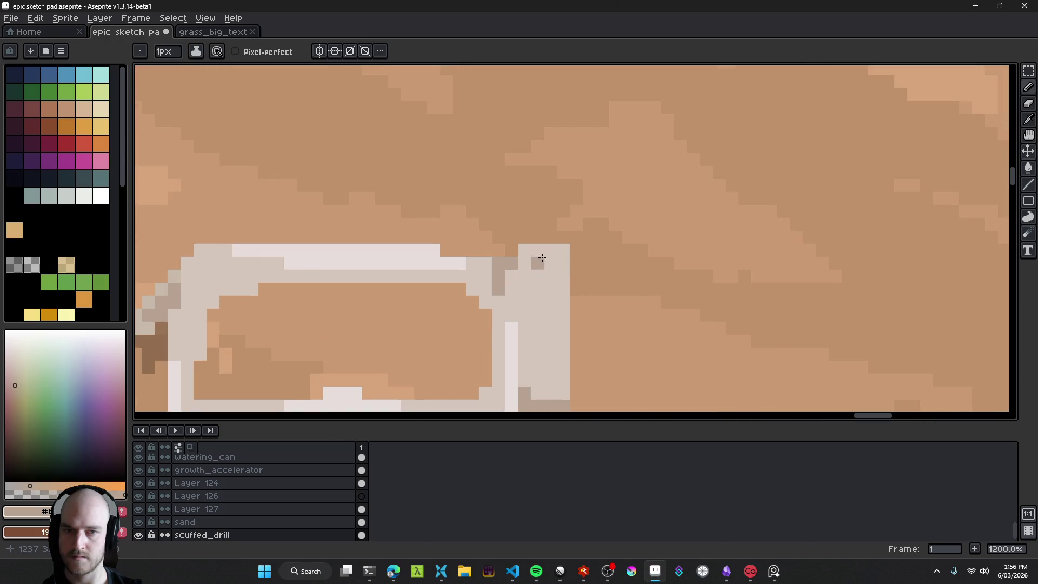
scroll(549, 299, "down", 3)
left_click(548, 296, "alt")
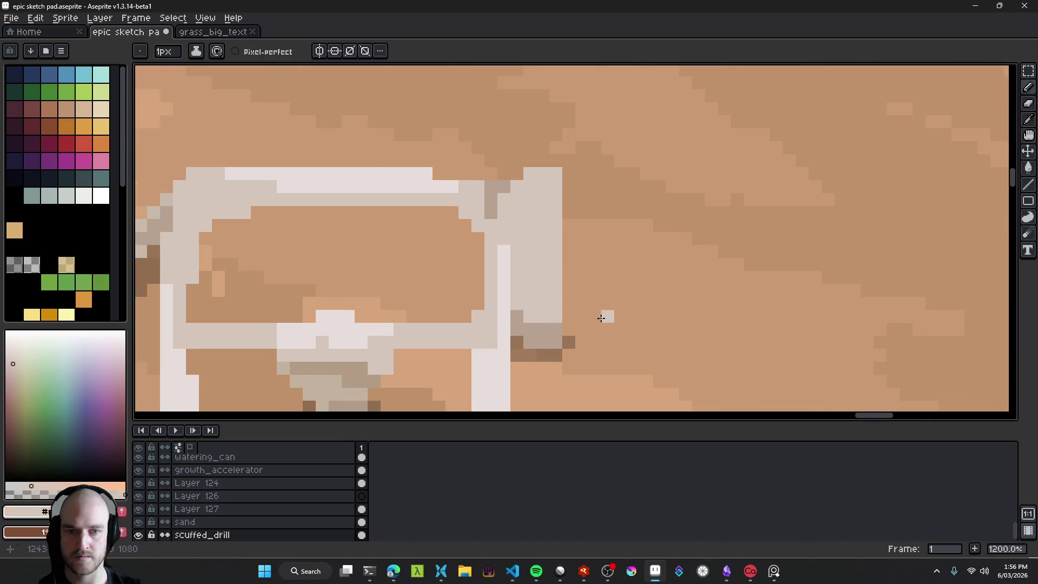
scroll(600, 318, "down", 8)
scroll(620, 326, "up", 10)
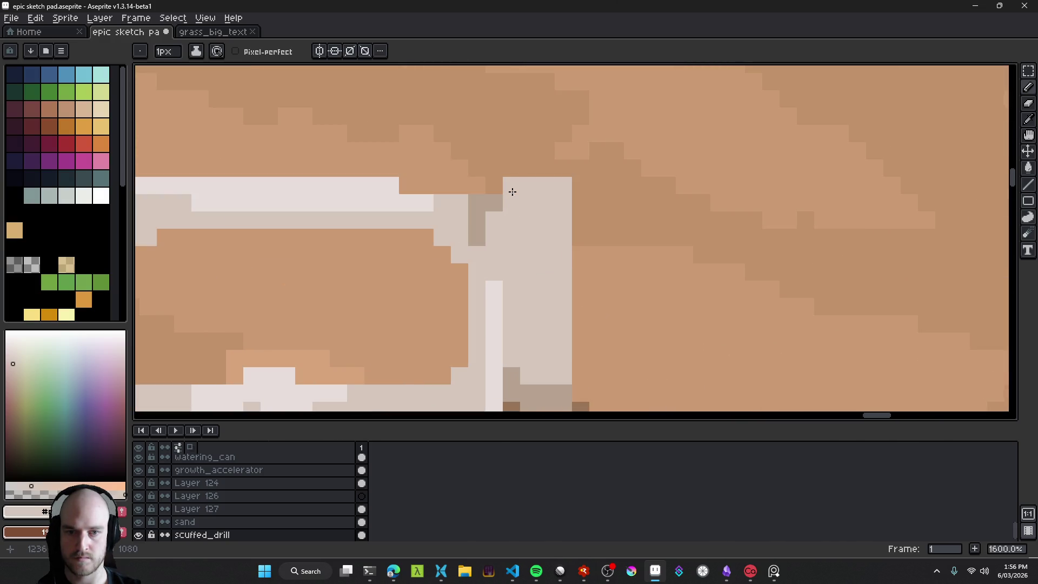
scroll(542, 259, "down", 3)
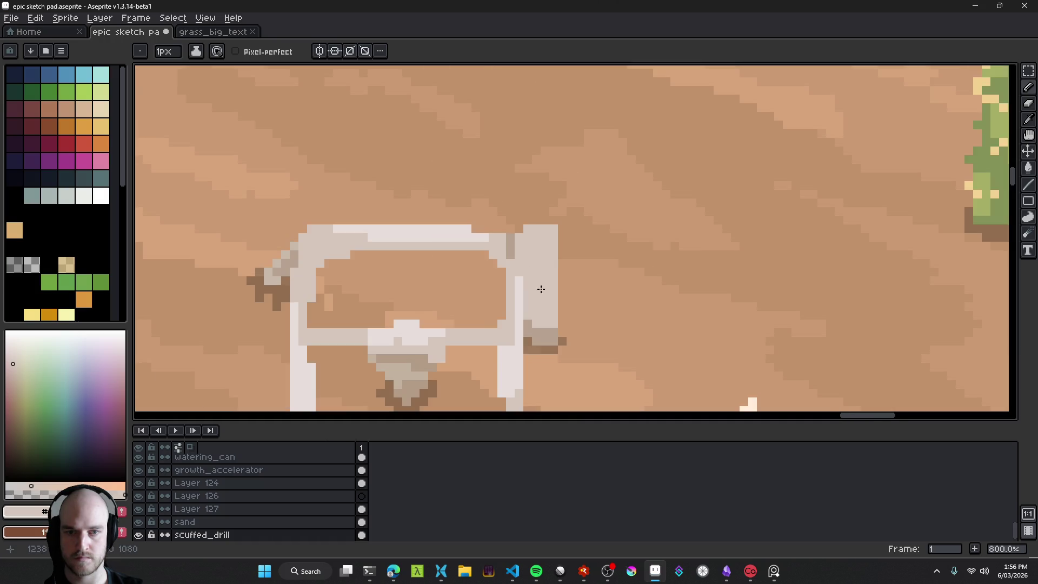
scroll(537, 285, "up", 3)
key("b")
scroll(524, 348, "up", 1)
left_click(469, 157)
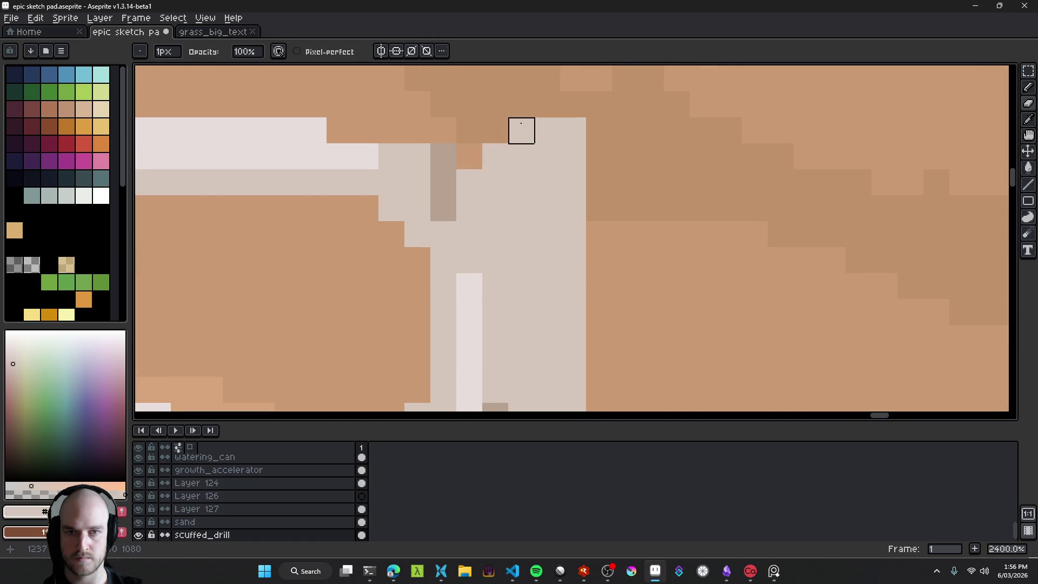
left_click(472, 305, "alt")
left_click_drag(469, 181, 469, 268)
left_click(448, 144)
Step: Paint a grey vertical stroke down the right block, undoing the extra pixels on top
scroll(447, 145, "down", 10)
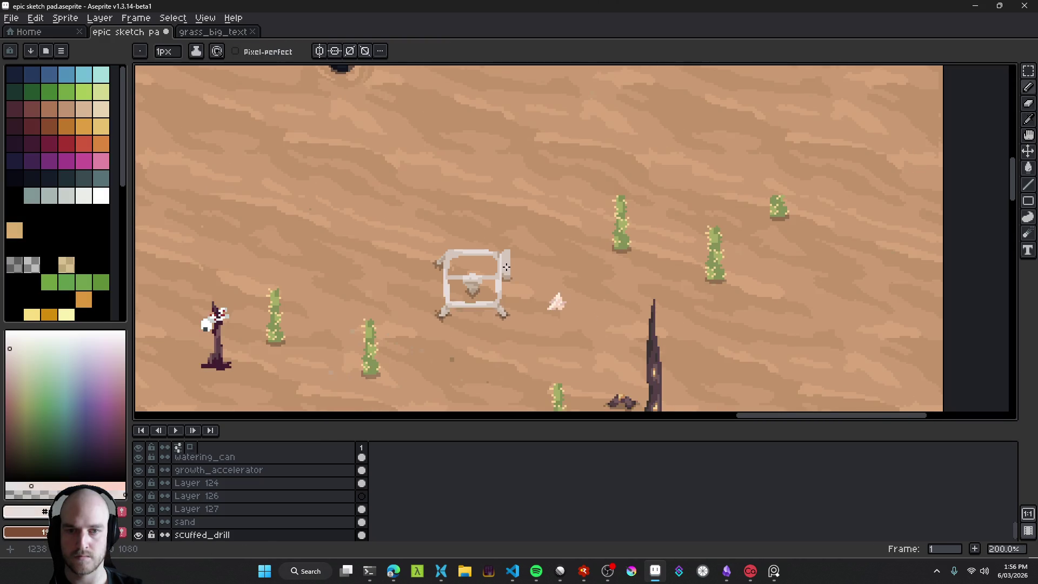
scroll(496, 257, "up", 5)
scroll(494, 239, "down", 8)
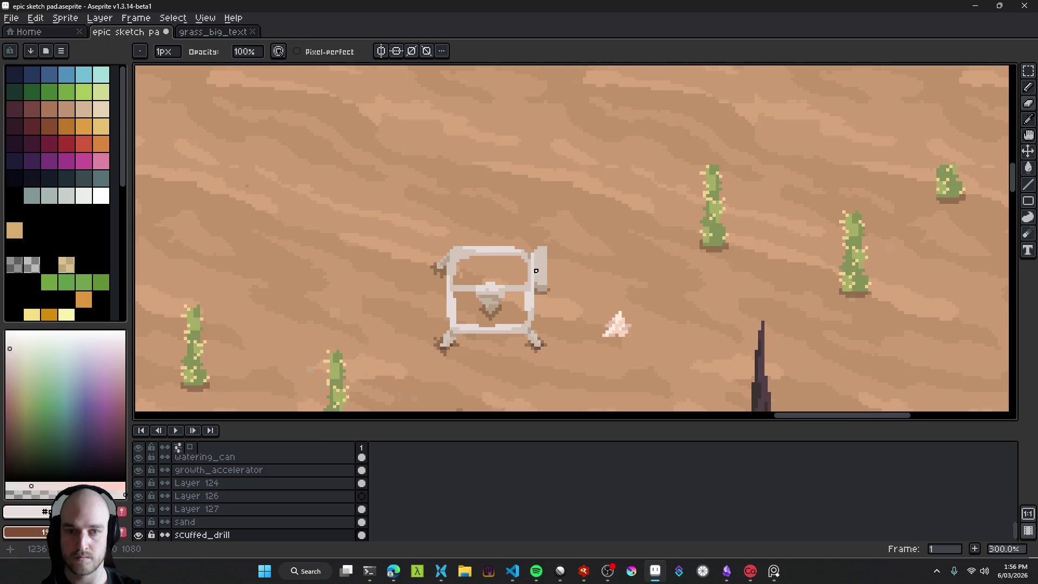
scroll(540, 281, "up", 5)
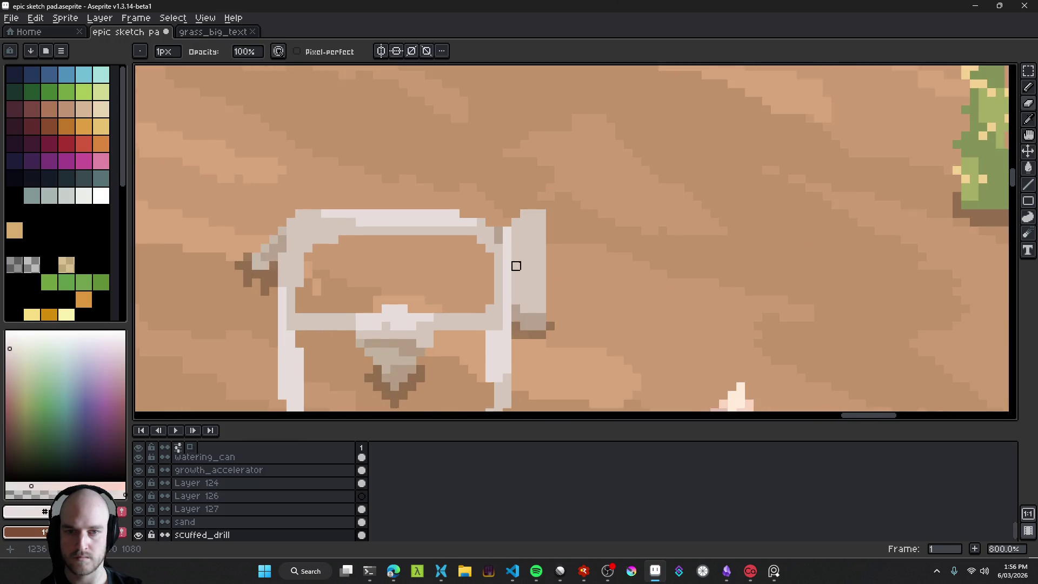
scroll(518, 270, "up", 2)
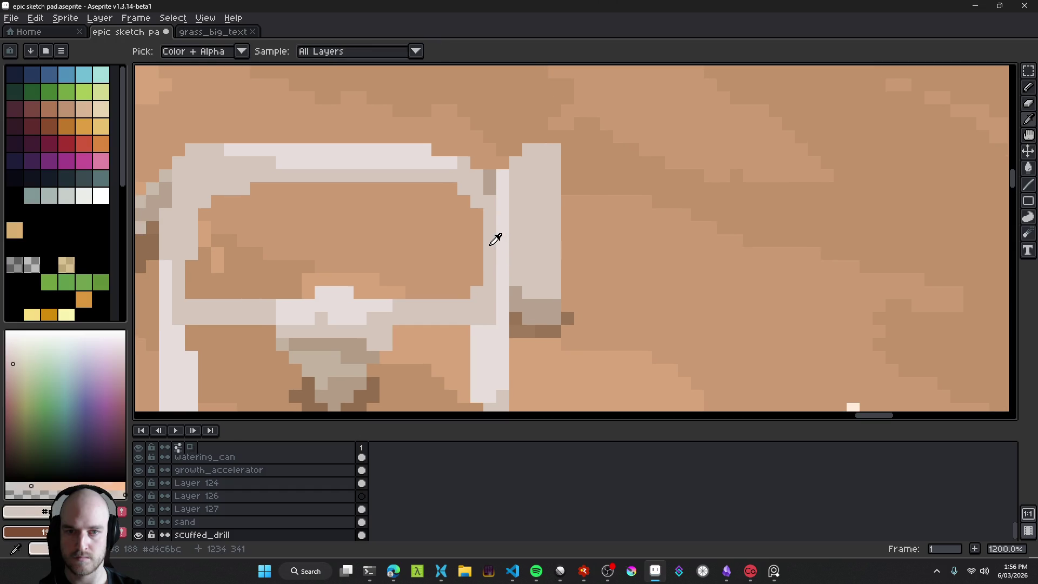
left_click(520, 294, "alt")
mouse_move(514, 227)
left_mouse_down()
mouse_move(514, 202)
mouse_move(515, 256)
left_mouse_up()
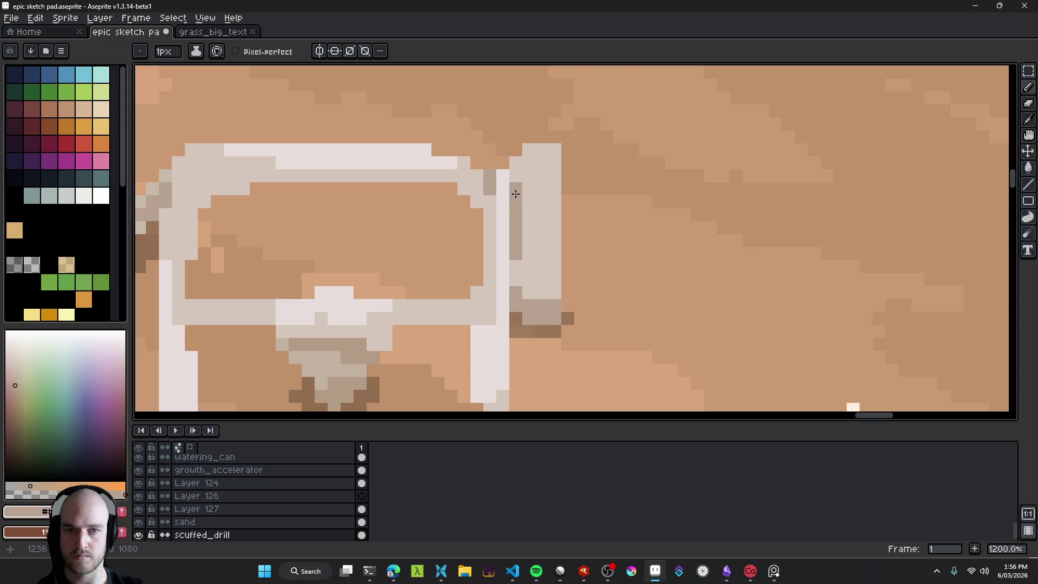
left_click_drag(516, 195, 526, 164)
scroll(541, 152, "down", 8)
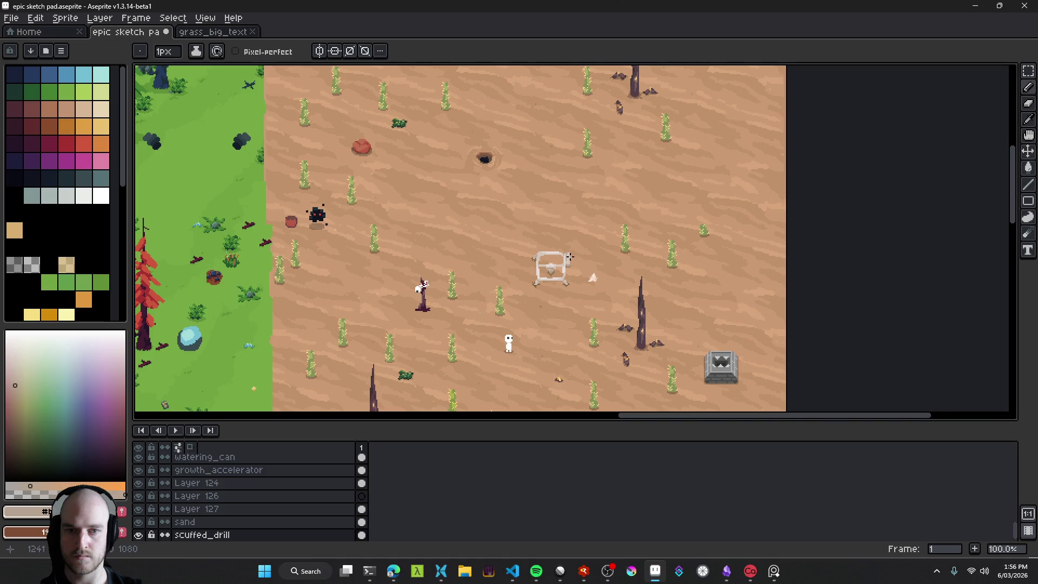
scroll(569, 257, "up", 3)
key("ctrl+z")
scroll(589, 265, "up", 5)
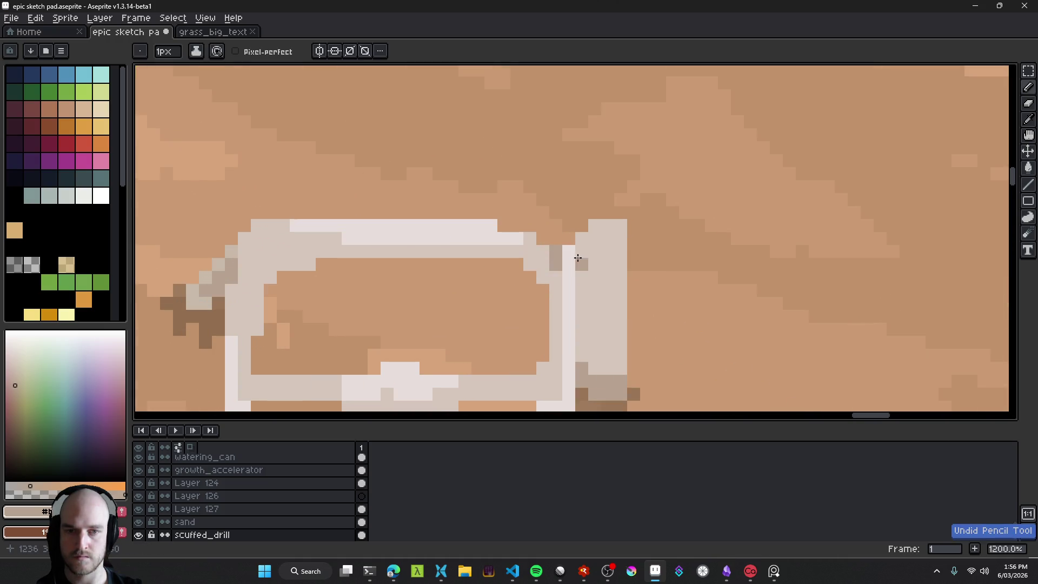
scroll(572, 282, "down", 6)
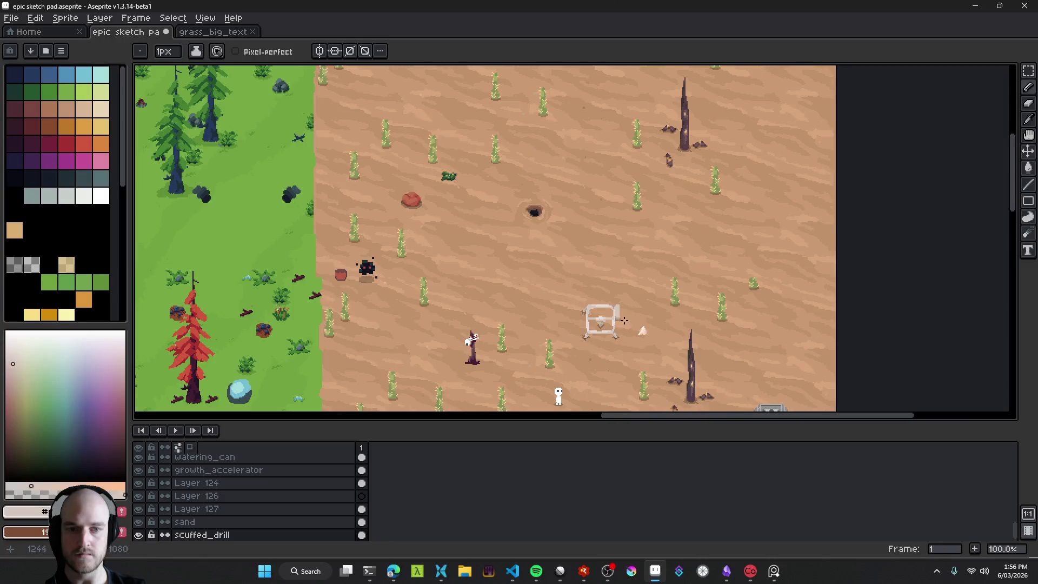
scroll(497, 246, "up", 5)
scroll(486, 259, "up", 1)
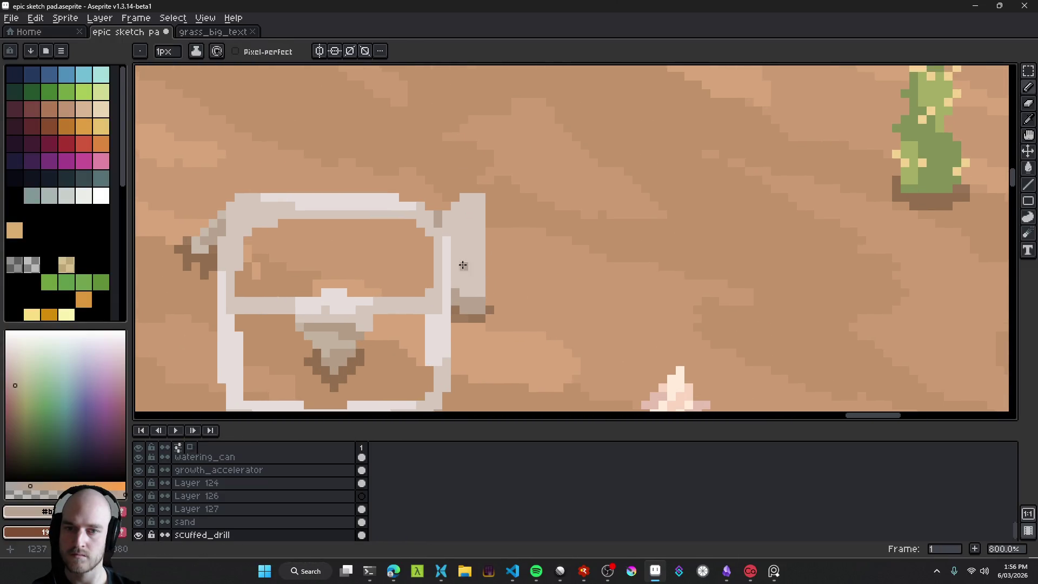
scroll(464, 223, "up", 4)
Step: Pencil a darker column along the right block's right edge
left_click_drag(463, 223, 461, 130)
scroll(530, 304, "down", 5)
scroll(538, 308, "down", 3)
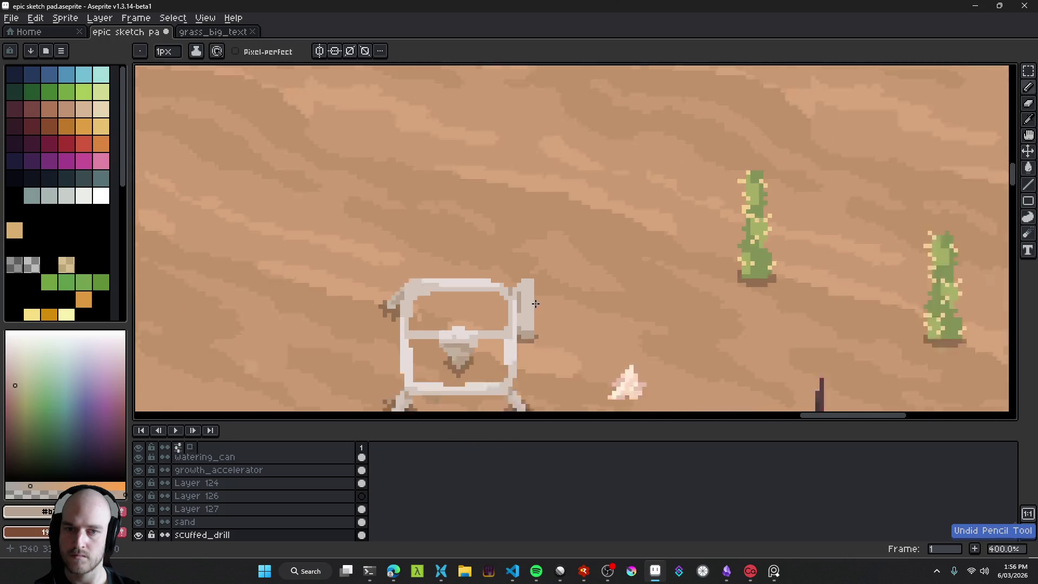
scroll(544, 323, "down", 1)
scroll(550, 324, "up", 1)
scroll(541, 321, "up", 5)
Step: Save the sprite to epic sketch pad.aseprite
key("ctrl+s")
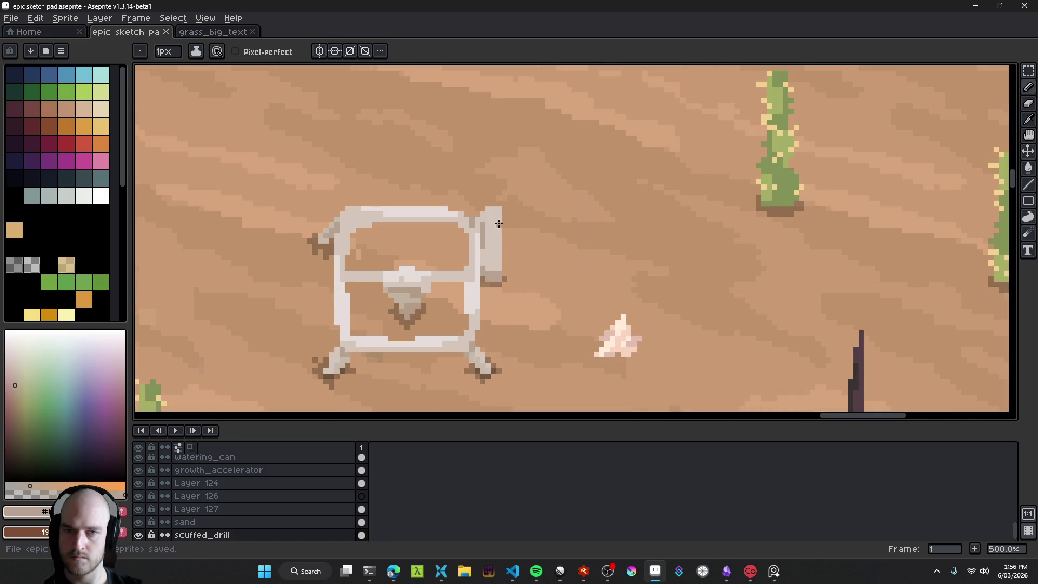
scroll(519, 290, "up", 1)
scroll(513, 247, "down", 6)
scroll(514, 252, "up", 5)
key("e")
left_click_drag(513, 192, 501, 192)
key("ctrl+z")
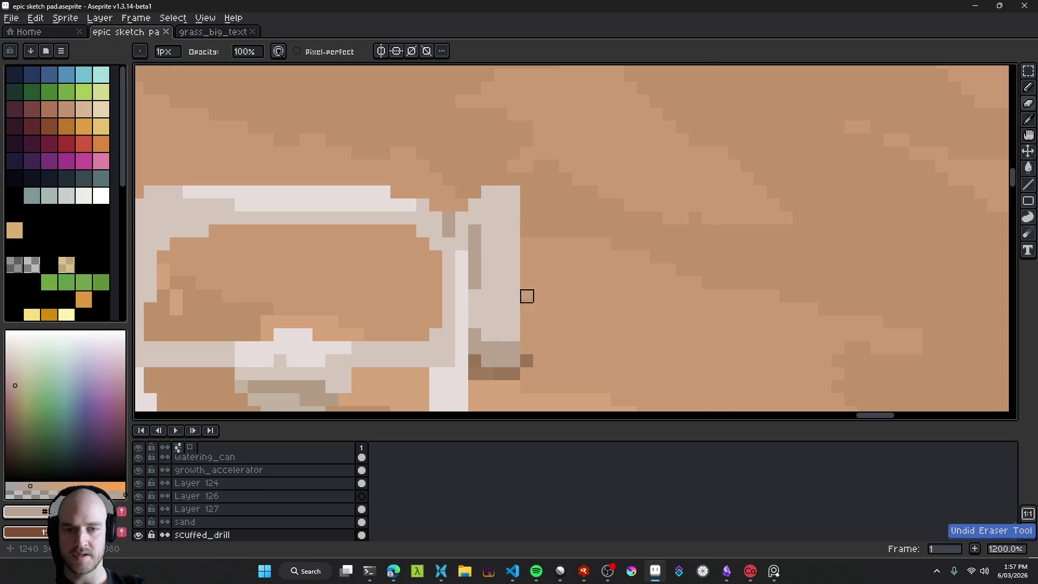
key("ctrl+apostrophe")
left_click_drag(520, 178, 468, 164)
scroll(541, 222, "down", 7)
scroll(533, 208, "up", 4)
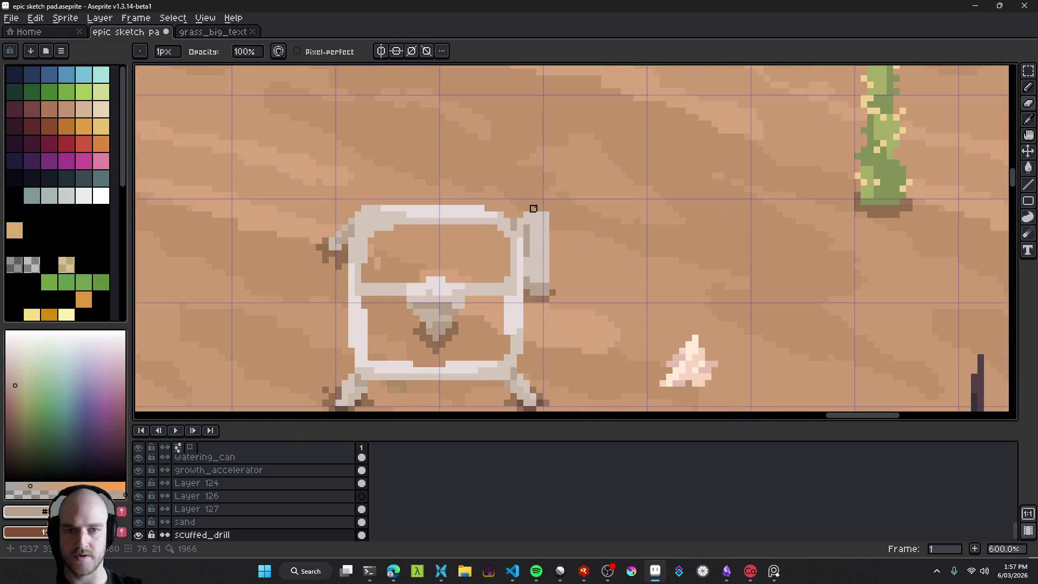
scroll(535, 214, "up", 1)
scroll(540, 222, "down", 5)
scroll(581, 284, "down", 2)
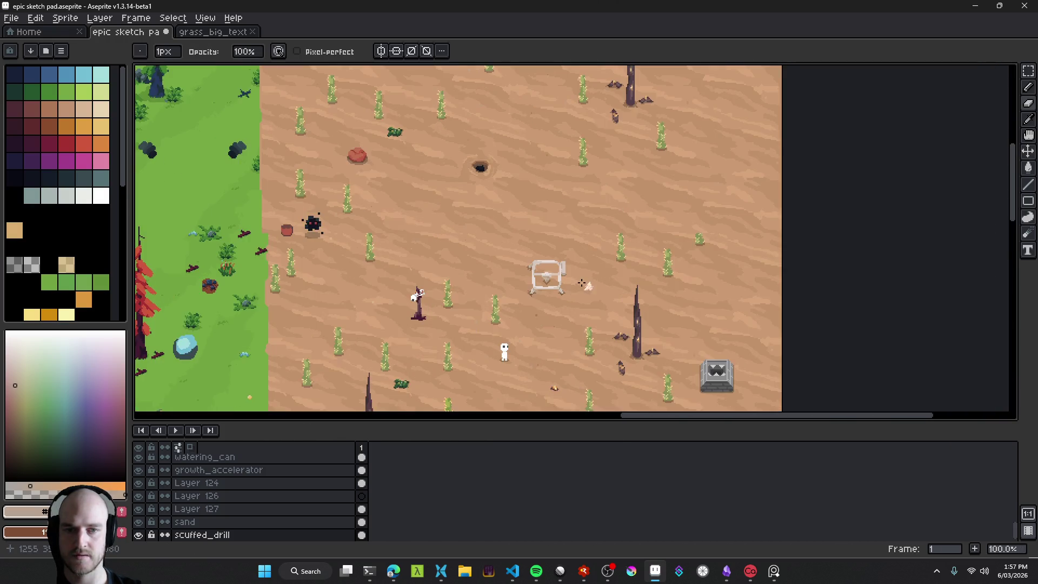
scroll(581, 284, "up", 8)
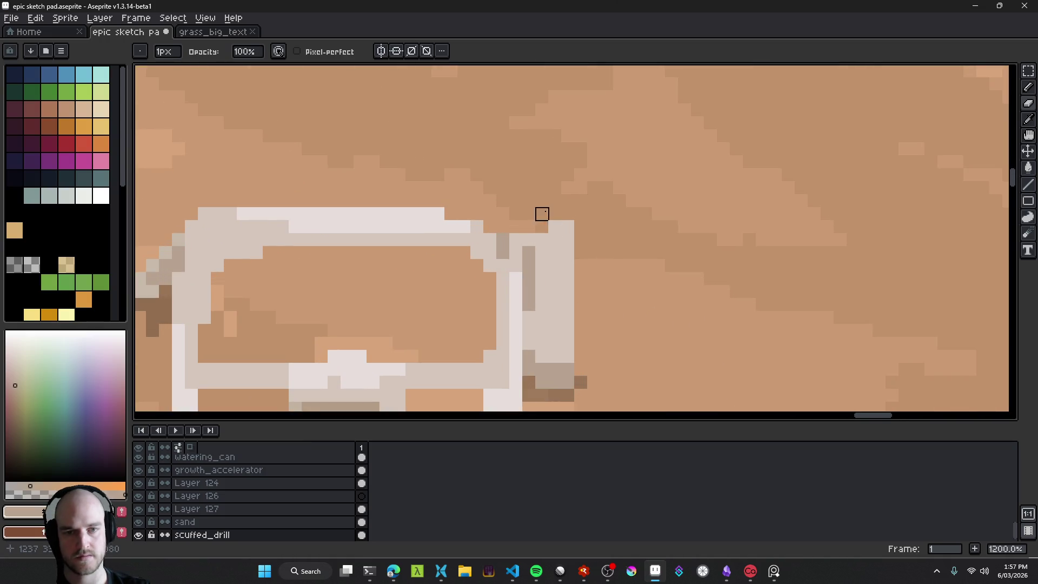
scroll(563, 224, "down", 6)
scroll(591, 234, "up", 4)
key("ctrl+z")
scroll(608, 245, "down", 4)
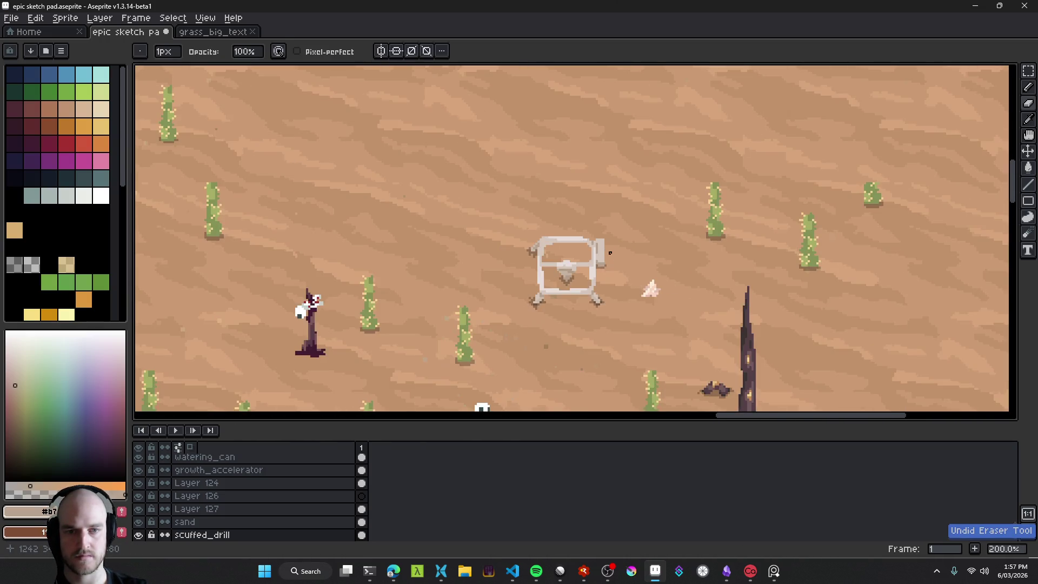
scroll(609, 253, "up", 1)
scroll(636, 274, "down", 3)
key("ctrl+s")
key("v")
scroll(636, 273, "up", 5)
key("b")
scroll(636, 273, "down", 1)
key("ctrl+z")
scroll(619, 250, "down", 2)
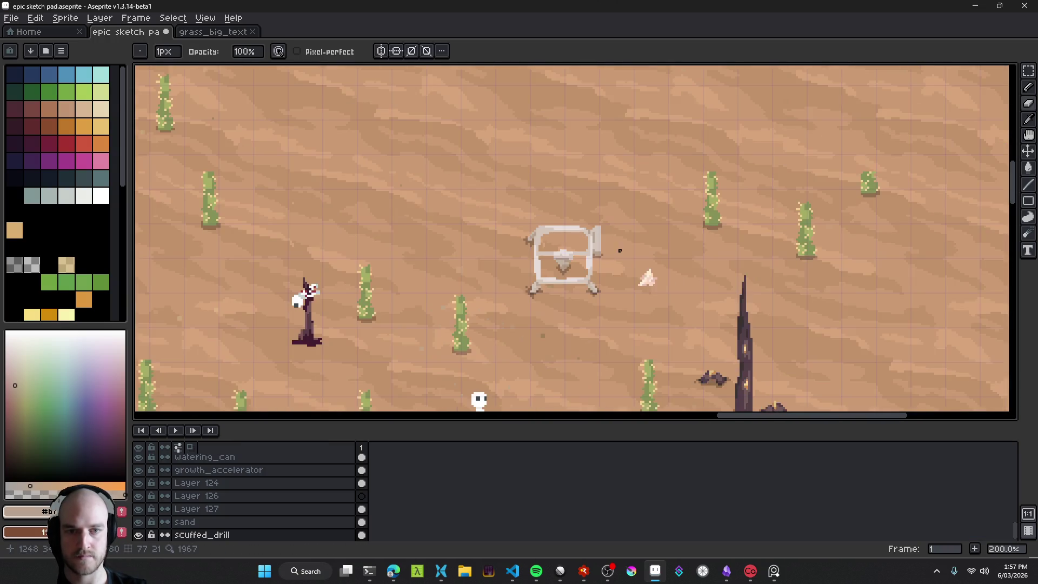
key("ctrl+s")
scroll(618, 248, "up", 4)
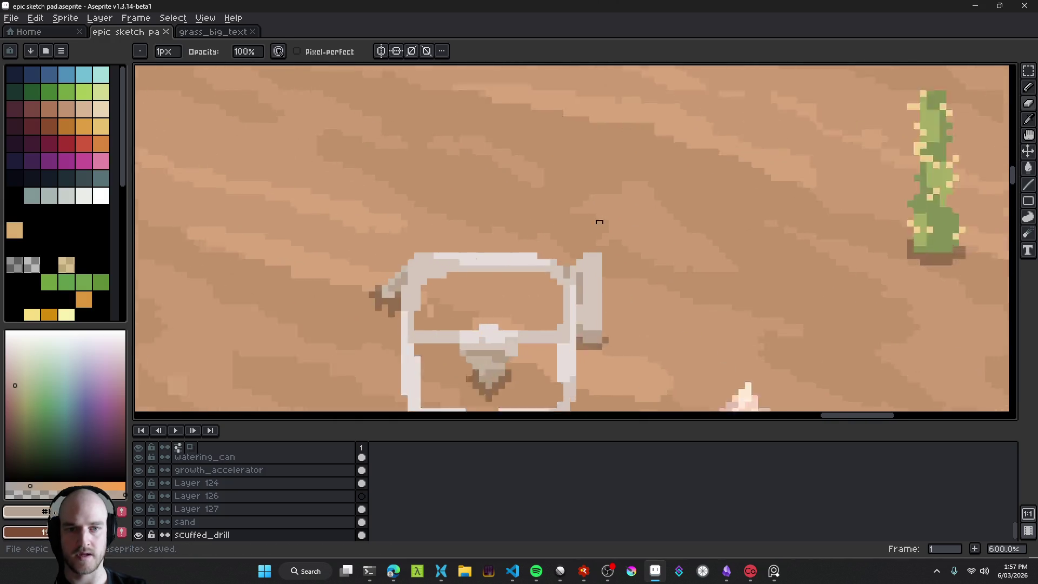
scroll(598, 220, "down", 2)
key("v")
scroll(576, 238, "down", 2)
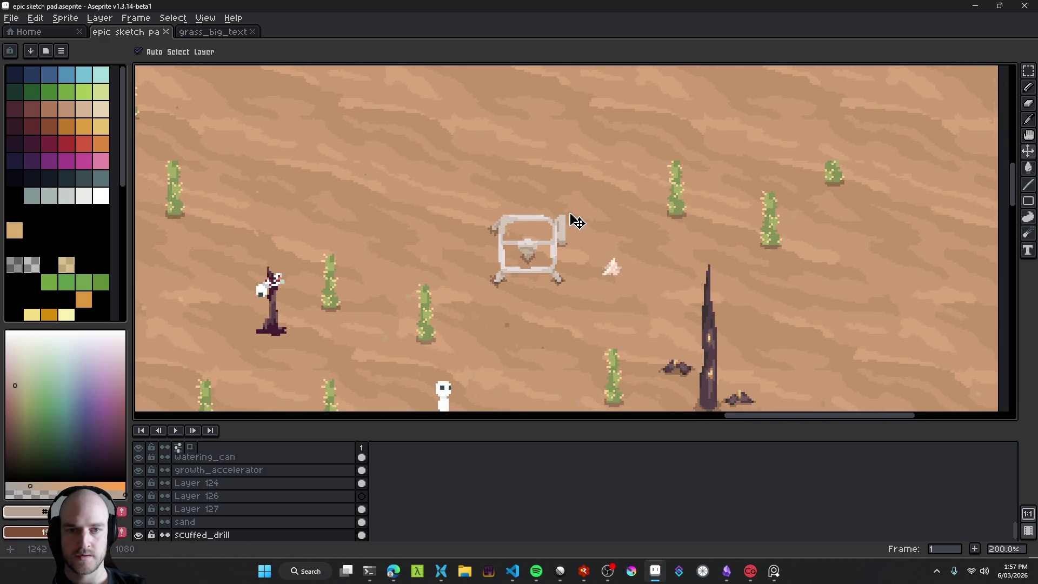
scroll(576, 222, "up", 5)
key("b")
left_click(500, 222, "alt")
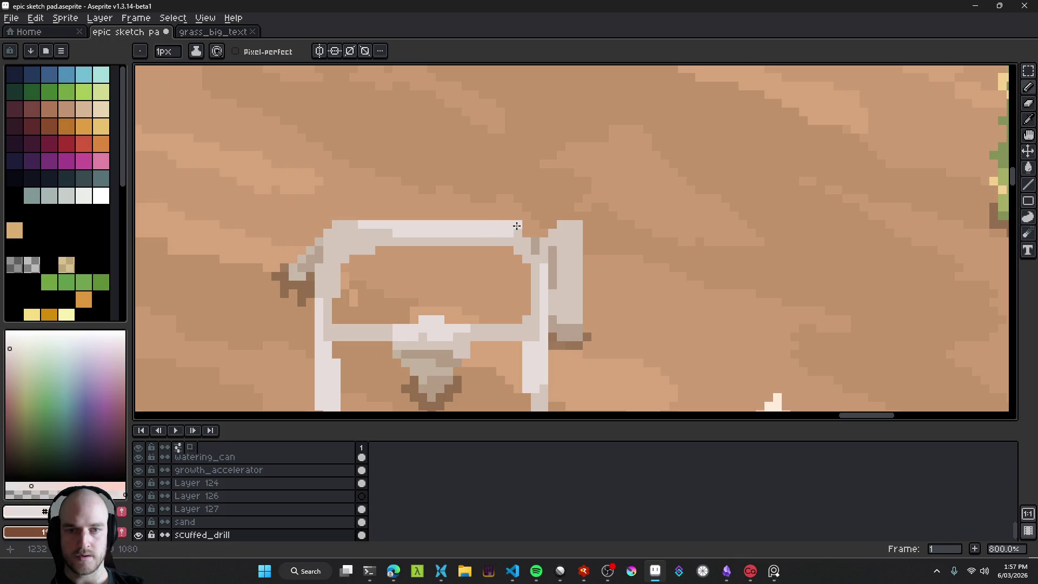
scroll(552, 282, "down", 6)
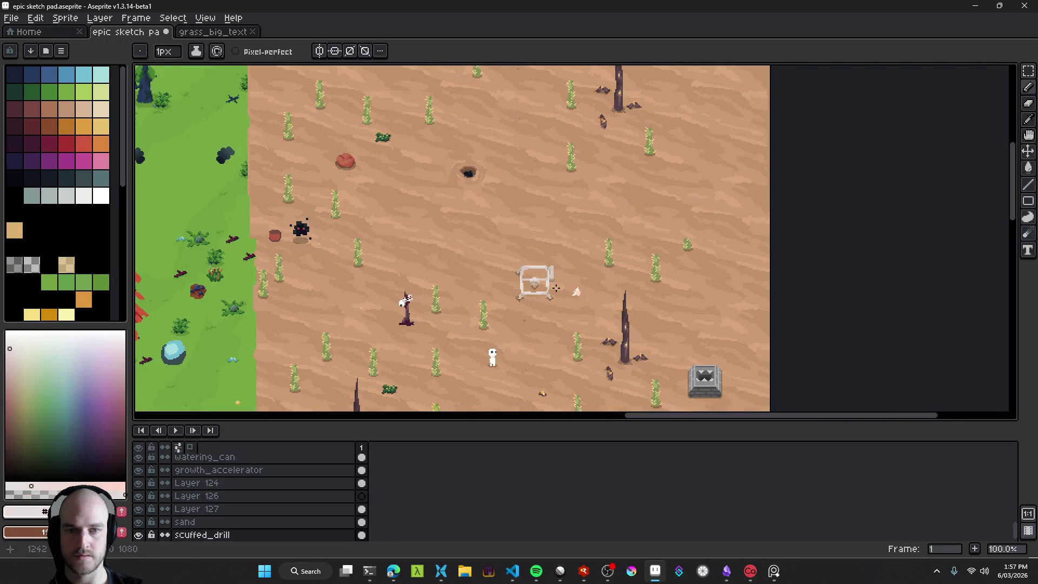
scroll(558, 280, "up", 4)
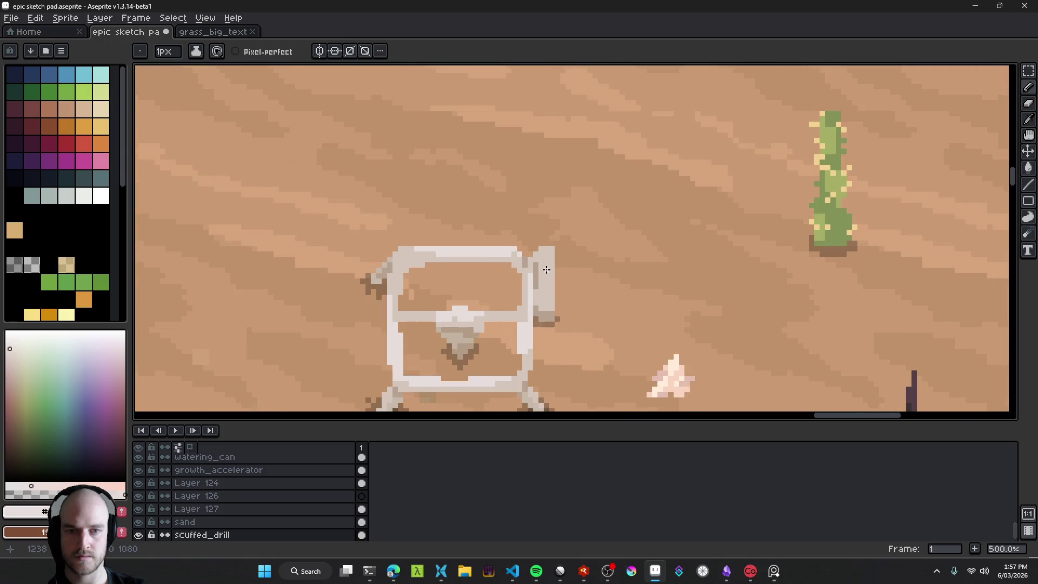
scroll(508, 278, "up", 4)
left_click(508, 280, "alt")
Step: Paint a dark two-pixel mark on the drill's block, then zoom out
mouse_move(531, 270)
left_mouse_down()
mouse_move(530, 284)
mouse_move(518, 253)
left_mouse_up()
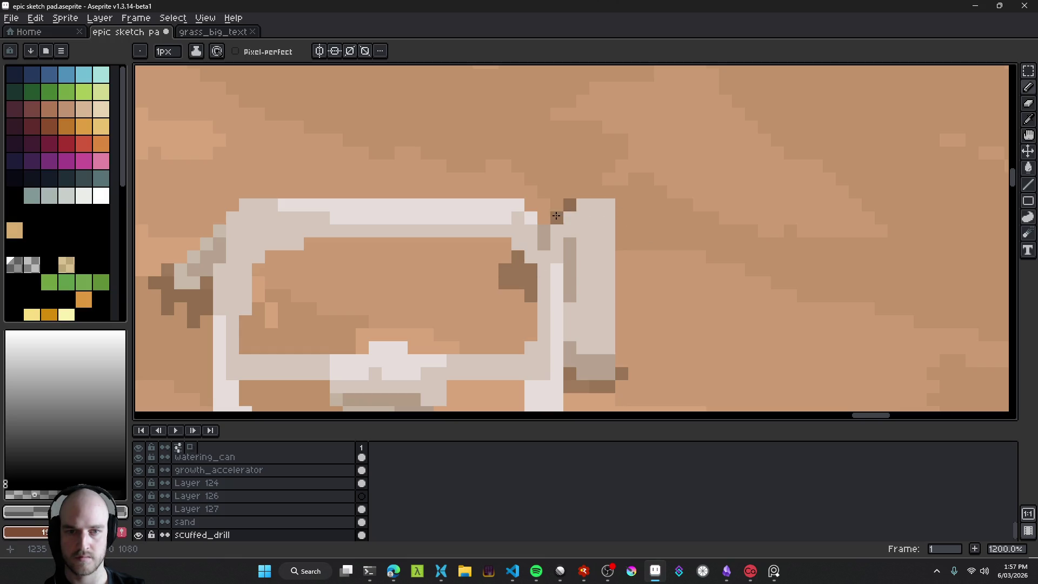
key("1")
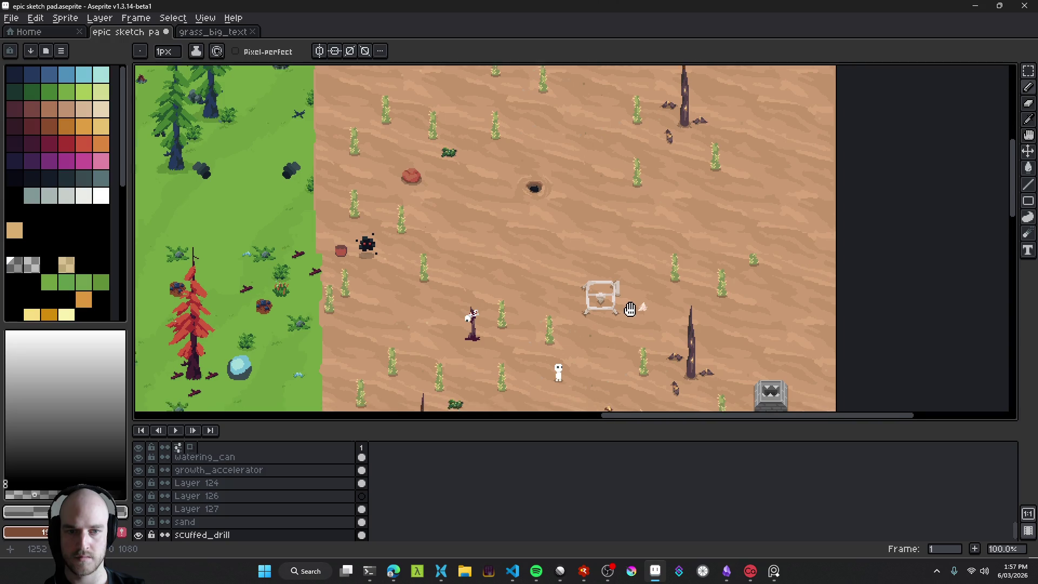
scroll(574, 220, "up", 5)
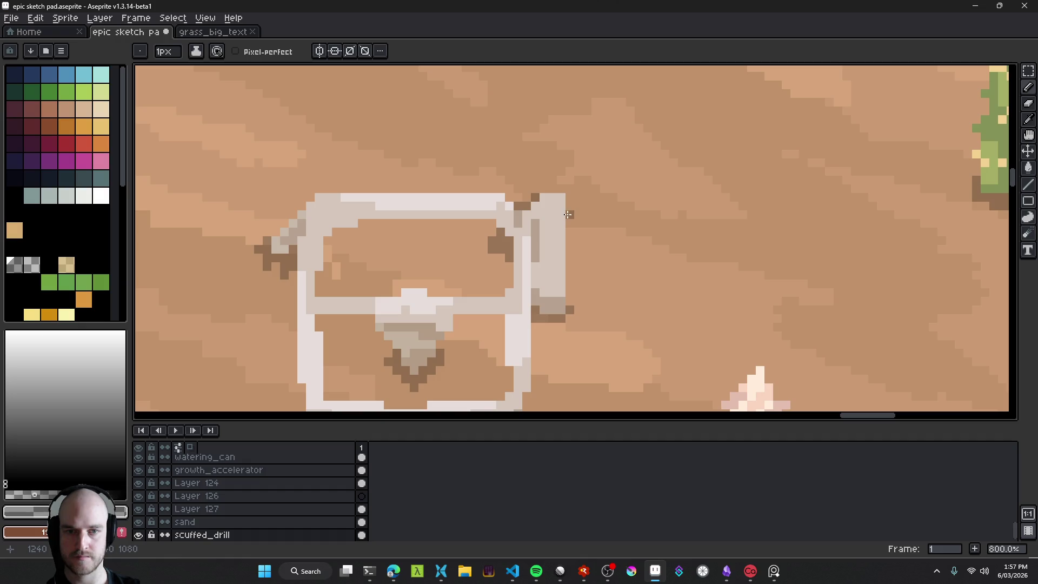
Step: Draw a dark brown line down the drill's right edge and set the brush to 2px
left_click_drag(569, 216, 570, 299)
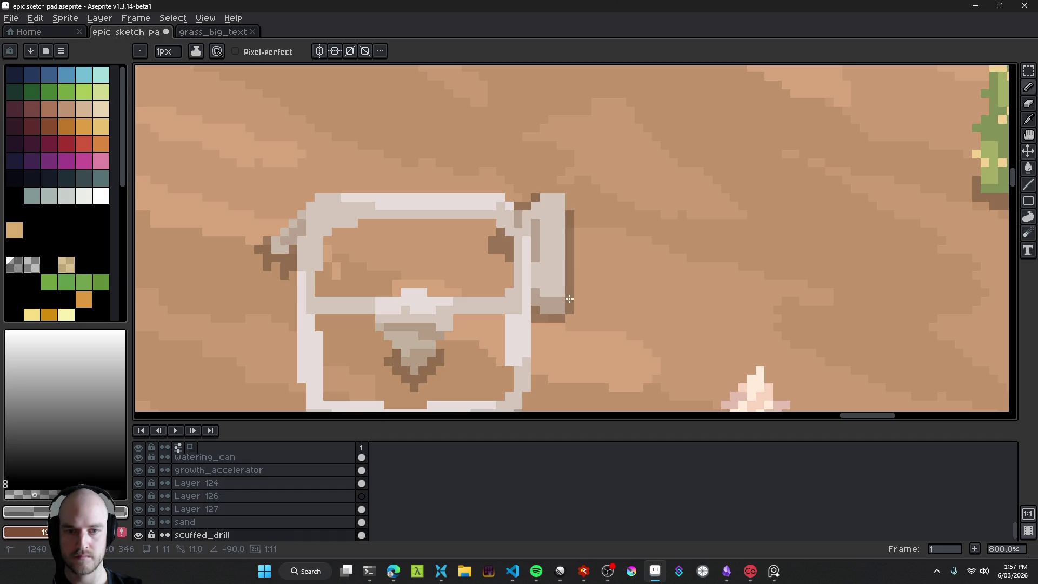
scroll(624, 309, "down", 5)
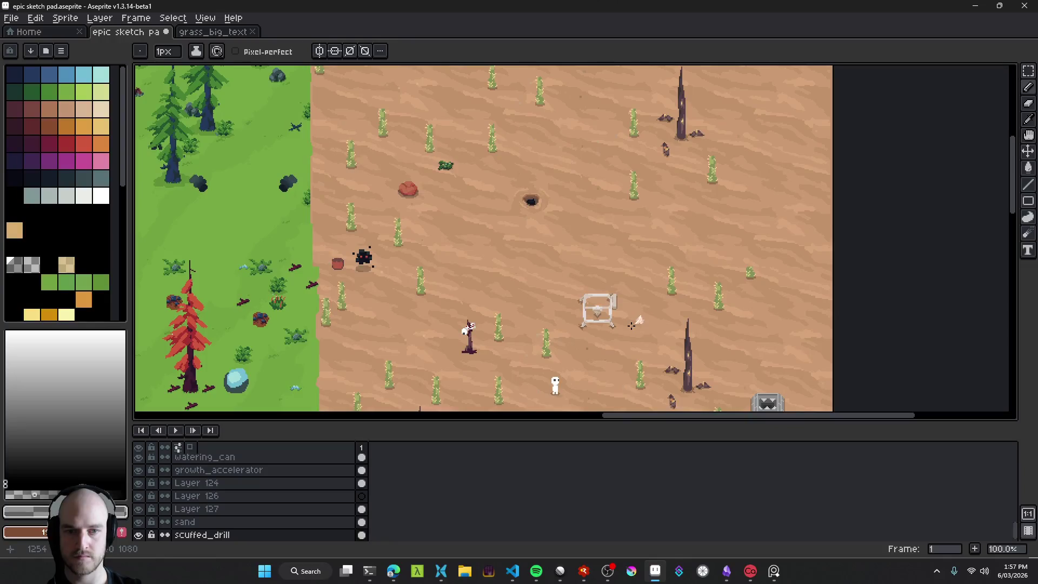
scroll(632, 326, "up", 8)
left_click_drag(593, 220, 600, 339)
scroll(600, 340, "down", 7)
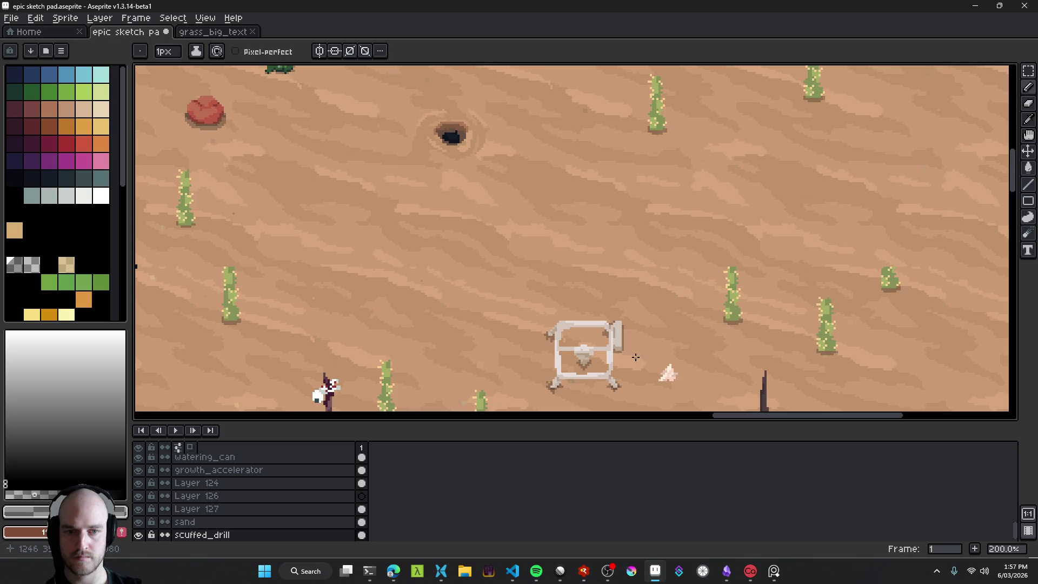
scroll(643, 361, "down", 2)
scroll(626, 332, "up", 5)
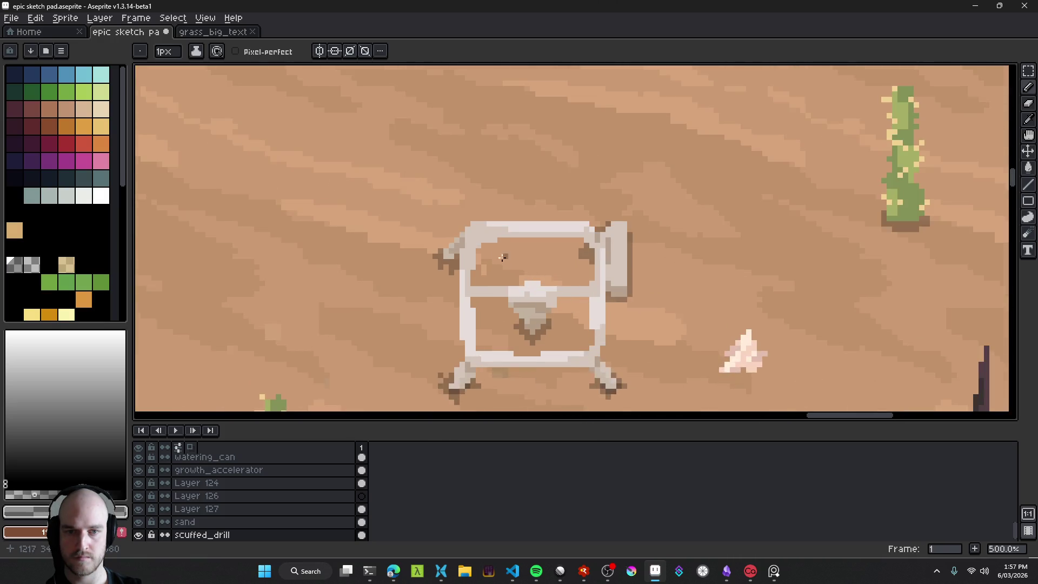
scroll(503, 258, "up", 2)
key("plus")
Step: Draw a dark brown shadow line under the top crossbar
mouse_move(475, 263)
left_mouse_down()
mouse_move(626, 262)
mouse_move(619, 254)
left_mouse_up()
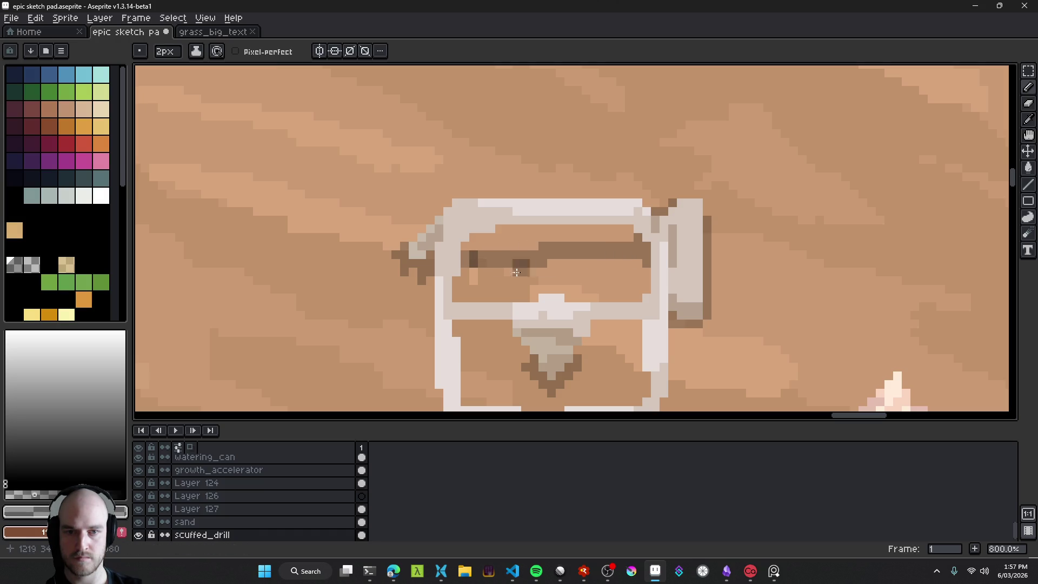
key("e")
key("b")
scroll(498, 272, "down", 7)
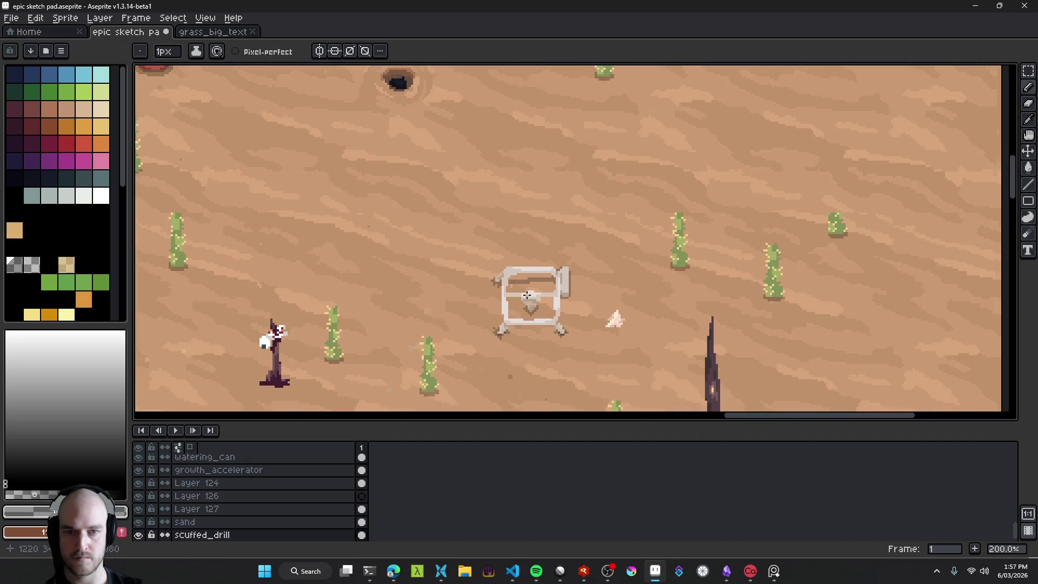
scroll(472, 325, "up", 6)
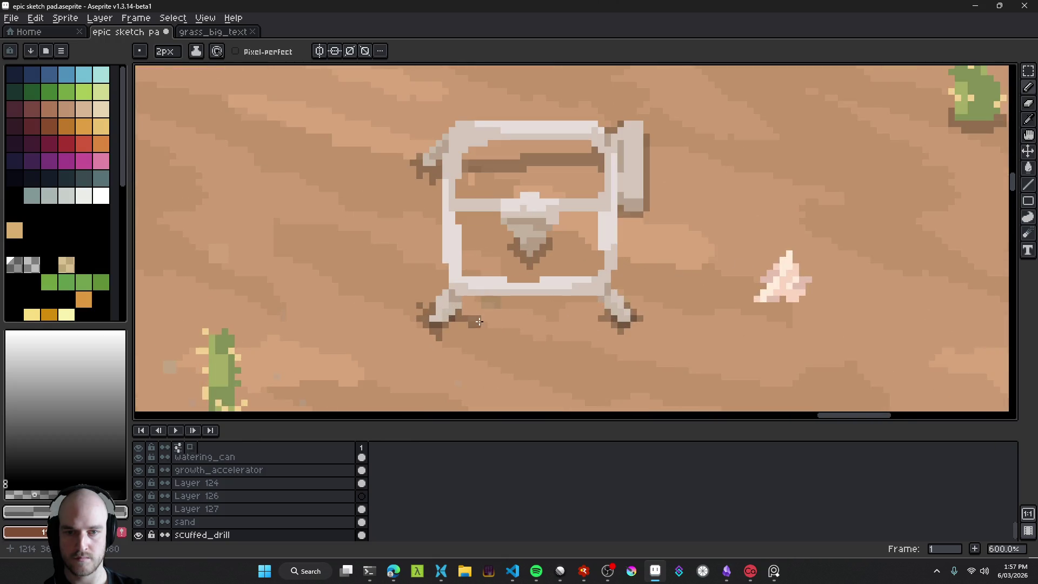
Step: Draw a ground shadow beneath the drill's base, then shrink the brush to 1px
left_click_drag(475, 317, 595, 315)
scroll(476, 315, "up", 3)
key("minus")
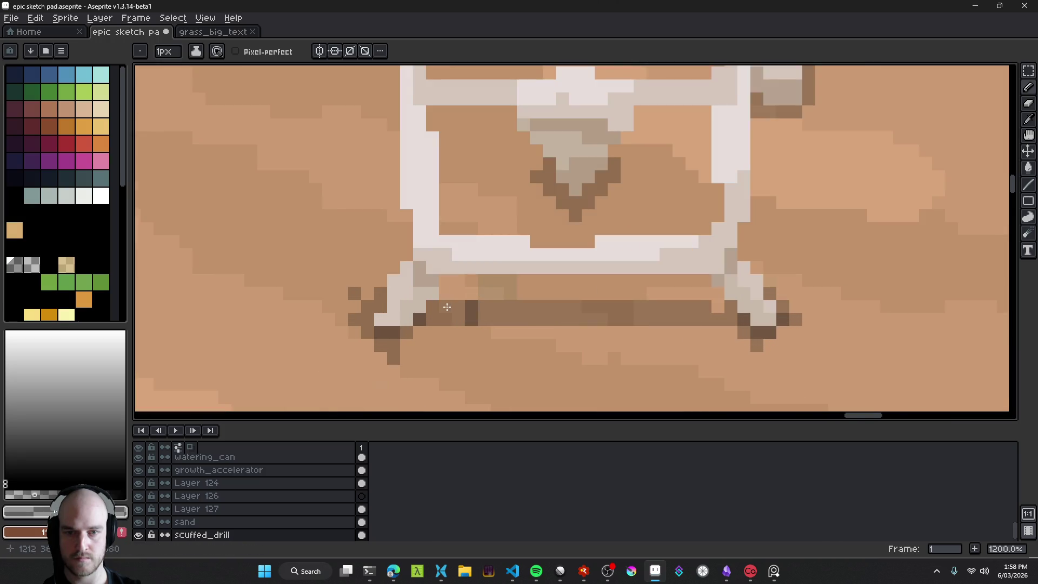
scroll(496, 331, "down", 4)
scroll(461, 323, "up", 3)
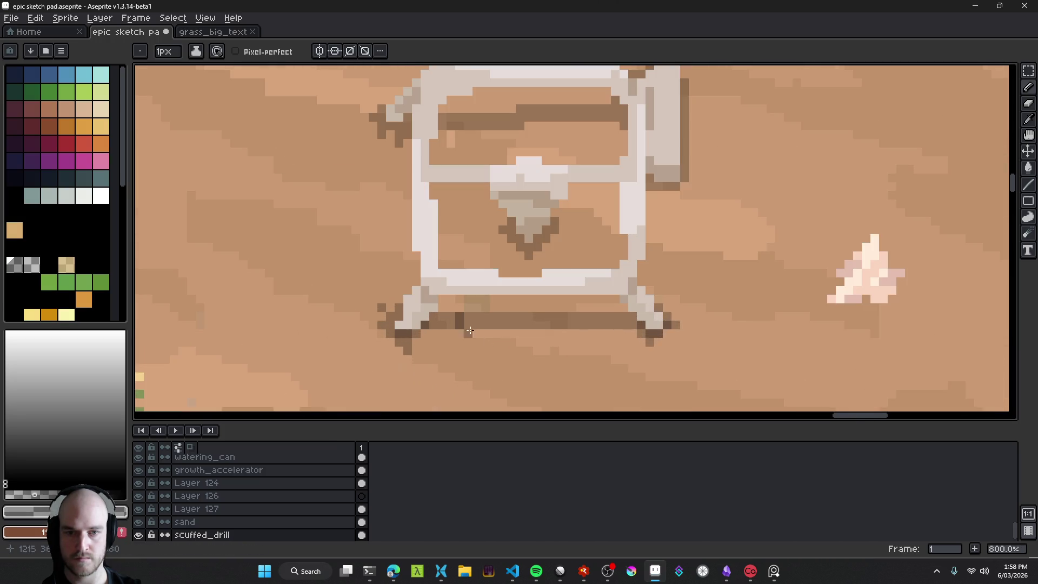
left_click_drag(451, 286, 559, 319)
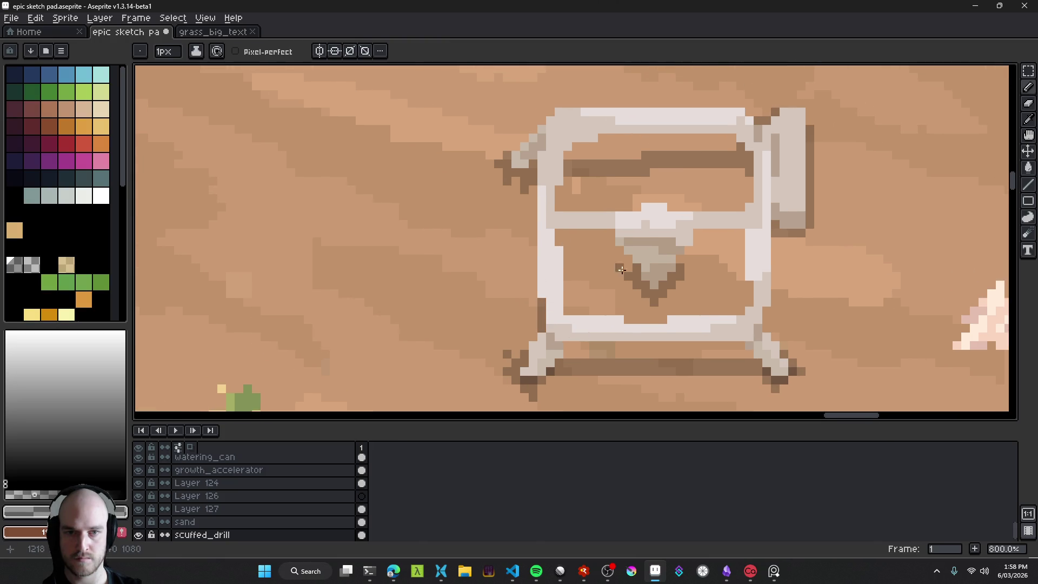
scroll(644, 286, "right", 3)
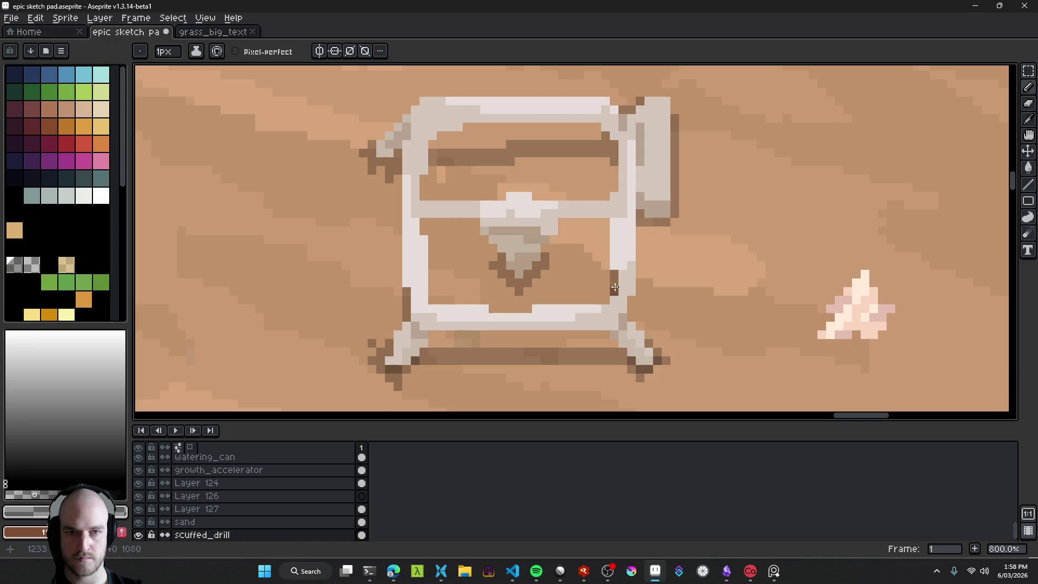
scroll(615, 186, "down", 7)
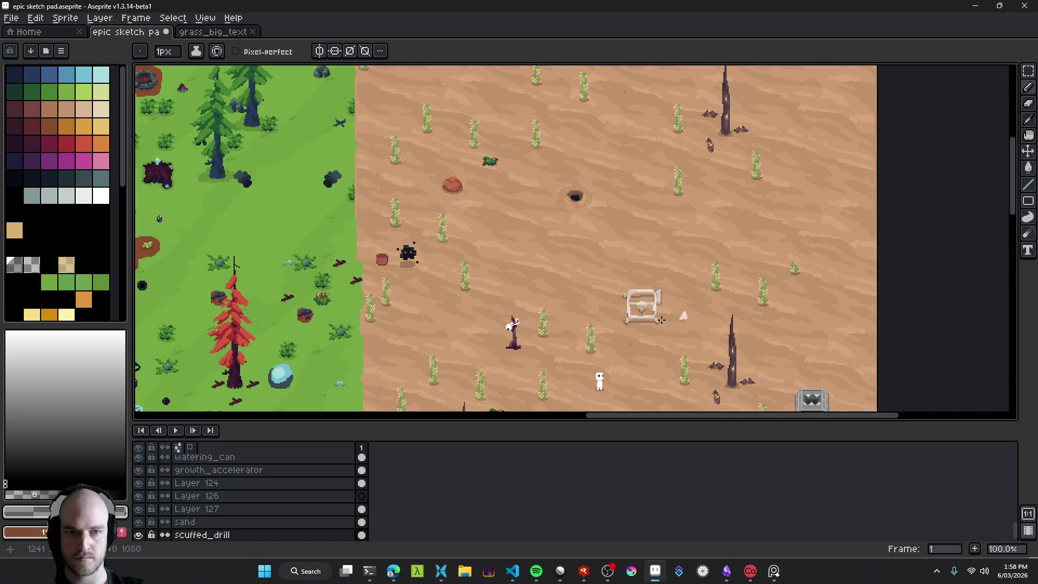
scroll(649, 316, "up", 9)
Step: Draw a 2px shadow under the middle crossbar, extending it right of the cone
key("plus")
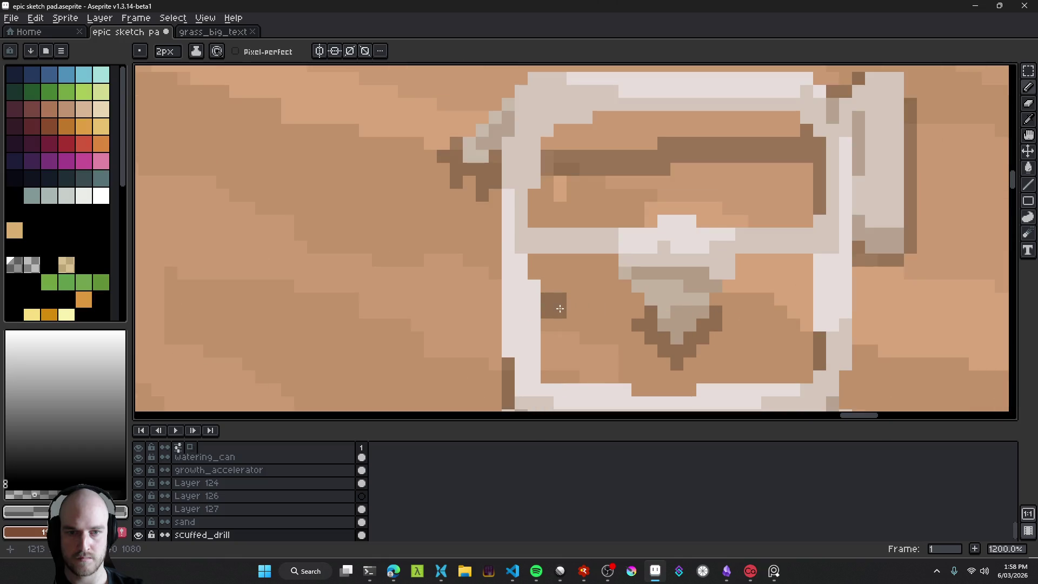
left_click_drag(560, 303, 602, 301)
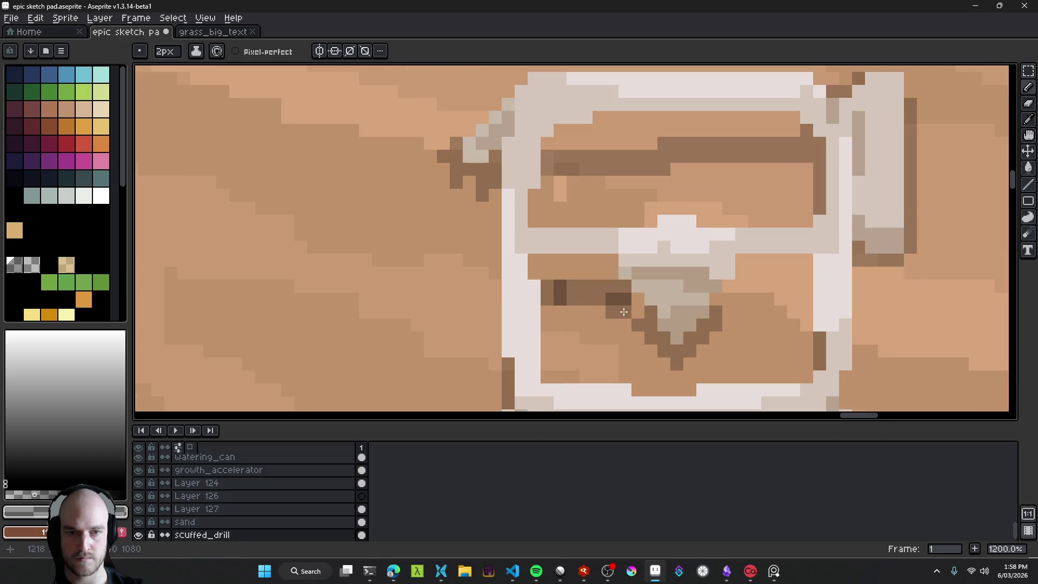
key("ctrl+z")
left_click_drag(563, 296, 627, 296)
left_click_drag(730, 295, 799, 301)
Step: Set the brush to 1px and lighten a stray dark block in the shadow
key("minus")
left_click(560, 288)
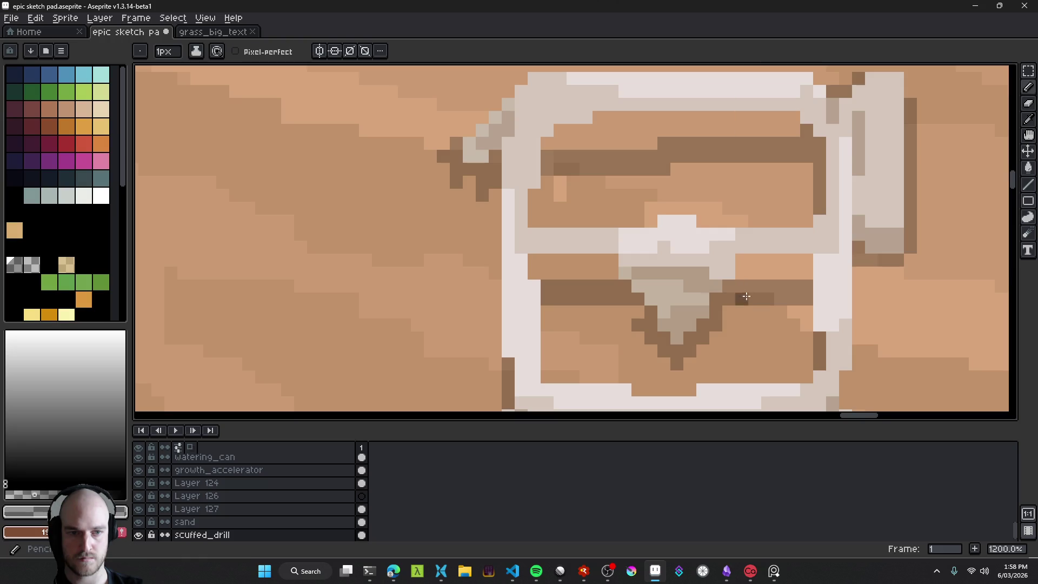
scroll(739, 296, "down", 4)
scroll(731, 316, "up", 4)
scroll(731, 316, "up", 1)
Step: Dither dark pixels around the cone's tip, then pick the whitish colour from the drill
left_click(680, 310)
left_click(628, 310)
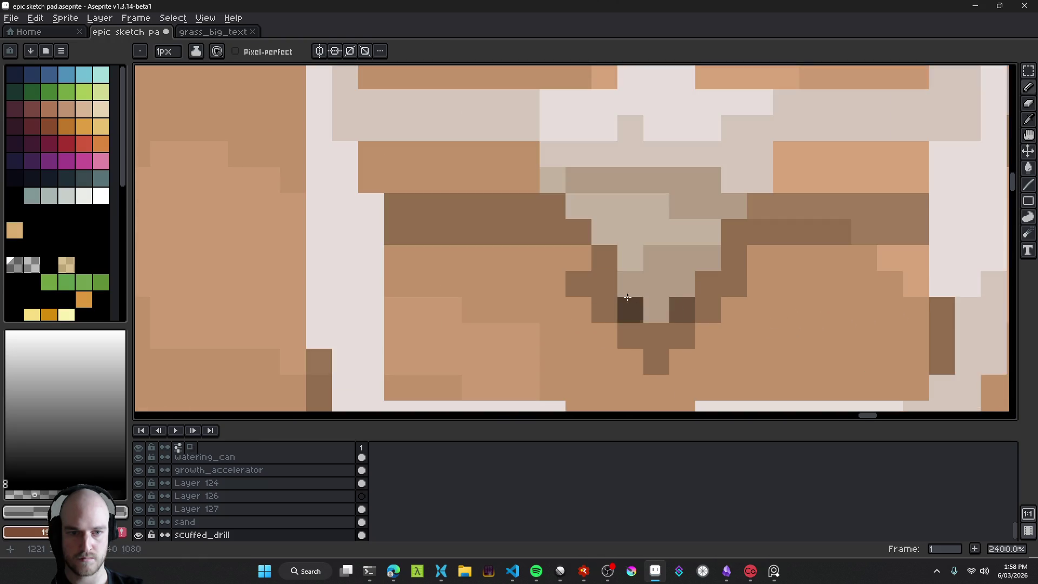
left_click(604, 284)
left_click(676, 283)
left_click(708, 284)
left_click(655, 273)
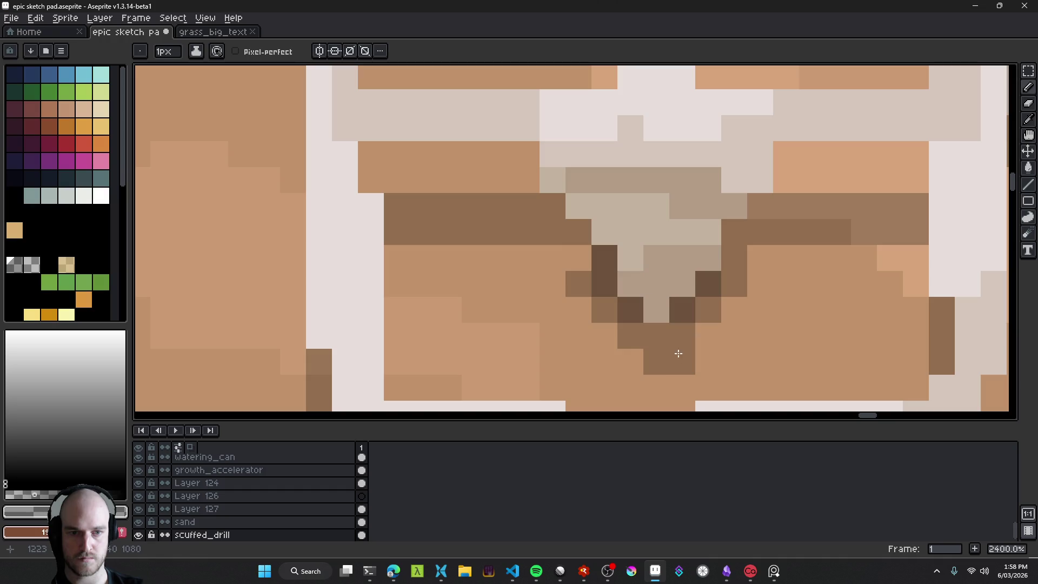
scroll(732, 338, "down", 10)
scroll(738, 361, "up", 8)
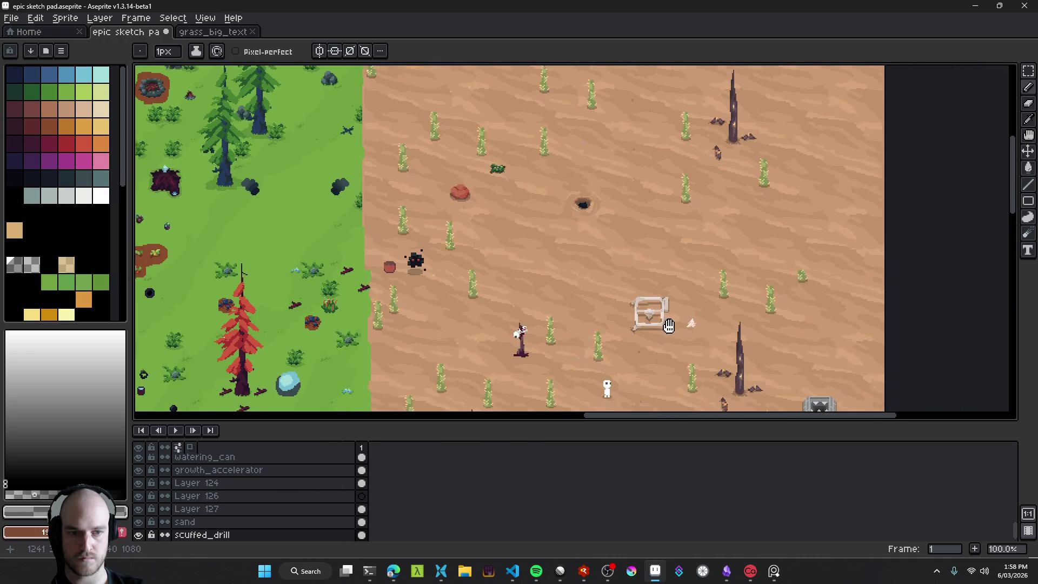
scroll(678, 280, "down", 9)
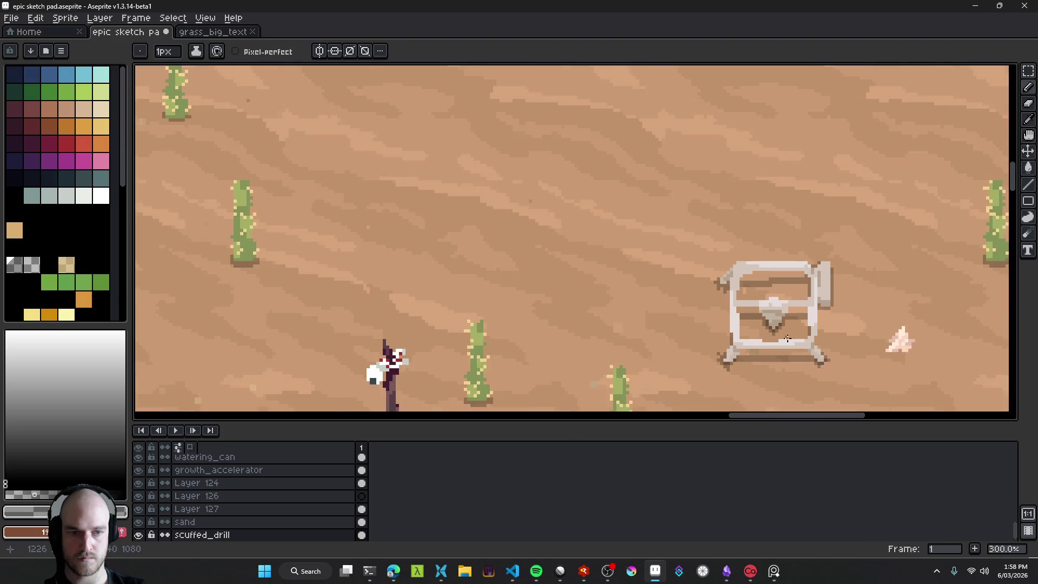
scroll(673, 322, "up", 9)
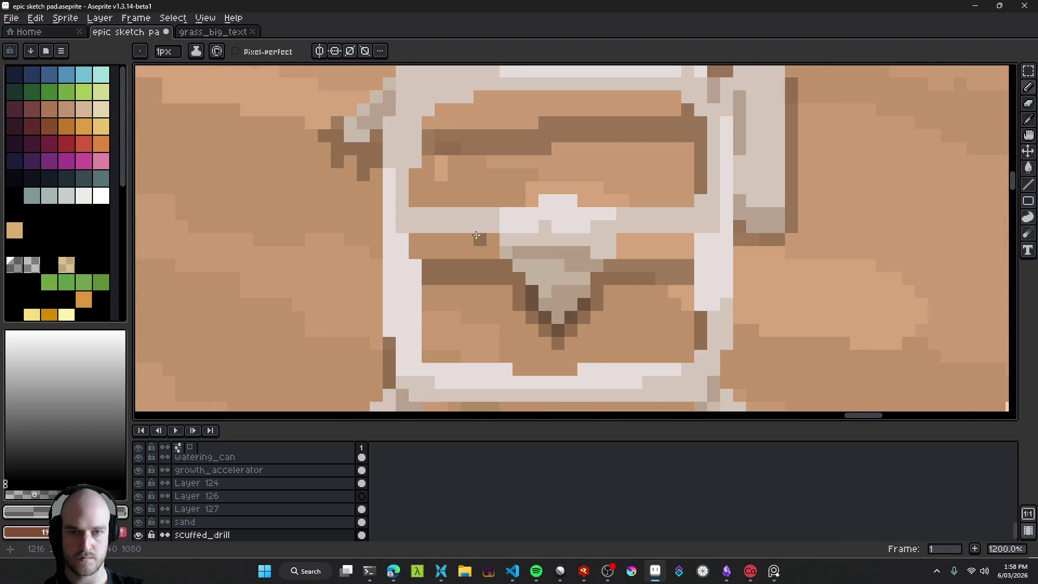
key("b")
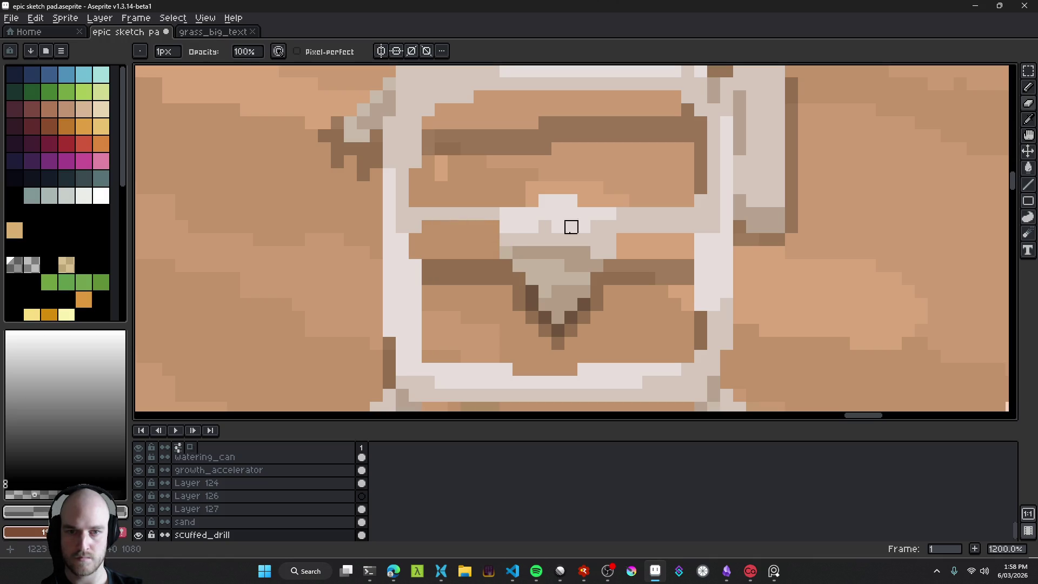
left_click(622, 211, "alt")
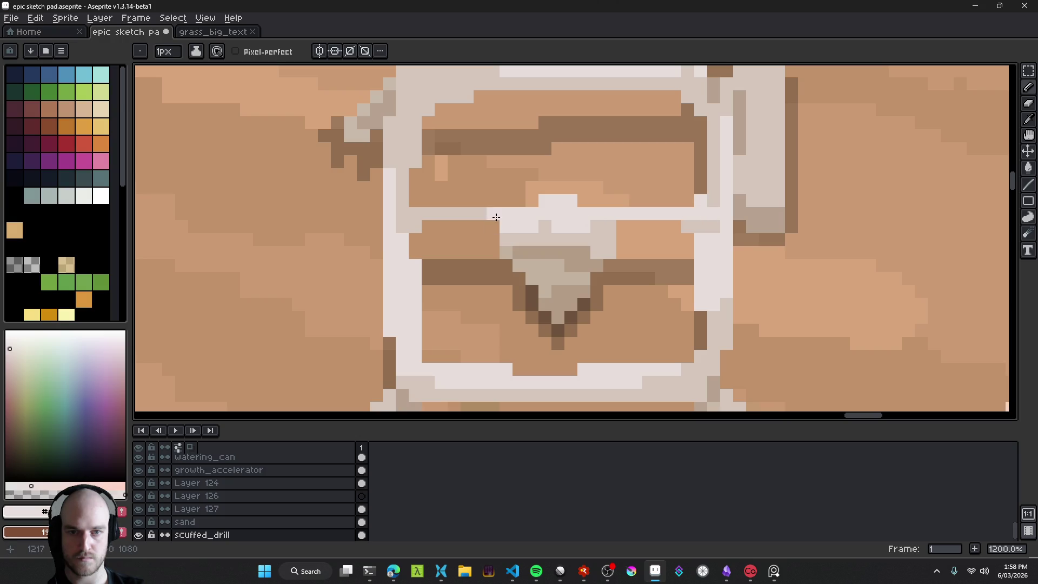
Step: Add grey pixels from the cone beside the cone's top, undoing the last one
scroll(656, 240, "down", 3)
scroll(621, 237, "up", 4)
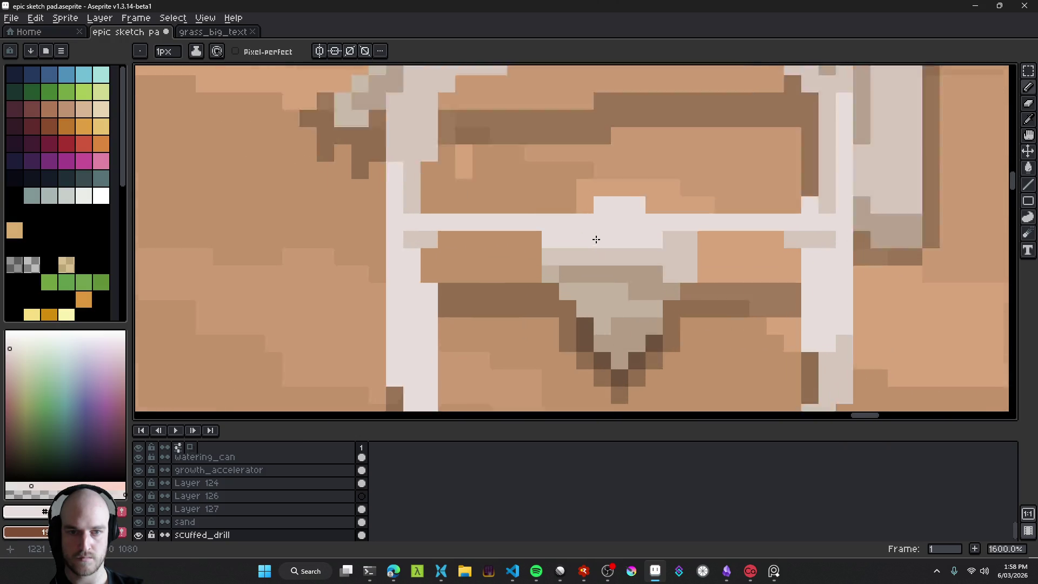
left_click(571, 267, "alt")
left_click(539, 225)
left_click(547, 215)
left_click(550, 232)
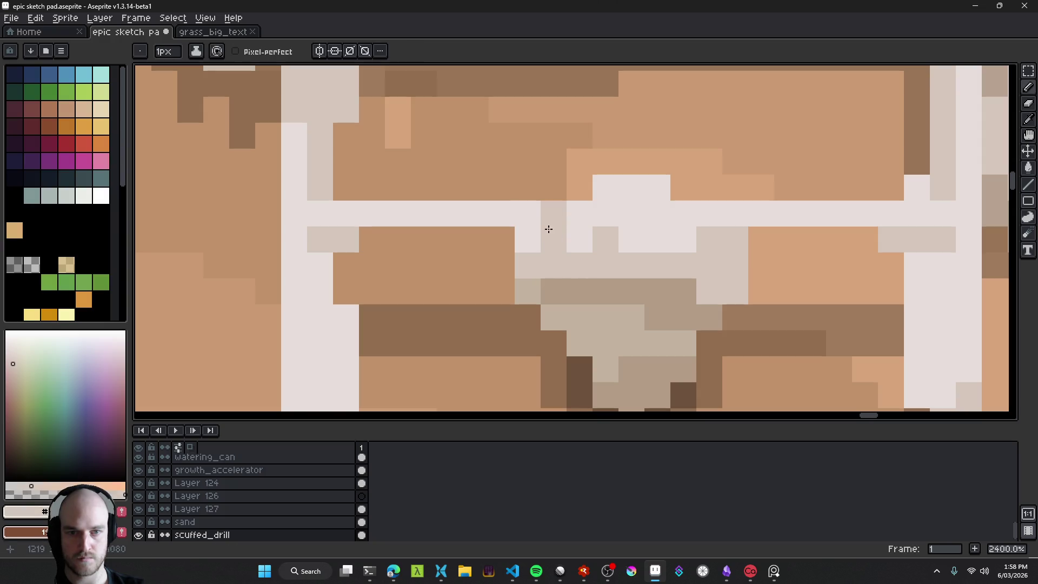
key("ctrl+z")
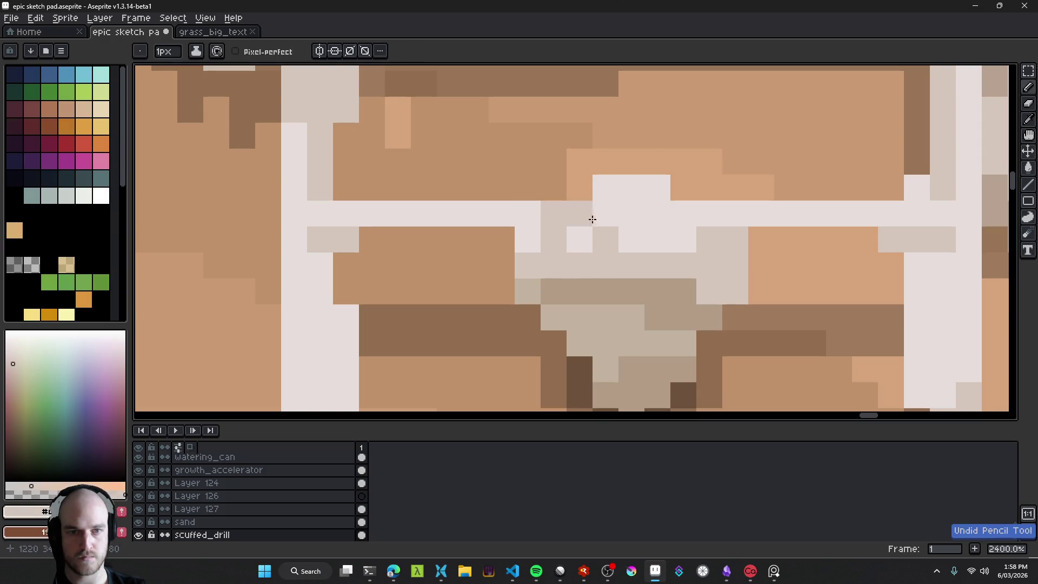
scroll(591, 215, "up", 1)
Step: Whiten pixels around the cone's top with the drill's whitish colour
left_click(602, 227, "alt")
left_click(681, 221)
left_click(561, 224)
left_click(629, 197)
left_click(603, 197)
left_click(654, 200)
scroll(720, 301, "down", 5)
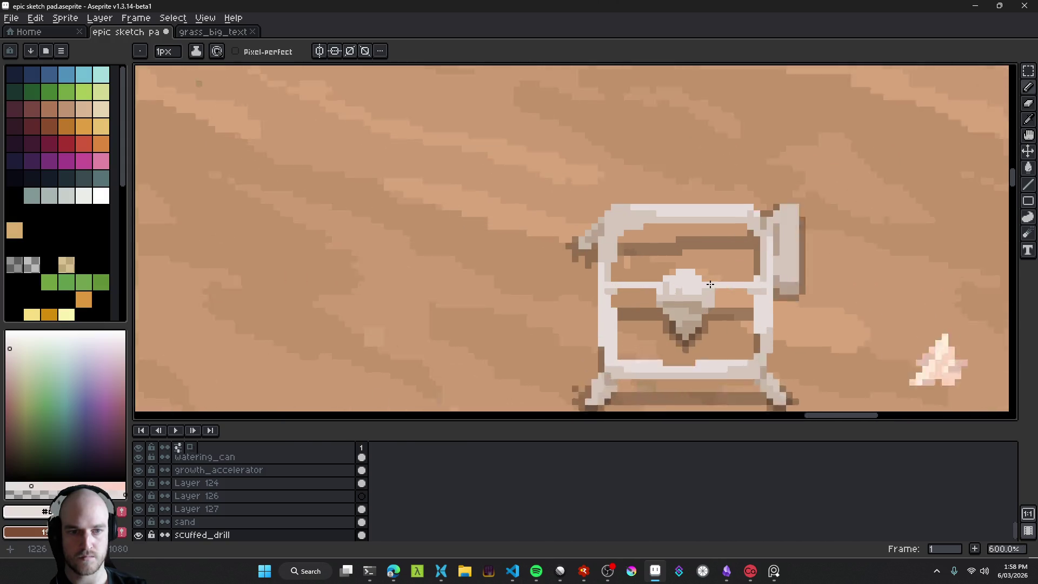
scroll(645, 296, "up", 5)
Step: Whiten the grey pixels below and right of the knob and the row under it
left_click_drag(650, 317, 708, 298)
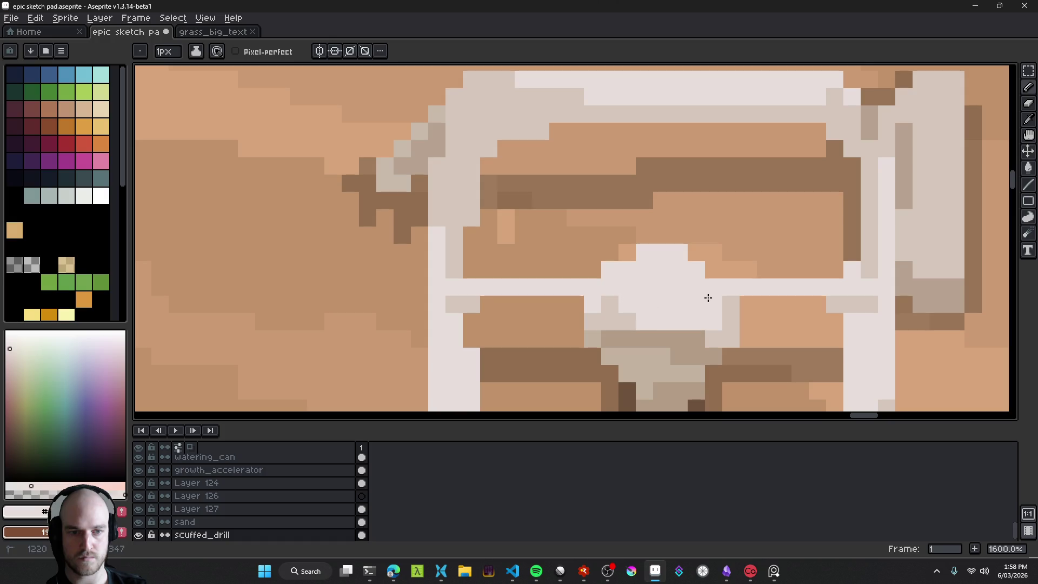
scroll(737, 313, "down", 4)
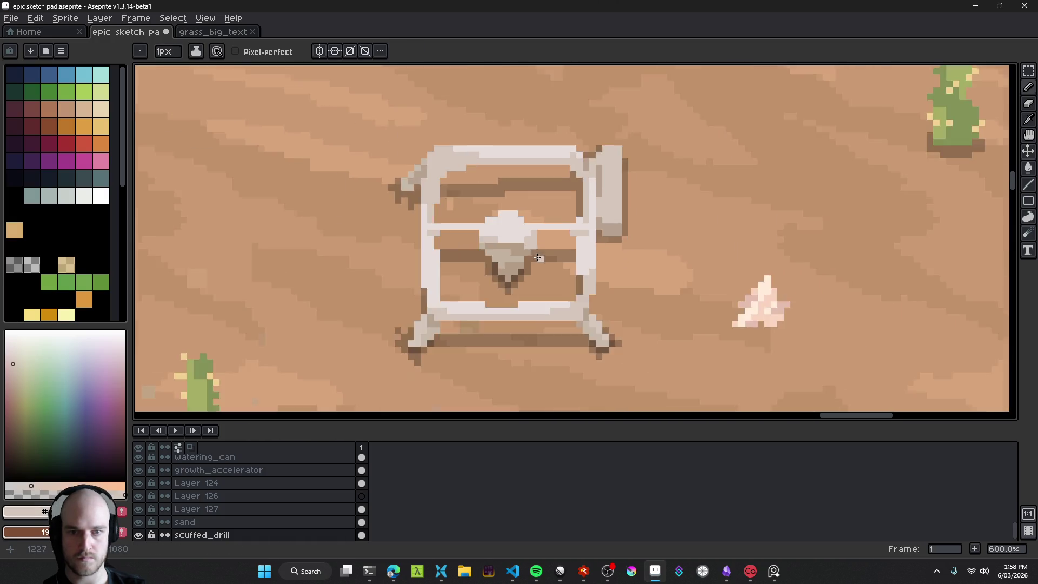
scroll(486, 227, "up", 6)
left_click_drag(467, 254, 556, 252)
Step: Darken a few of the knob's pixels with a colour picked from the drill
left_click(572, 251, "alt")
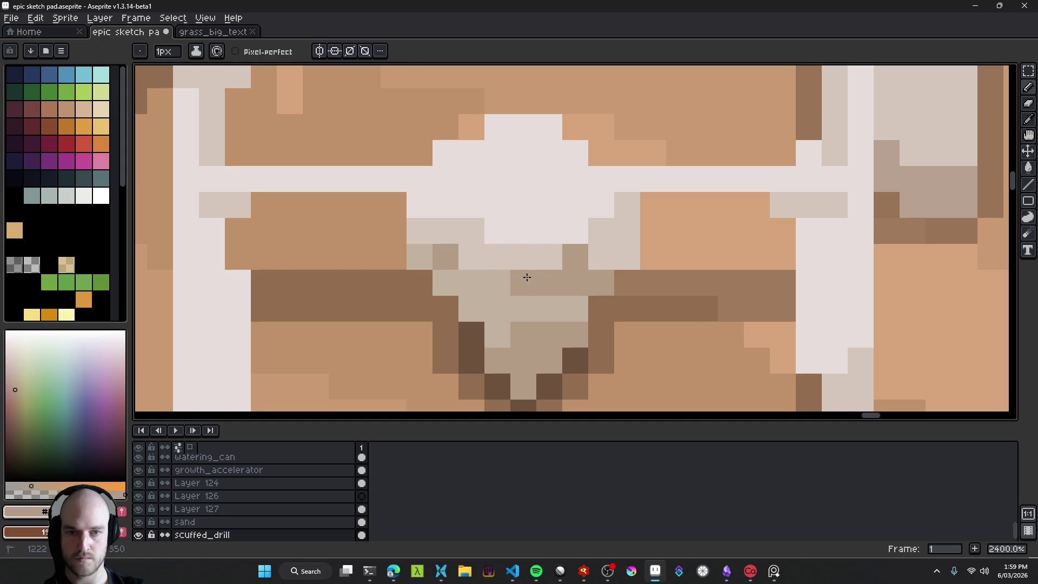
left_click_drag(466, 282, 470, 257)
left_click(496, 283)
scroll(568, 320, "down", 10)
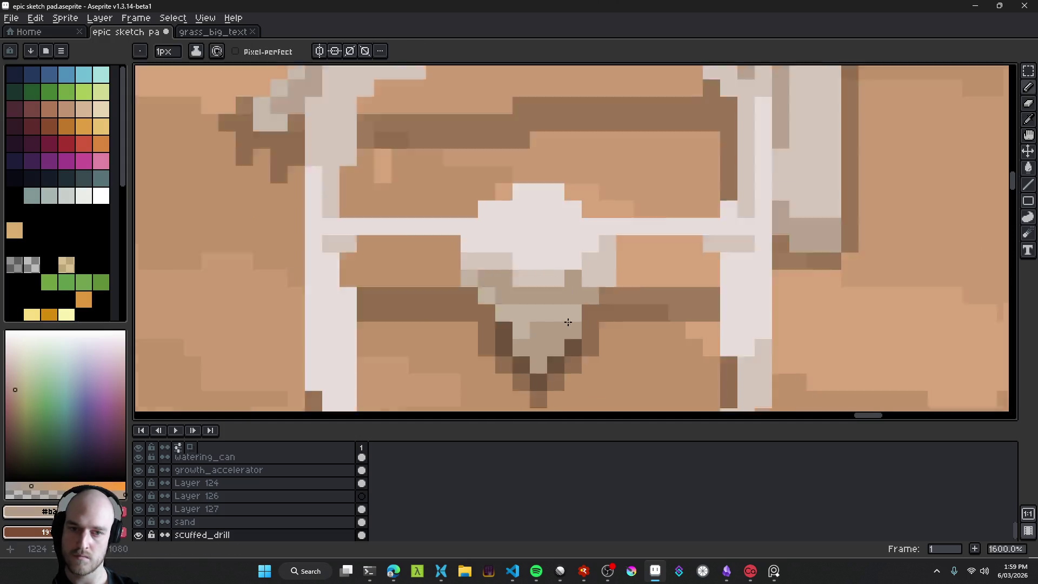
scroll(581, 339, "up", 9)
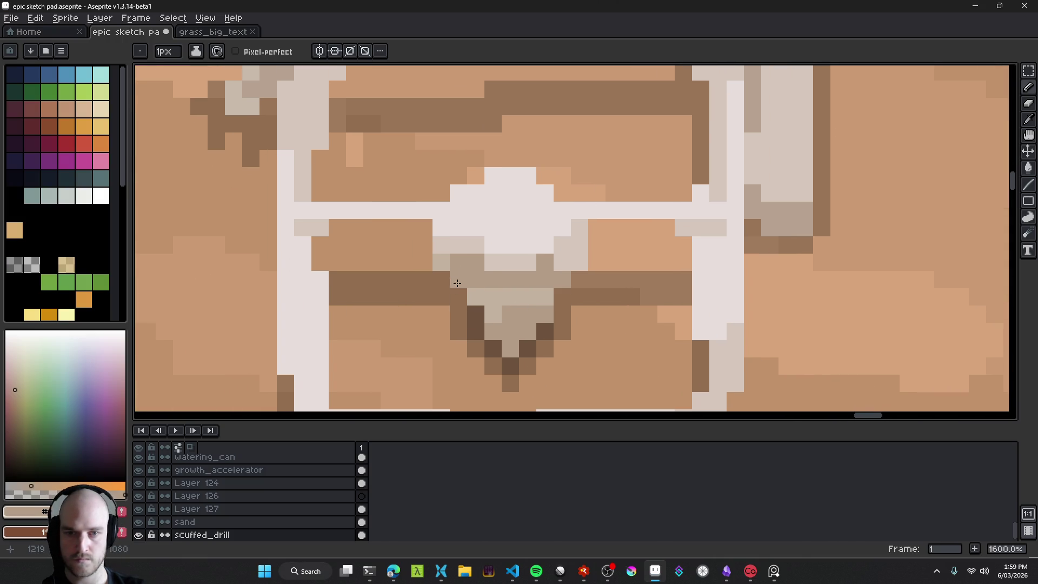
Step: Undo the last pencil stroke and save the sketch pad file
left_click(468, 300, "alt")
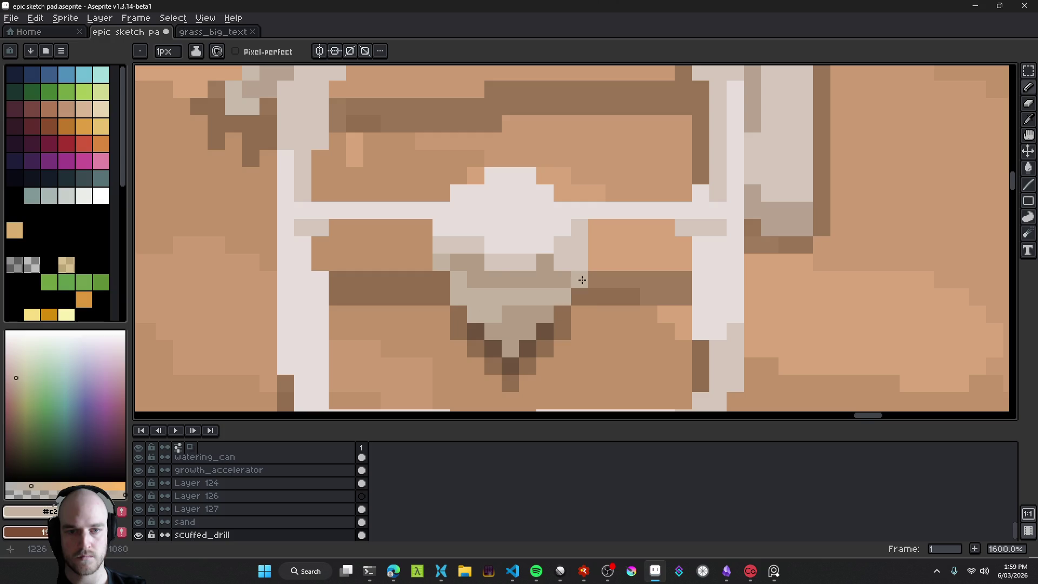
scroll(578, 303, "down", 9)
key("ctrl+z")
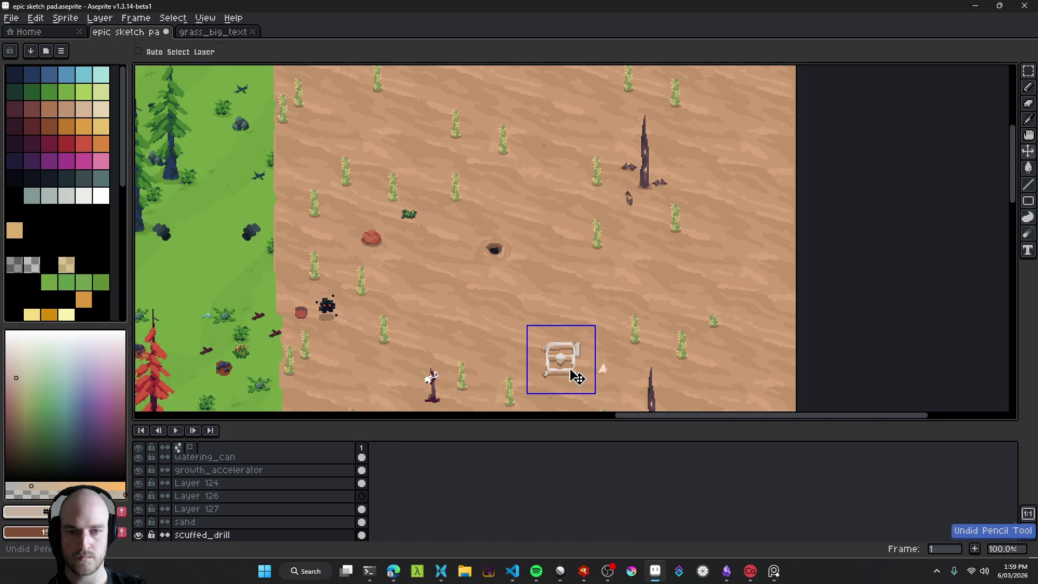
scroll(576, 375, "up", 8)
key("ctrl+s")
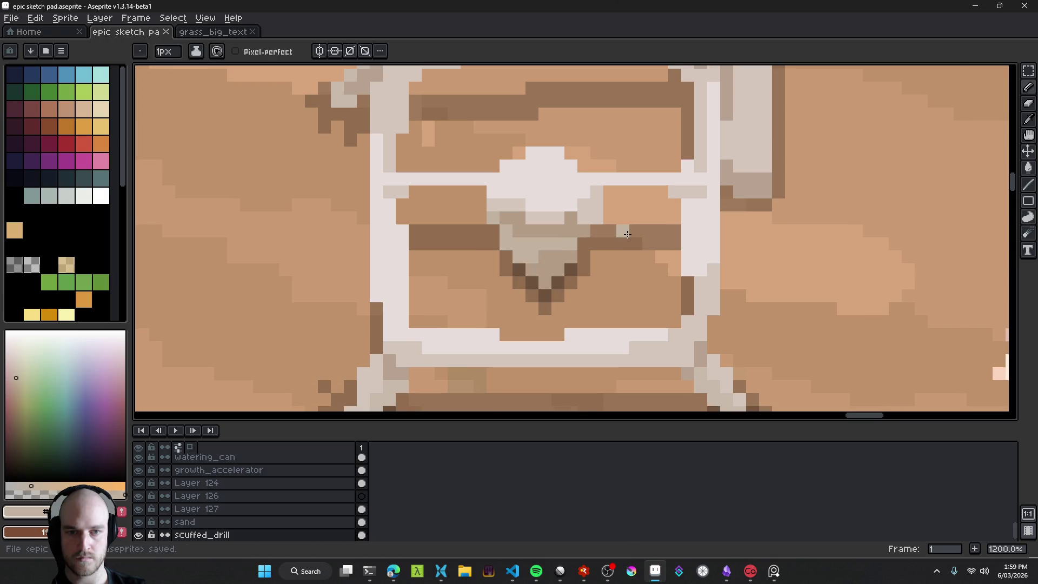
scroll(627, 234, "down", 7)
scroll(614, 273, "up", 4)
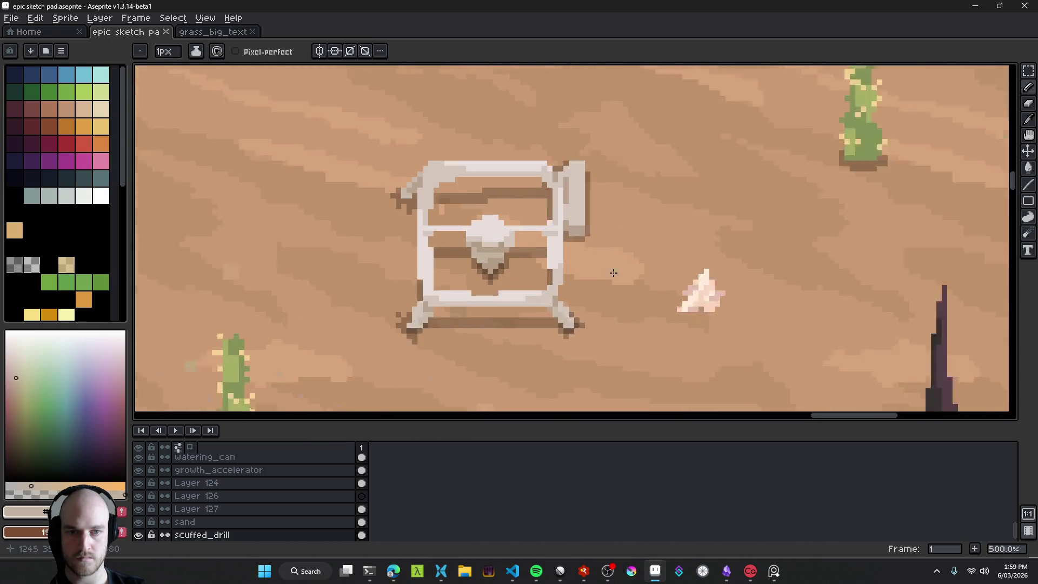
scroll(435, 238, "up", 2)
Step: Outline part of the left crossbar with the freehand lasso
key("e")
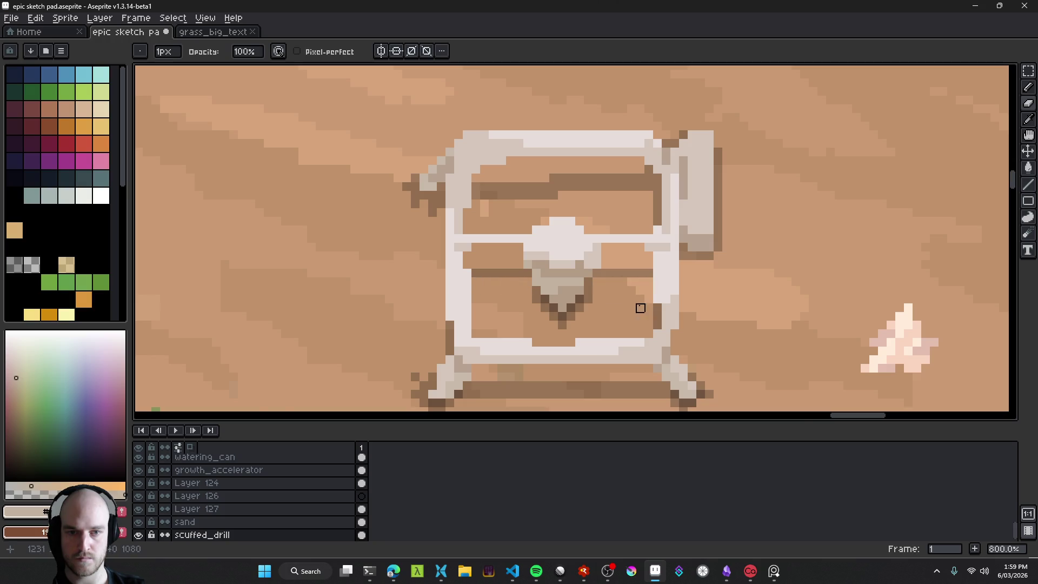
scroll(640, 308, "down", 6)
left_click_drag(641, 343, 594, 307)
scroll(593, 309, "up", 6)
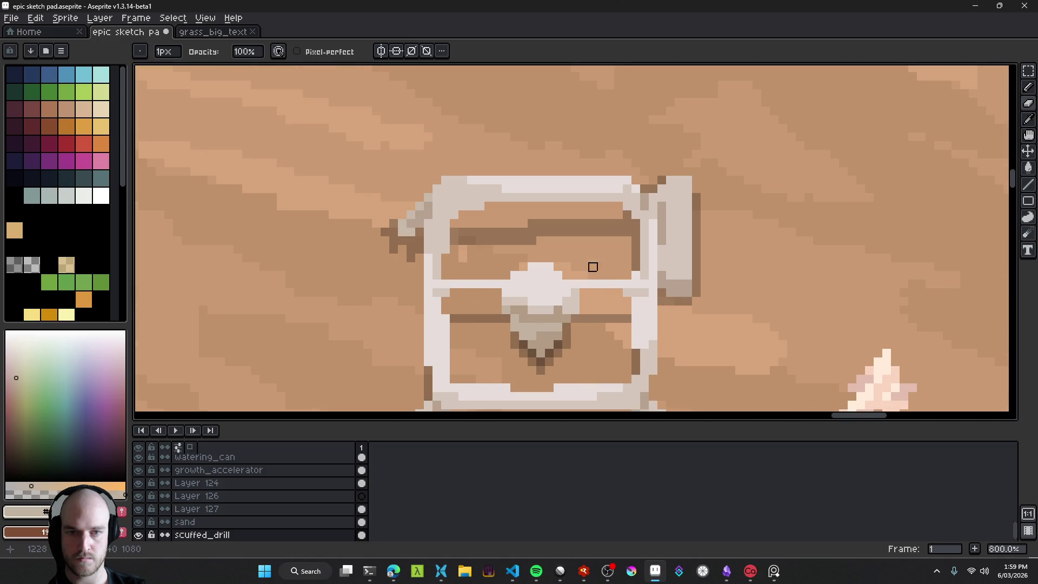
scroll(592, 328, "up", 1)
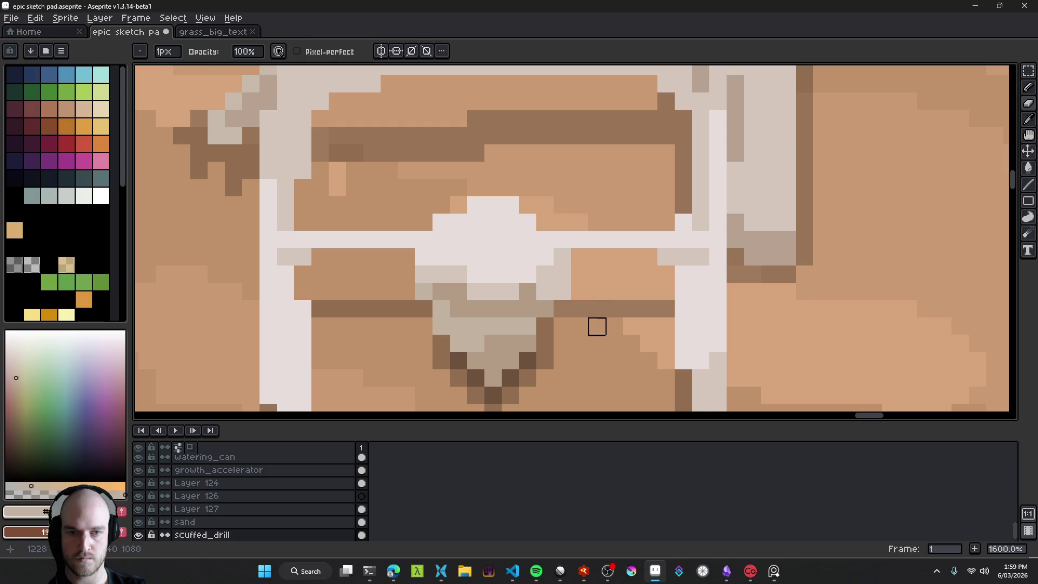
key("q")
mouse_move(406, 256)
left_mouse_down()
mouse_move(406, 212)
mouse_move(310, 212)
mouse_move(275, 265)
mouse_move(277, 282)
mouse_move(377, 273)
left_mouse_up()
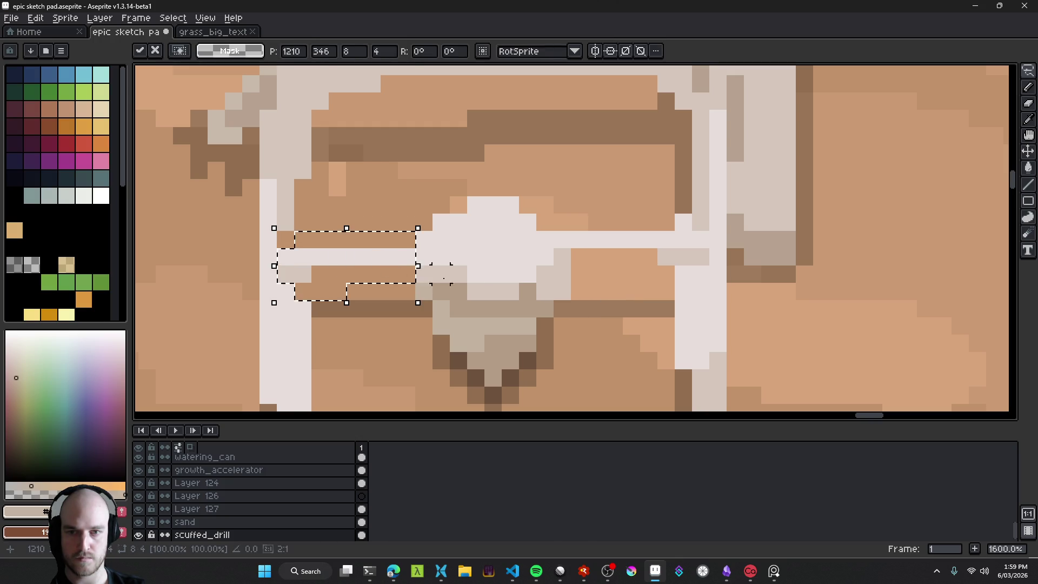
Step: Move the lassoed left and right crossbar sections down one pixel
left_click(521, 260)
mouse_move(580, 216)
left_mouse_down()
mouse_move(579, 249)
mouse_move(632, 274)
mouse_move(681, 213)
mouse_move(674, 259)
left_mouse_up()
left_click(631, 359)
Step: Place a light-grey pixel sampled from the drill on the crossbar
key("b")
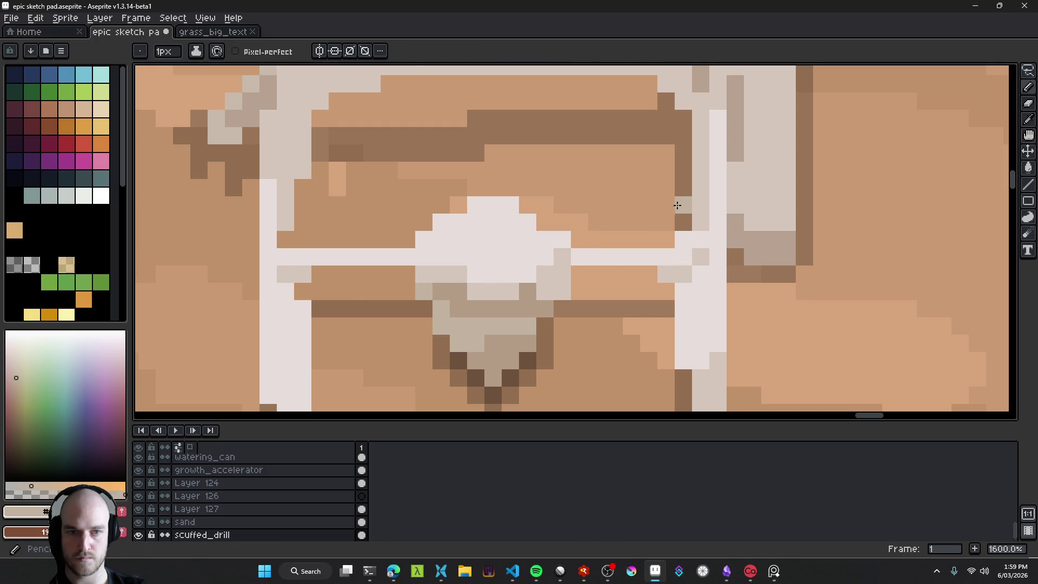
left_click(21, 266)
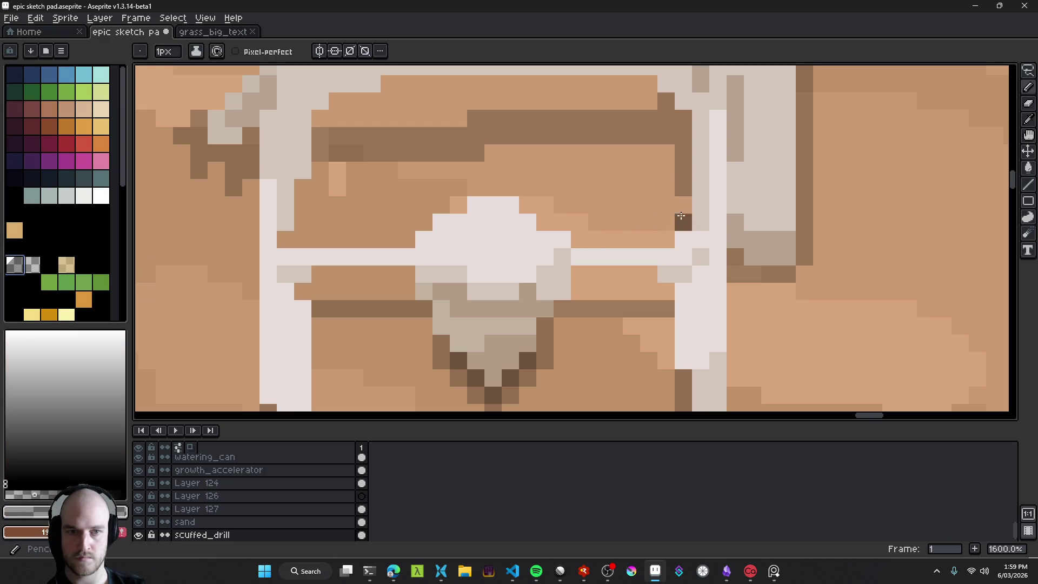
left_click(292, 216, "alt")
left_click(298, 236)
scroll(535, 346, "down", 8)
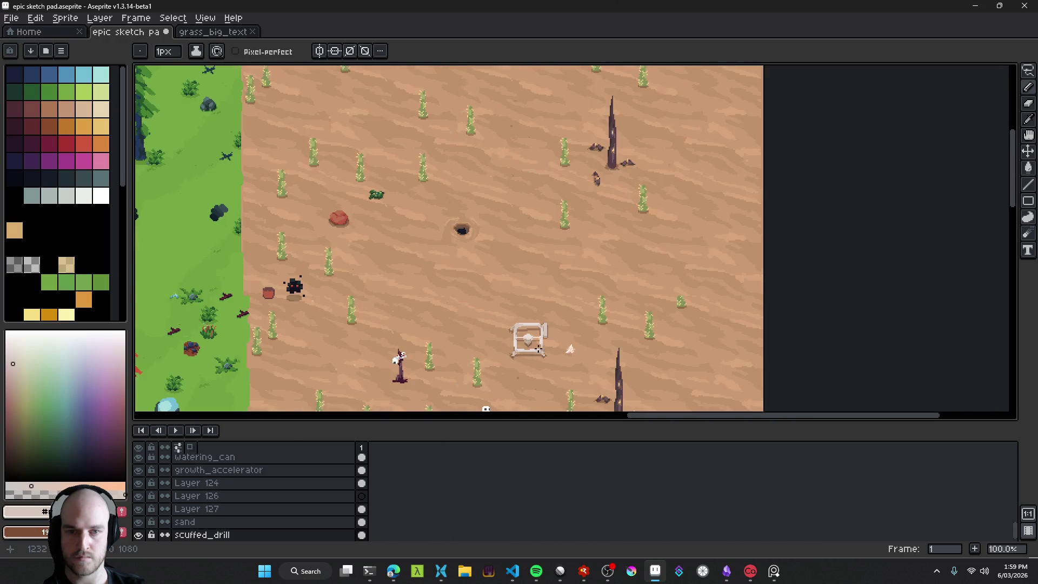
scroll(544, 352, "down", 1)
scroll(546, 355, "up", 1)
scroll(538, 356, "up", 6)
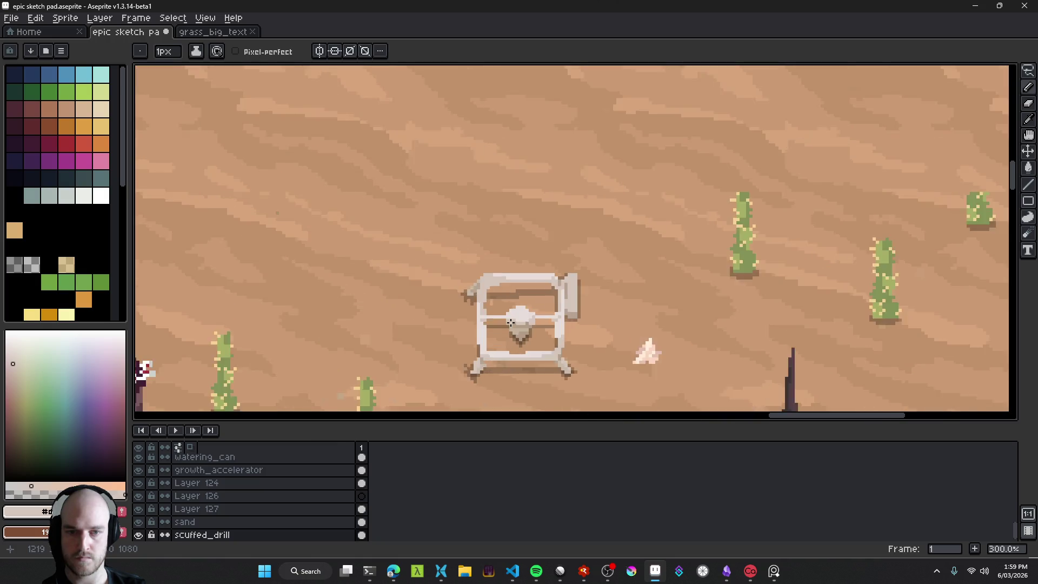
scroll(518, 318, "up", 4)
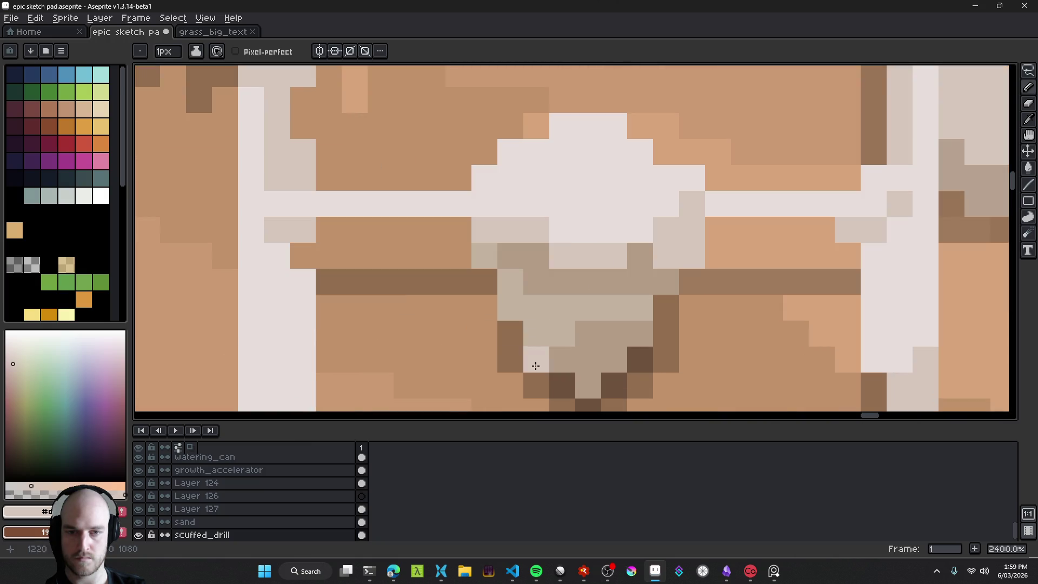
Step: Remove a stray dark pixel, add dark pixels beside the tip, and erase the bottom tip pixel
left_click(356, 307)
left_click_drag(484, 333, 486, 308)
left_click_drag(686, 336, 642, 306)
key("e")
left_click(557, 355)
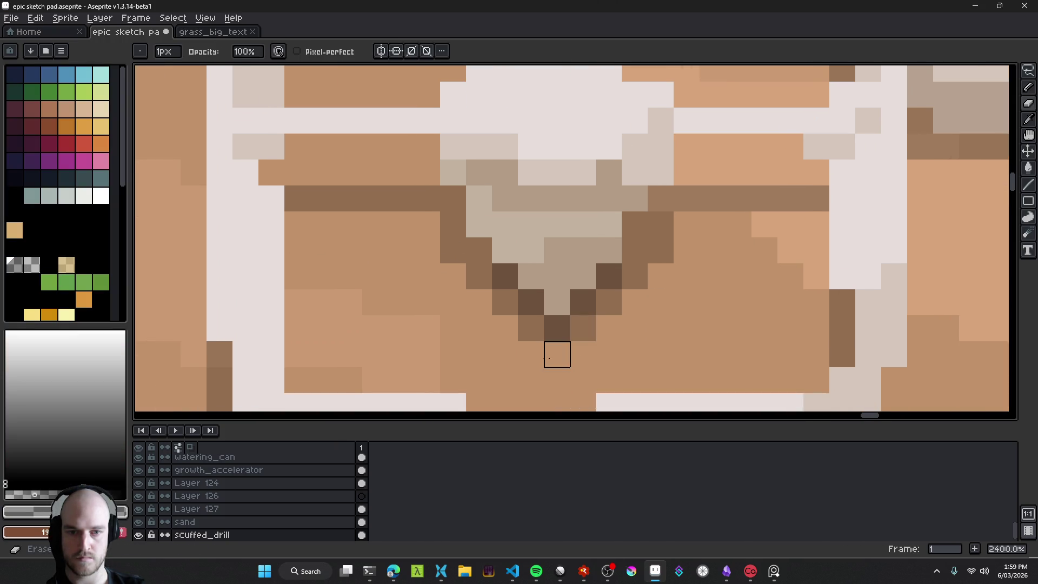
key("b")
Step: Add medium-brown shading pixels around the drill tip
left_click(583, 328)
left_click(608, 354)
left_click(660, 301)
left_click(480, 334)
left_click(637, 303)
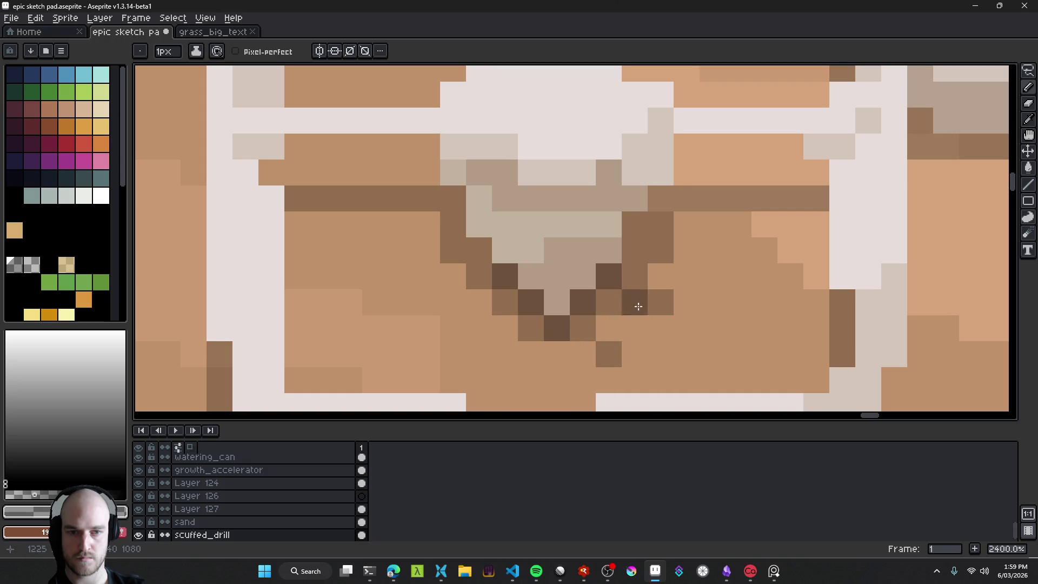
left_click(504, 354)
scroll(635, 355, "down", 12)
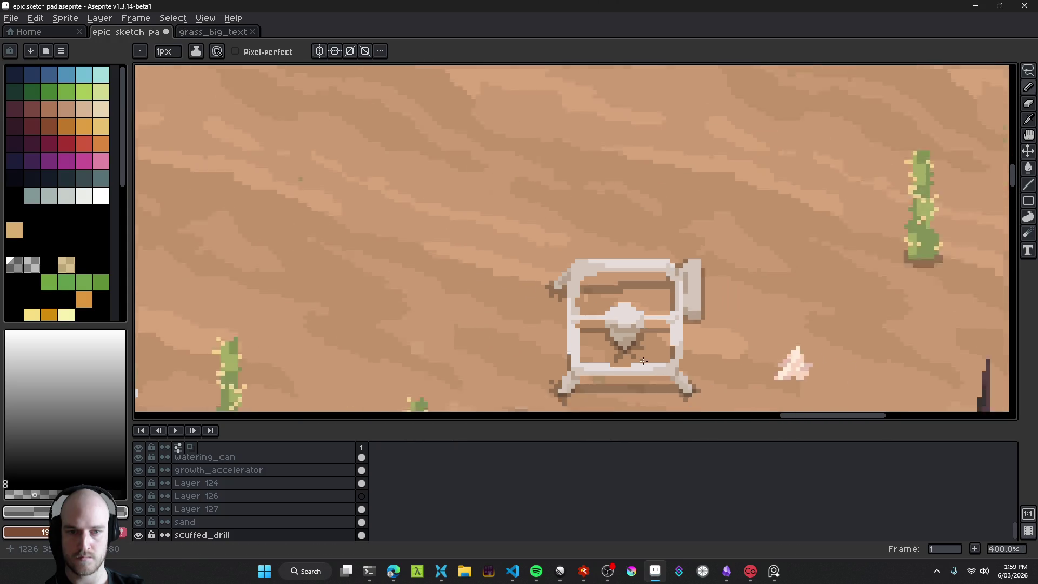
scroll(653, 361, "up", 6)
Step: Undo the last pencil edit and save epic sketch pad.aseprite
key("ctrl+z")
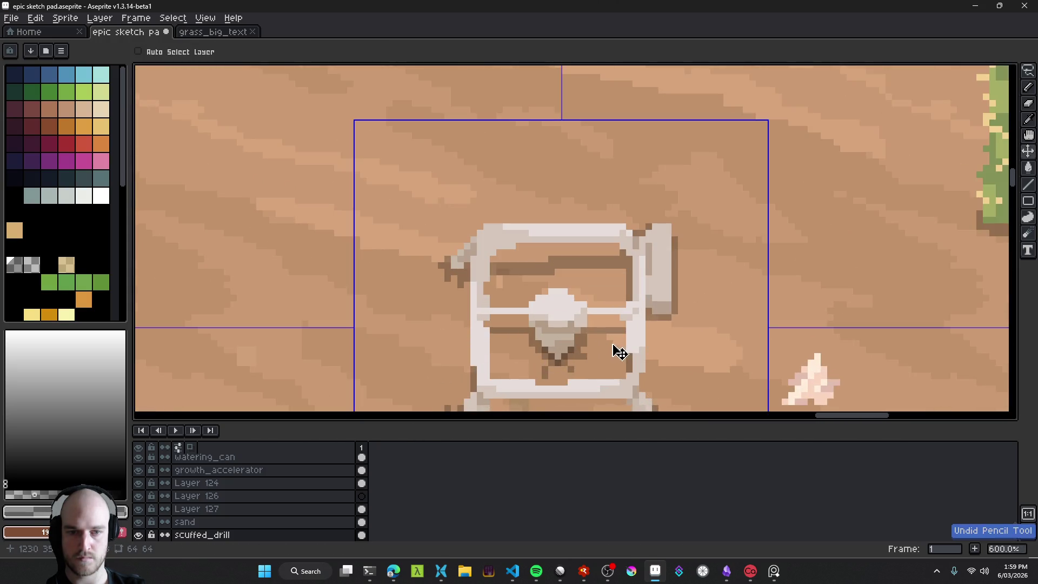
scroll(552, 370, "up", 3)
key("e")
key("b")
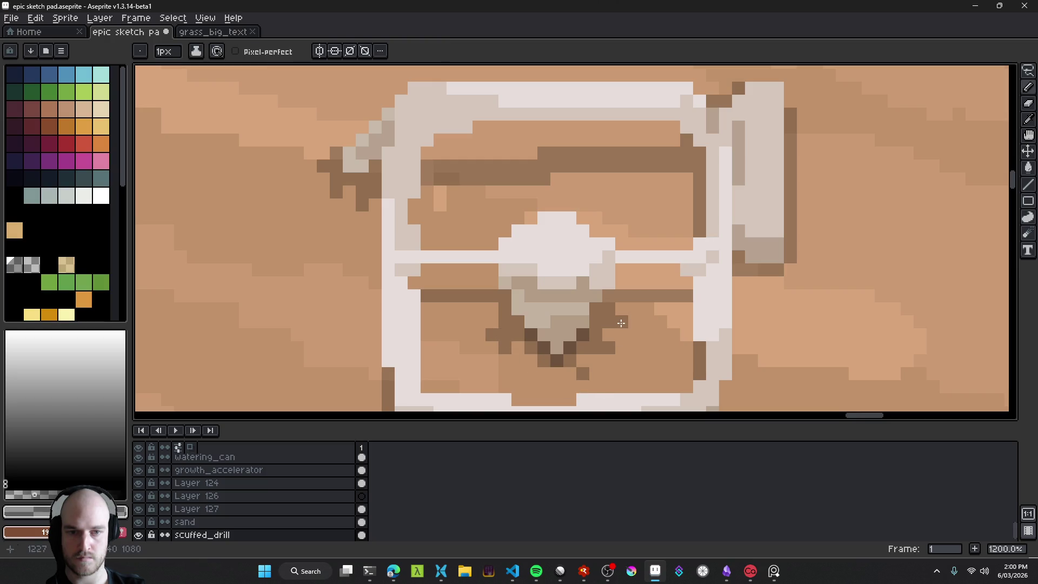
scroll(659, 357, "down", 7)
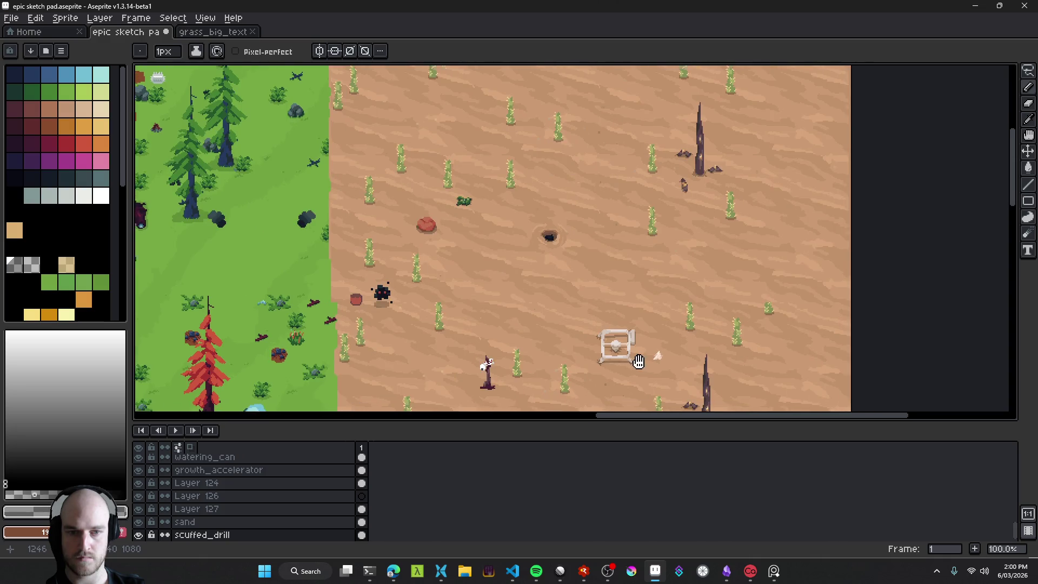
scroll(632, 357, "up", 8)
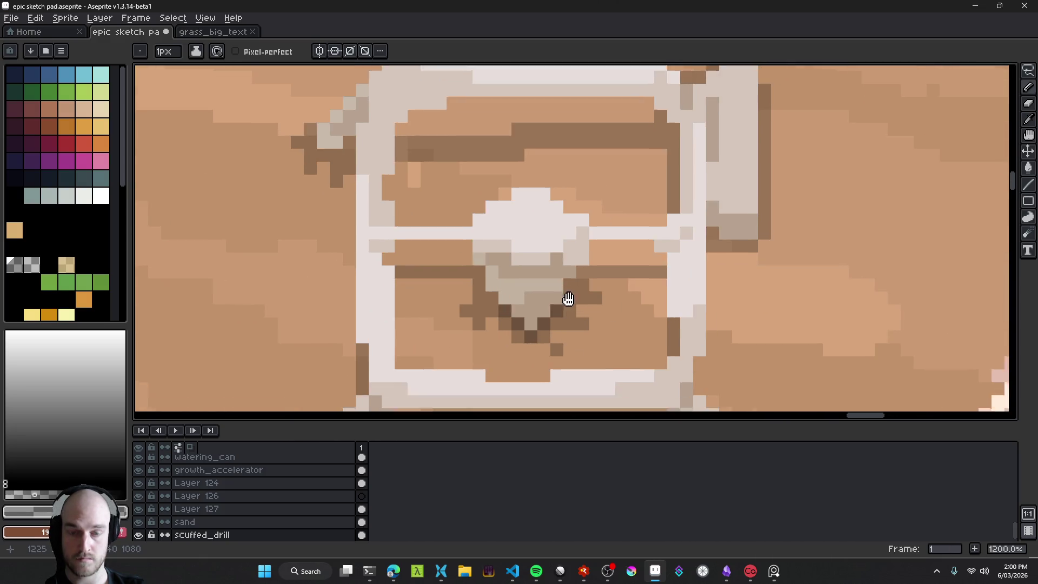
key("ctrl+s")
Step: Flood-fill the drill cone's patches with near-white and light-grey tones
key("i")
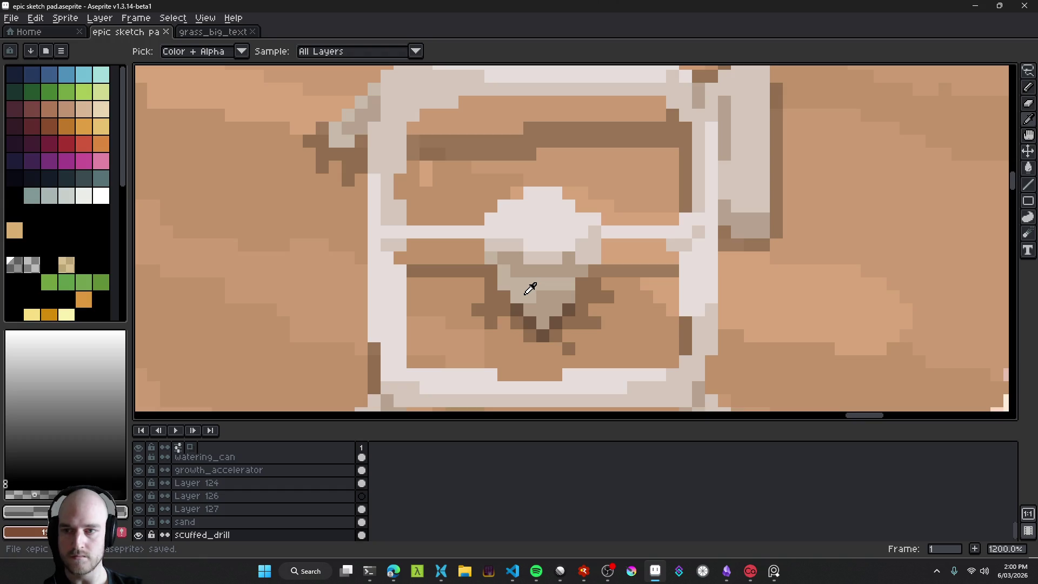
key("g")
left_click(84, 196)
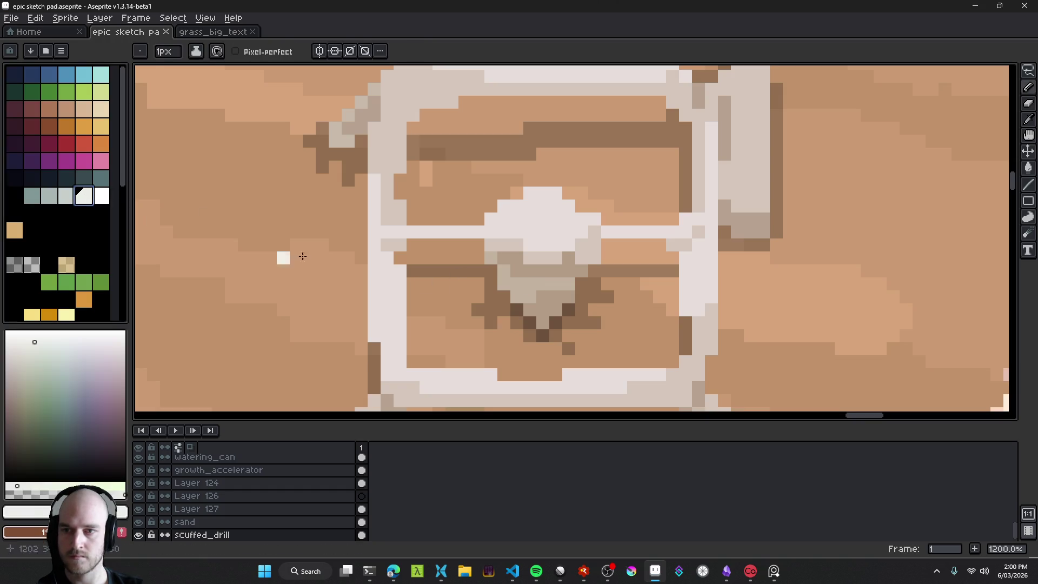
left_click(525, 288)
left_click(66, 195)
left_click(546, 308)
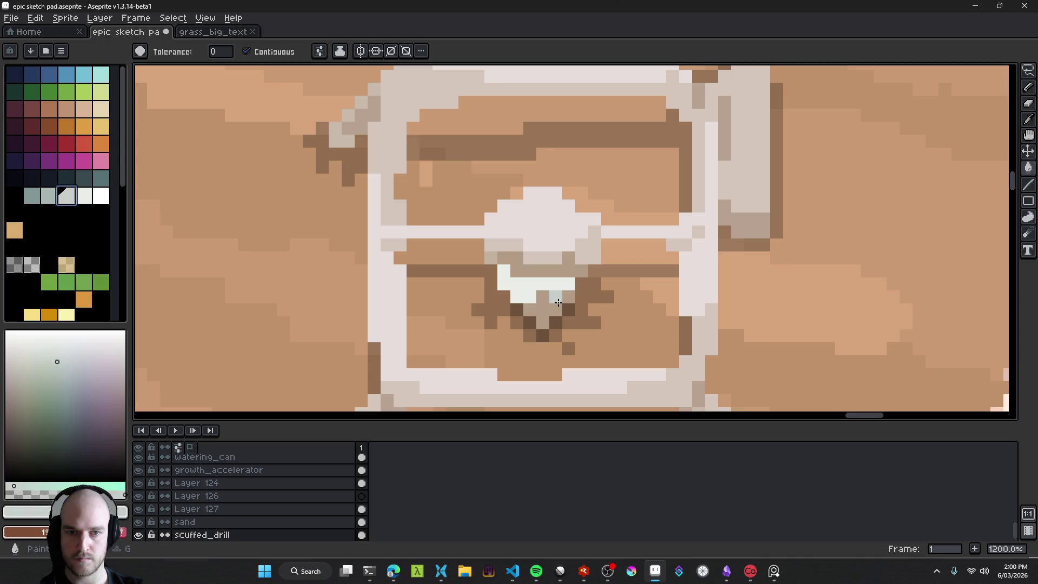
left_click(576, 267)
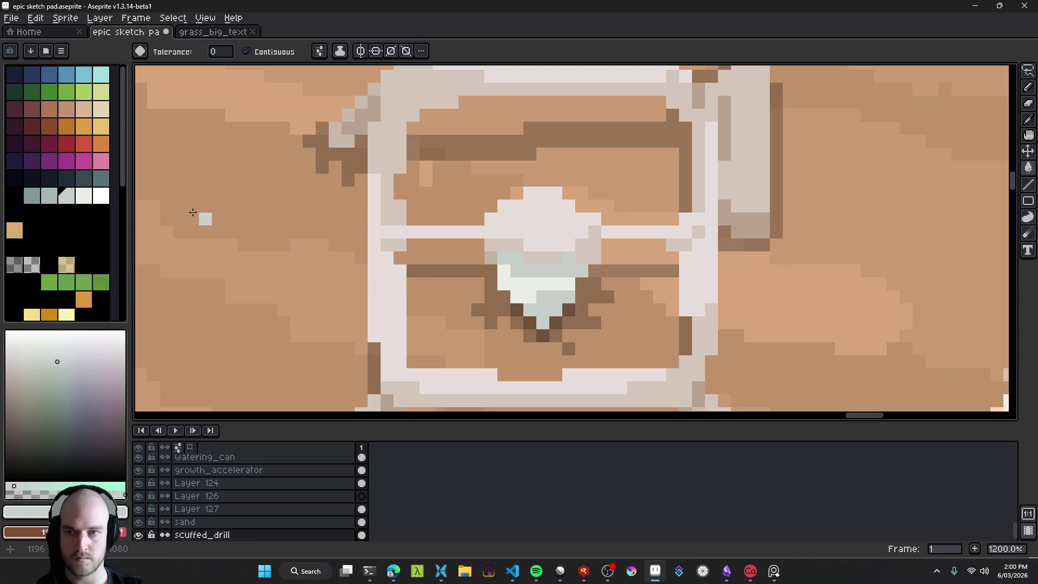
left_click(535, 291, "alt")
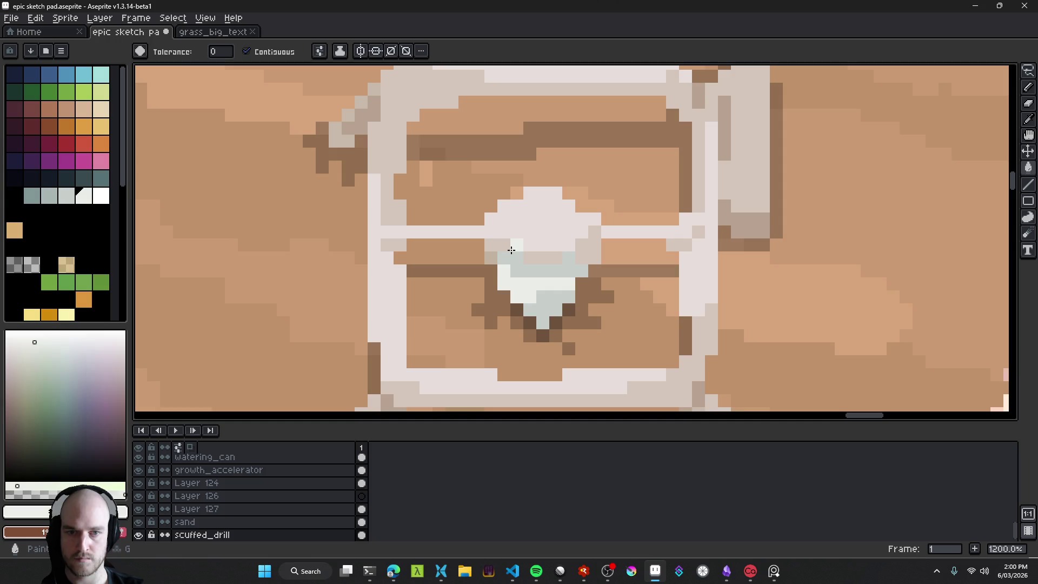
left_click(589, 250)
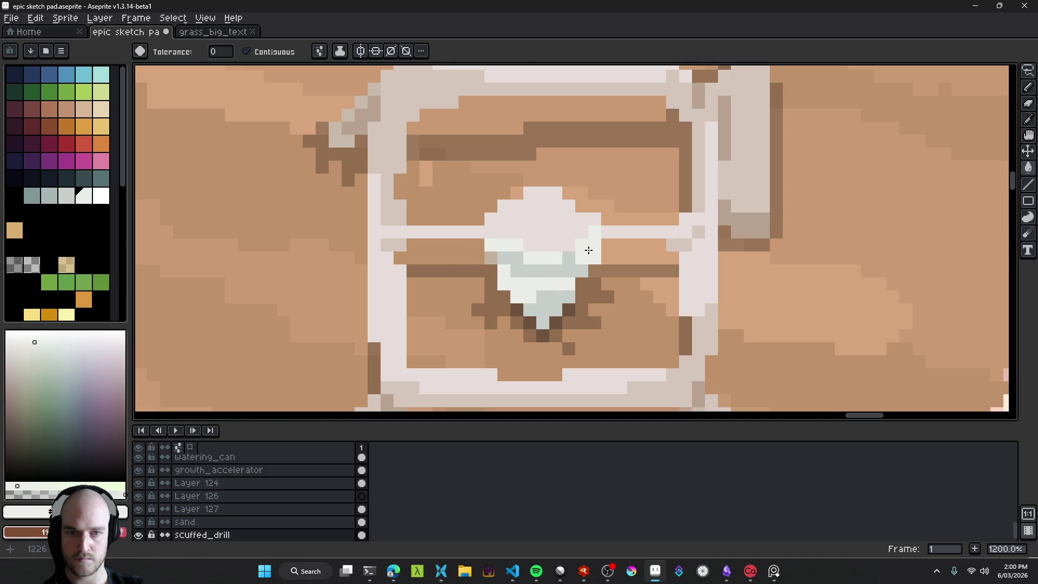
Step: Whiten the cone's pale top and edge pixel, tinting one edge pixel pale grey-blue
left_click(102, 197)
left_click(525, 239)
left_click(524, 239)
key("ctrl+z")
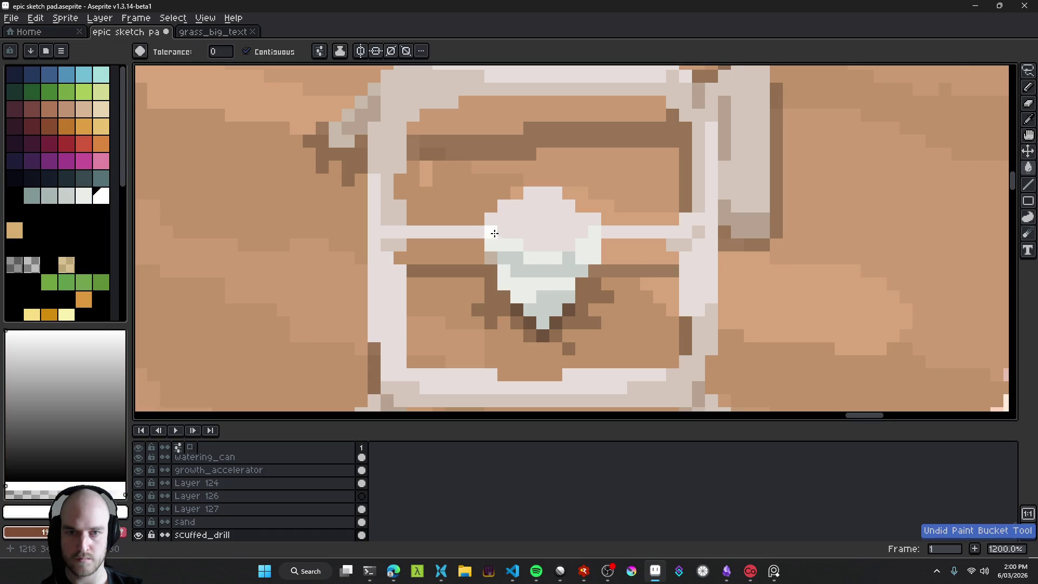
left_click(540, 230)
left_click(603, 288)
scroll(603, 288, "down", 6)
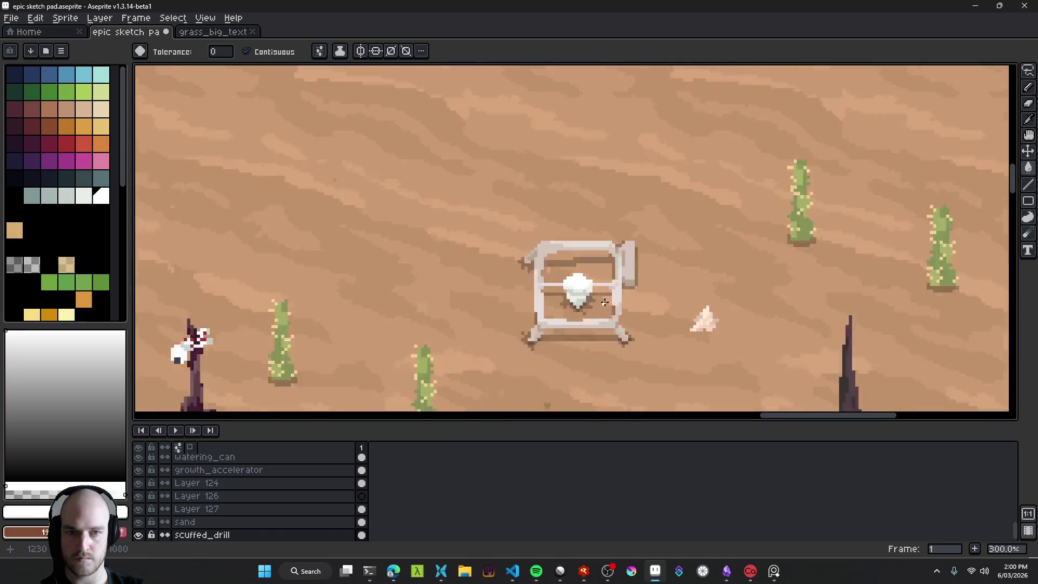
scroll(562, 283, "up", 7)
left_click(480, 281)
key("ctrl+z")
left_click(494, 270, "alt")
left_click(482, 270)
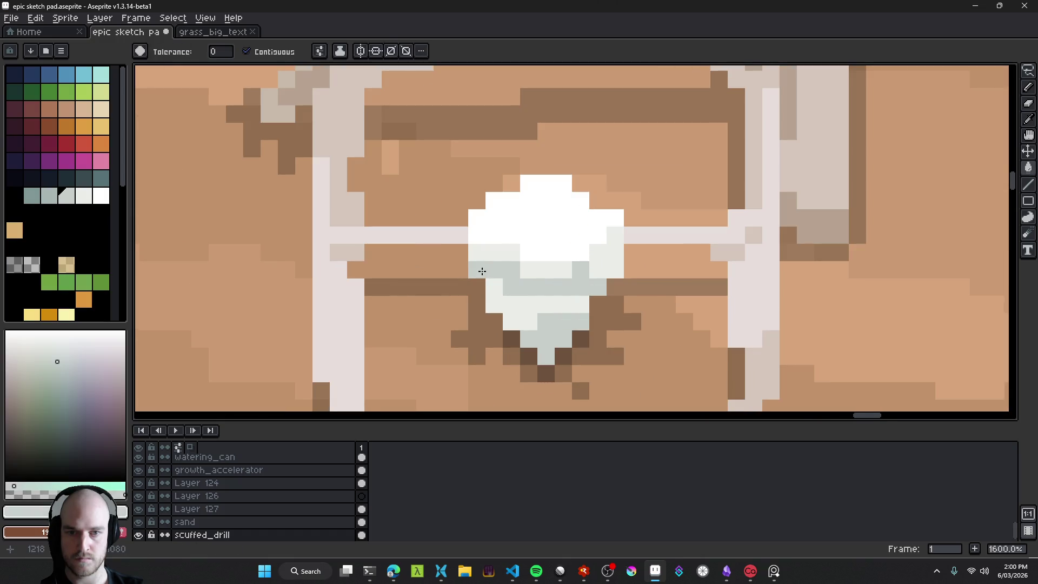
Step: Save epic sketch pad.aseprite with the recoloured cone
scroll(590, 290, "down", 8)
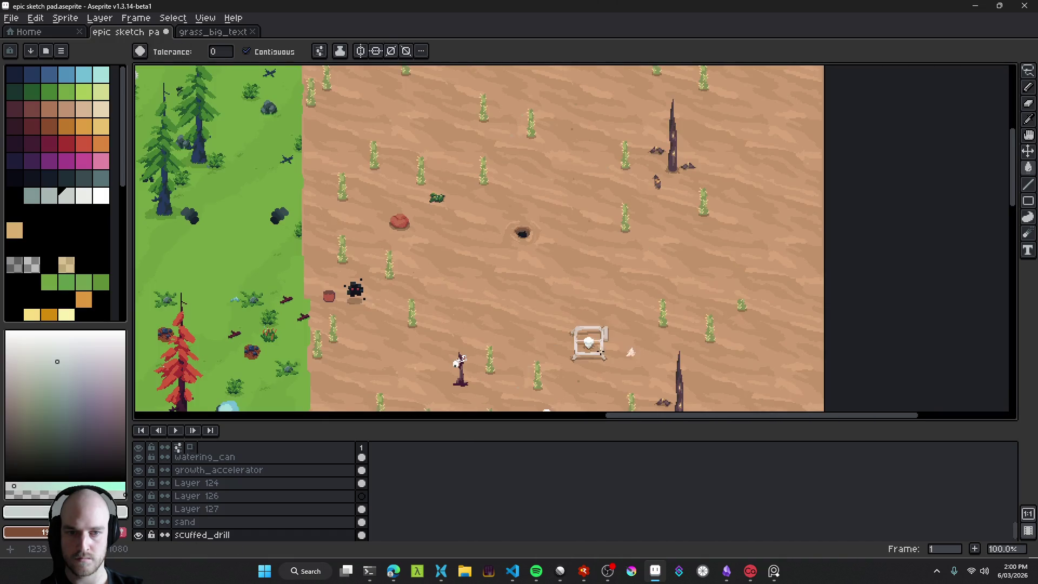
scroll(603, 353, "right", 2)
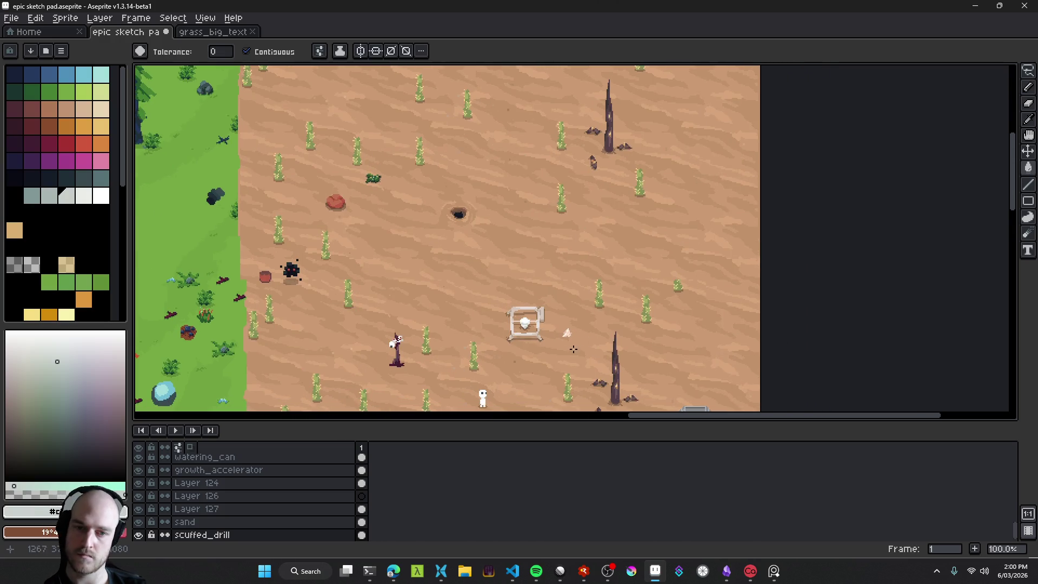
scroll(539, 339, "up", 1)
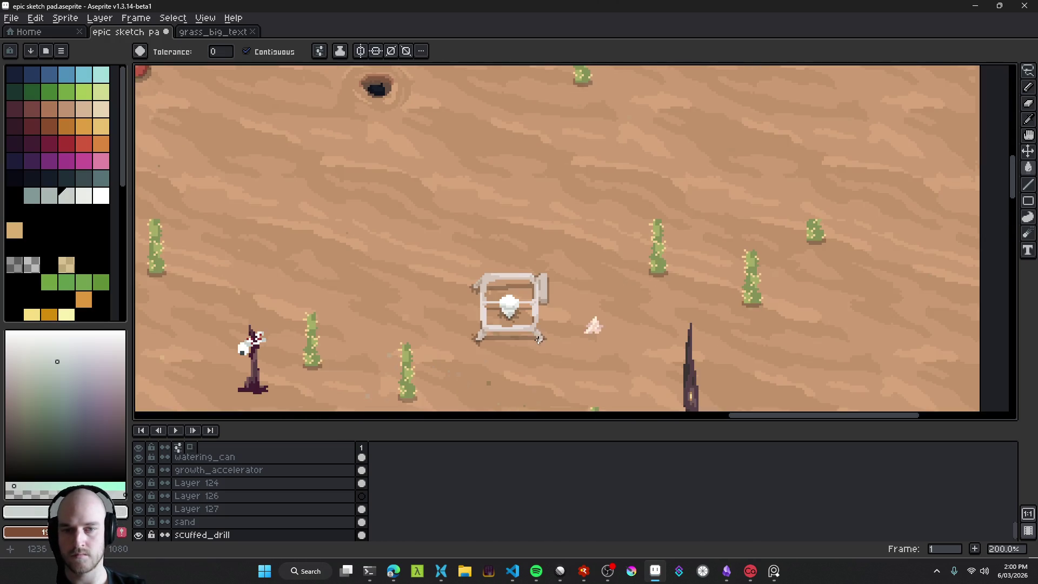
scroll(523, 336, "down", 1)
key("ctrl+s")
scroll(522, 293, "up", 2)
scroll(521, 294, "down", 3)
scroll(521, 295, "up", 2)
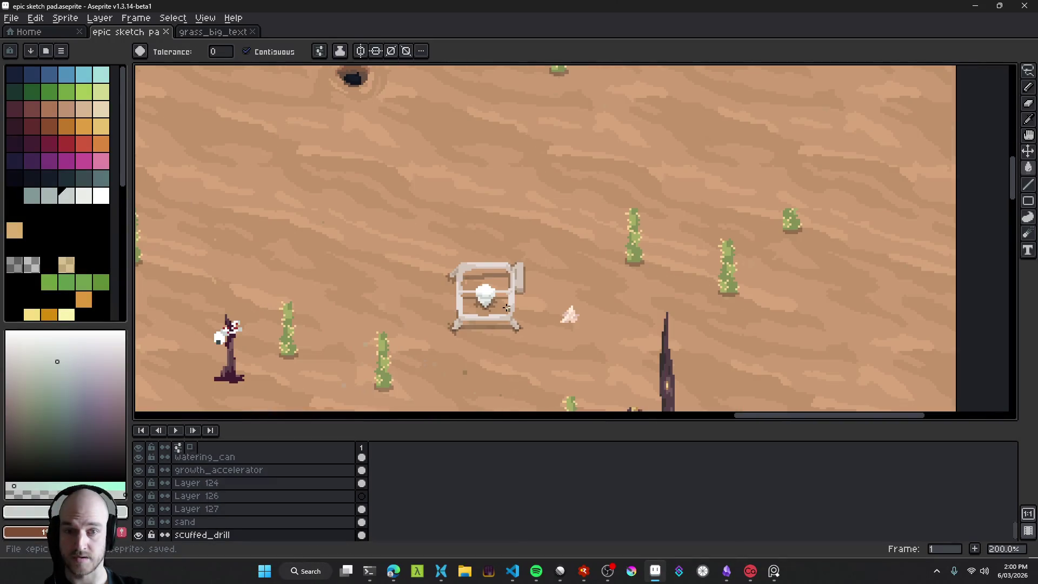
Step: Save again, then make scuffed_drill the active layer after briefly selecting sand
key("v")
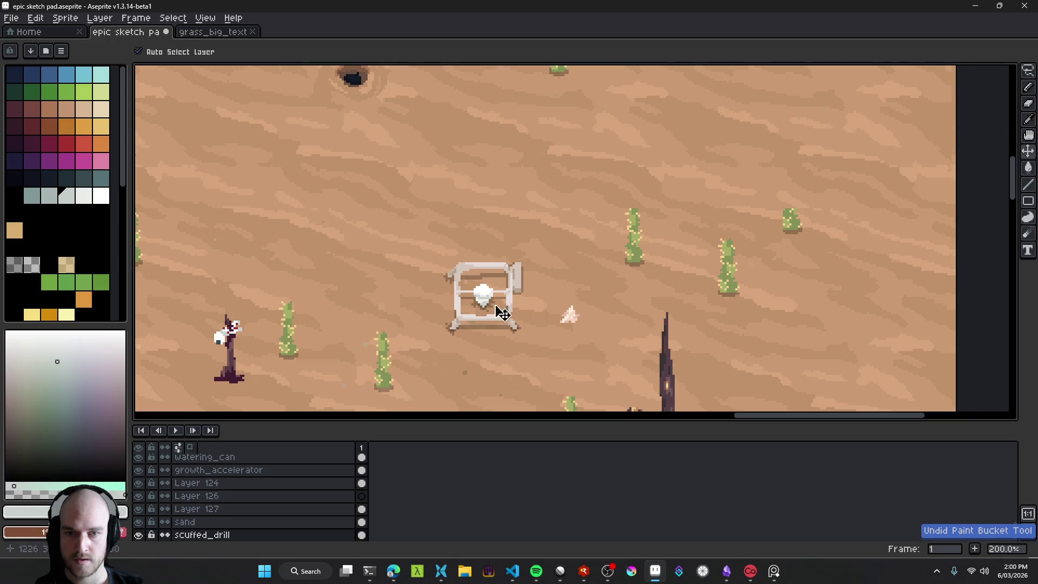
key("ctrl+s")
left_click(592, 297)
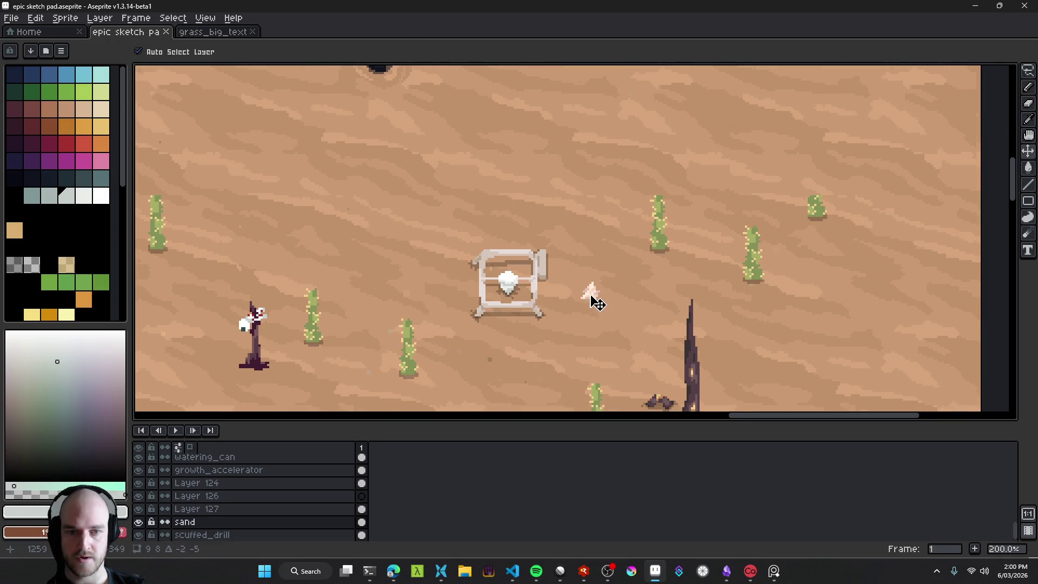
scroll(592, 300, "up", 1)
scroll(565, 308, "down", 2)
left_click(563, 308)
scroll(402, 229, "up", 8)
key("b")
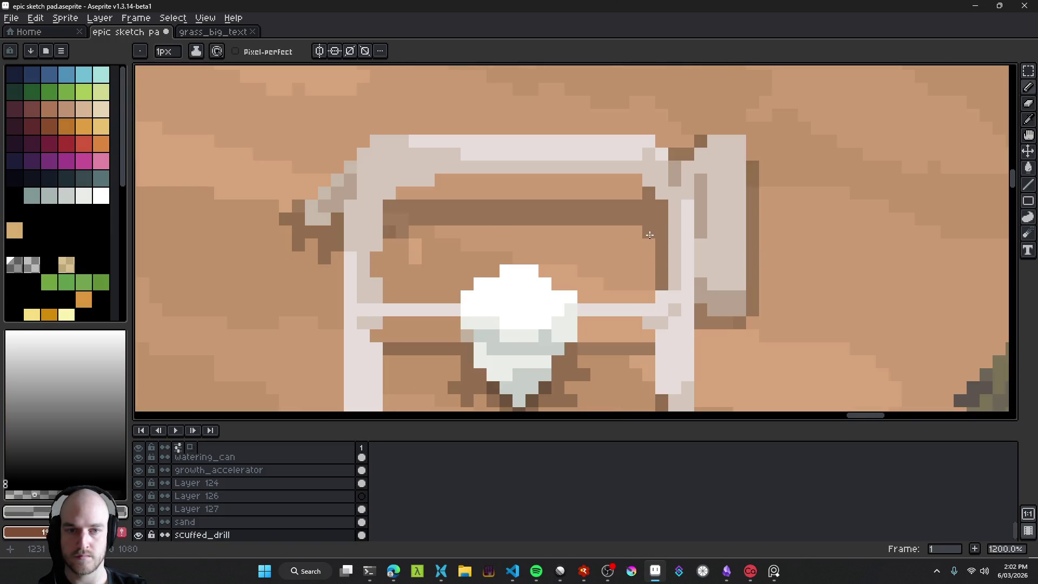
scroll(484, 261, "down", 8)
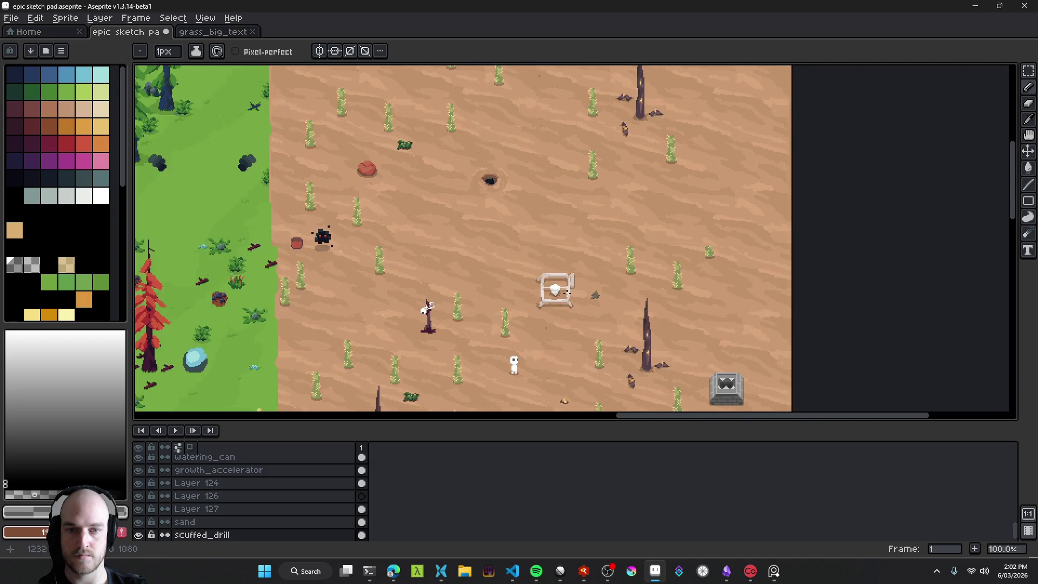
scroll(556, 311, "up", 8)
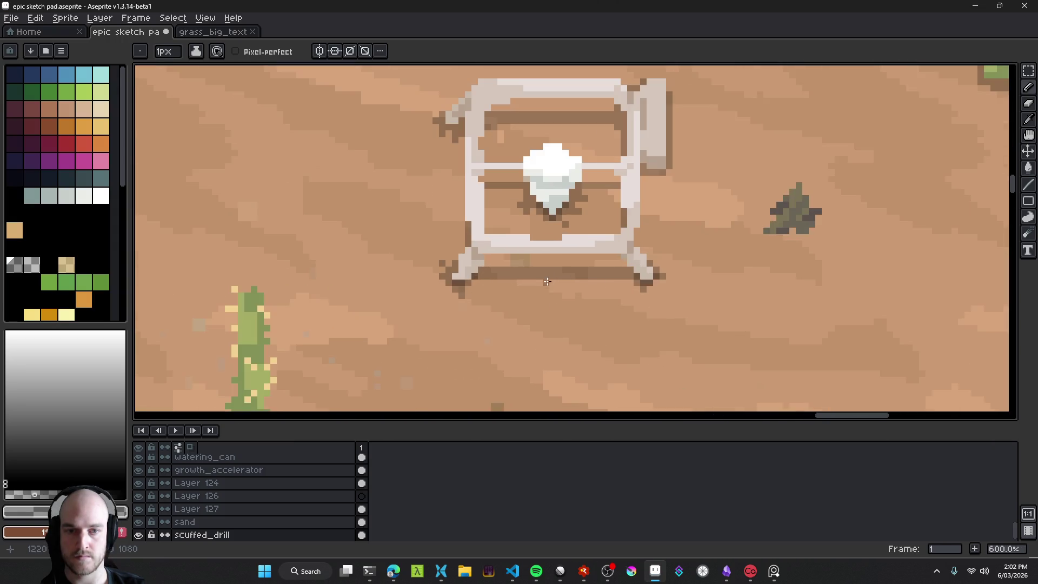
key("e")
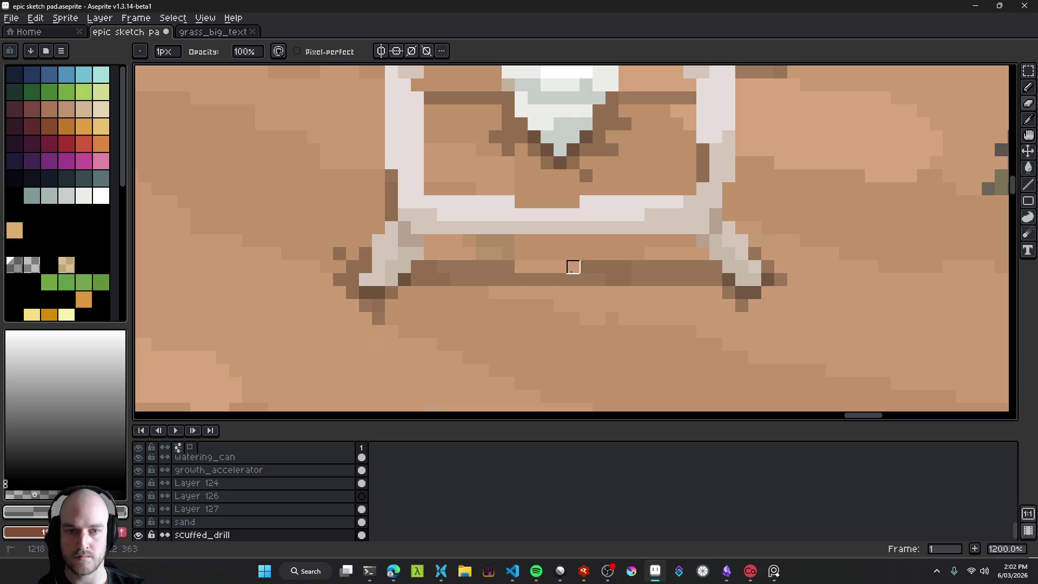
scroll(637, 322, "down", 8)
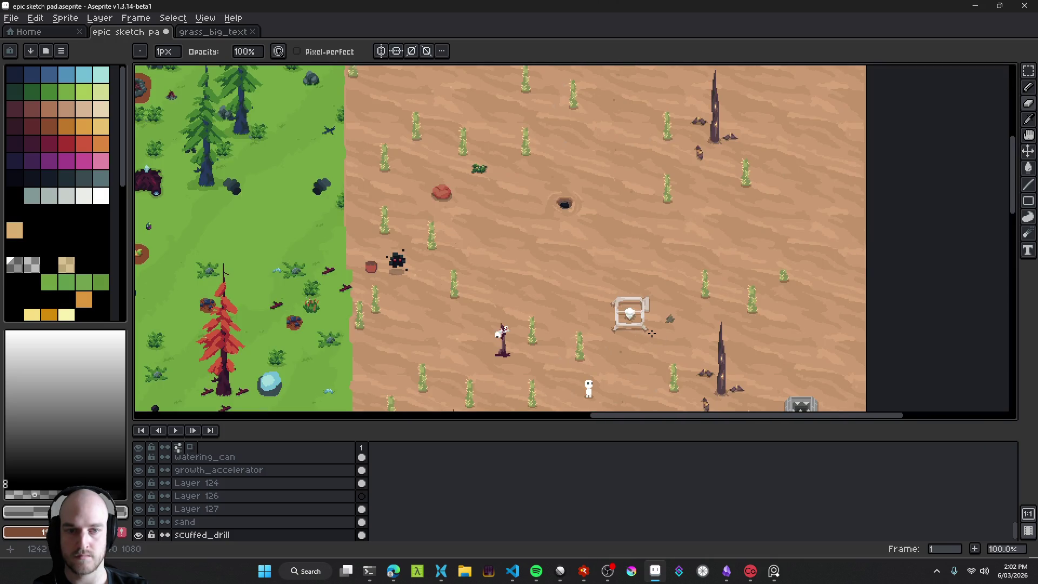
scroll(635, 336, "up", 4)
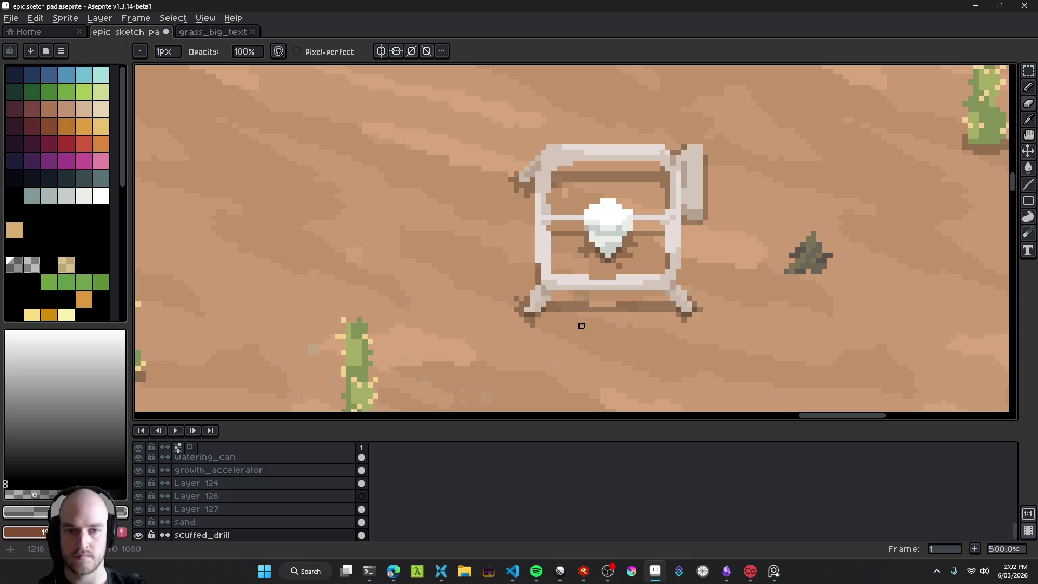
scroll(581, 266, "down", 5)
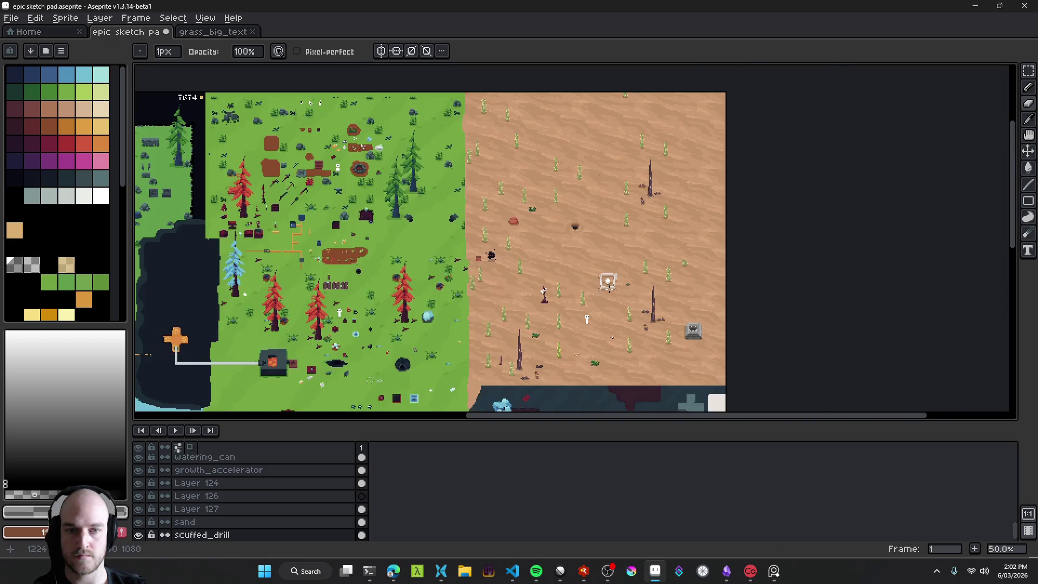
scroll(600, 273, "up", 1)
scroll(511, 300, "up", 6)
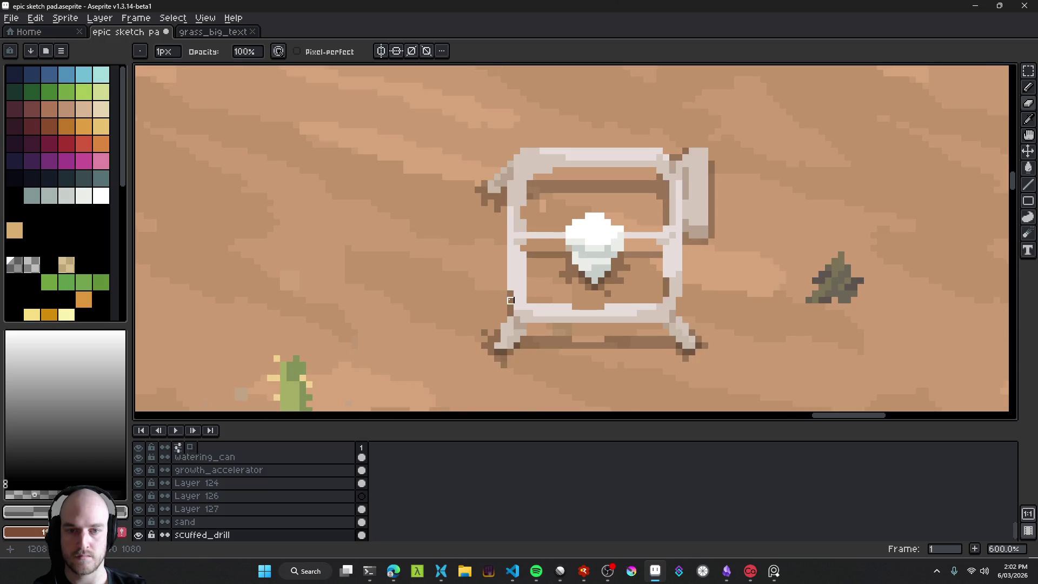
scroll(530, 313, "down", 4)
scroll(616, 318, "up", 4)
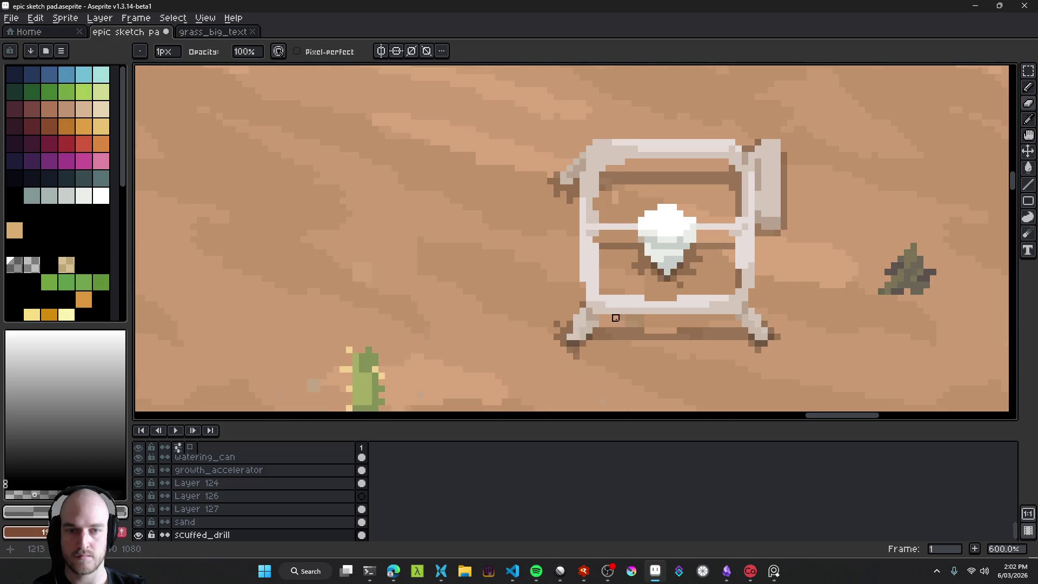
scroll(648, 311, "down", 5)
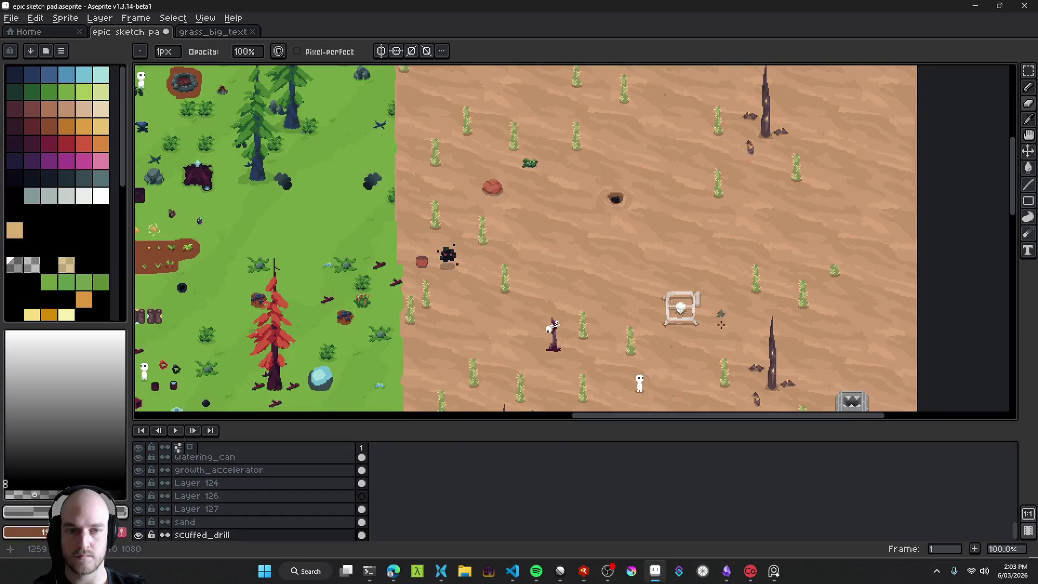
scroll(709, 325, "up", 1)
scroll(697, 319, "up", 5)
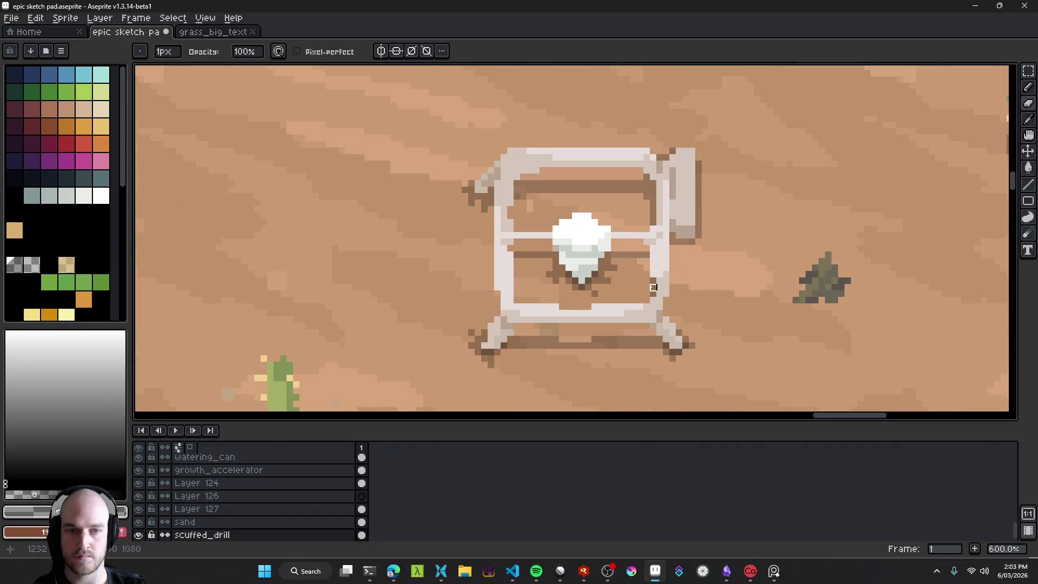
scroll(653, 287, "up", 2)
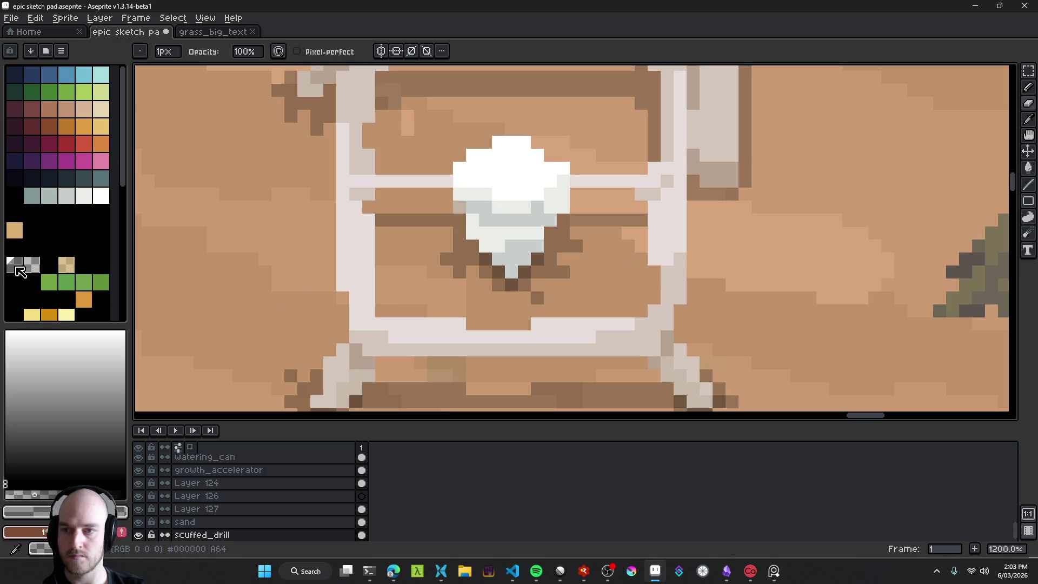
key("b")
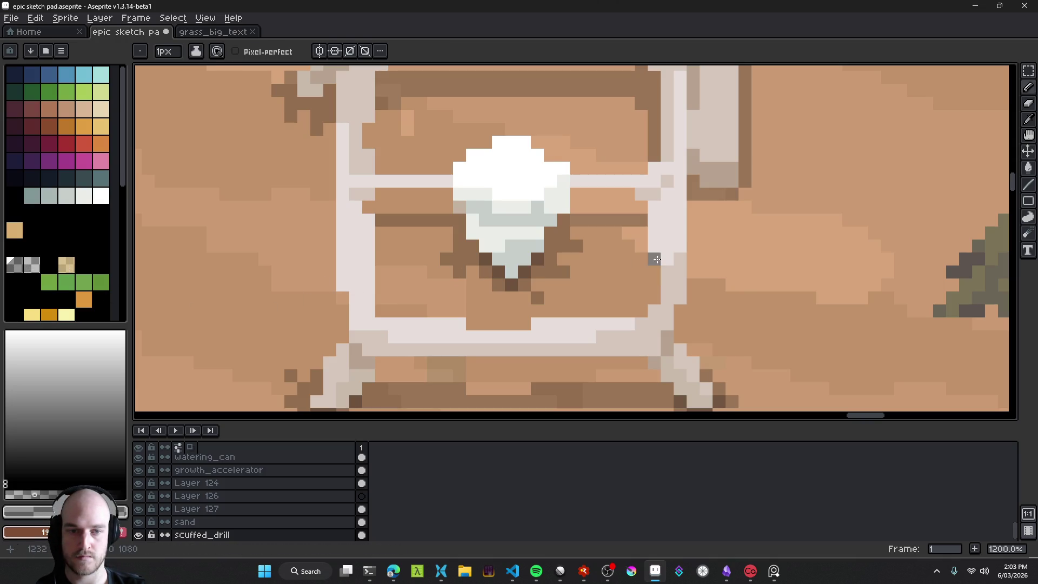
scroll(655, 321, "down", 9)
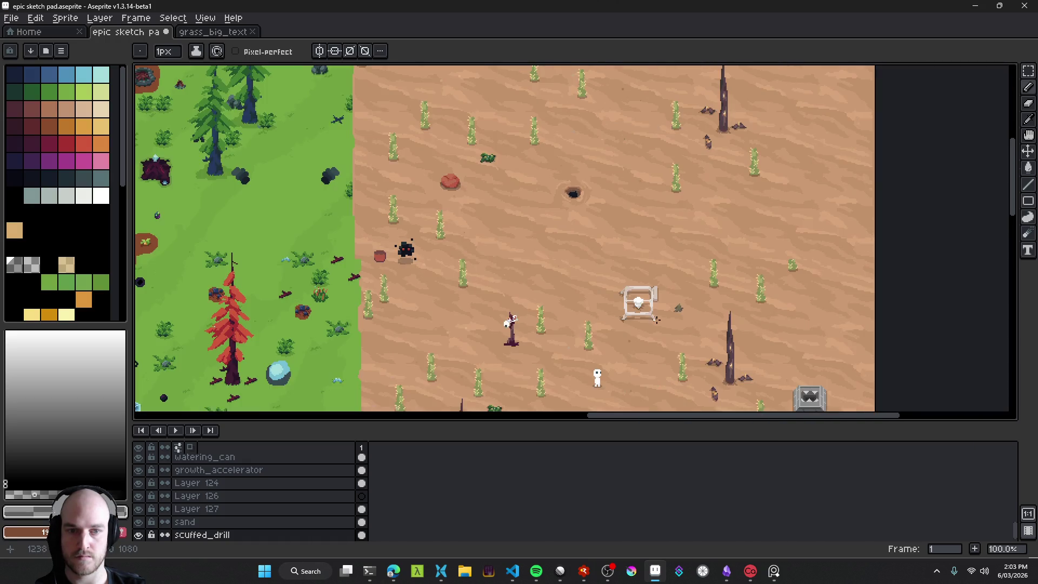
scroll(655, 320, "up", 7)
key("ctrl+z")
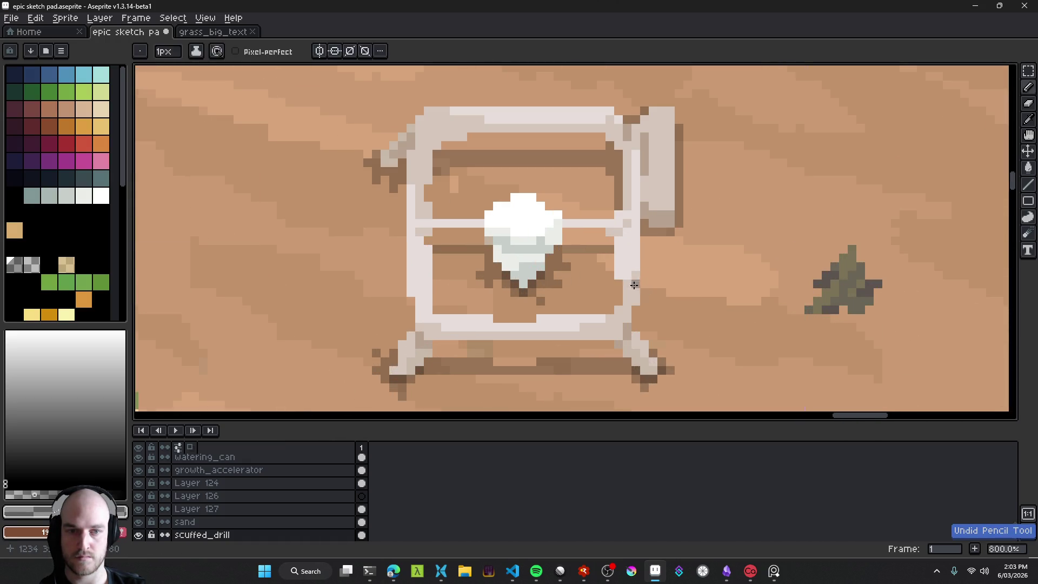
left_click(629, 330, "alt")
scroll(630, 330, "up", 2)
Step: Paint grey shading under the drill's top crossbar, undoing stray pixels
scroll(475, 296, "left", 3)
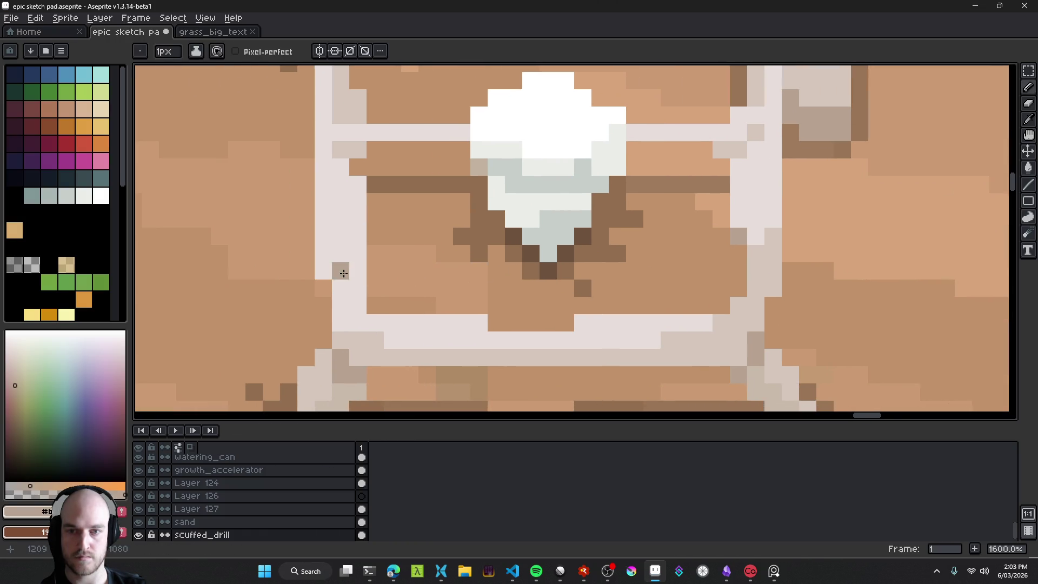
scroll(495, 232, "up", 5)
scroll(494, 232, "right", 1)
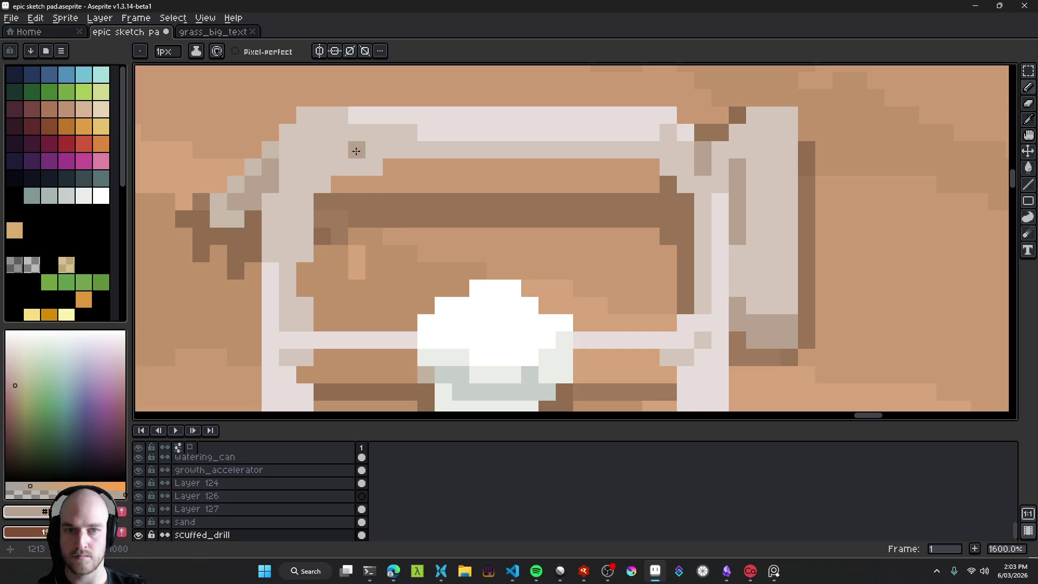
left_click(327, 146, "alt")
left_click(33, 268)
left_click_drag(374, 167, 322, 179)
key("ctrl+z")
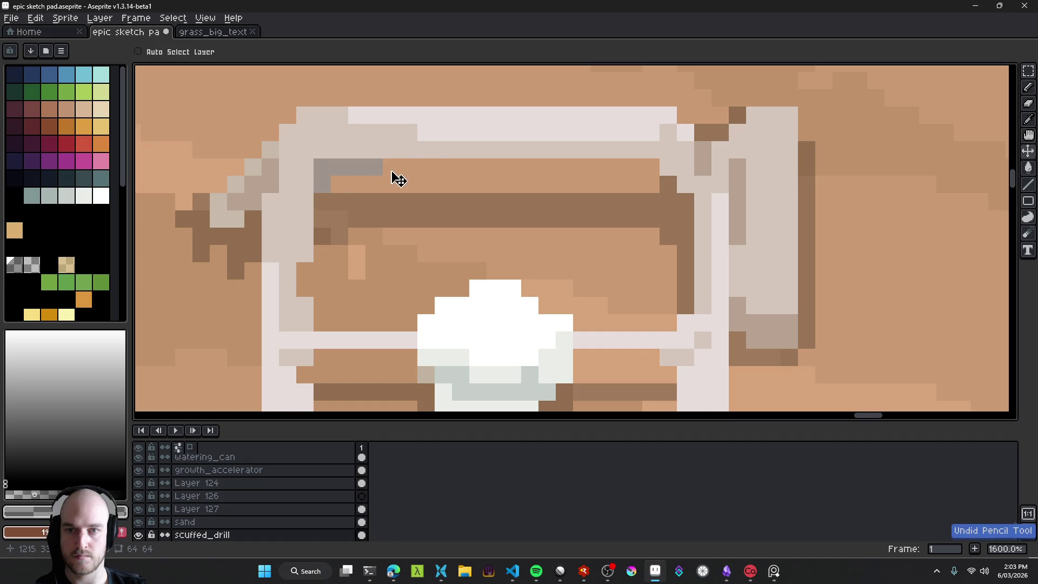
left_click(306, 169)
key("ctrl+z")
left_click(317, 184)
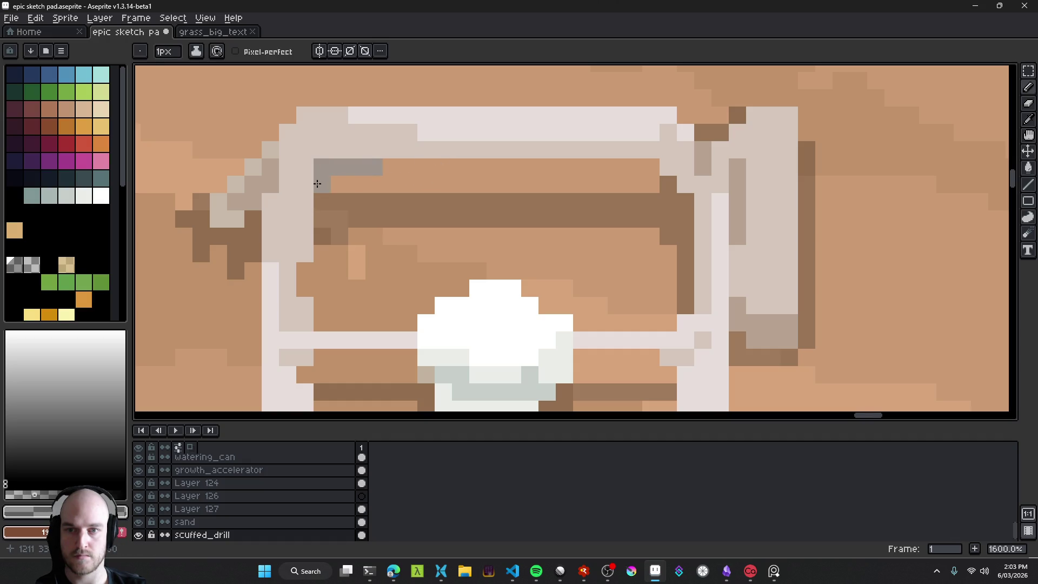
Step: Extend the grey shading along the top crossbar's right side
scroll(425, 209, "down", 7)
scroll(457, 228, "up", 7)
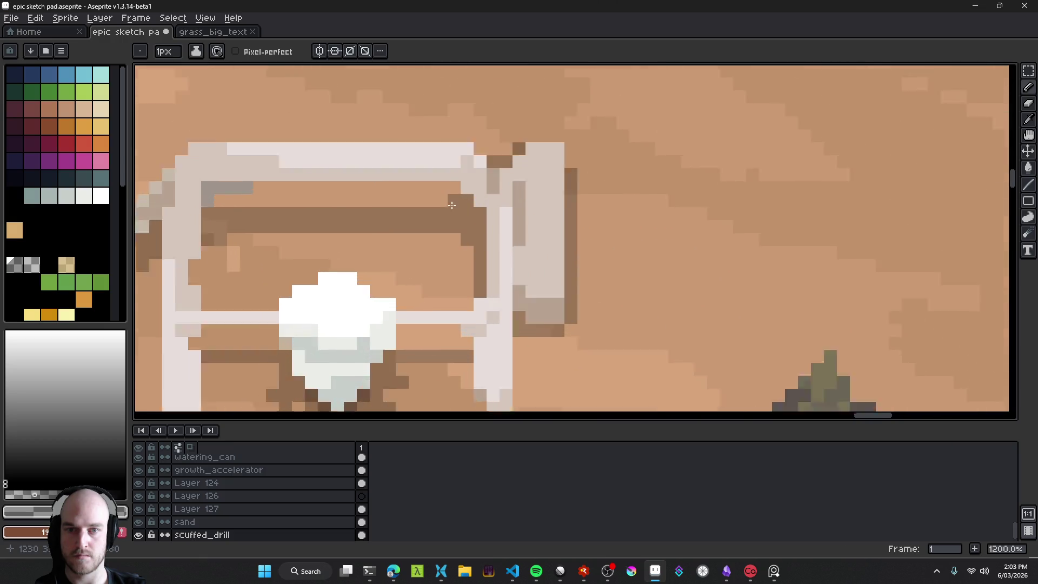
scroll(250, 178, "left", 3)
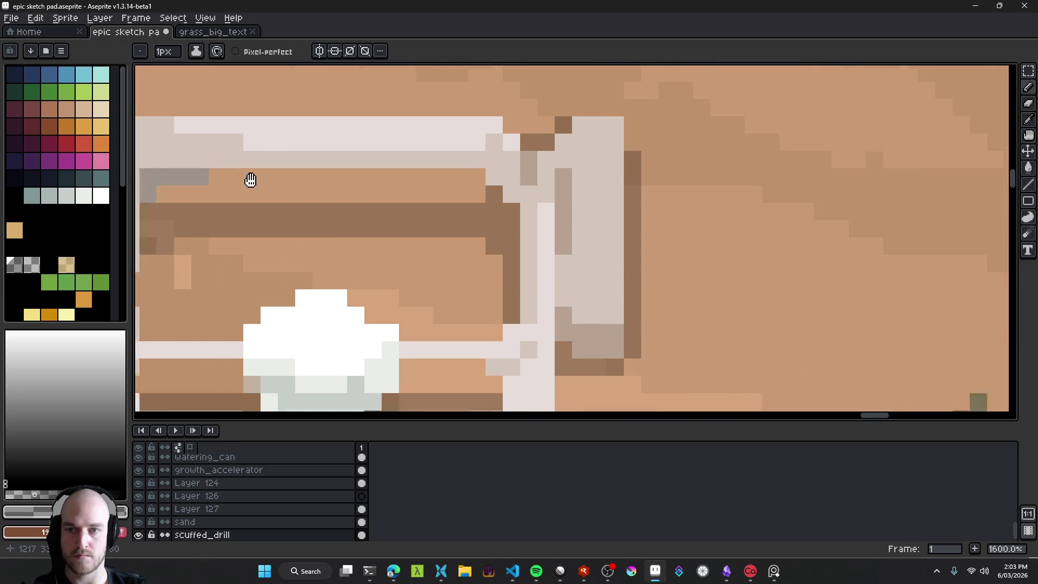
left_click(289, 177, "alt")
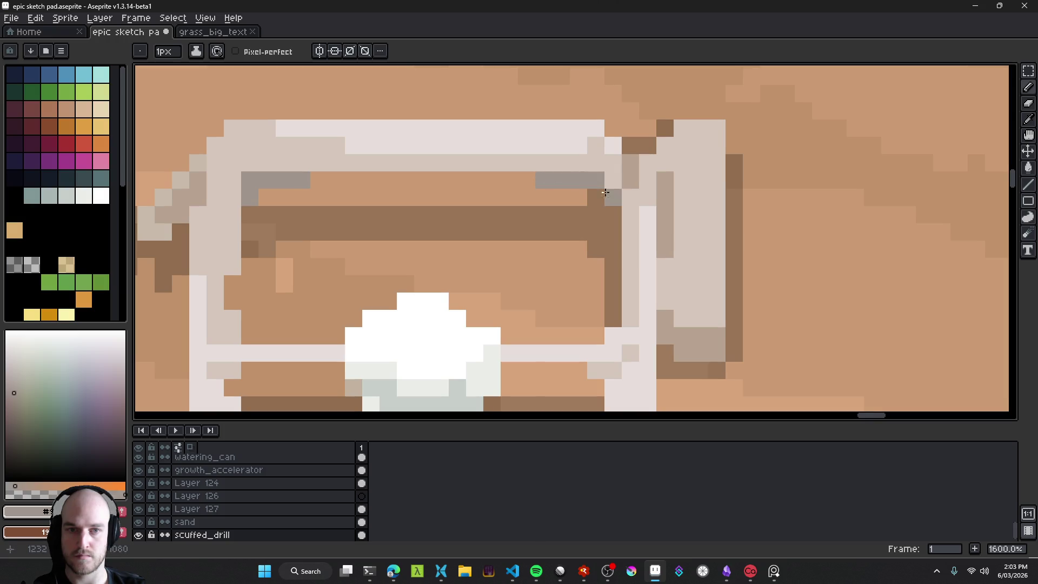
scroll(647, 252, "down", 8)
scroll(643, 263, "up", 8)
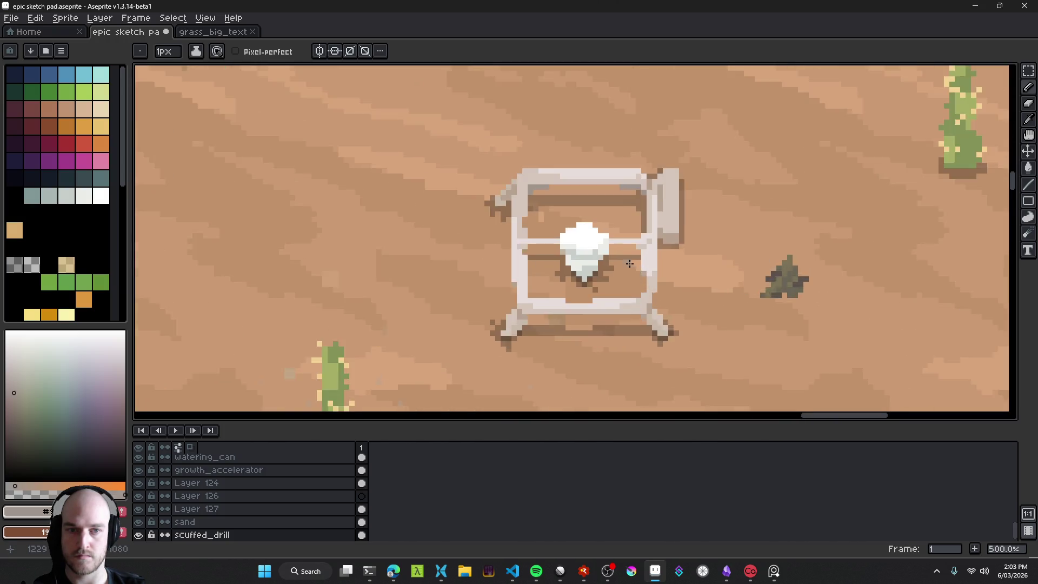
left_click_drag(608, 221, 642, 222)
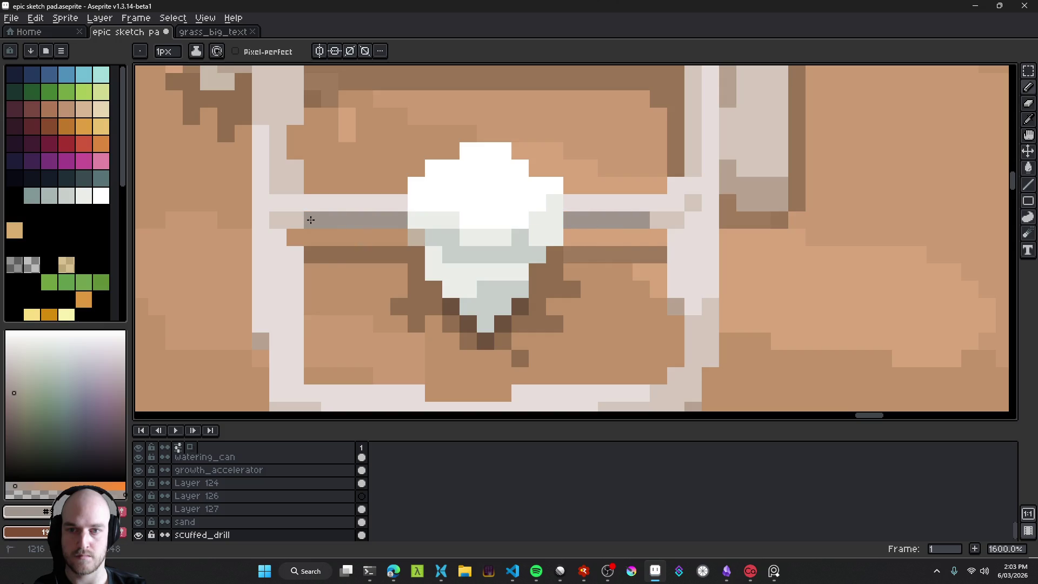
Step: Shade the drill frame's bottom crossbar in darker grey
scroll(295, 239, "down", 8)
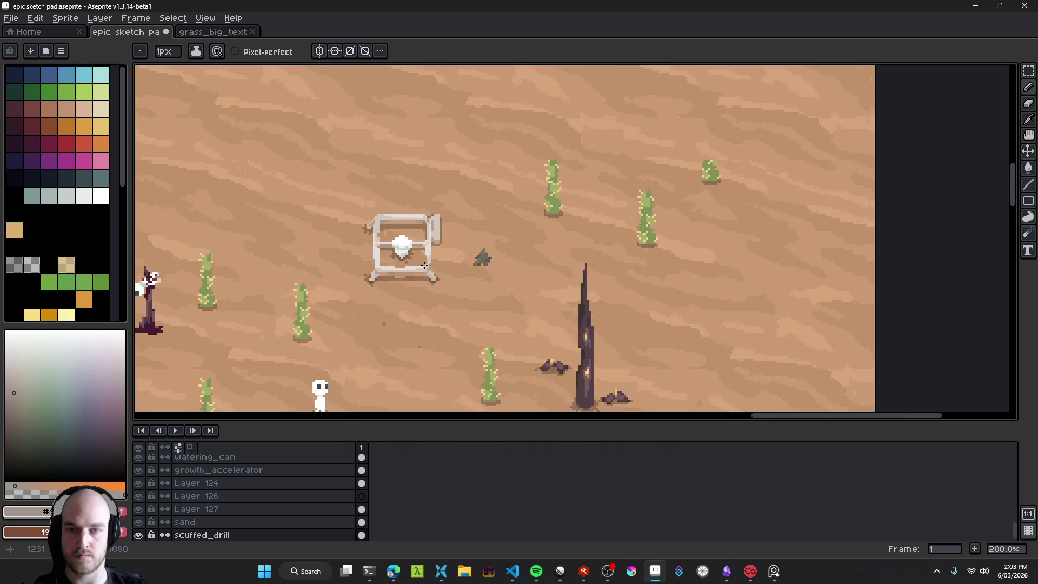
scroll(471, 267, "up", 6)
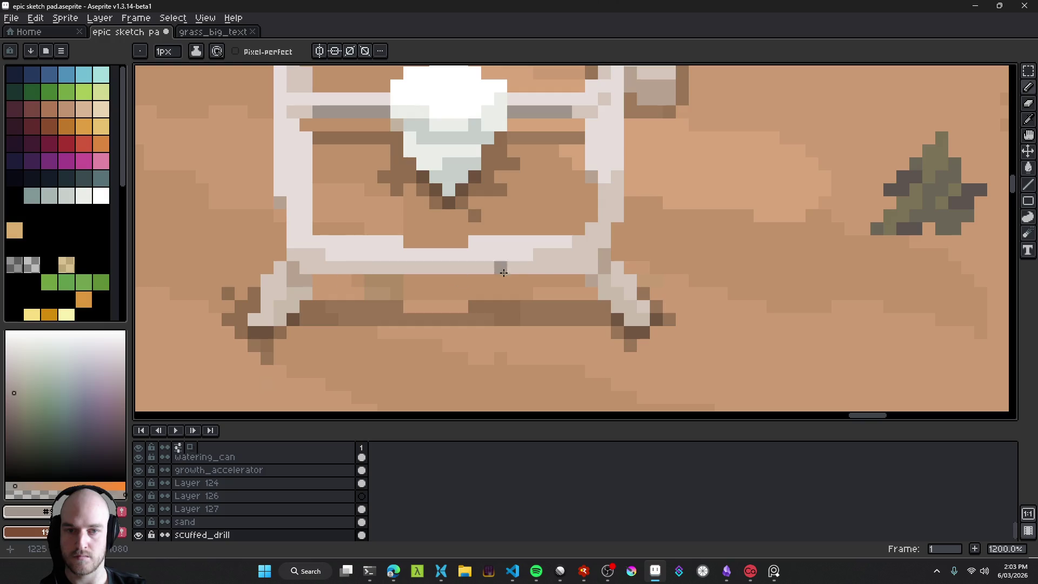
left_click_drag(588, 268, 523, 269)
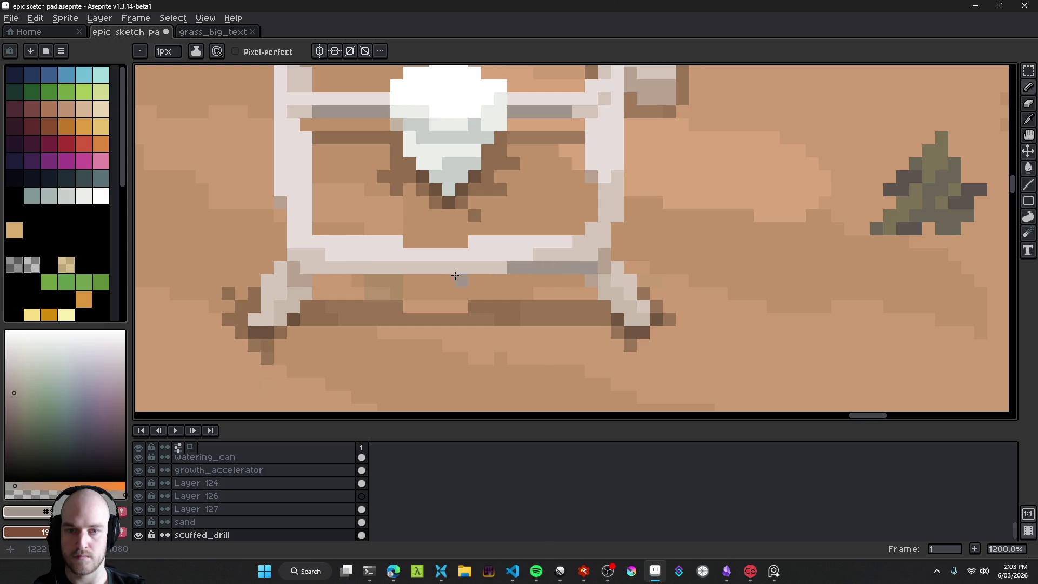
scroll(455, 276, "down", 8)
scroll(528, 290, "up", 6)
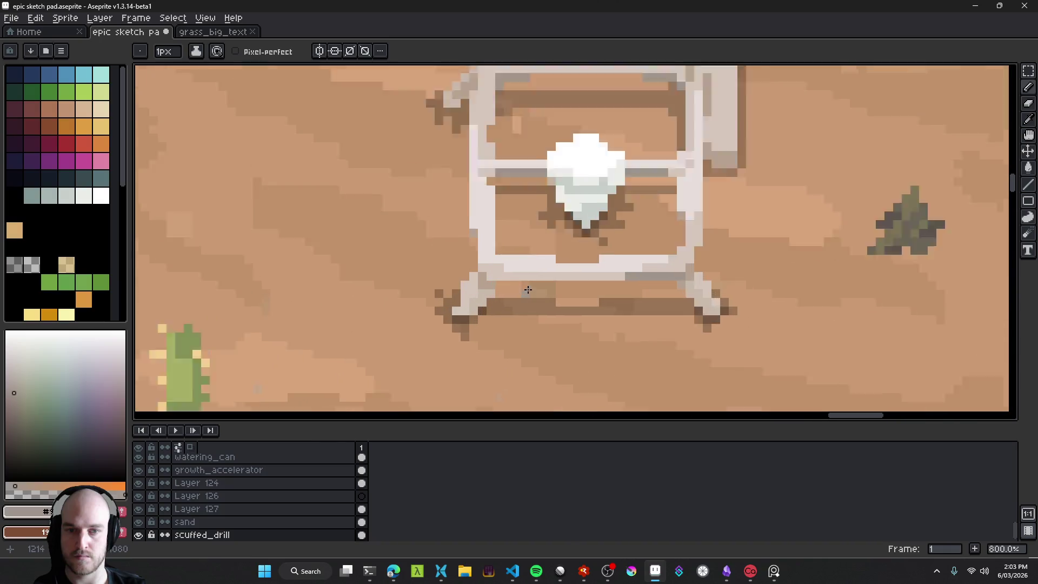
scroll(527, 290, "up", 2)
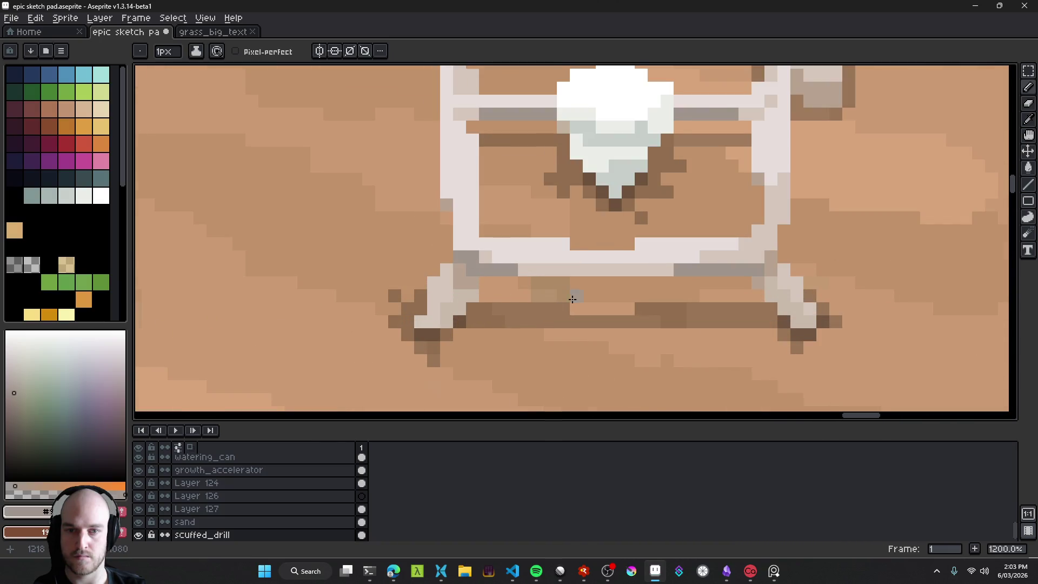
scroll(573, 298, "down", 7)
scroll(576, 303, "up", 1)
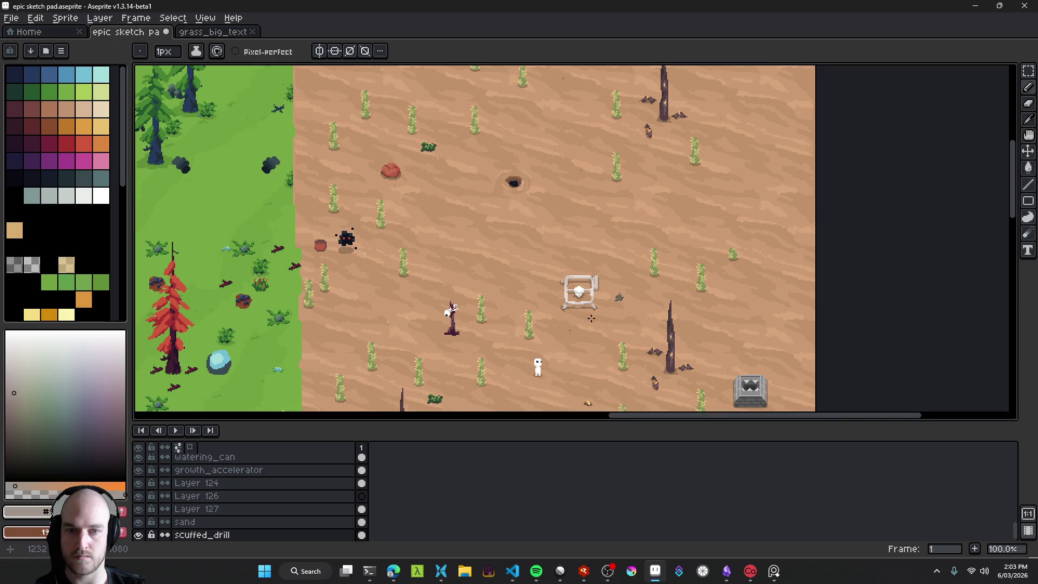
scroll(599, 297, "up", 2)
scroll(595, 305, "up", 2)
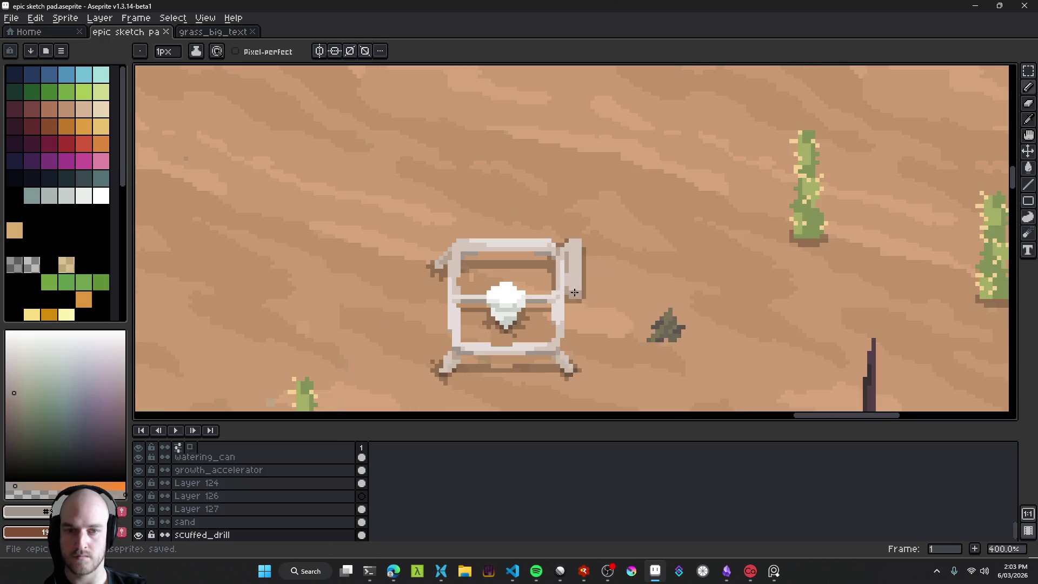
scroll(595, 303, "down", 3)
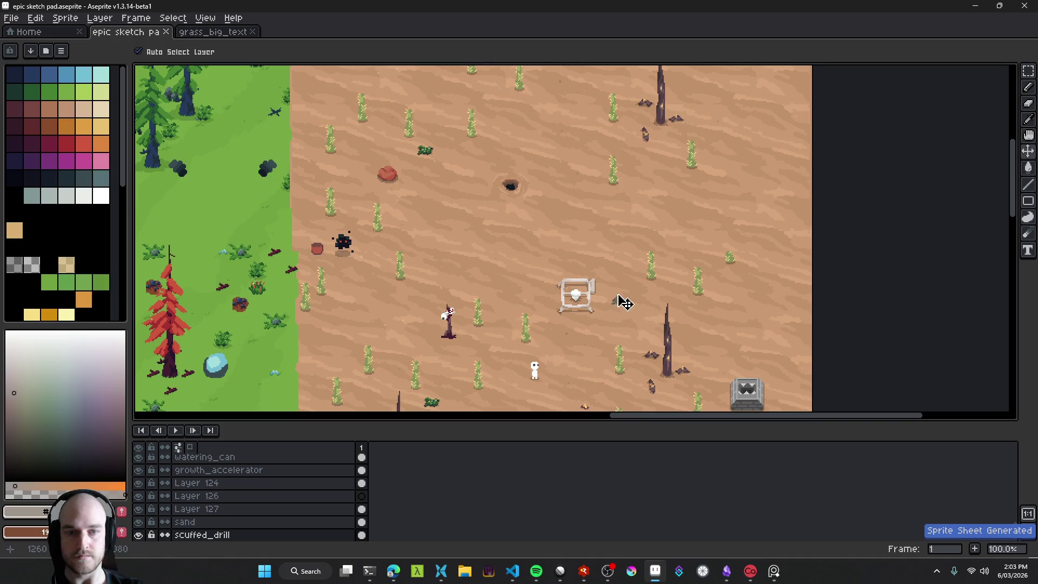
Step: Select the sand layer and save the sketch pad
left_click(623, 306)
scroll(606, 295, "up", 3)
scroll(600, 287, "down", 5)
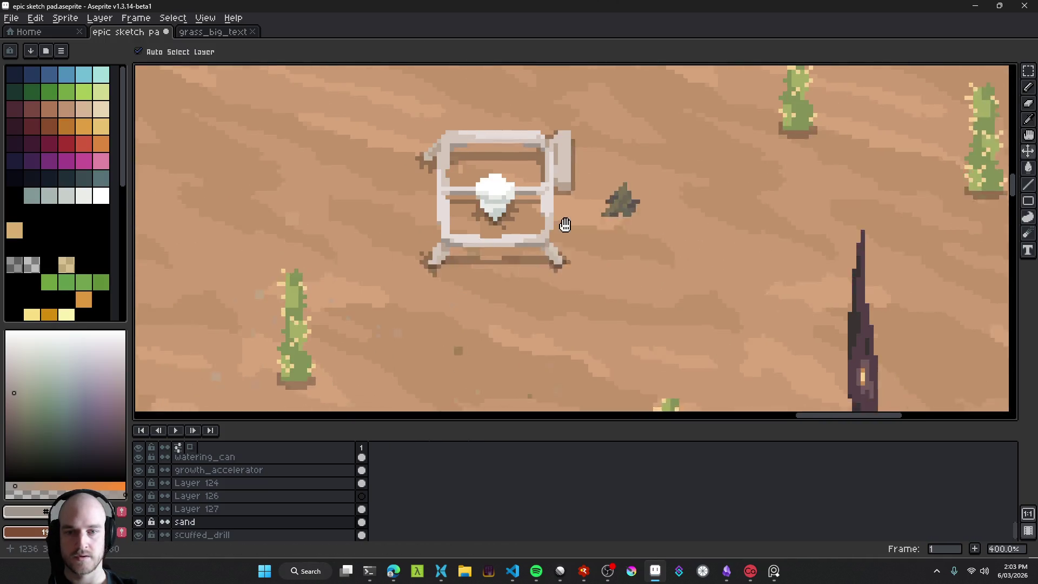
key("ctrl+s")
Step: Undo the accidental move of the drill sprite on the sand
scroll(631, 276, "up", 1)
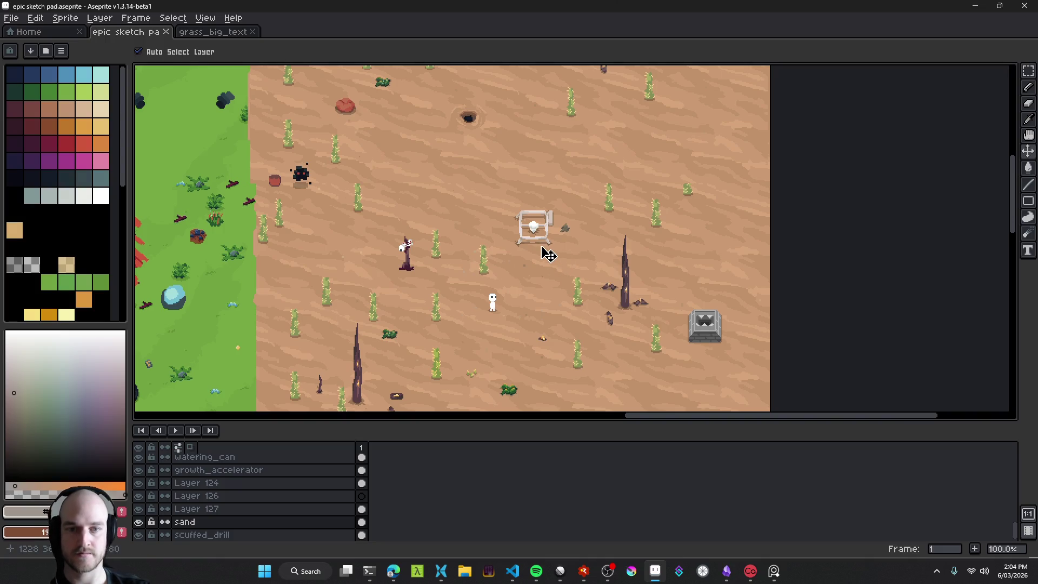
scroll(562, 255, "up", 11)
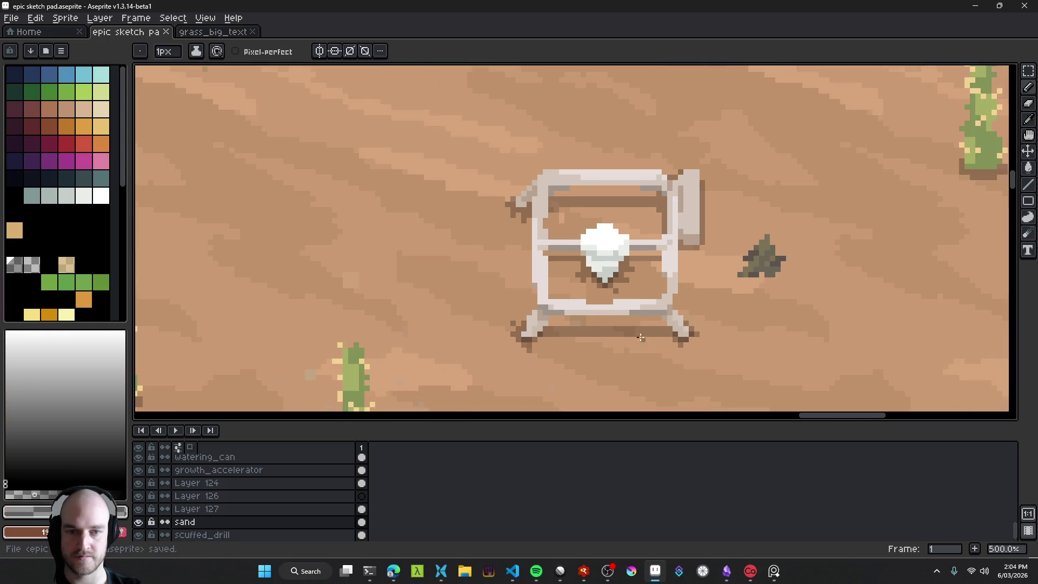
scroll(640, 332, "down", 7)
left_click_drag(672, 315, 664, 294)
key("ctrl+z")
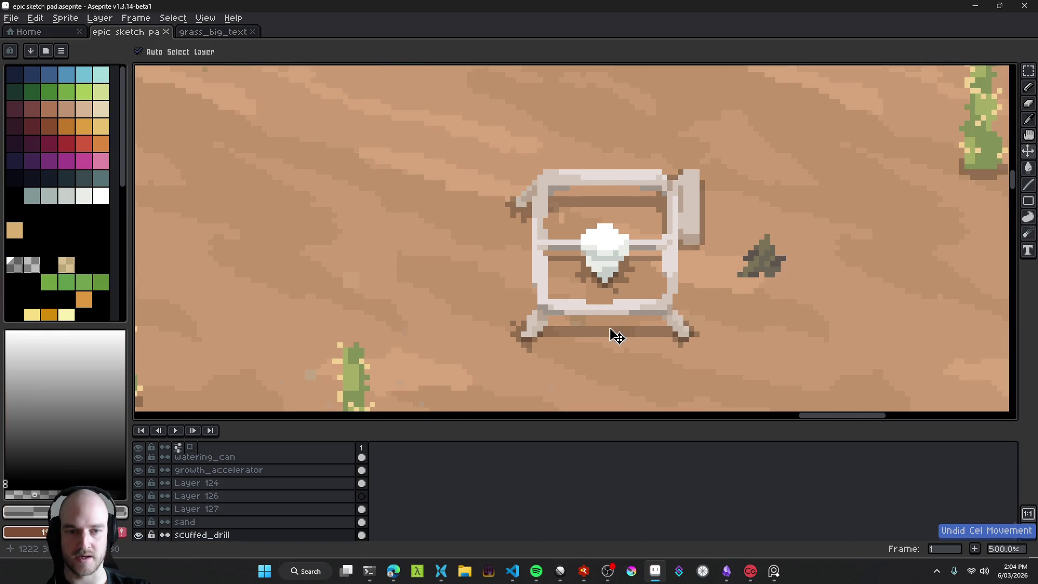
scroll(595, 332, "up", 5)
key("b")
key("ctrl+z")
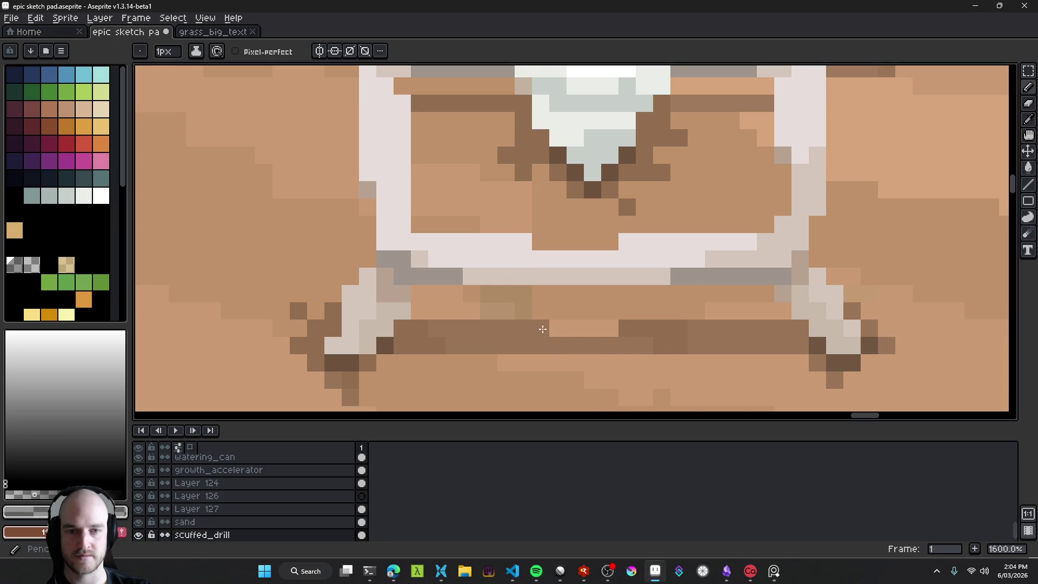
key("v")
Step: Recentre the map view, save the sketch pad again and switch to Visual Studio Code
scroll(703, 278, "down", 4)
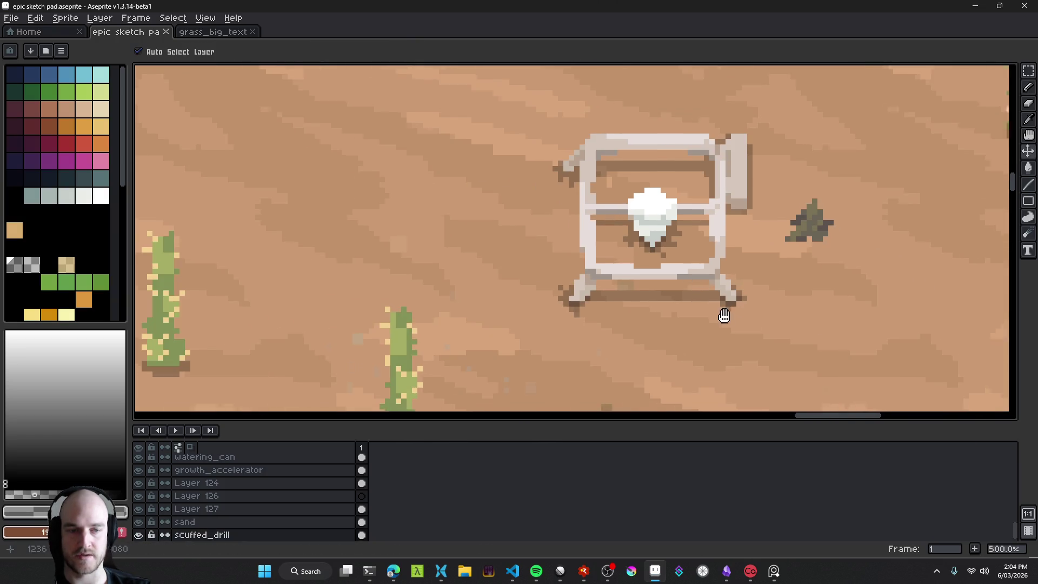
scroll(725, 317, "down", 3)
mouse_move(561, 322)
left_mouse_down()
mouse_move(524, 207)
mouse_move(561, 200)
mouse_move(574, 135)
mouse_move(528, 262)
left_mouse_up()
key("ctrl+s")
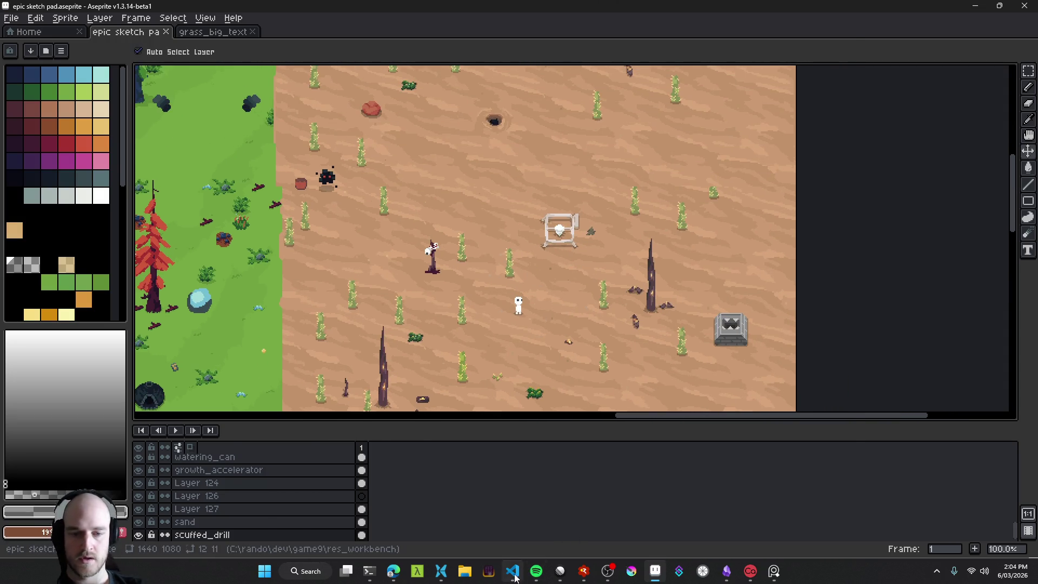
left_click(512, 571)
Step: Maximize the VS Code window and open the Source Control view
left_click(506, 197)
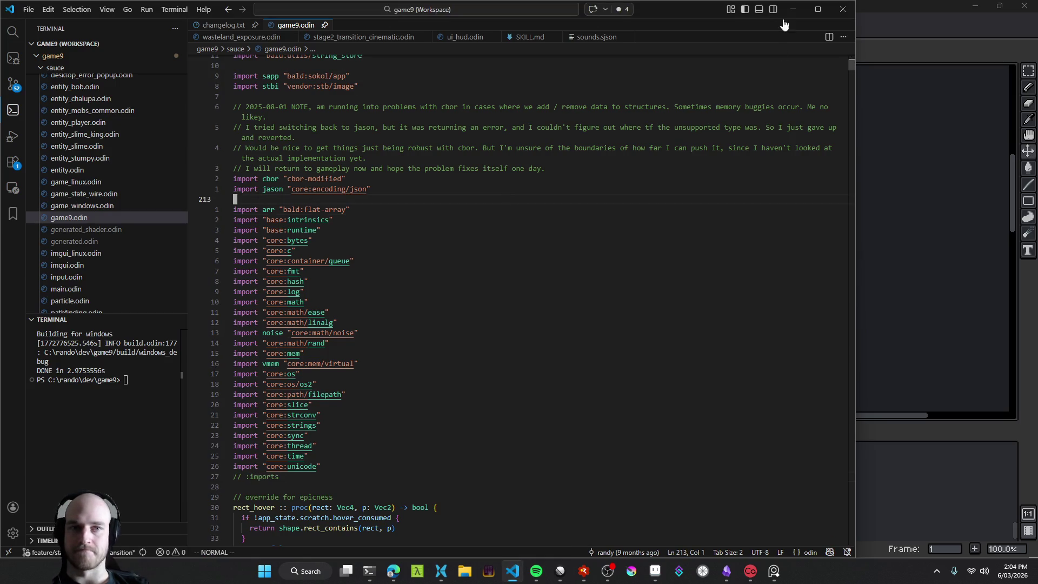
left_click(817, 10)
key("ctrl+shift+g")
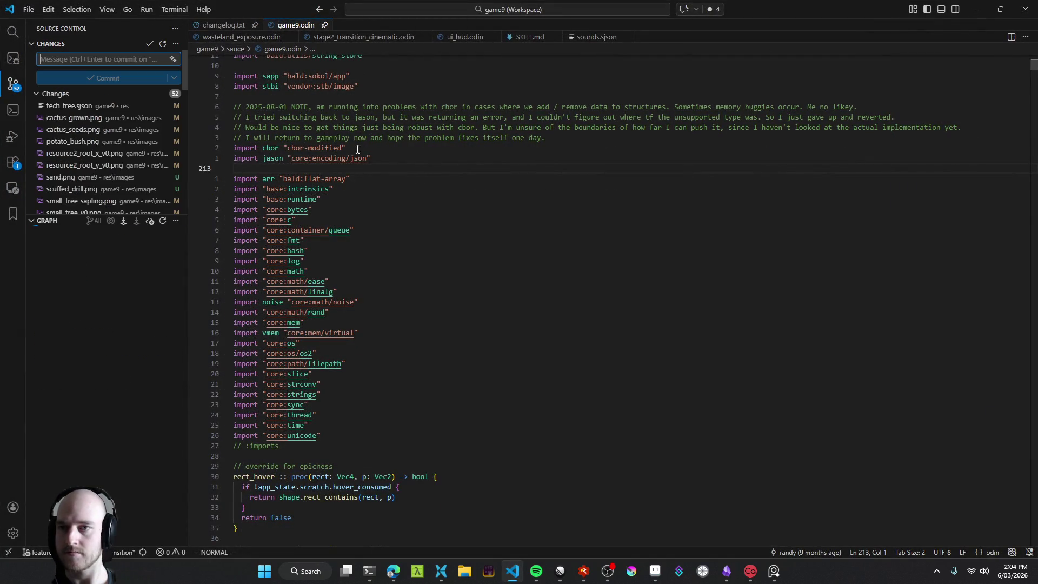
key("alt+Tab")
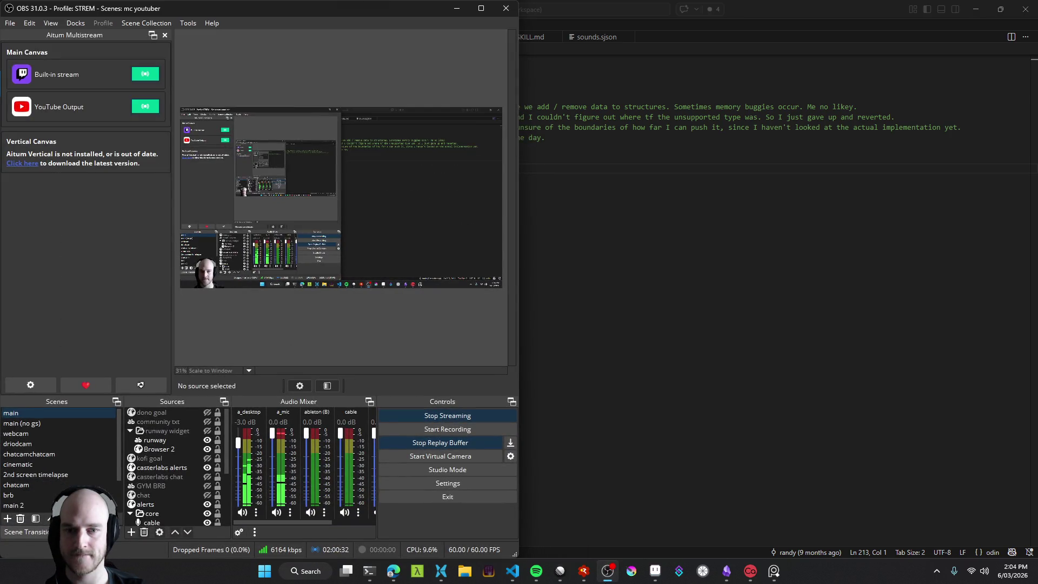
key("alt+Tab")
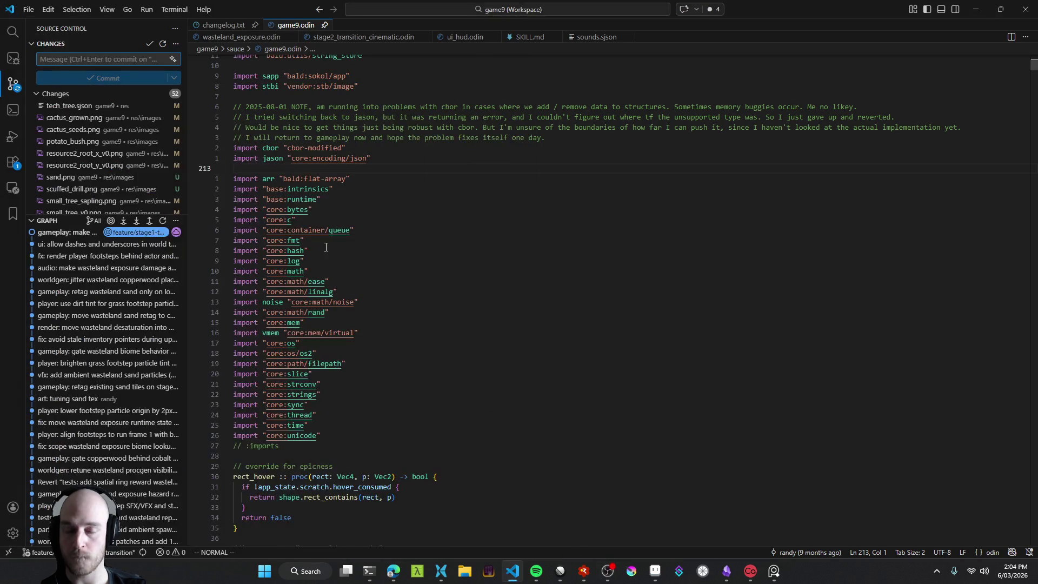
left_click(343, 173)
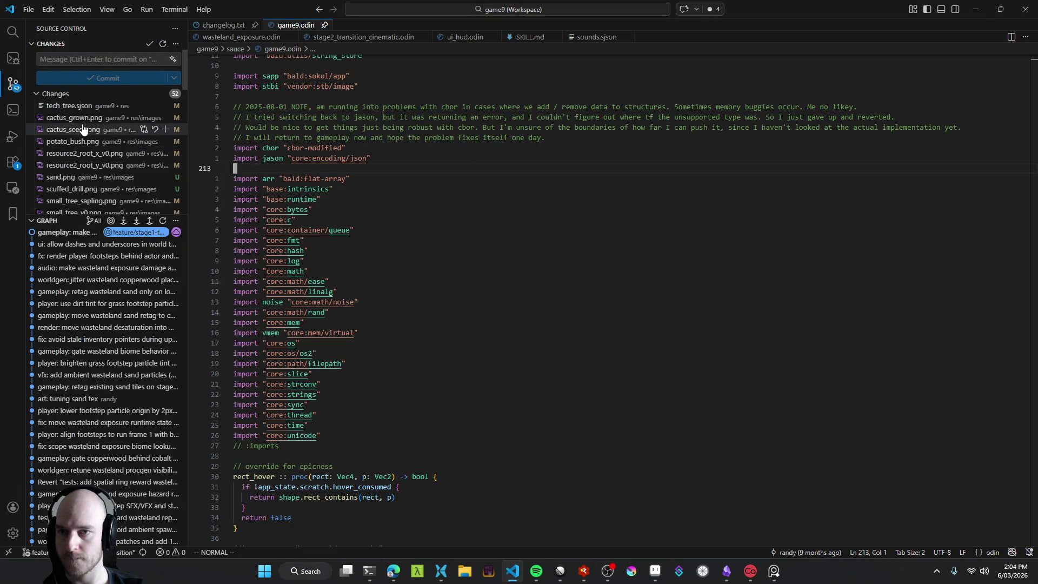
Step: Glance at the tech_tree.sjson diff, then close it
scroll(108, 162, "down", 2)
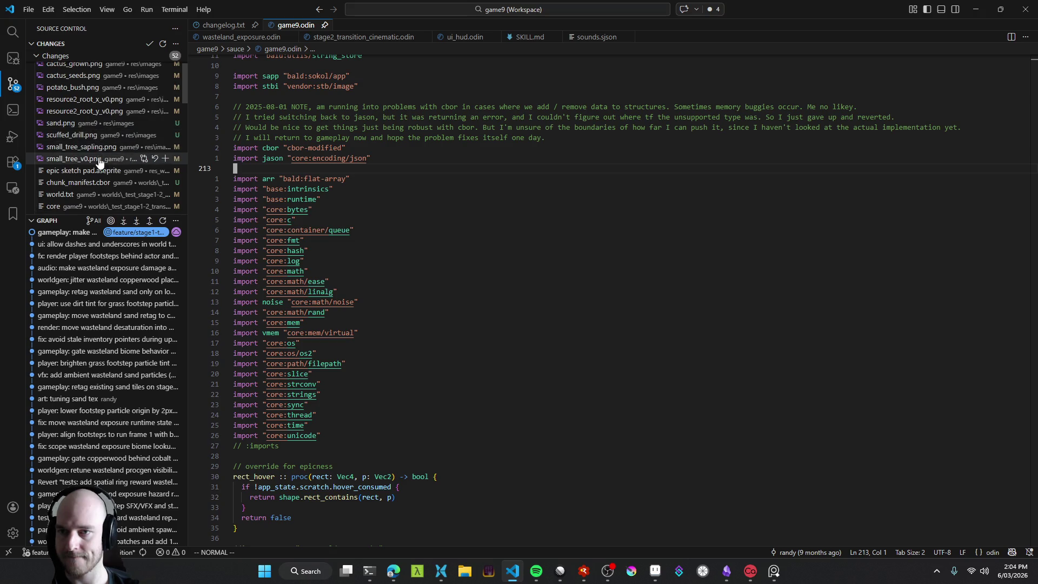
scroll(100, 165, "down", 2)
scroll(98, 168, "up", 3)
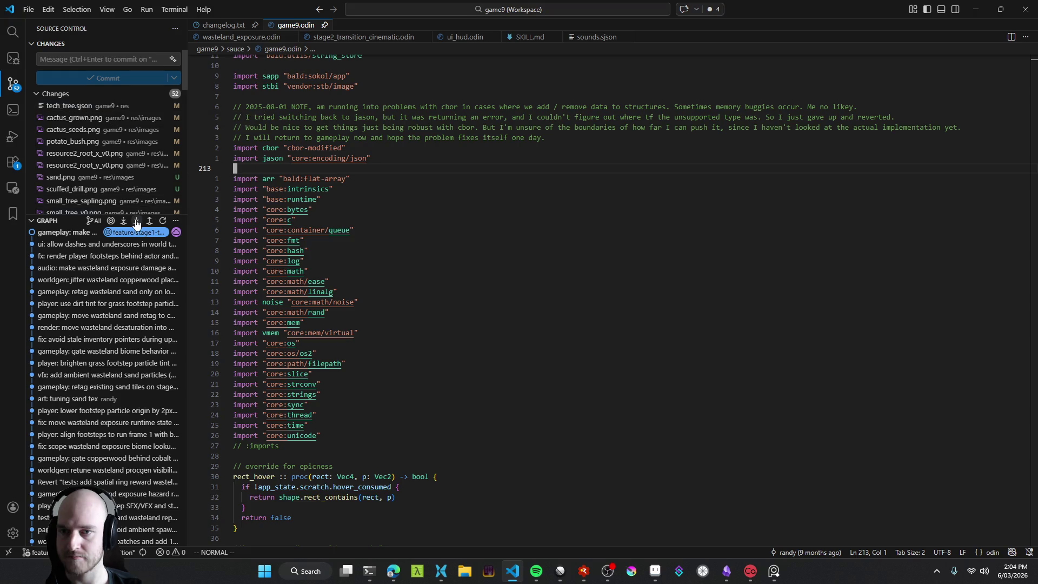
left_click(135, 106)
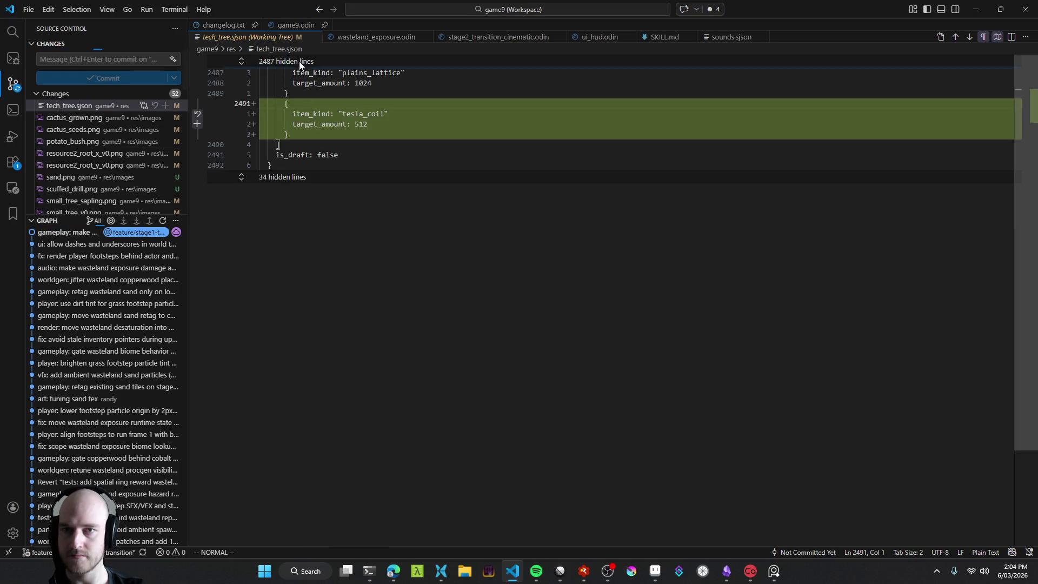
left_click(315, 37)
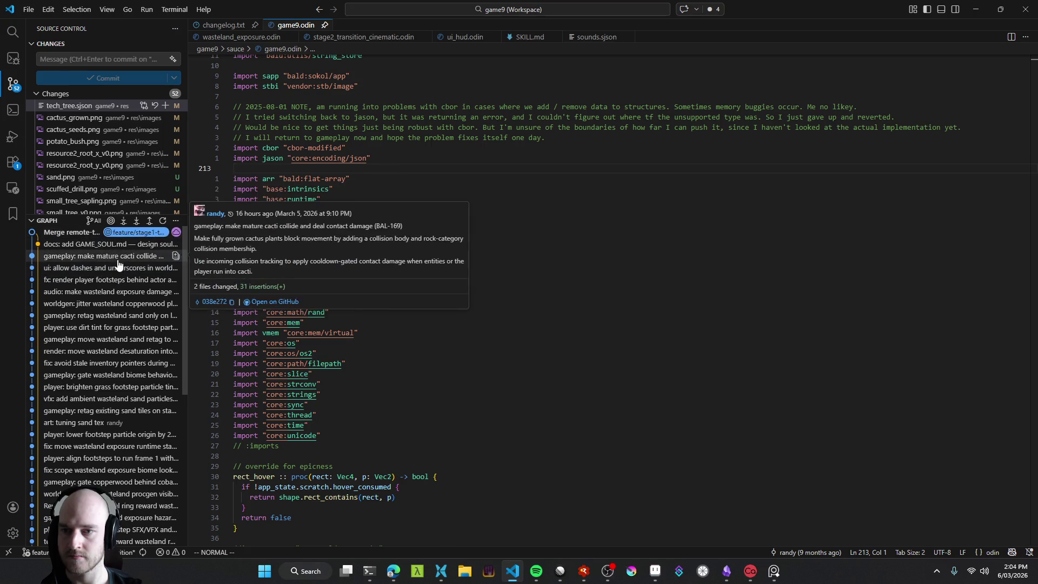
mouse_move(87, 236)
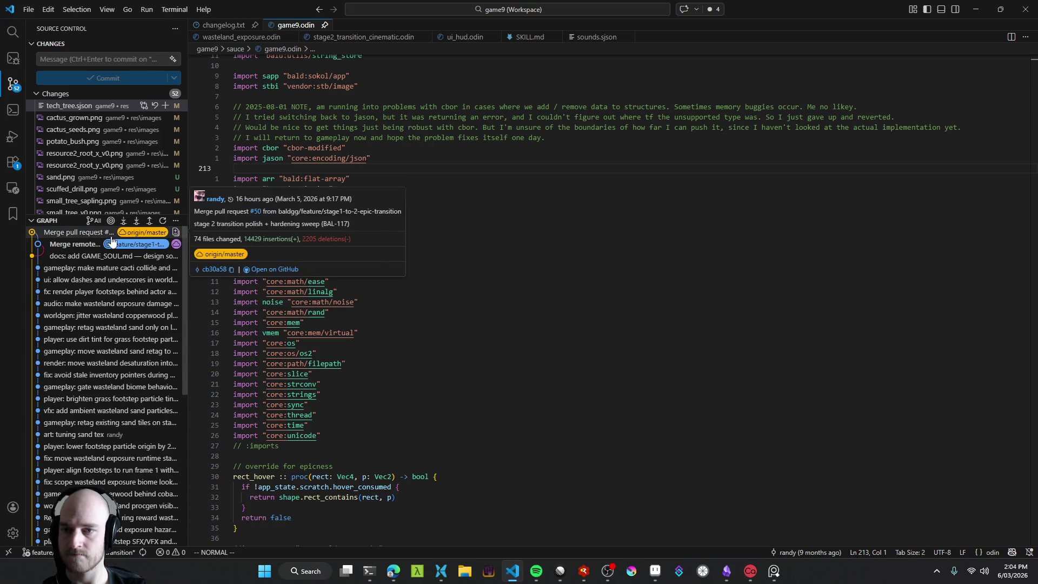
Step: Try checking out origin/master from the merge commit and dismiss the error
right_click(109, 234)
mouse_move(189, 278)
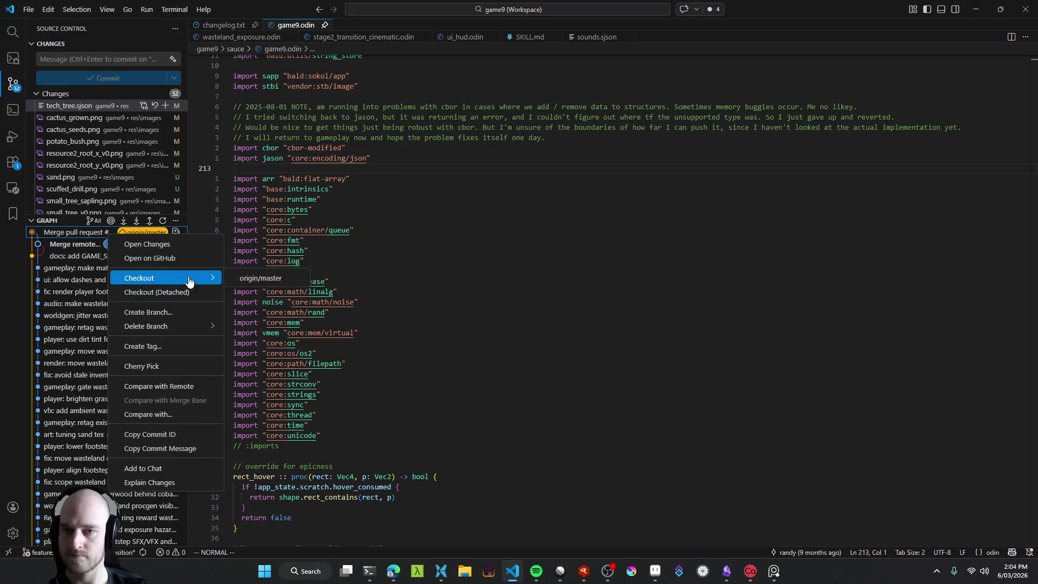
left_click(267, 279)
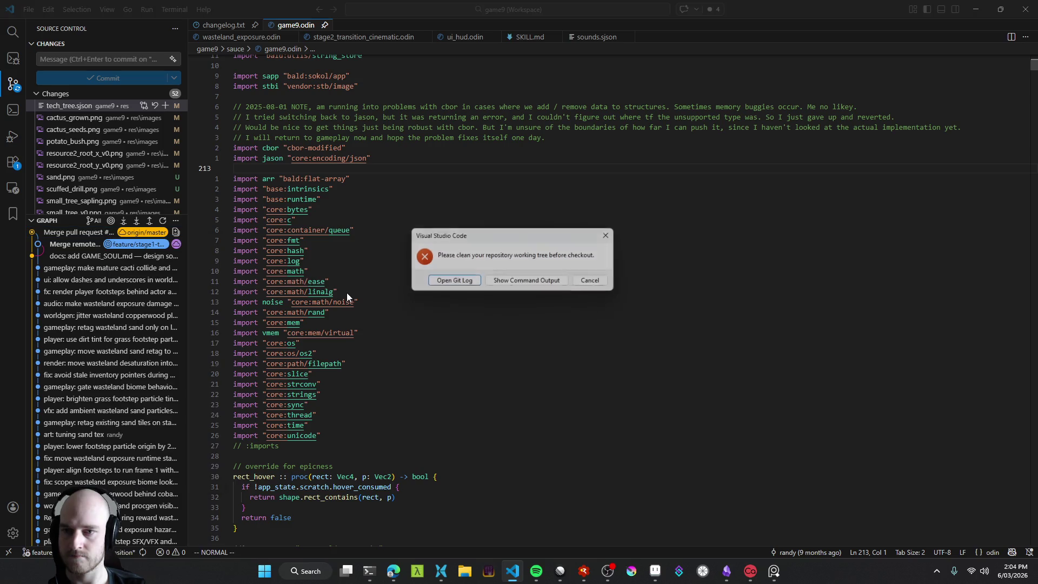
left_click(598, 283)
Step: Stage all 52 changed files and attempt Stash Staged, dismissing the stash error
left_click(165, 105)
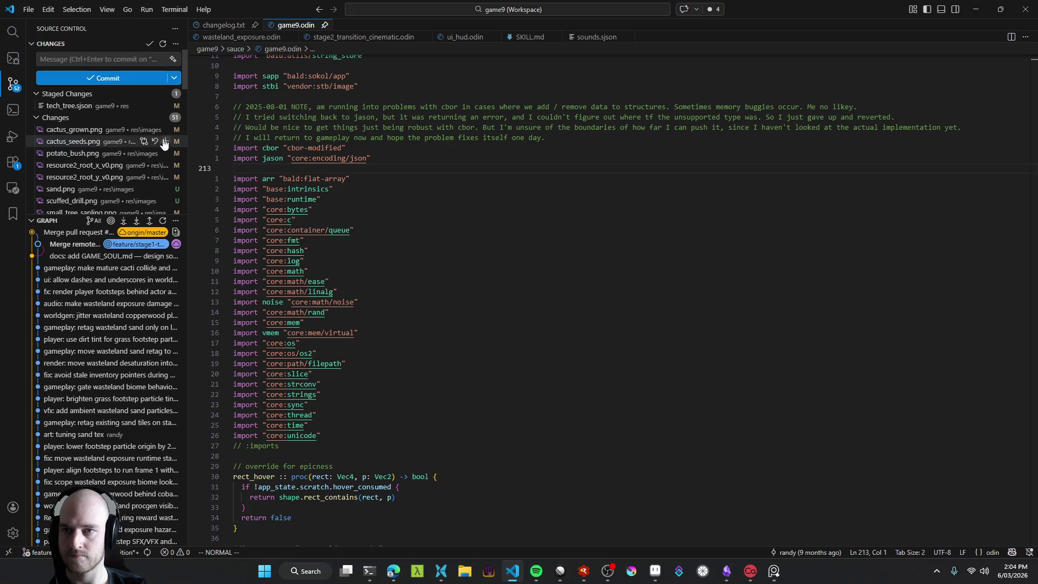
left_click(161, 118)
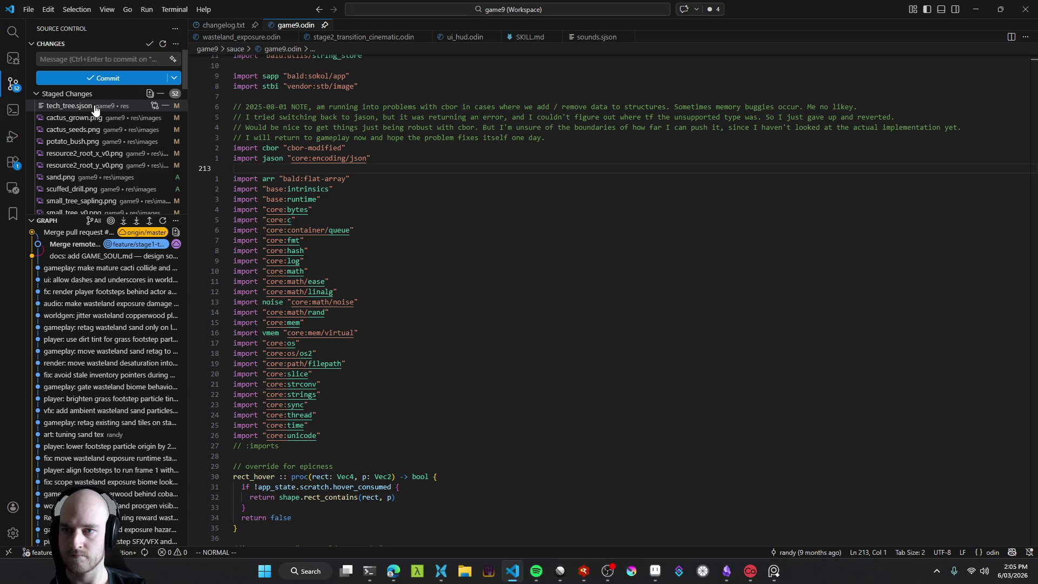
left_click(174, 43)
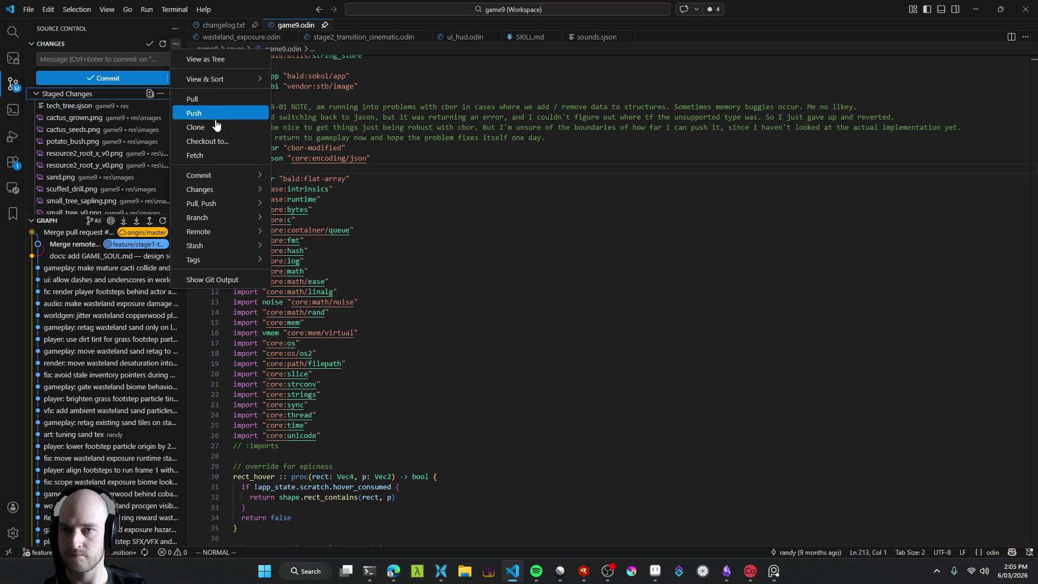
mouse_move(224, 246)
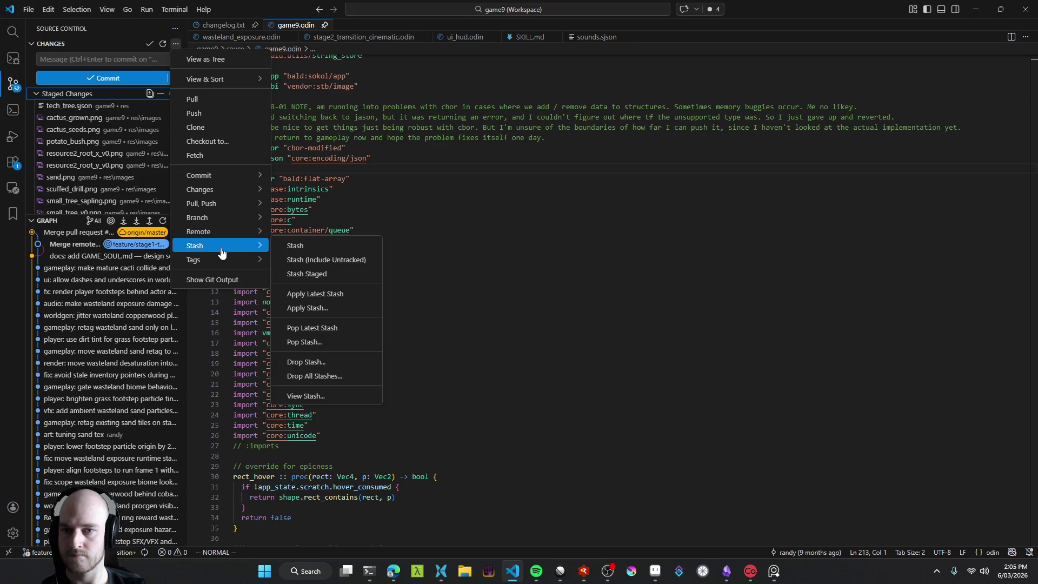
left_click(335, 274)
key("Return")
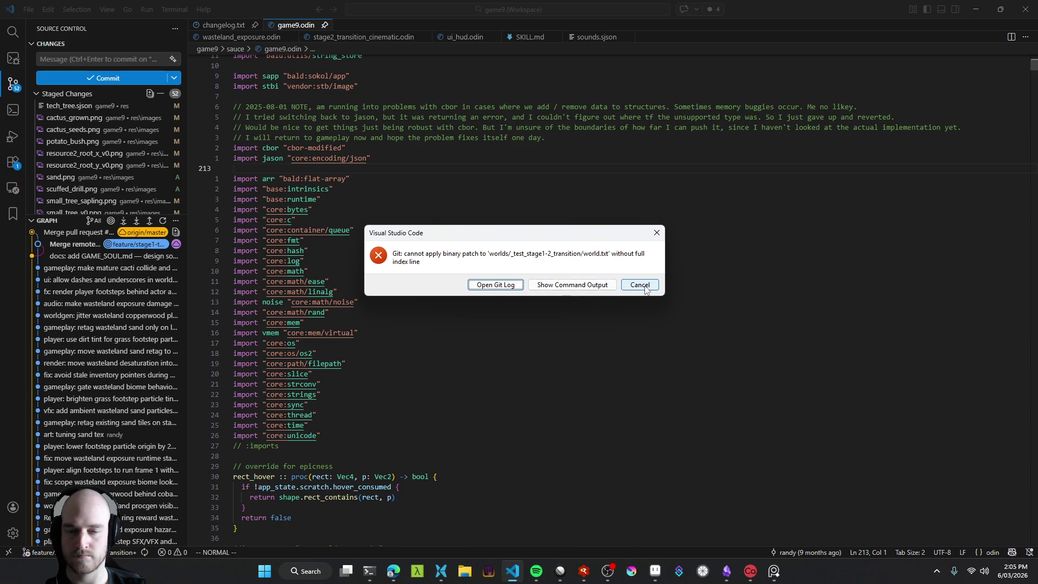
left_click(640, 285)
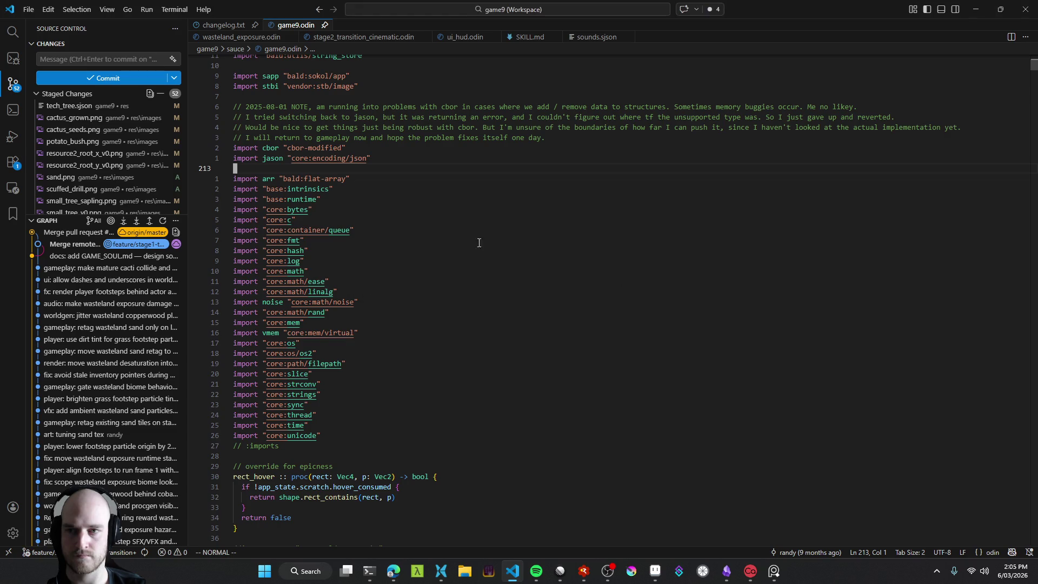
scroll(143, 120, "down", 2)
Step: Unstage the 40 test world files
scroll(142, 130, "up", 2)
scroll(125, 162, "down", 2)
scroll(123, 162, "down", 1)
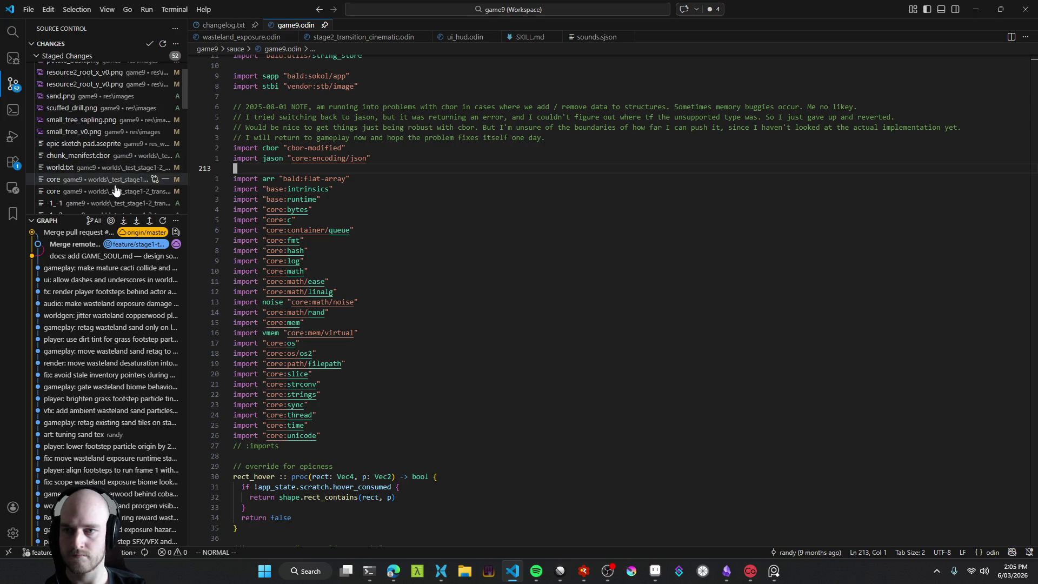
left_click(87, 166)
scroll(81, 164, "down", 1)
scroll(81, 164, "down", 5)
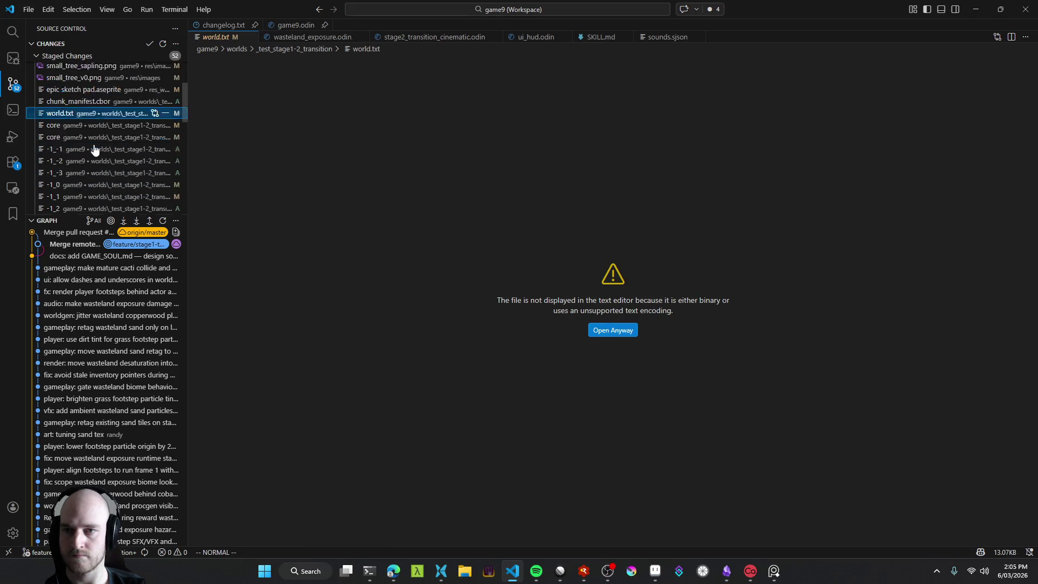
left_click(90, 195, "shift")
scroll(96, 173, "up", 8)
right_click(90, 130)
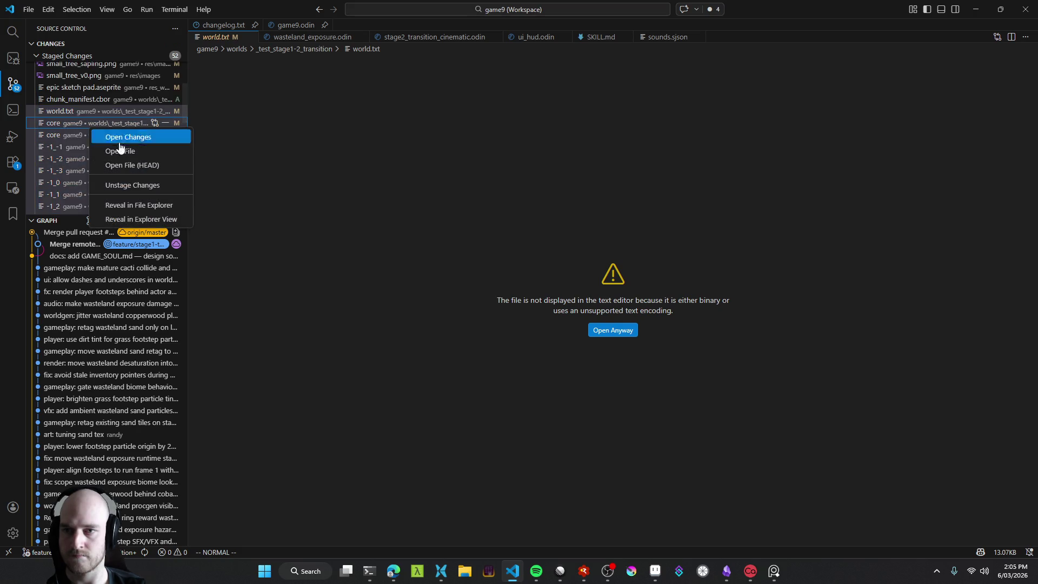
left_click(88, 147)
scroll(115, 149, "up", 5)
scroll(143, 157, "down", 5)
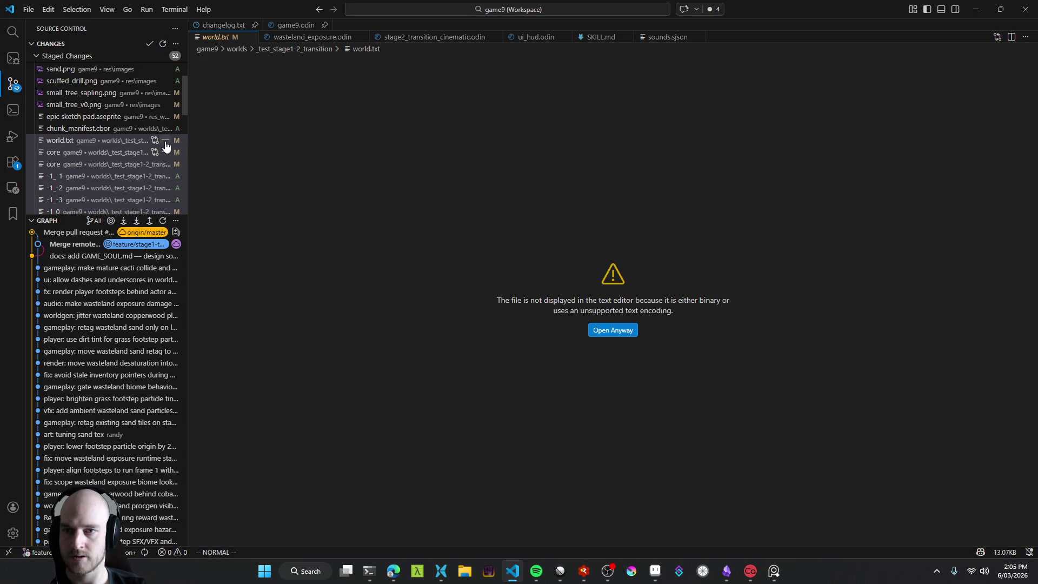
left_click(166, 142)
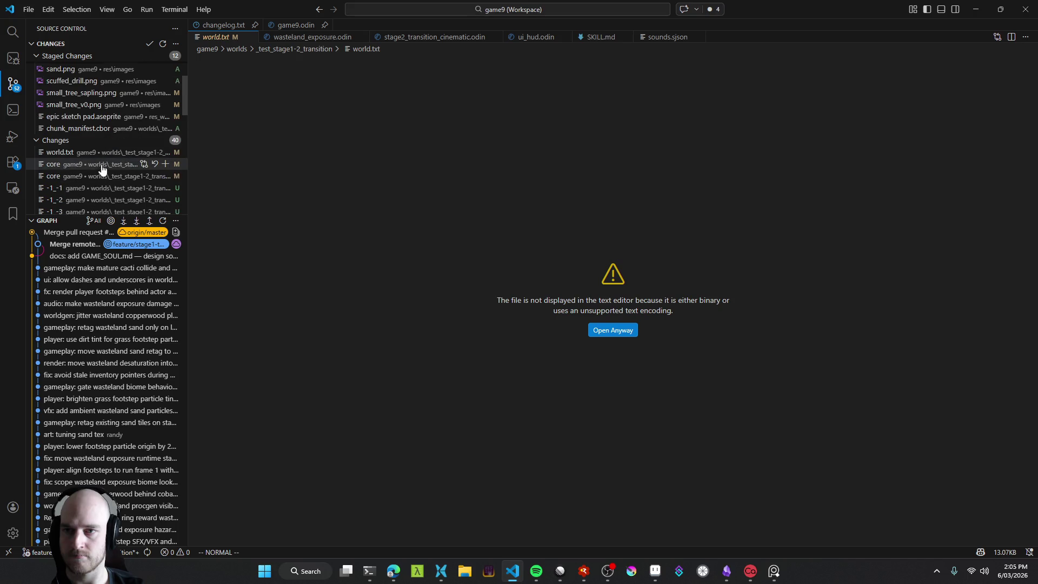
Step: Discard the 40 unstaged world file changes and delete chunk_manifest.cbor
scroll(119, 160, "down", 10)
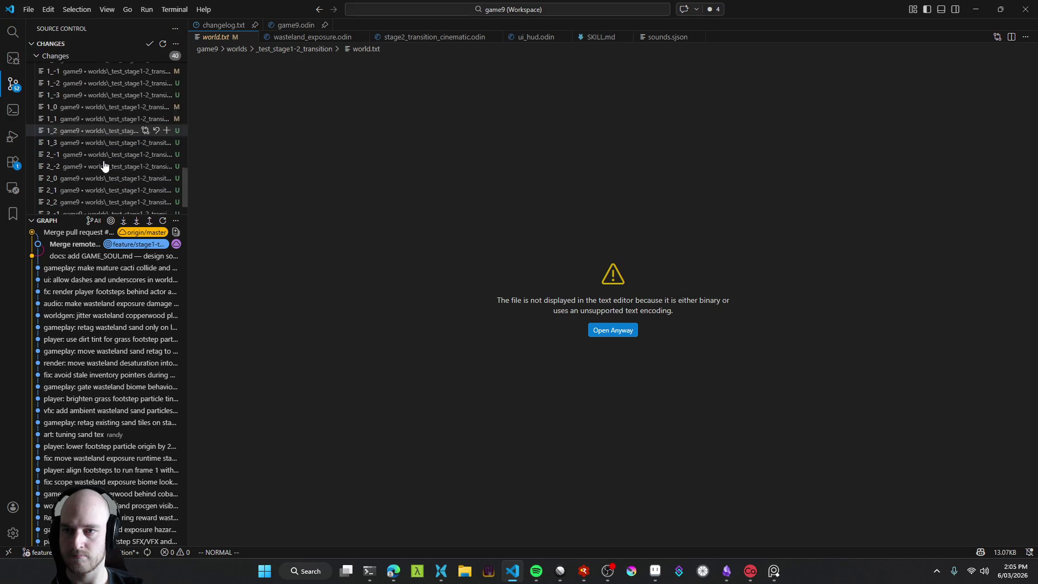
scroll(110, 179, "up", 10)
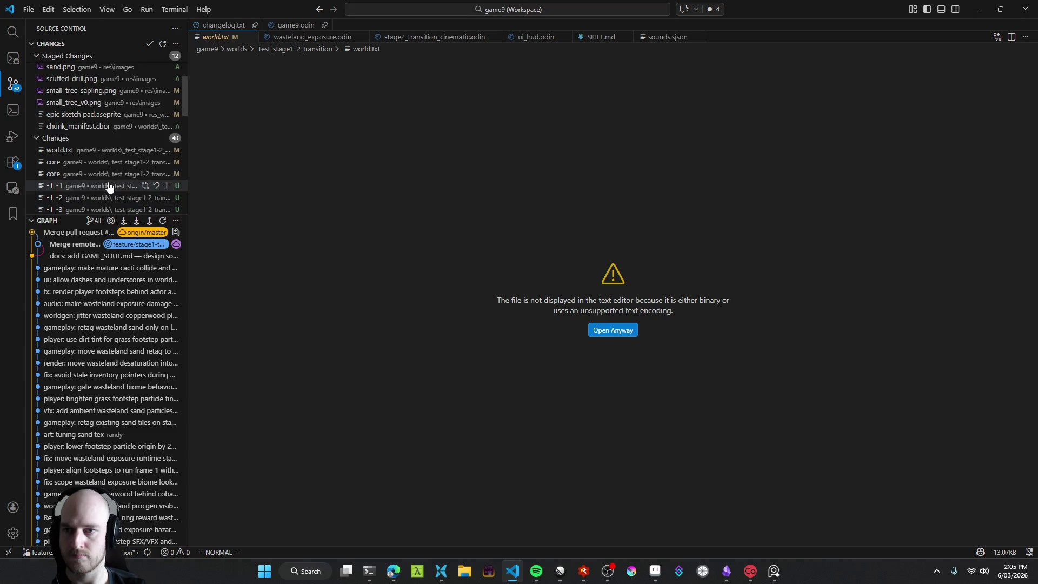
left_click(150, 139)
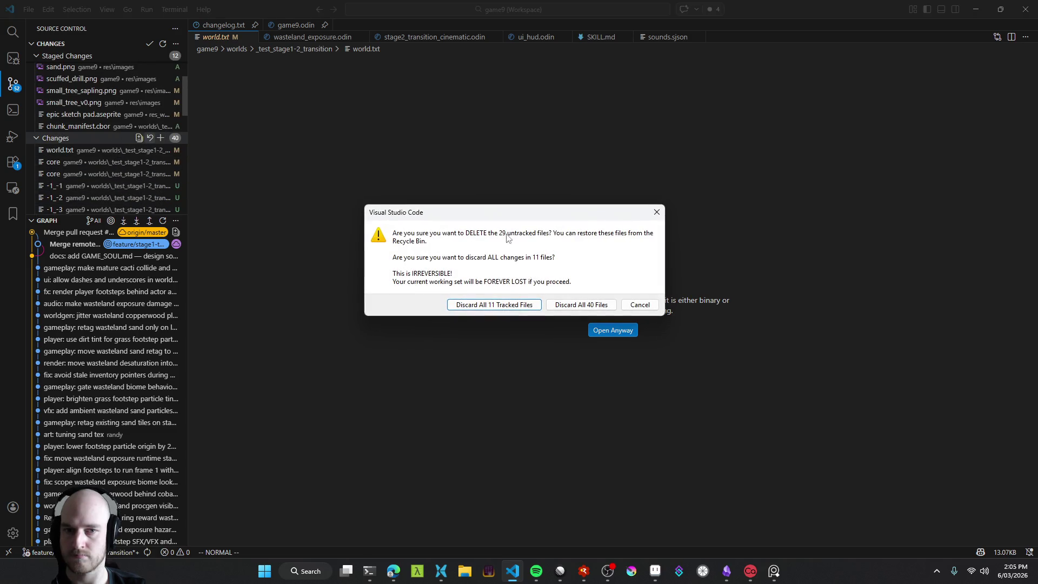
left_click(591, 306)
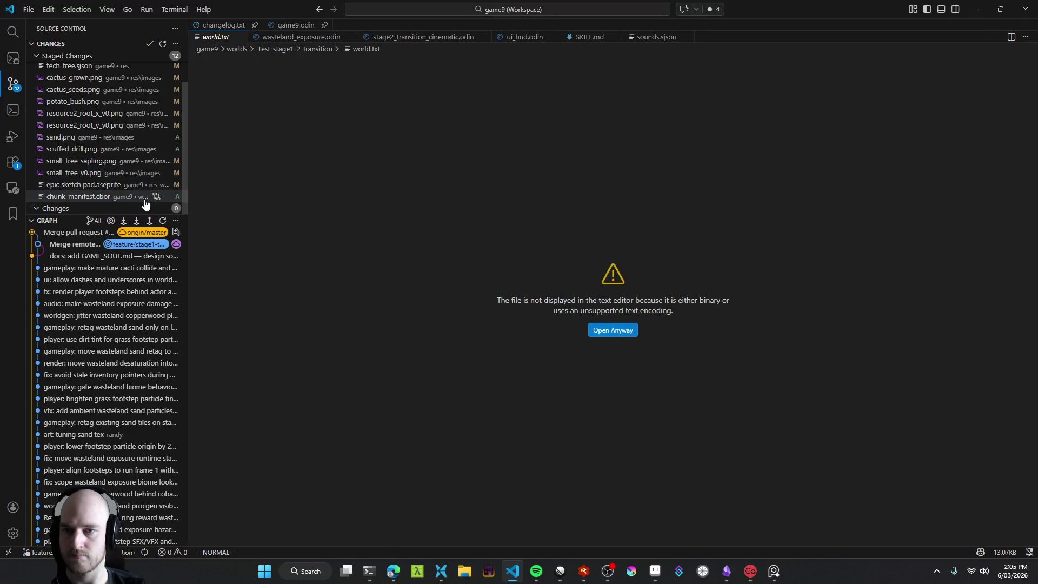
left_click(167, 196)
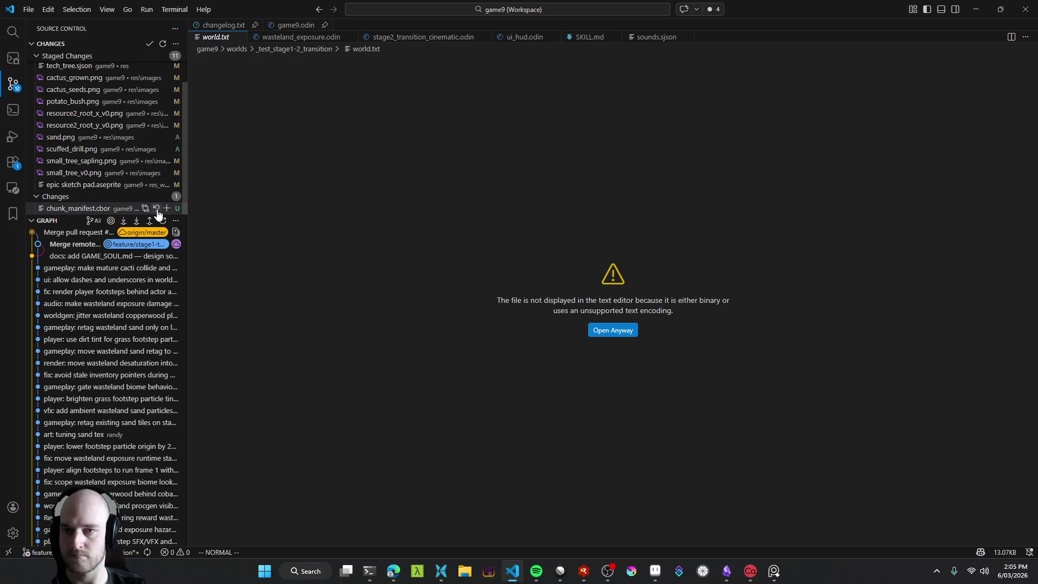
left_click(156, 208)
left_click(538, 301)
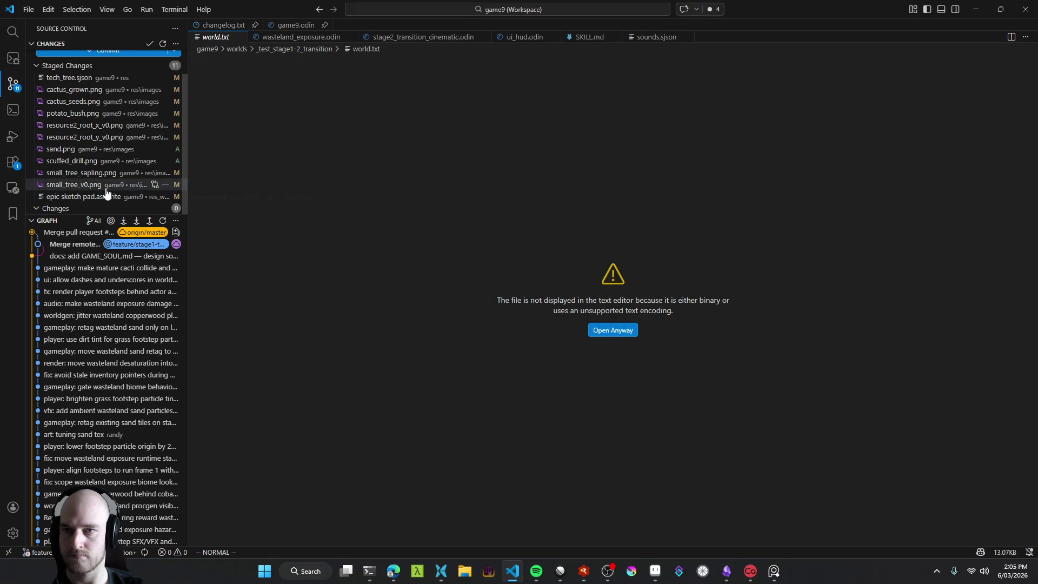
Step: Retry Stash Staged without a message and dismiss the binary patch error
left_click(175, 43)
mouse_move(206, 249)
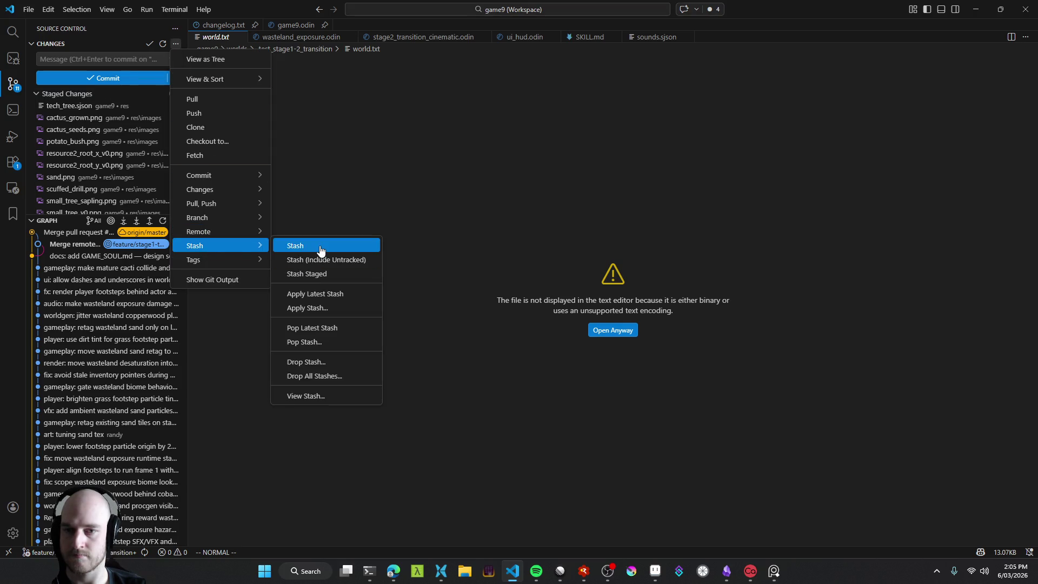
left_click(324, 272)
key("Return")
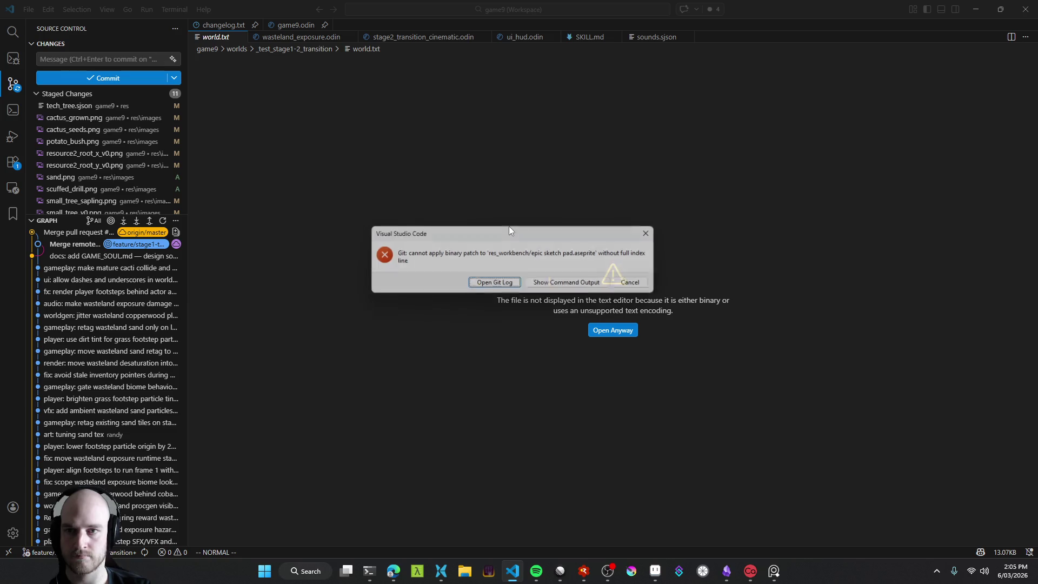
left_click(643, 287)
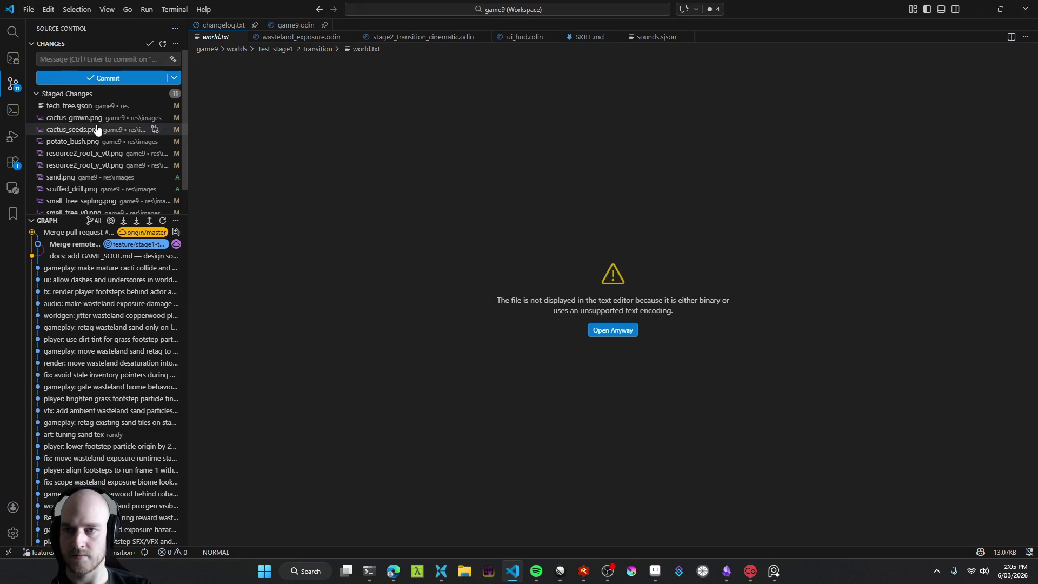
Step: Unstage all 11 remaining files and bring the terminal window forward
left_click(161, 95)
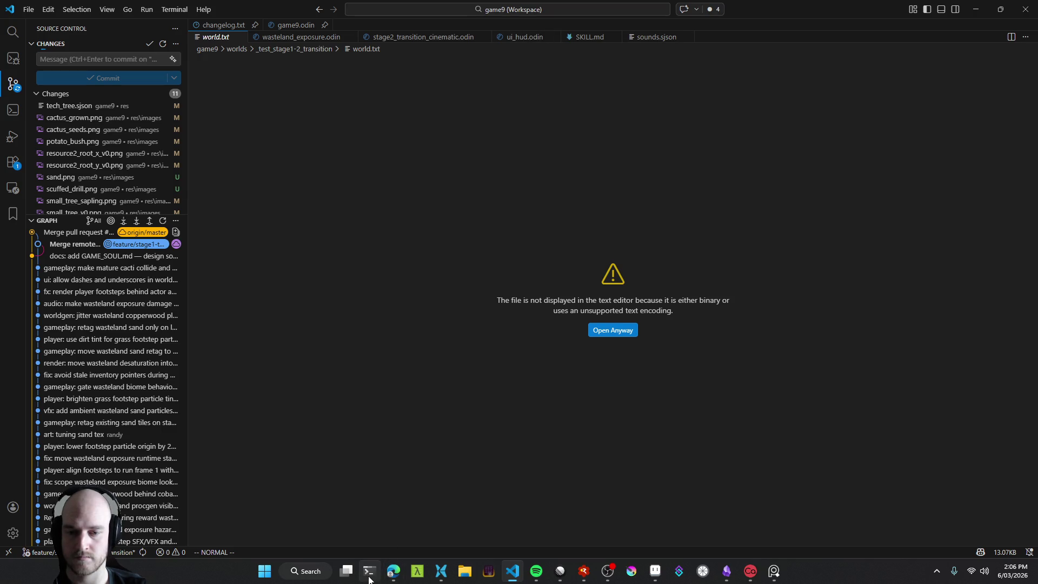
mouse_move(369, 571)
left_click(376, 517)
Step: In a new PowerShell tab, check git status, stash the art changes, and confirm a clean tree
left_click(146, 8)
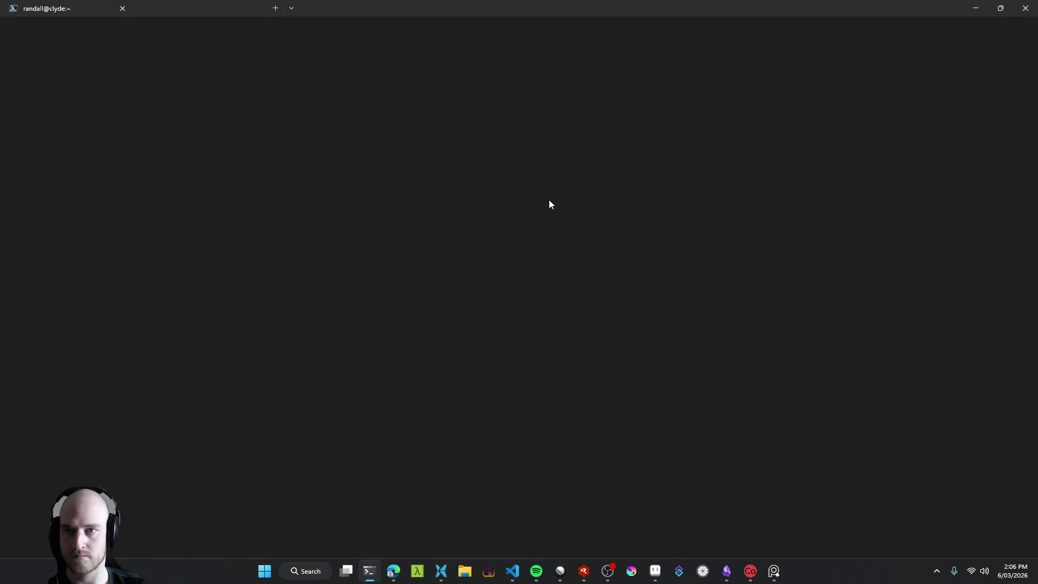
type("cd c:\\rando\\dev\\game9")
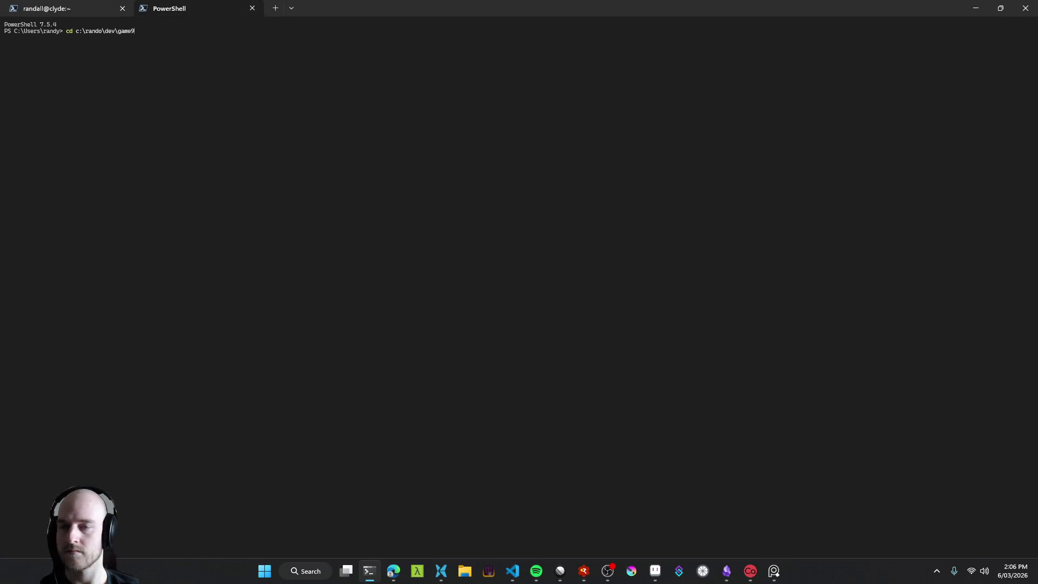
type("atus")
key("Return")
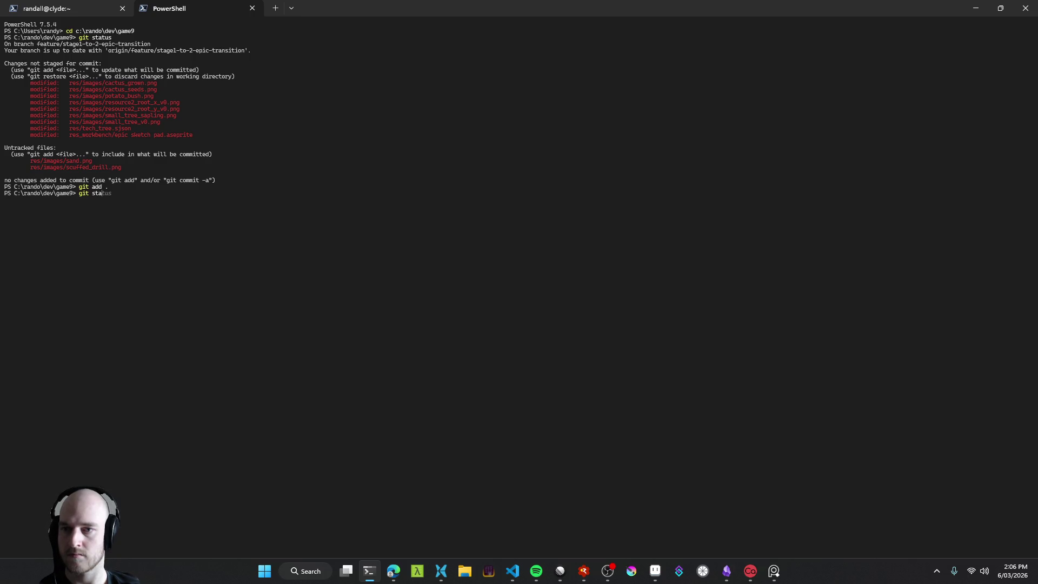
key("Return")
type("git status")
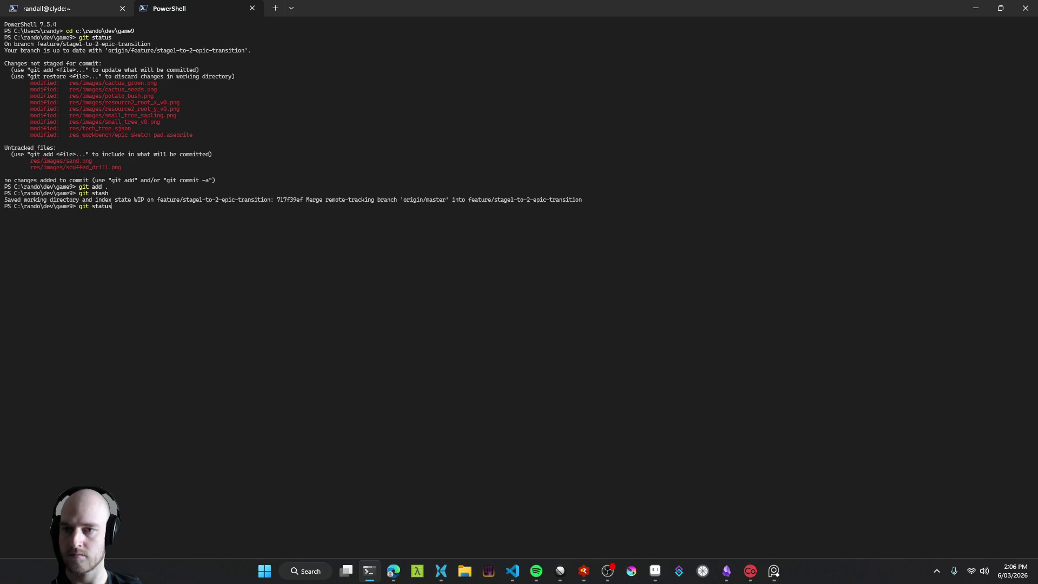
key("Return")
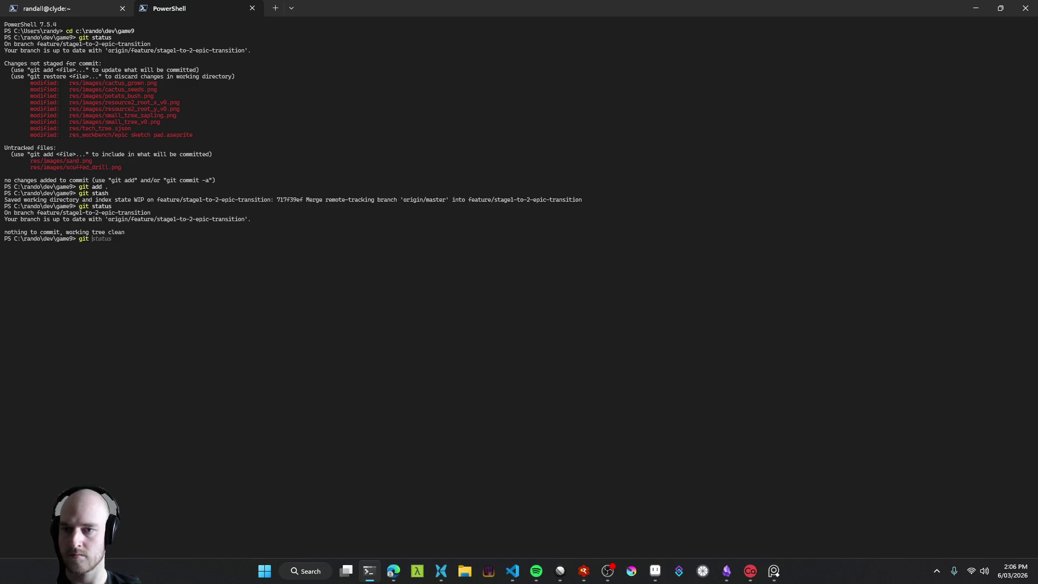
Step: Update master from origin and pop the stash, restoring sand.png and scuffed_drill.png as staged
type("git ")
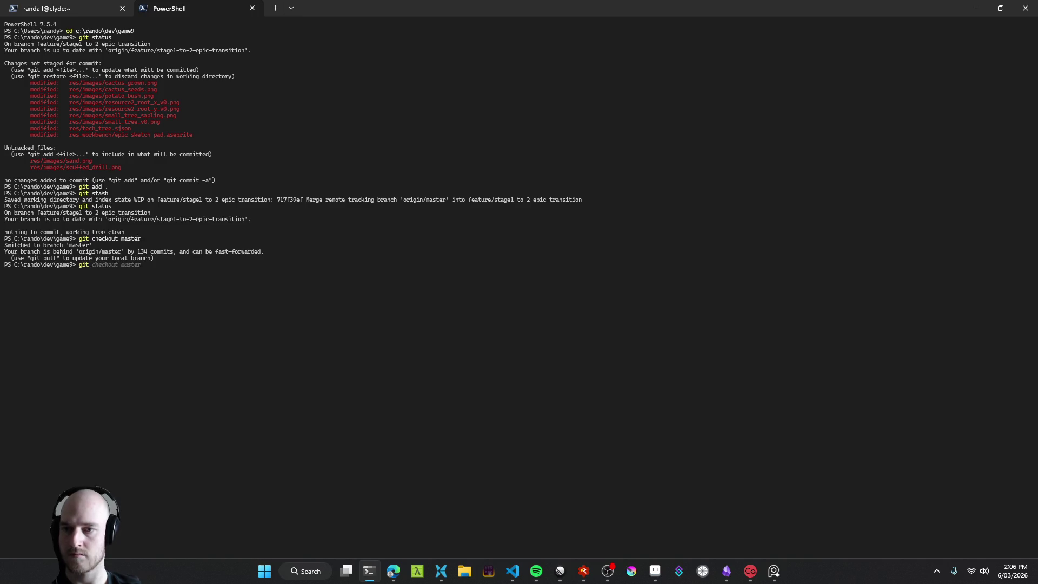
type("statu")
key("Return")
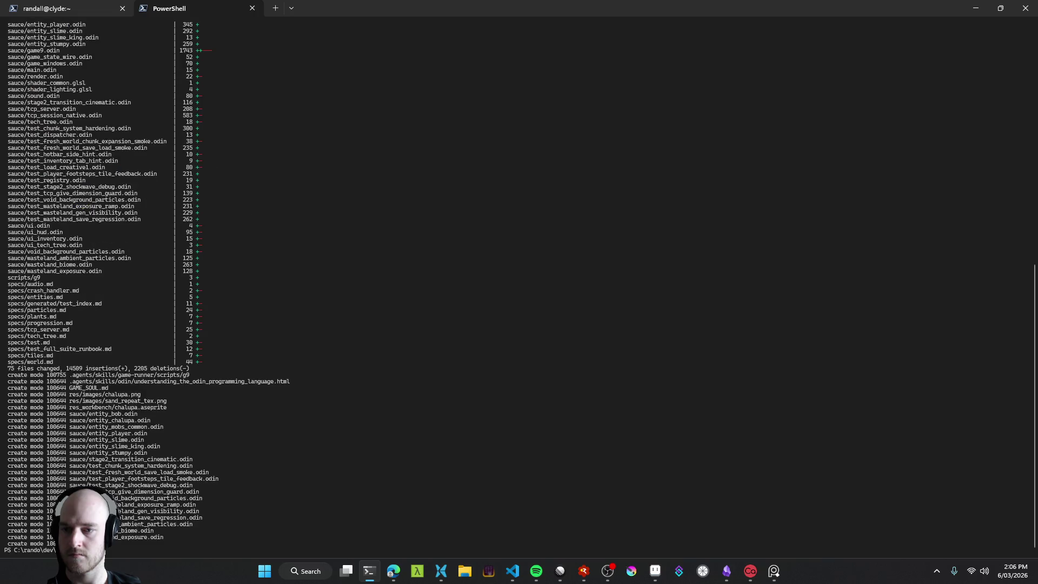
key("Return")
type("popj")
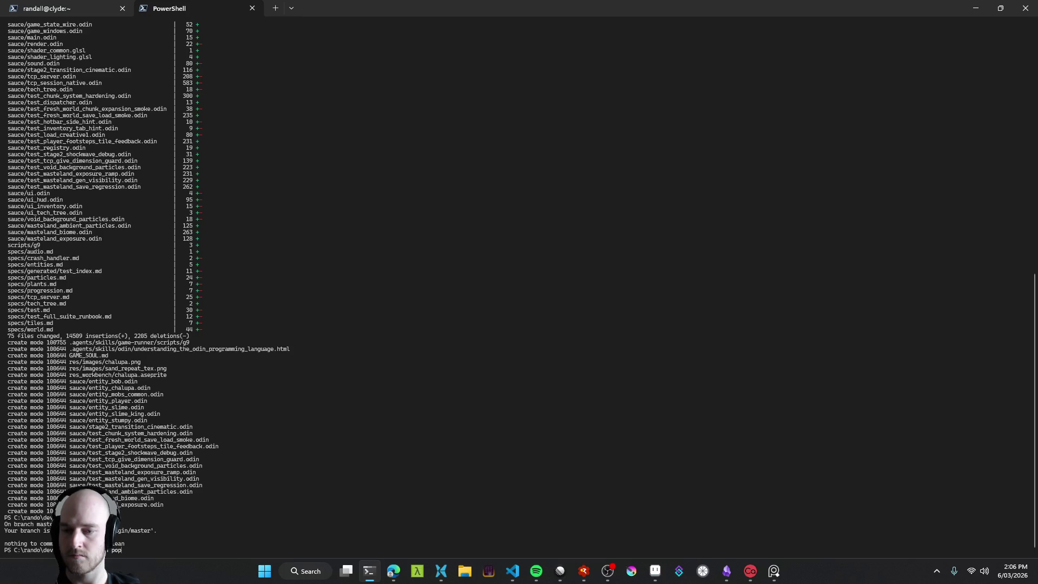
key("Return")
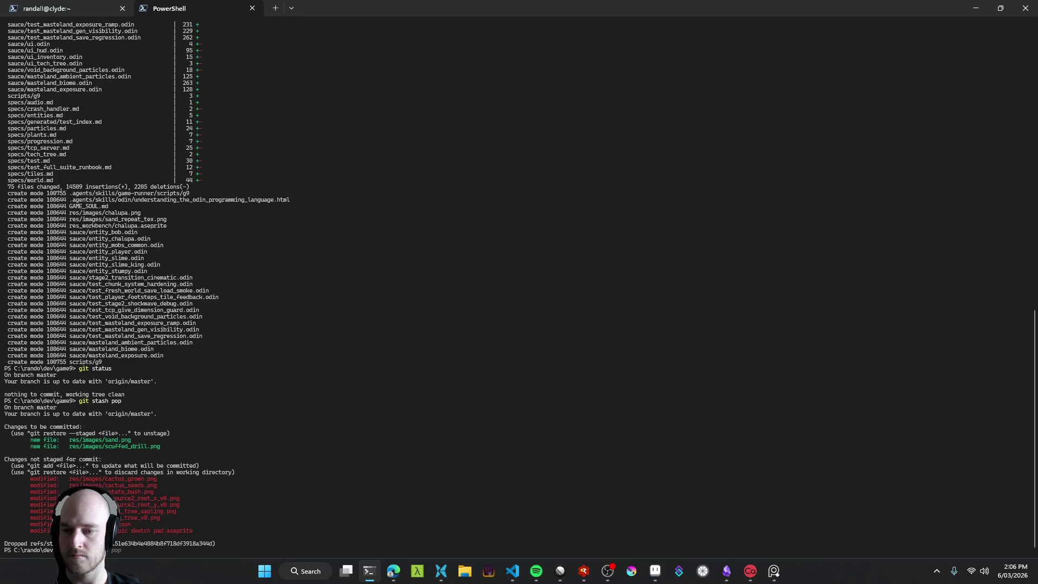
key("Return")
key("alt+Tab")
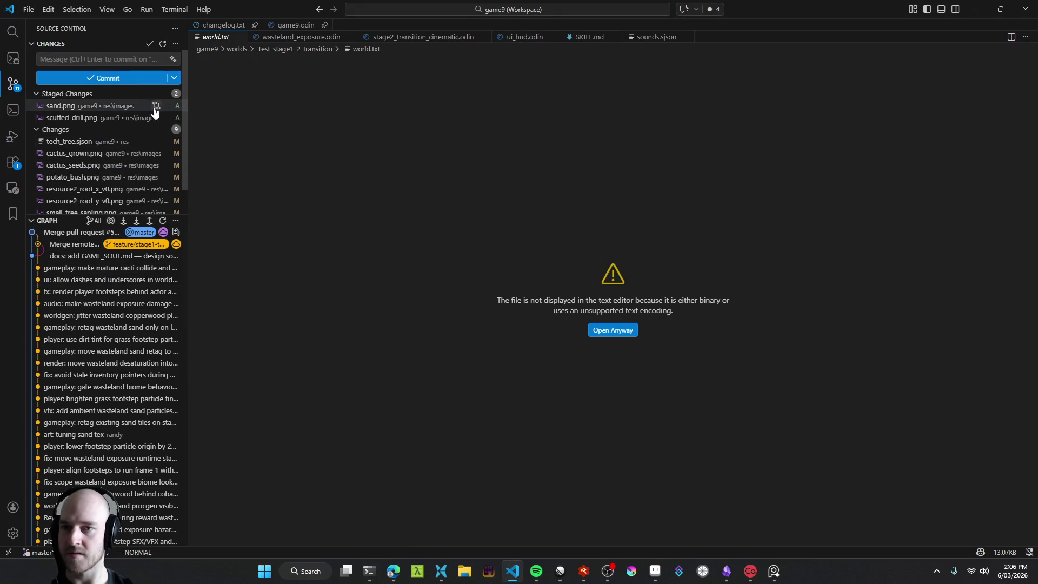
Step: Unstage the sand and drill images and inspect the files in the latest master commit
left_click(165, 93)
scroll(115, 154, "down", 1)
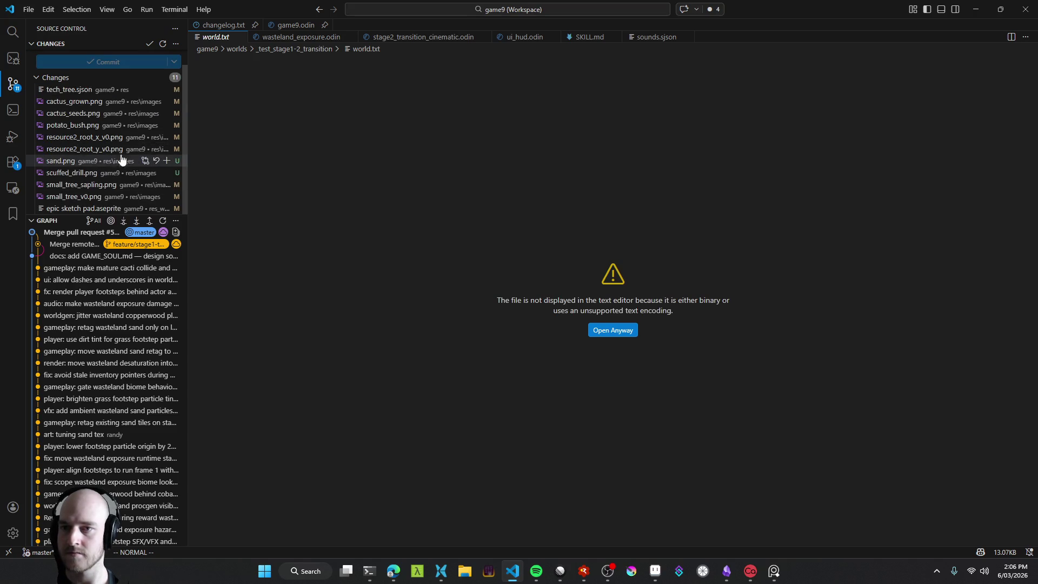
left_click(74, 235)
scroll(73, 238, "down", 5)
scroll(81, 259, "up", 5)
scroll(99, 294, "down", 3)
scroll(96, 292, "up", 3)
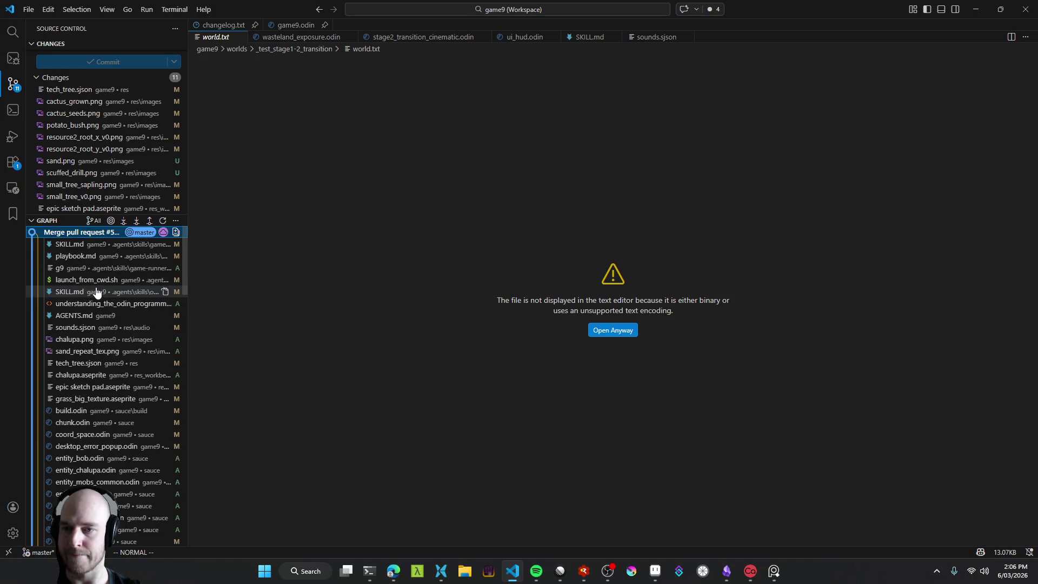
left_click(81, 232)
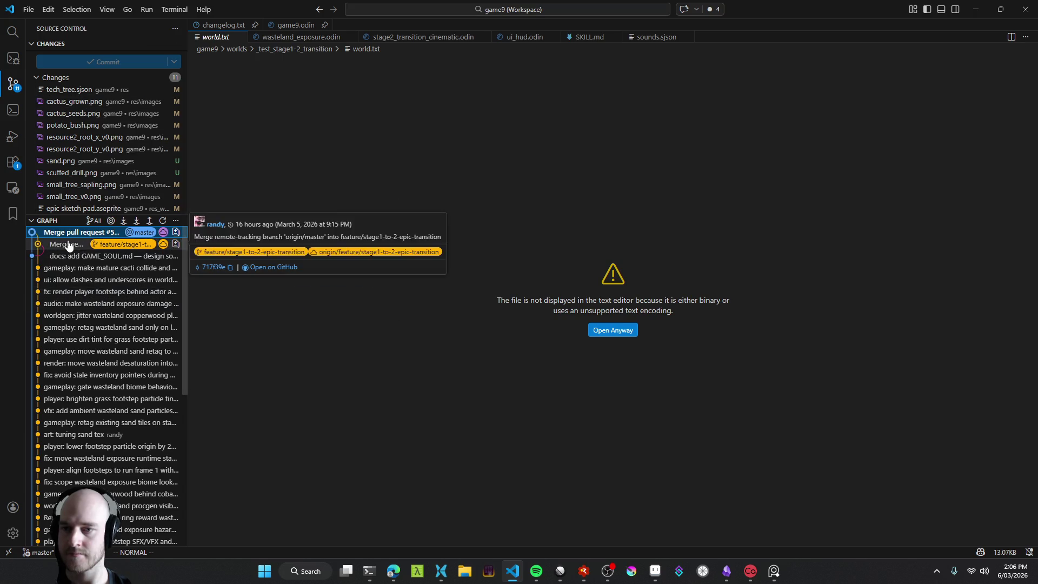
Step: Stage all 11 changed files and begin the commit message with 'art: did'
mouse_move(98, 299)
scroll(98, 140, "up", 1)
scroll(99, 141, "down", 1)
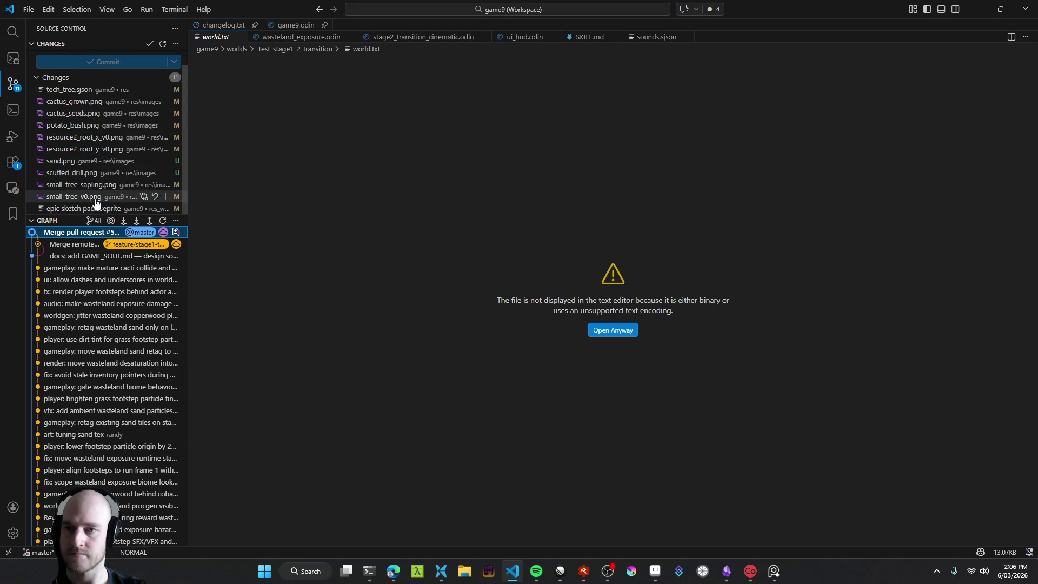
scroll(92, 173, "up", 1)
left_click(161, 94)
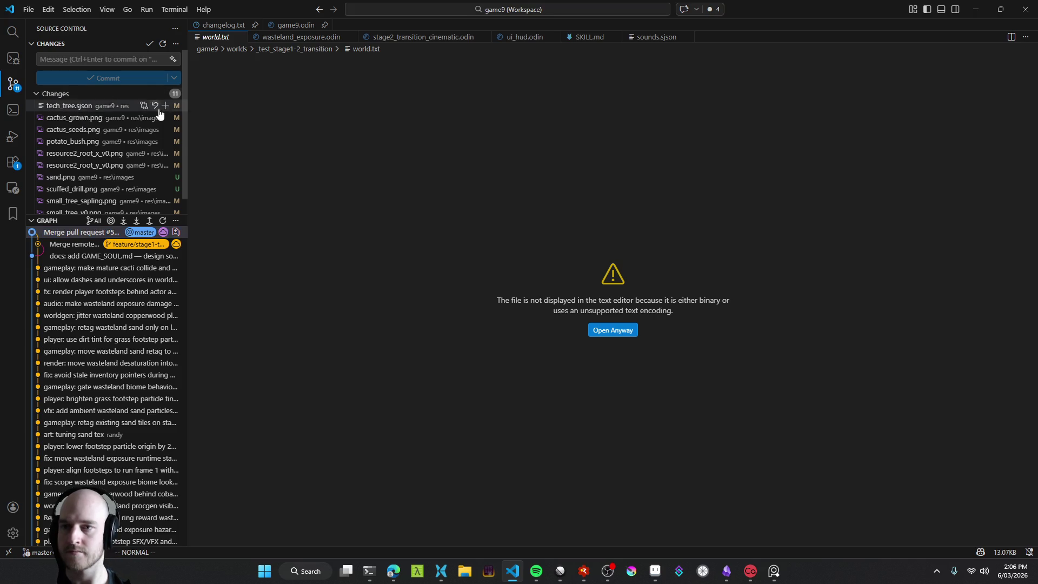
left_click(92, 60)
type("art: did")
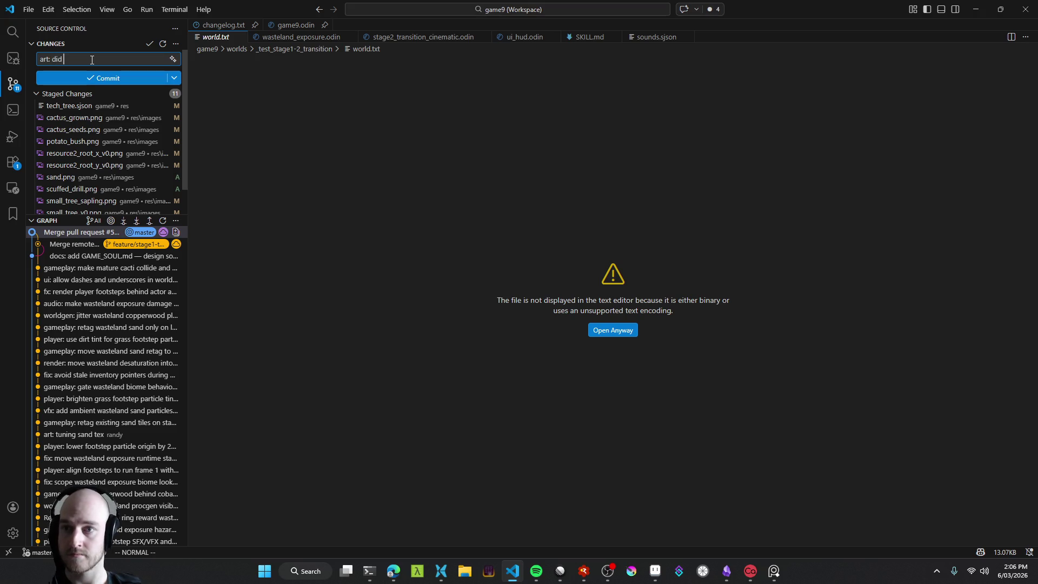
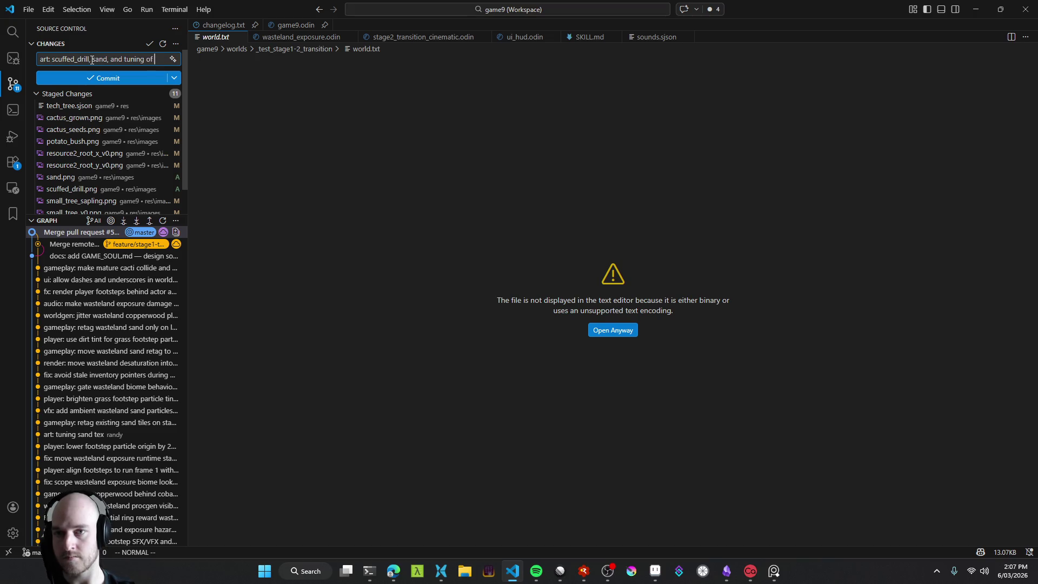
Step: Commit the staged scuffed_drill, sand and tuning art changes, then check the tmux terminal
type("others")
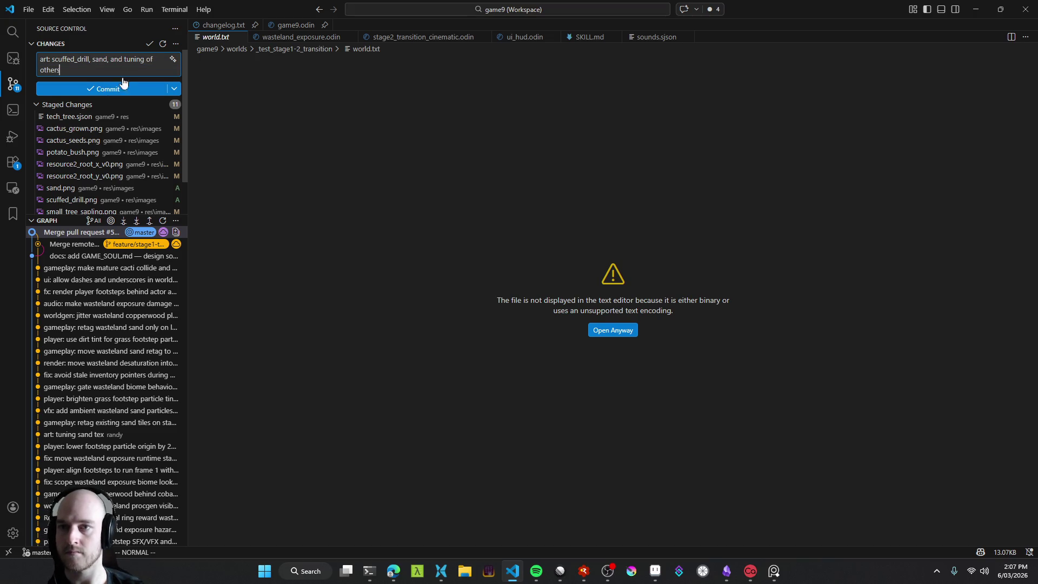
left_click(104, 91)
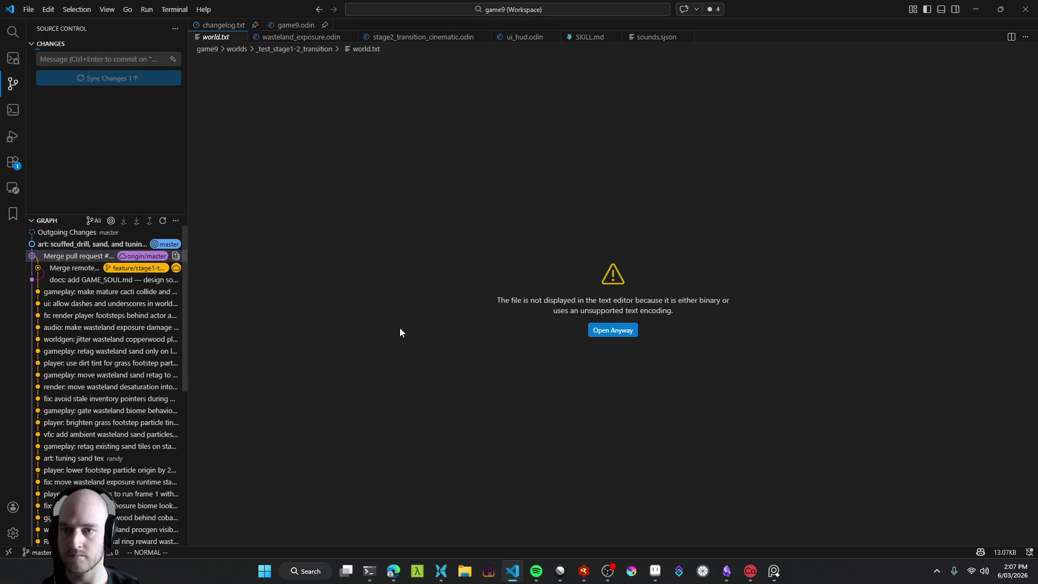
left_click(373, 575)
left_click(46, 8)
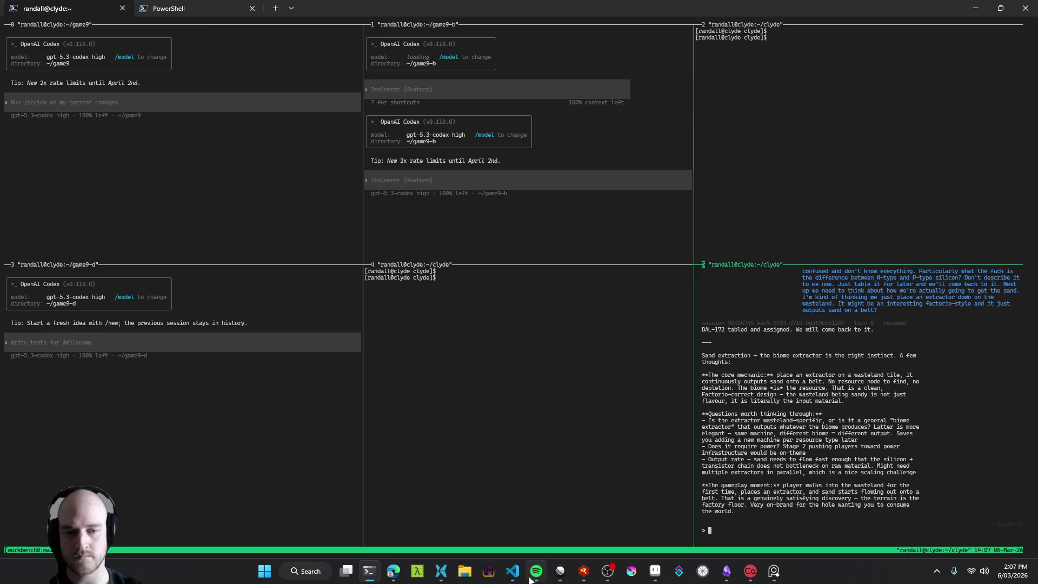
Step: Close the world.txt preview so game9.odin's source shows, then switch to the browser
left_click(513, 571)
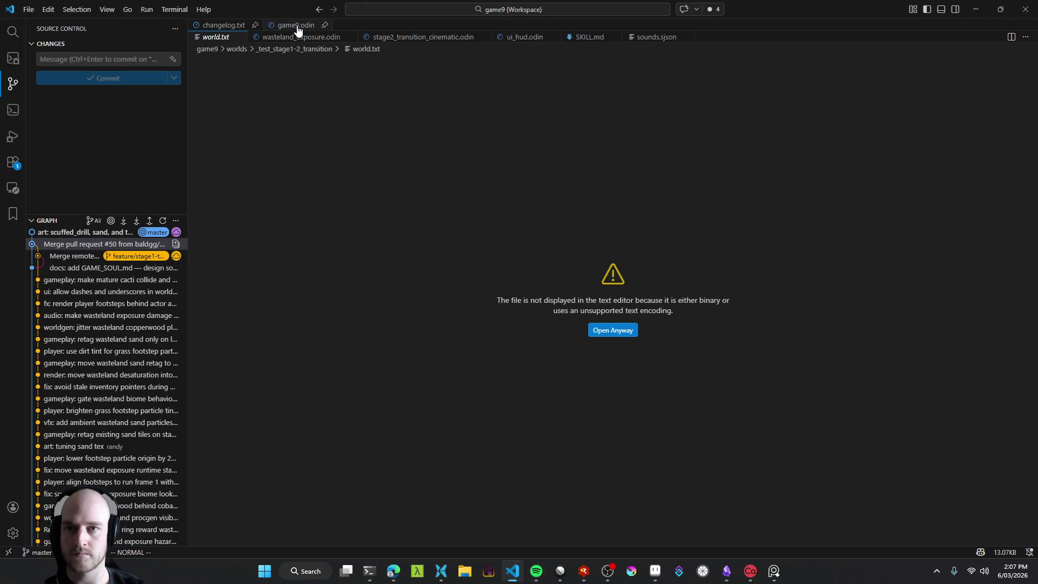
left_click(240, 37)
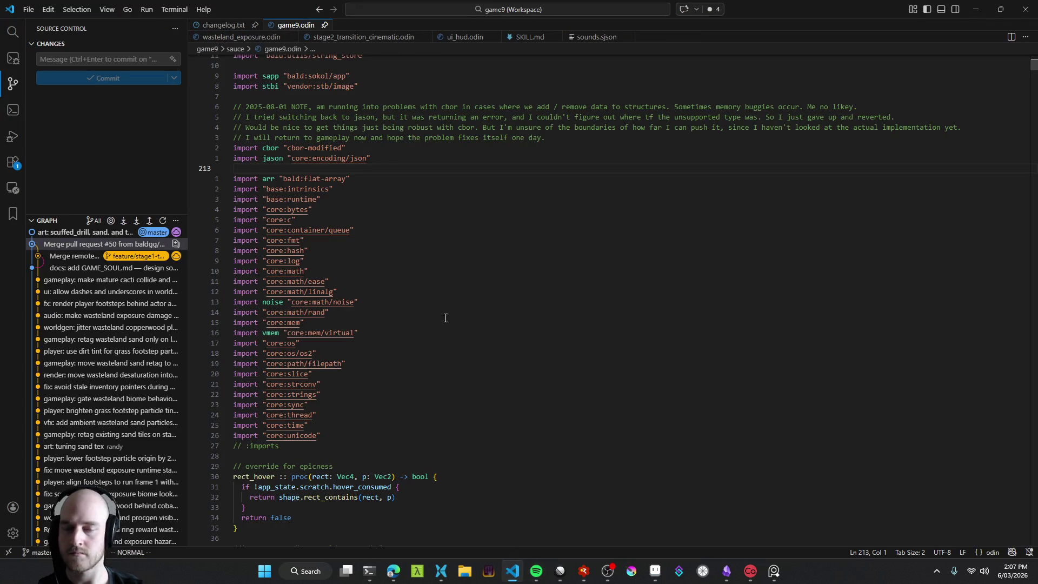
left_click(401, 568)
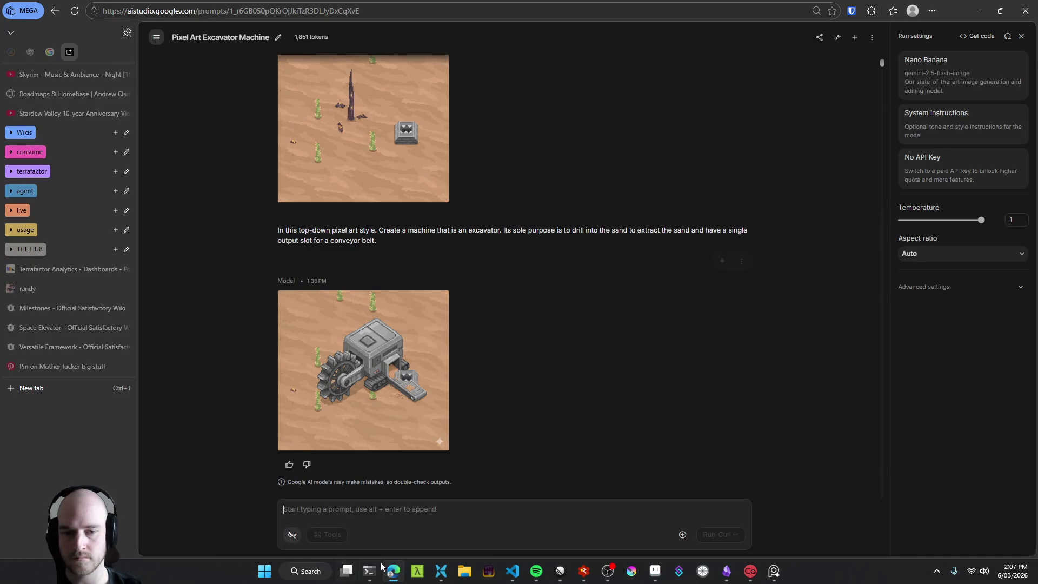
Step: Open a new empty AI Studio chat, then bring up the giant excavator pin on Pinterest
left_click(855, 38)
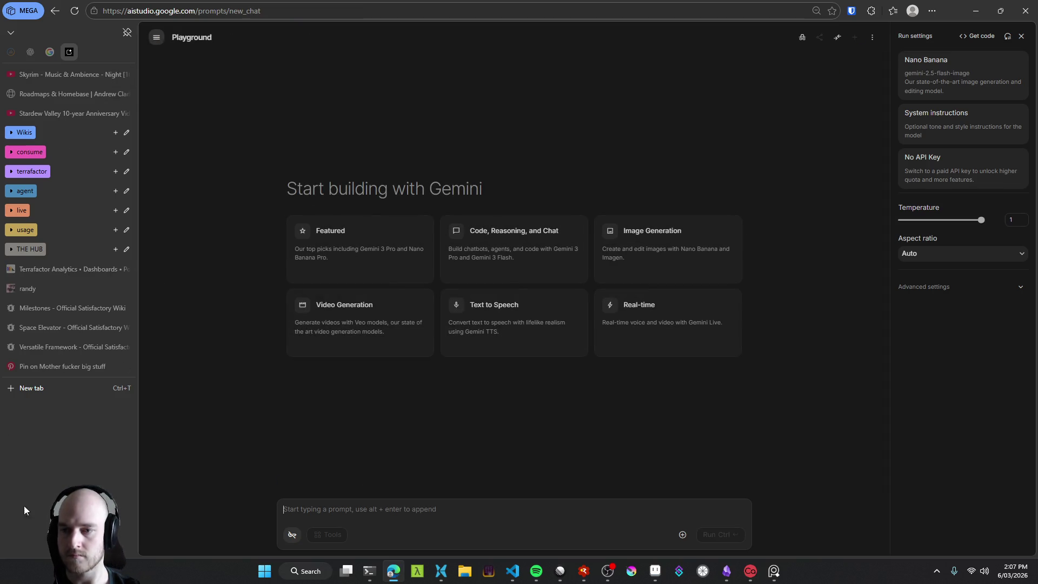
left_click(77, 365)
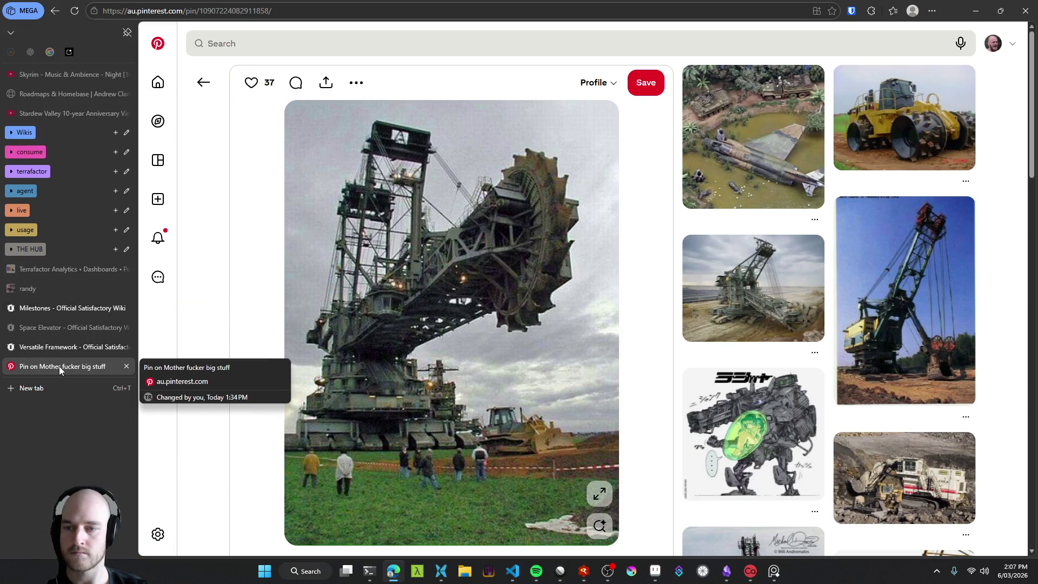
Step: Go back to the quarry excavator results and search Pinterest for 'sand wasteland art'
left_click(204, 82)
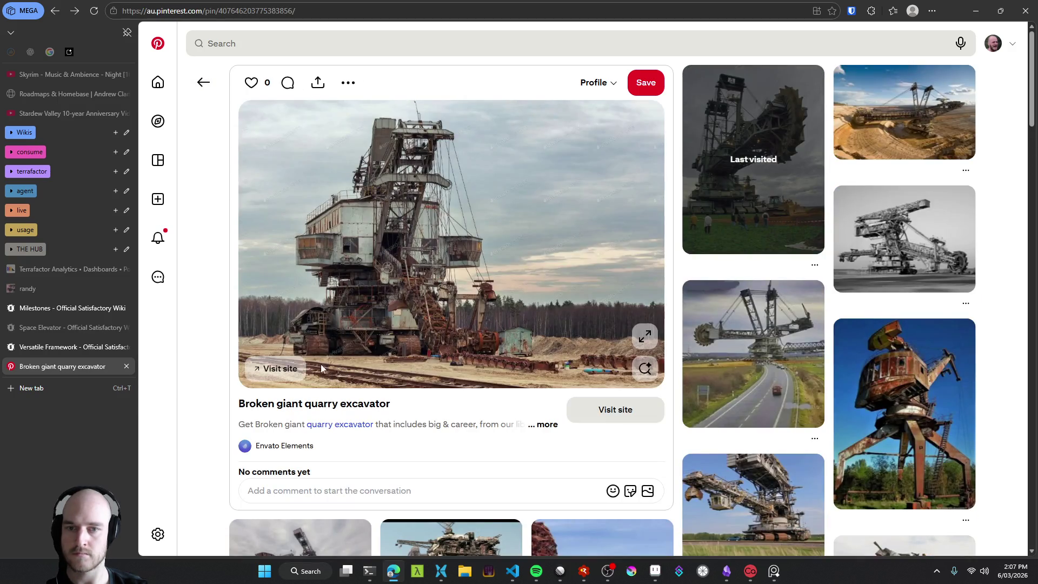
left_click(205, 84)
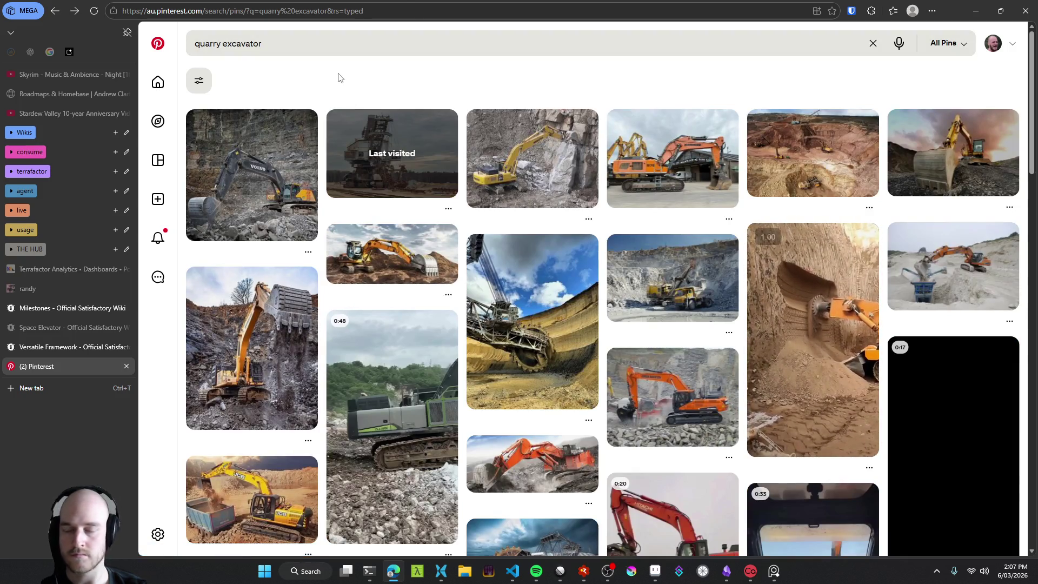
left_click(392, 43)
type("san")
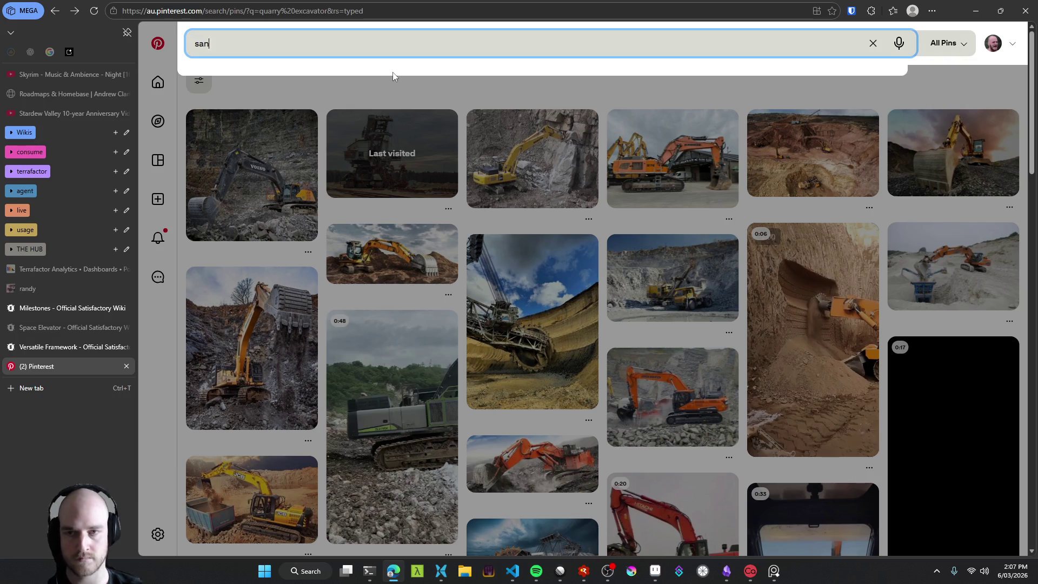
type("d wasteland art")
key("Return")
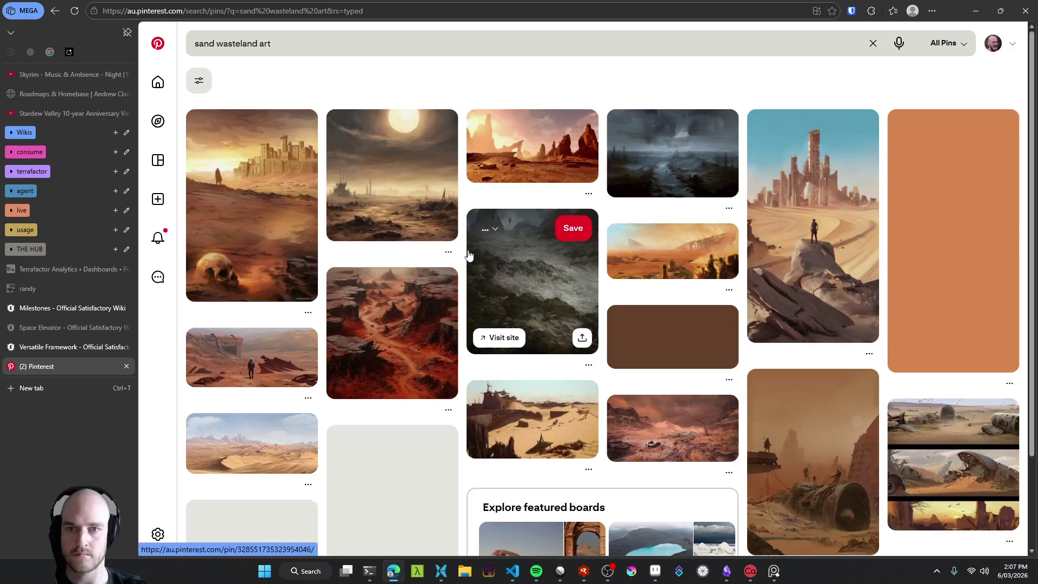
Step: Browse the sand wasteland results and open the related 'Desert wasteland' search
scroll(461, 287, "down", 4)
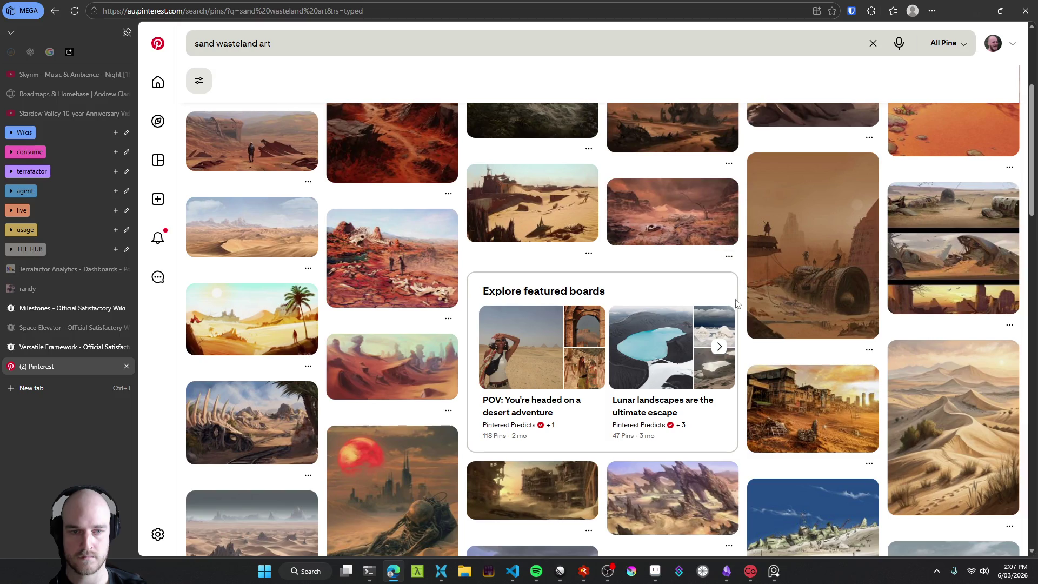
scroll(756, 462, "down", 3)
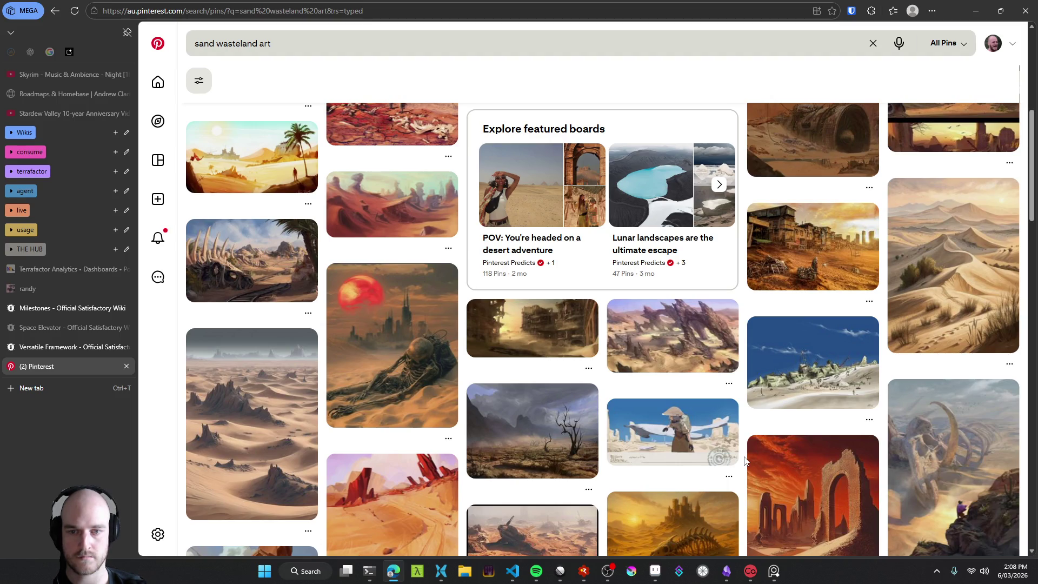
scroll(744, 460, "down", 2)
scroll(745, 461, "down", 4)
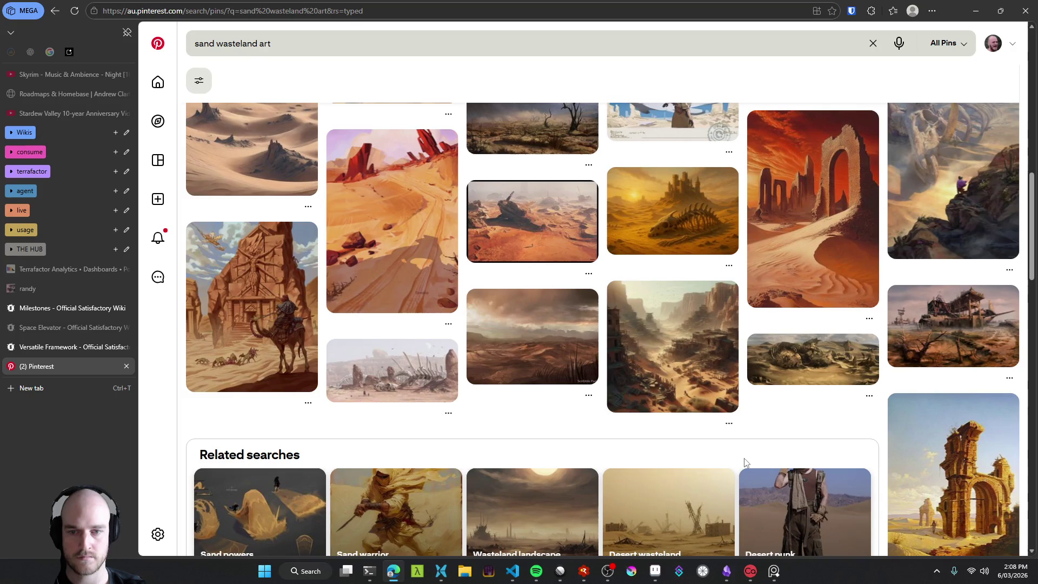
scroll(744, 462, "down", 3)
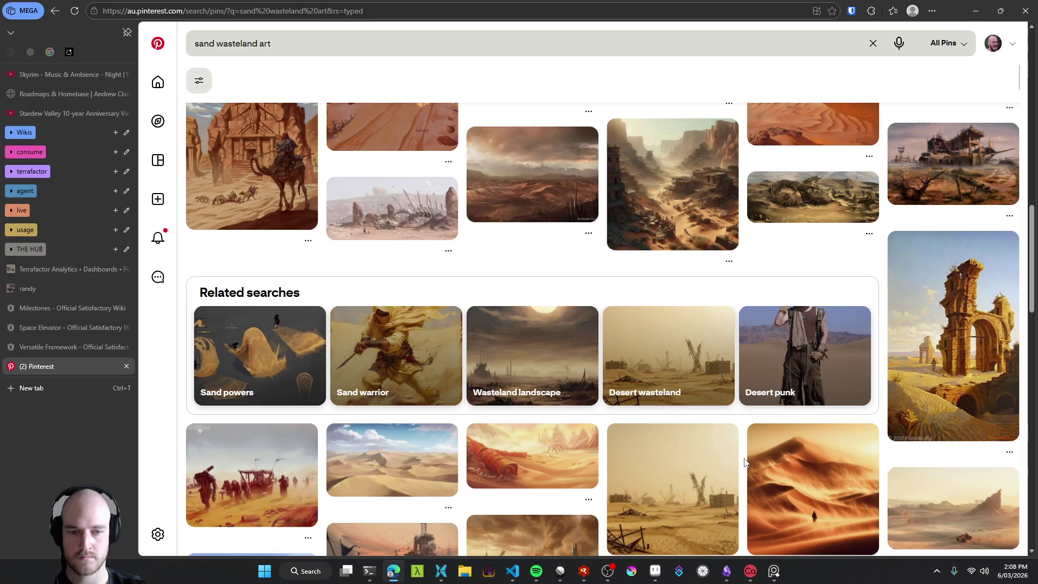
scroll(744, 463, "down", 1)
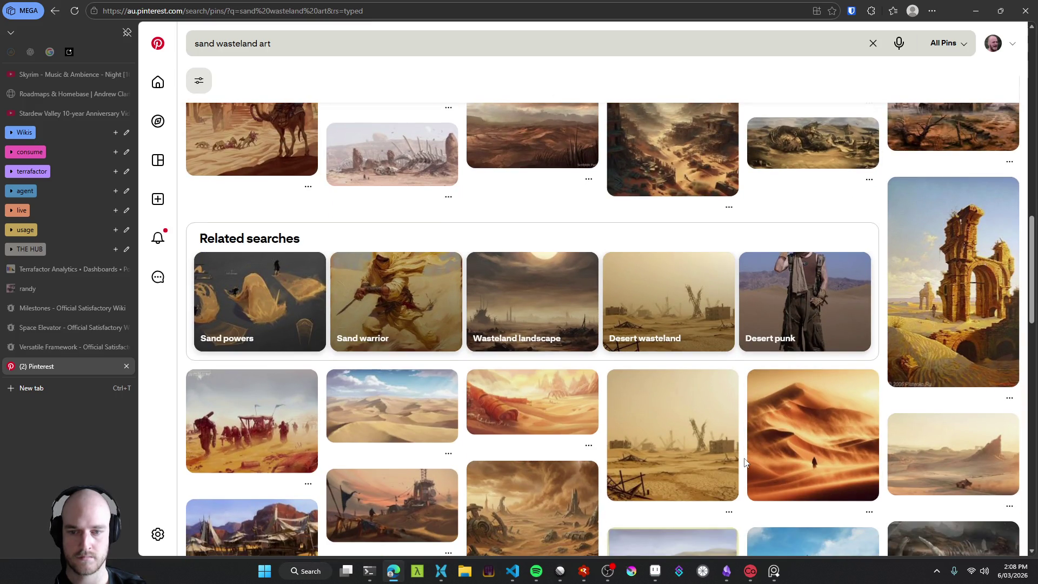
scroll(745, 462, "up", 10)
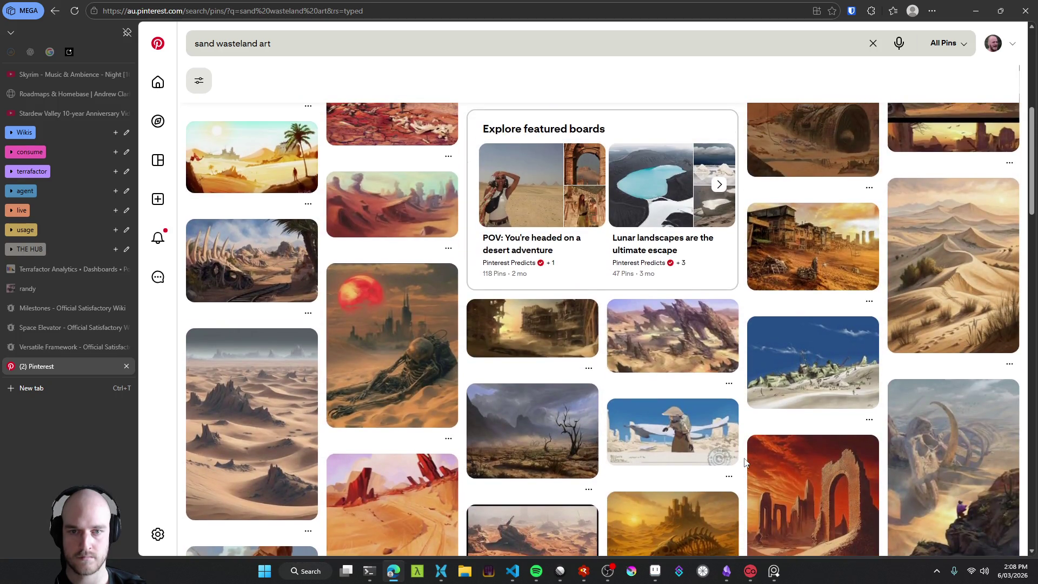
scroll(745, 465, "down", 7)
left_click(687, 460)
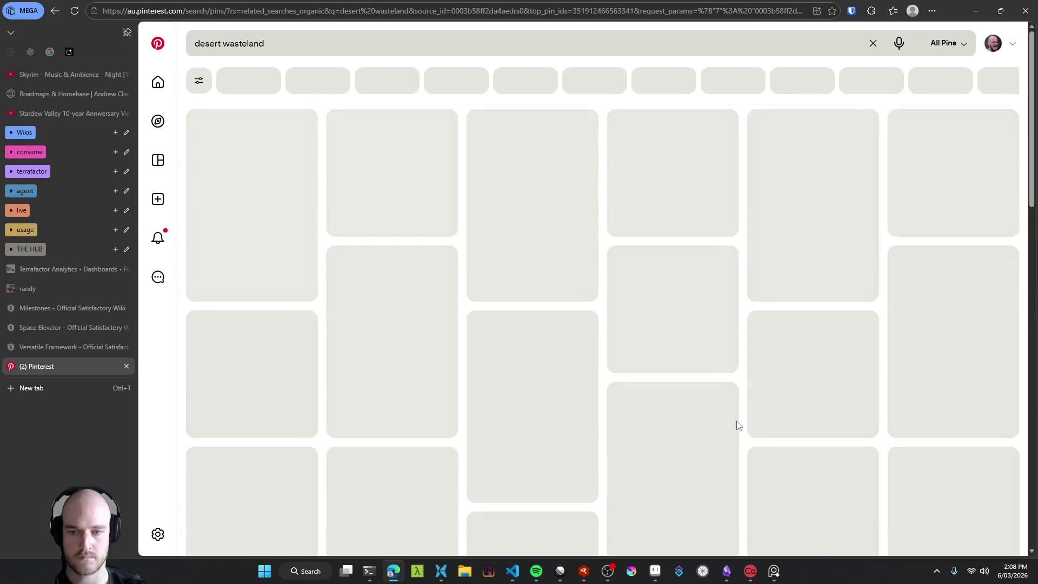
Step: Rerun the desert wasteland search and open the castle-and-skull desert pin
left_click(353, 46)
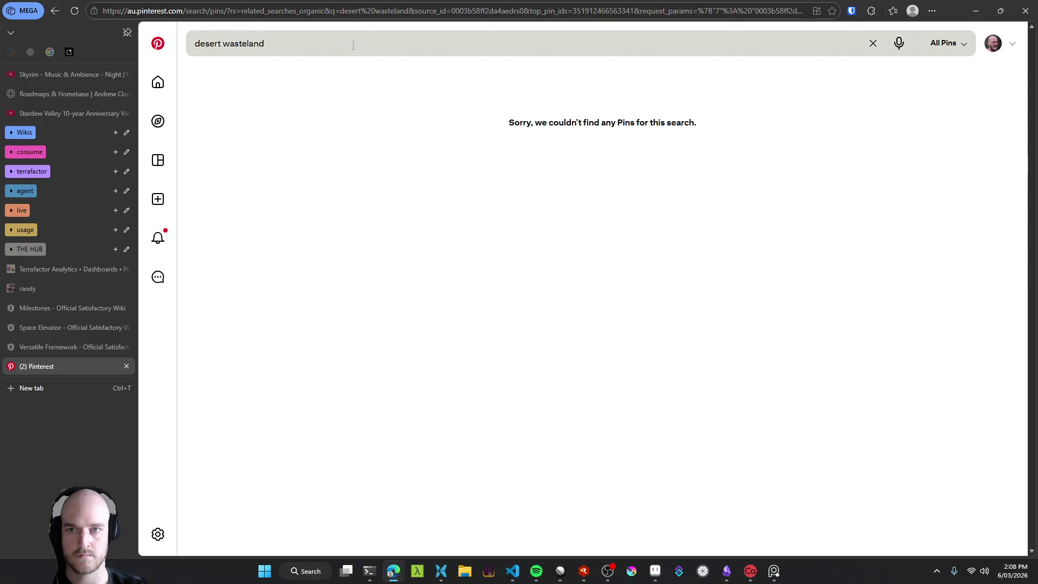
left_click(353, 45)
key("Return")
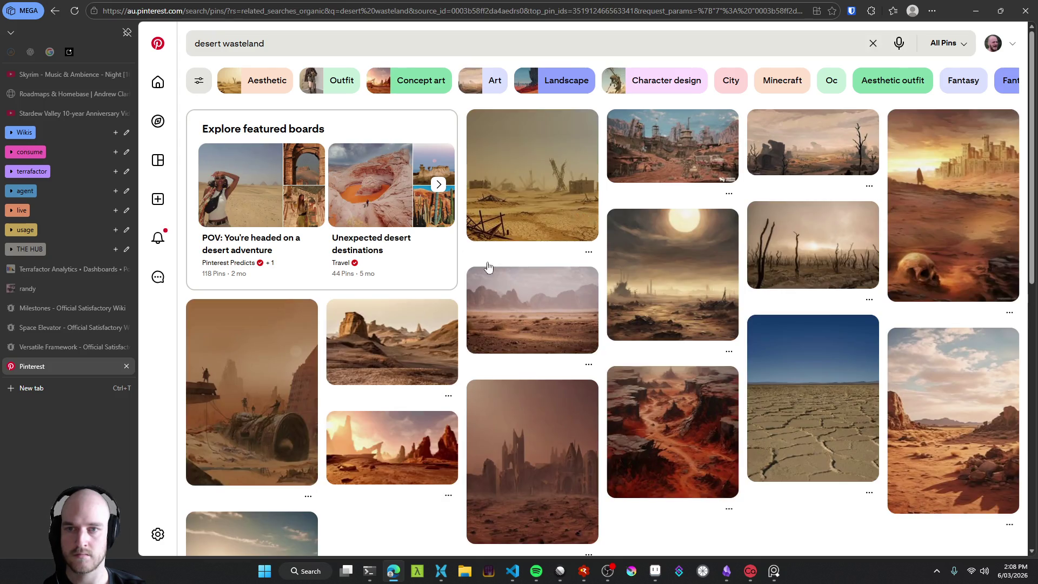
scroll(459, 306, "down", 3)
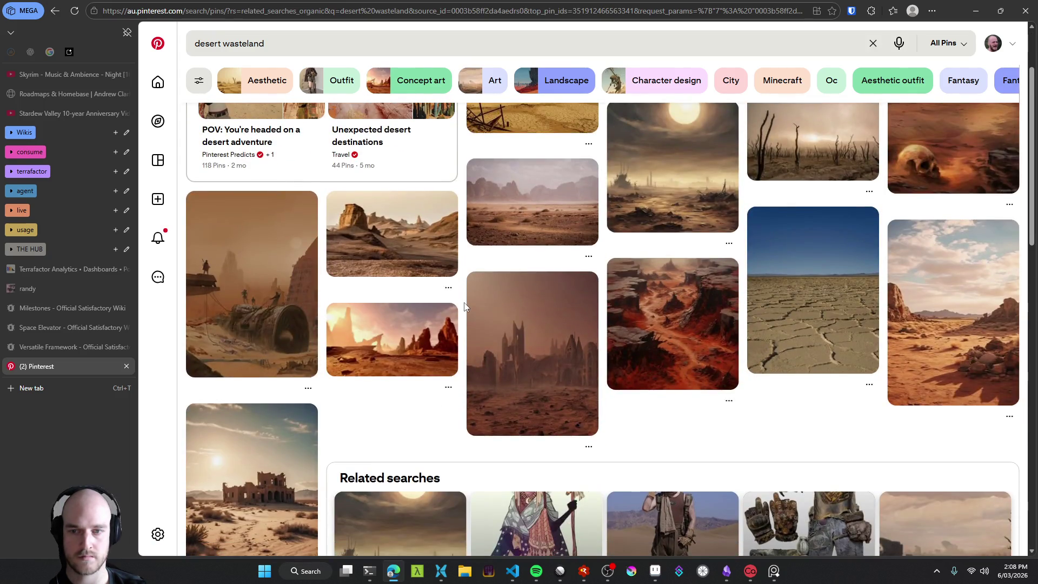
scroll(463, 306, "up", 3)
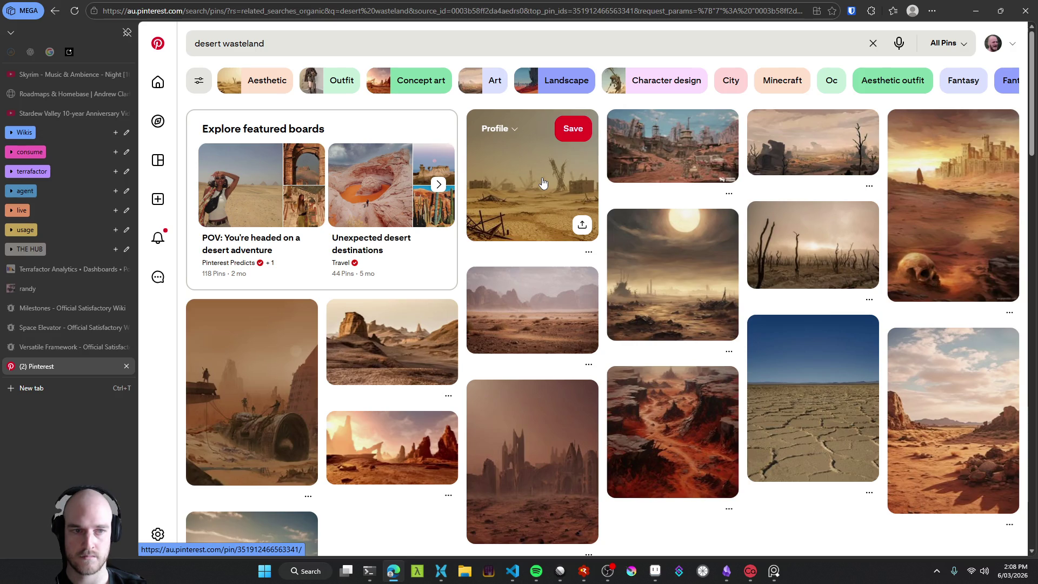
left_click(970, 224)
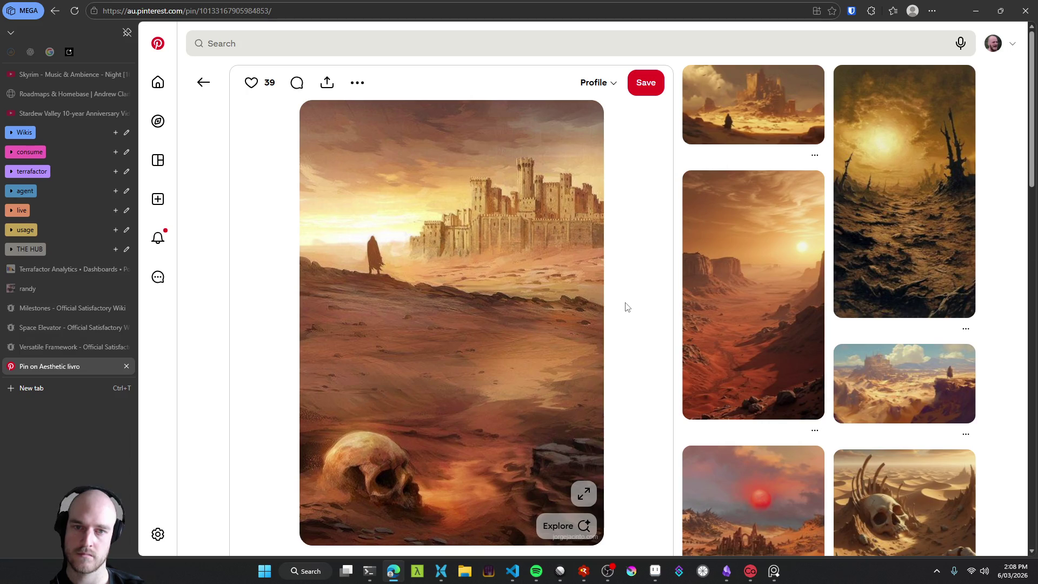
scroll(628, 306, "down", 1)
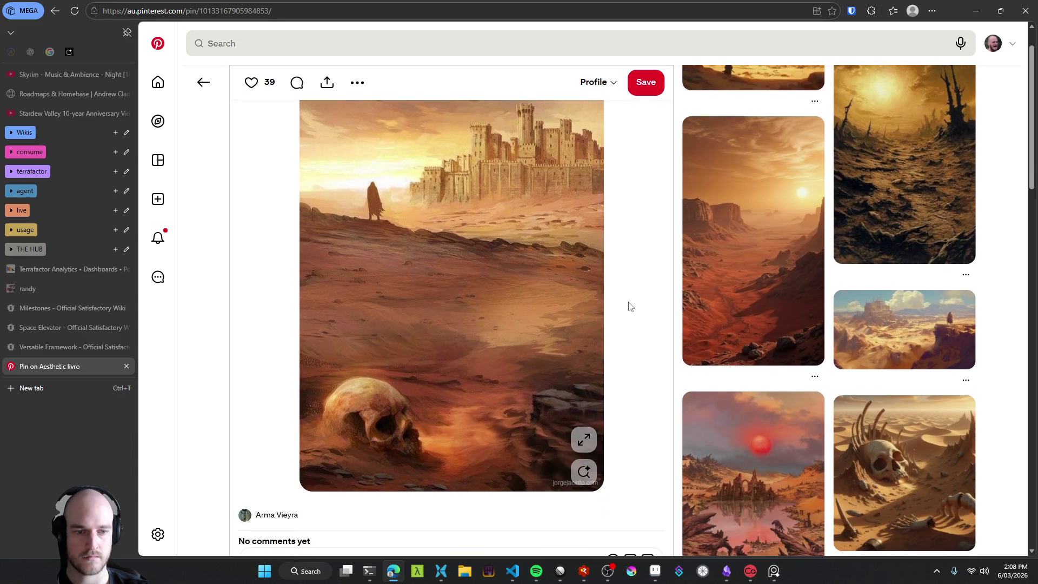
scroll(629, 306, "up", 1)
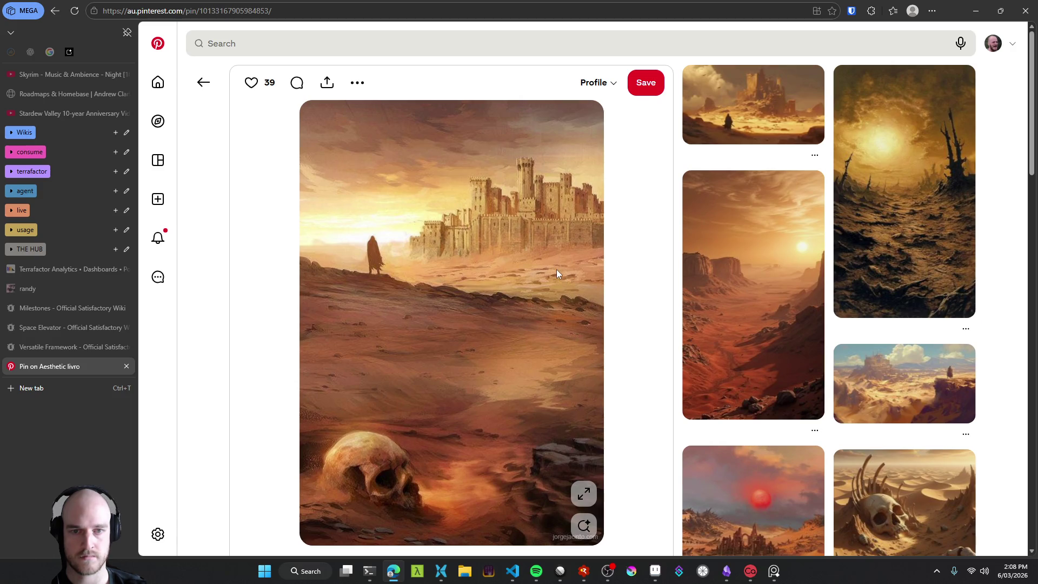
Step: Snip the castle-and-skull image, paste it onto the reference board, and save the board
key("super+shift+s")
mouse_move(303, 110)
left_mouse_down()
mouse_move(610, 336)
mouse_move(602, 313)
mouse_move(601, 361)
left_mouse_up()
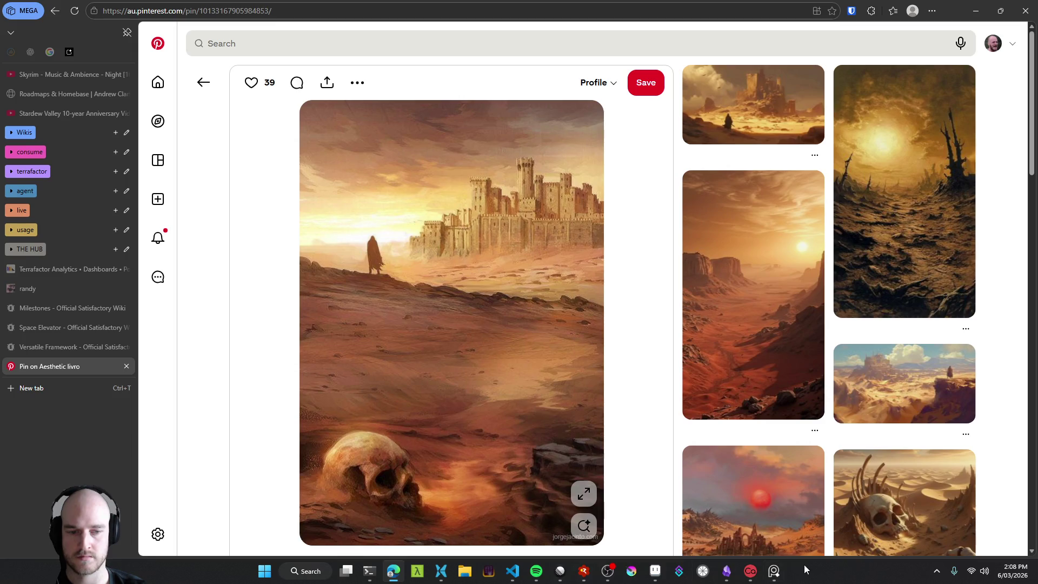
left_click(773, 570)
key("ctrl+v")
mouse_move(926, 102)
left_mouse_down()
mouse_move(905, 103)
mouse_move(968, 115)
left_mouse_up()
left_click(899, 120)
key("ctrl+s")
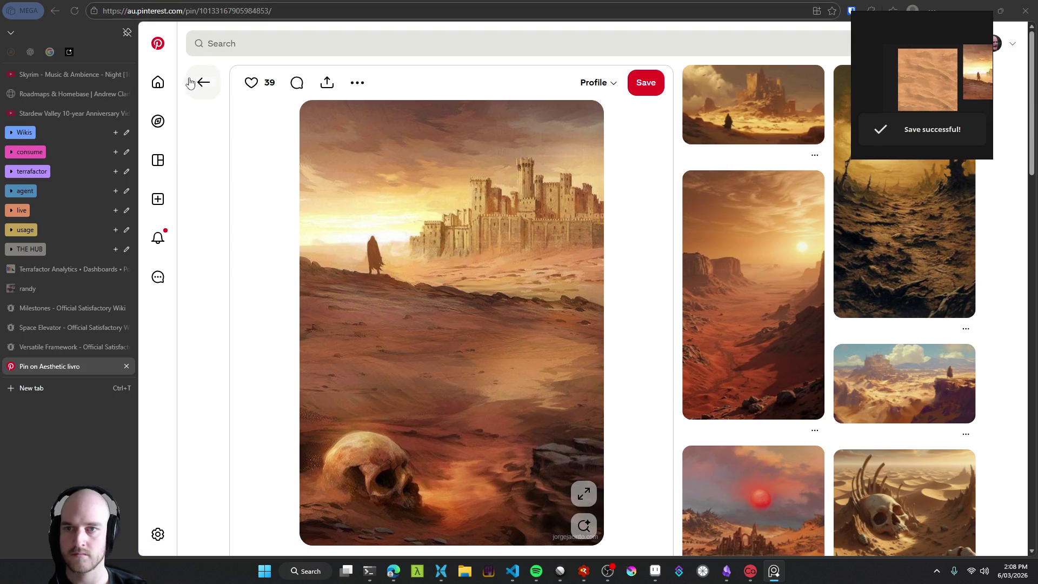
Step: Return to the results, move the Pinterest tab higher in the tab list, and minimize the browser
left_click(189, 82)
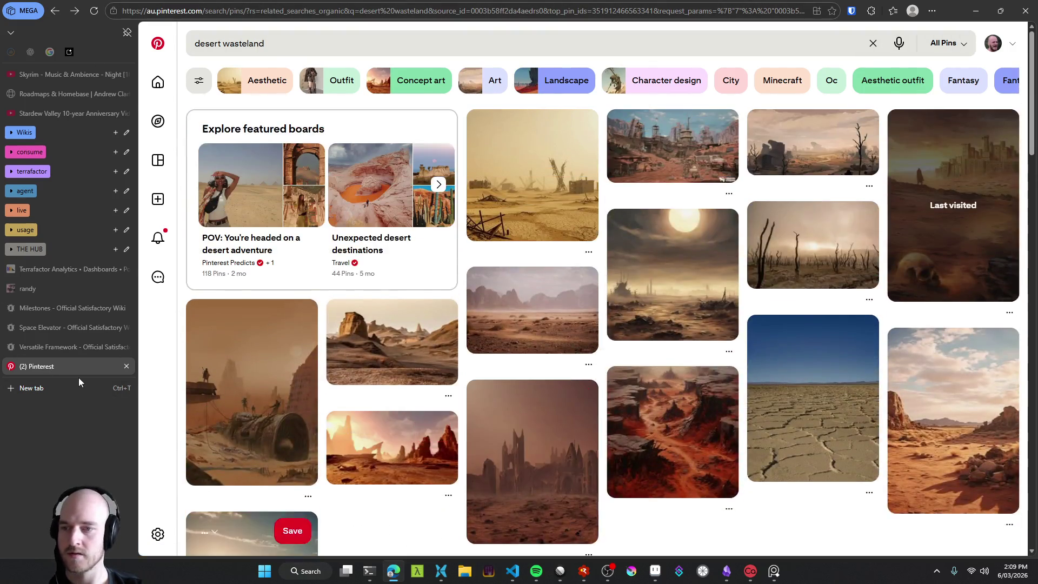
left_click_drag(60, 367, 62, 273)
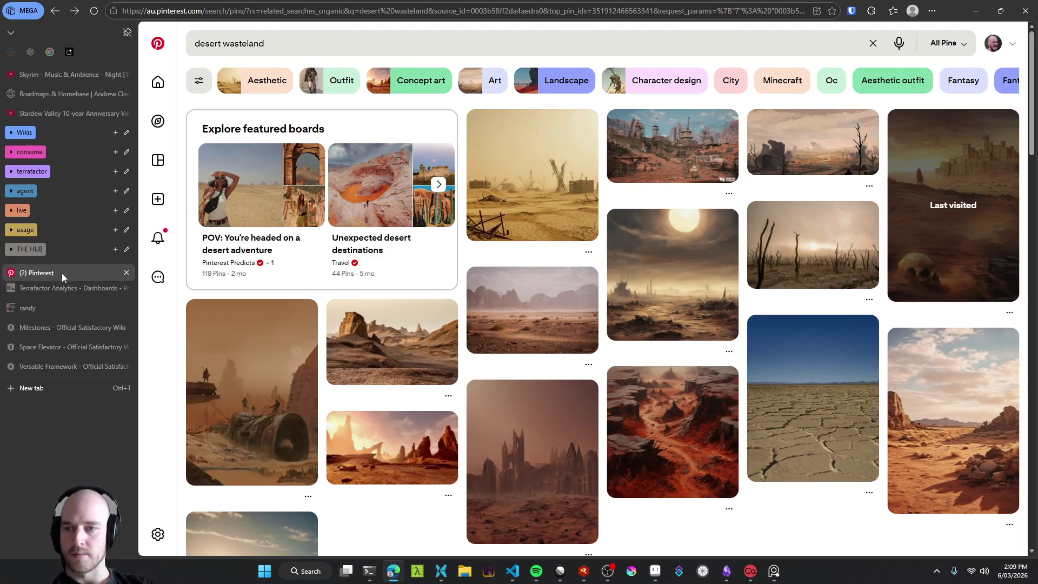
left_click(38, 307)
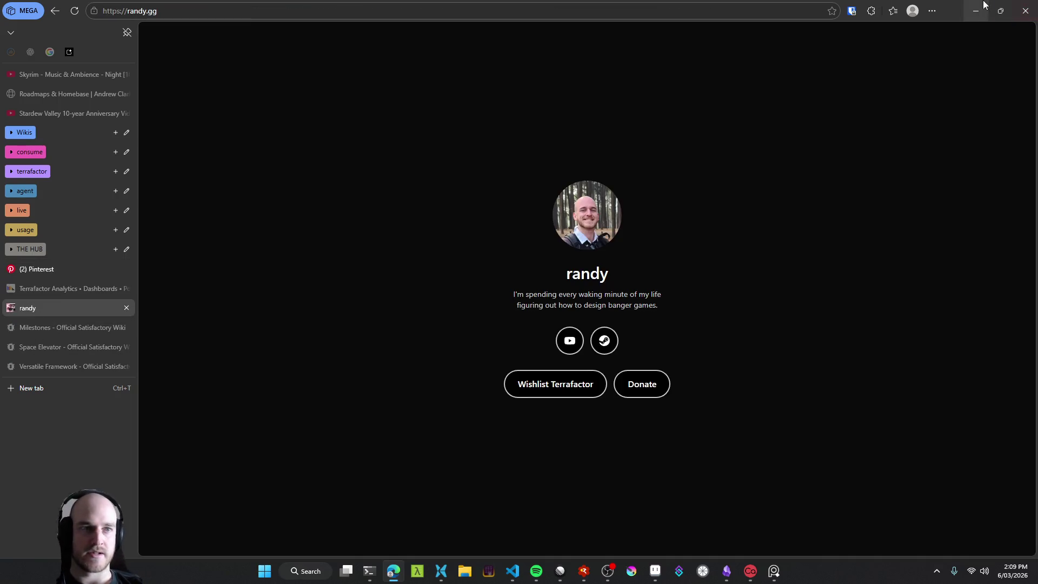
left_click(981, 5)
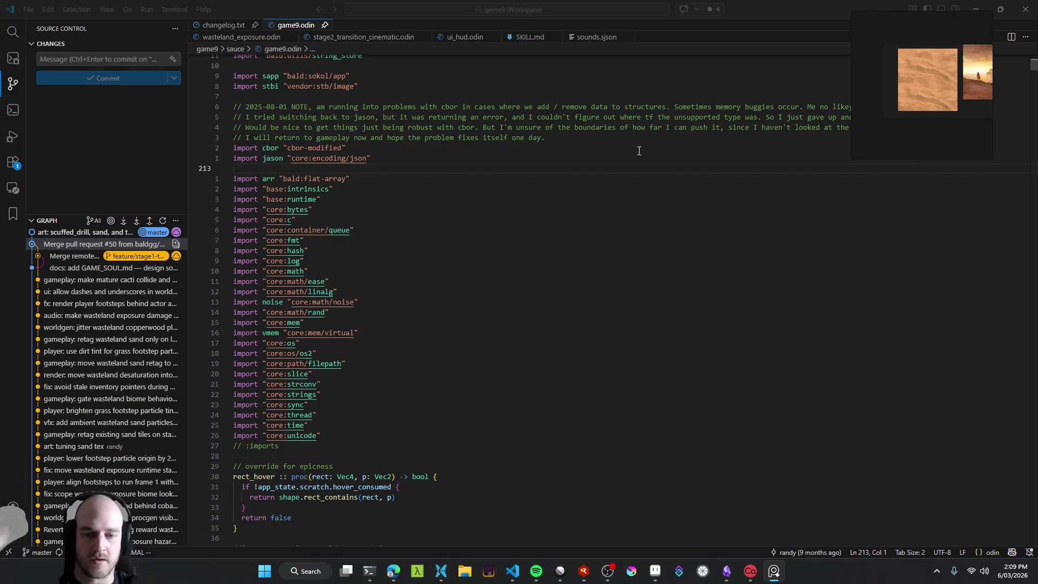
Step: Add an In Progress issue titled 'New wasteland content batch, Era 2' and open BAL-173
left_click(560, 570)
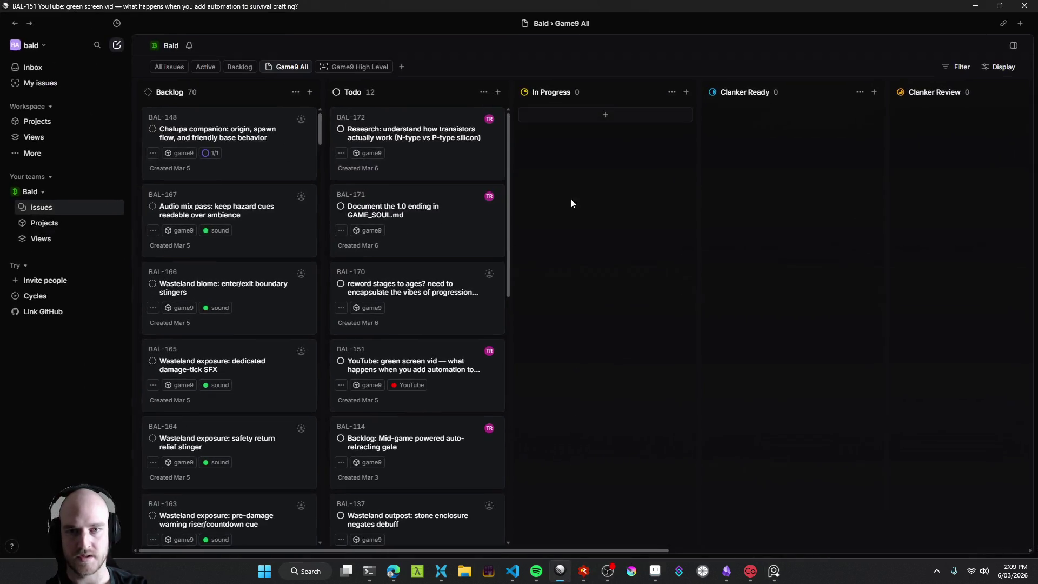
scroll(573, 246, "right", 1)
left_click(592, 114)
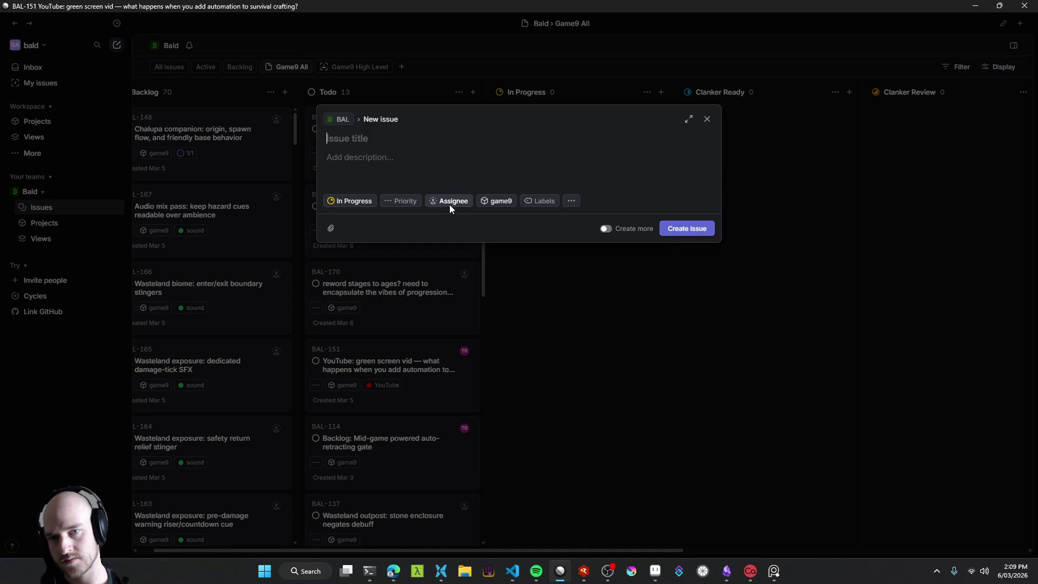
type("Des")
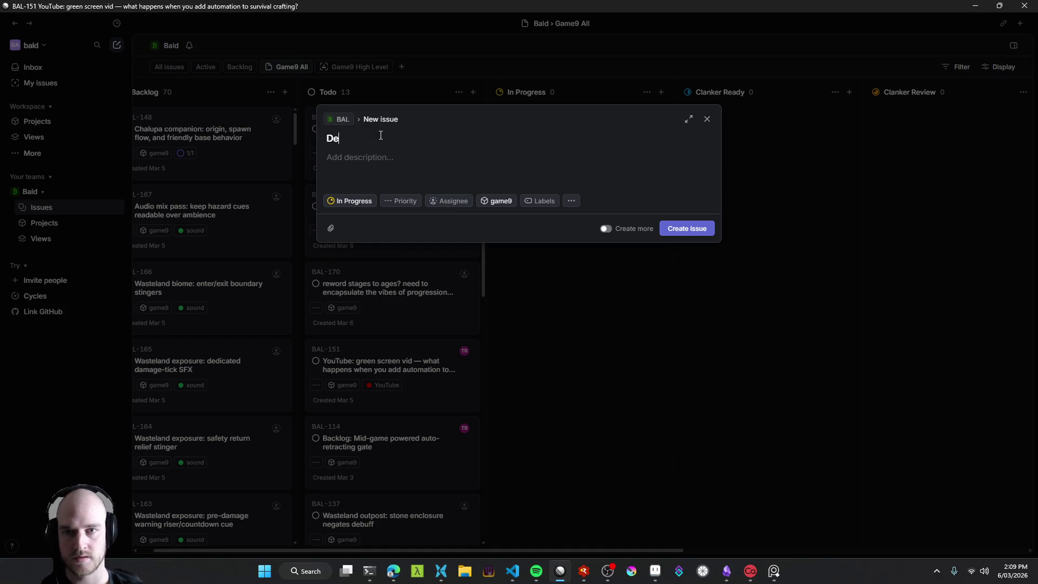
key("BackSpace")
key("BackSpace")
key("BackSpace")
type("New Content Batch")
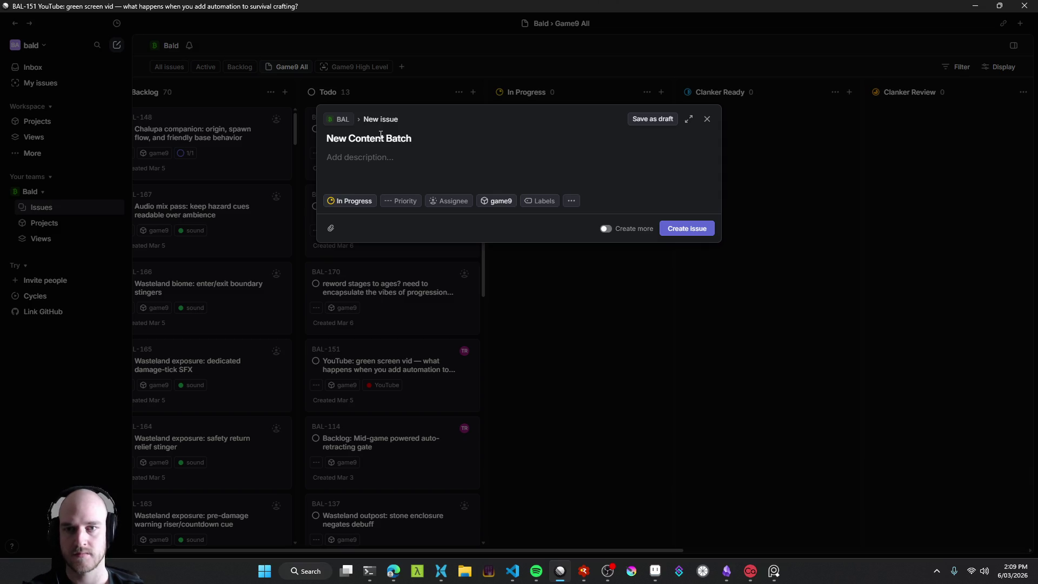
key("ctrl+a")
type("New w")
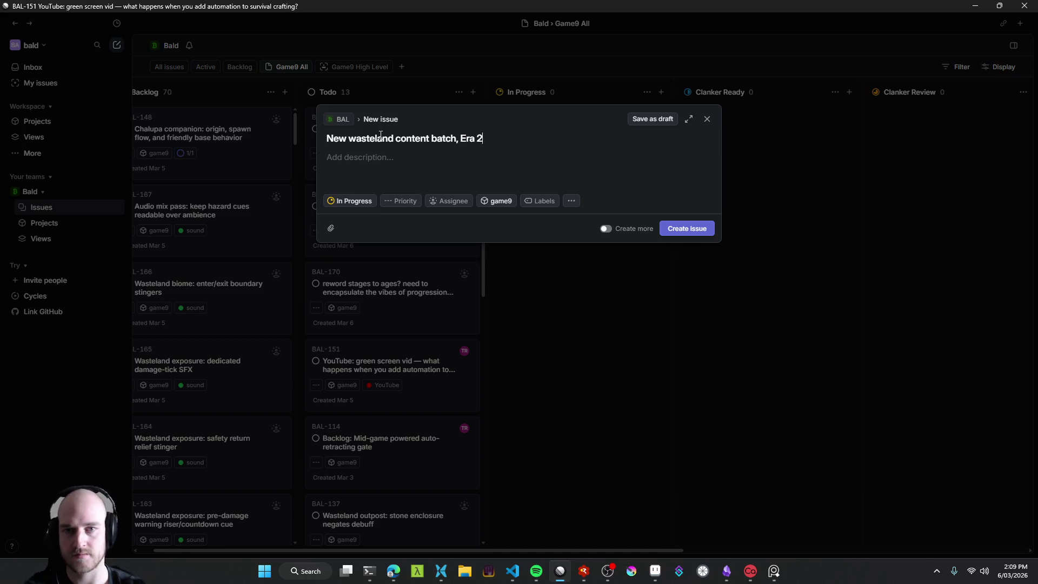
left_click(695, 229)
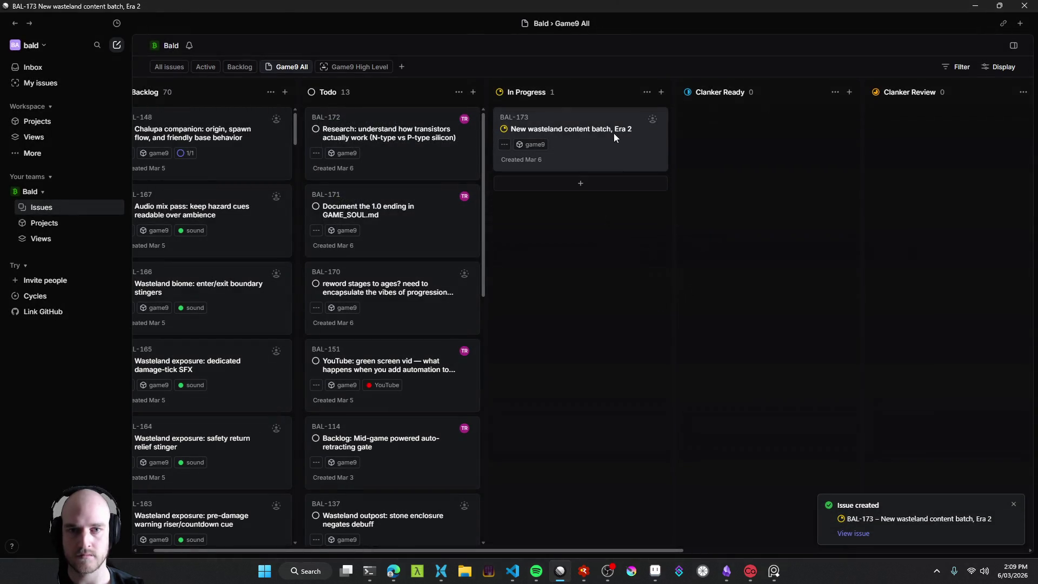
left_click(614, 134)
Step: Write BAL-173's description about farming sand into machinery in a harsh wasteland, then minimize Linear
type("swag wasteland vibes")
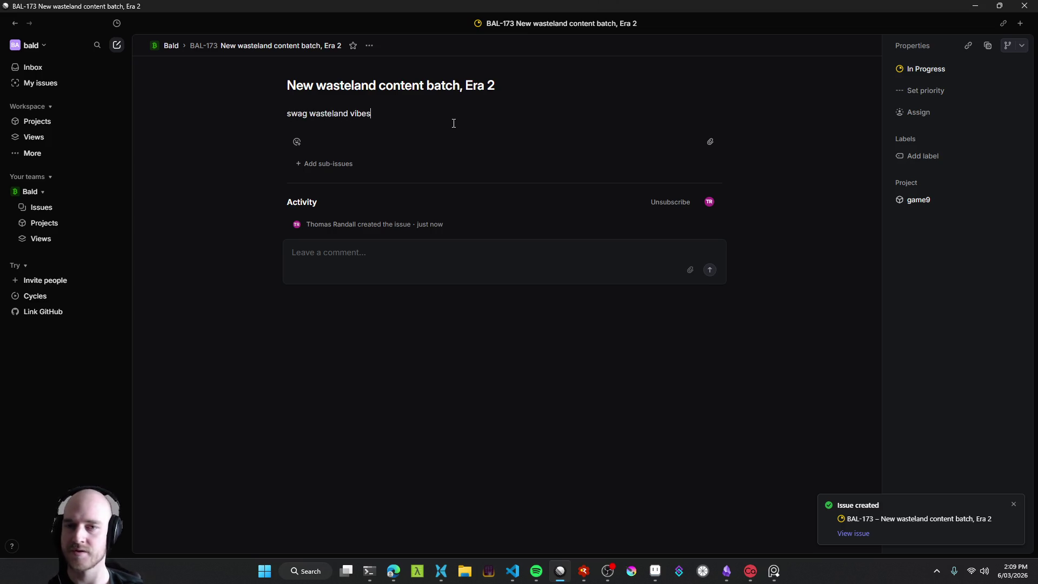
type(", farming")
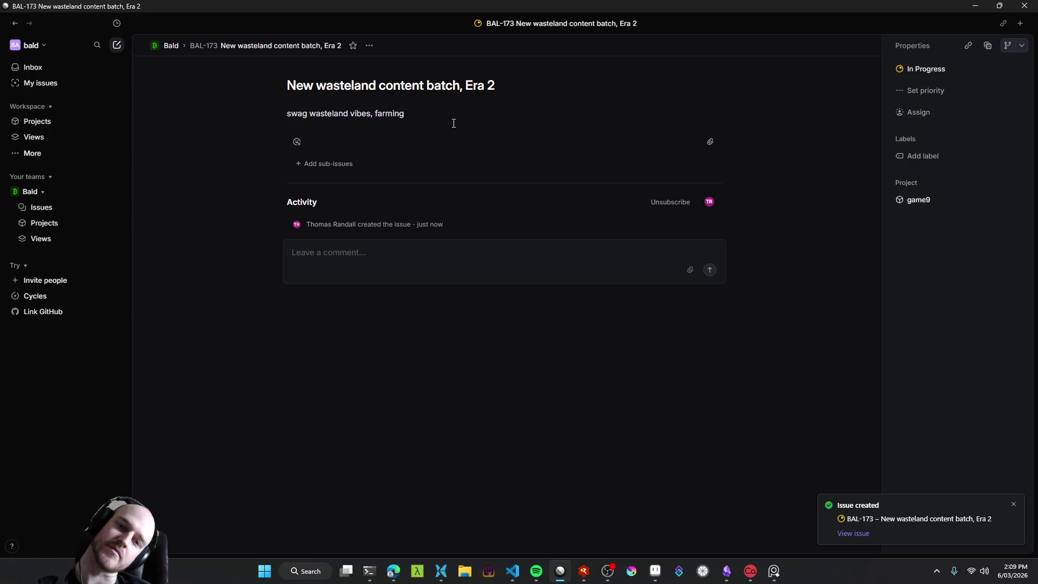
type(" some sand and tu")
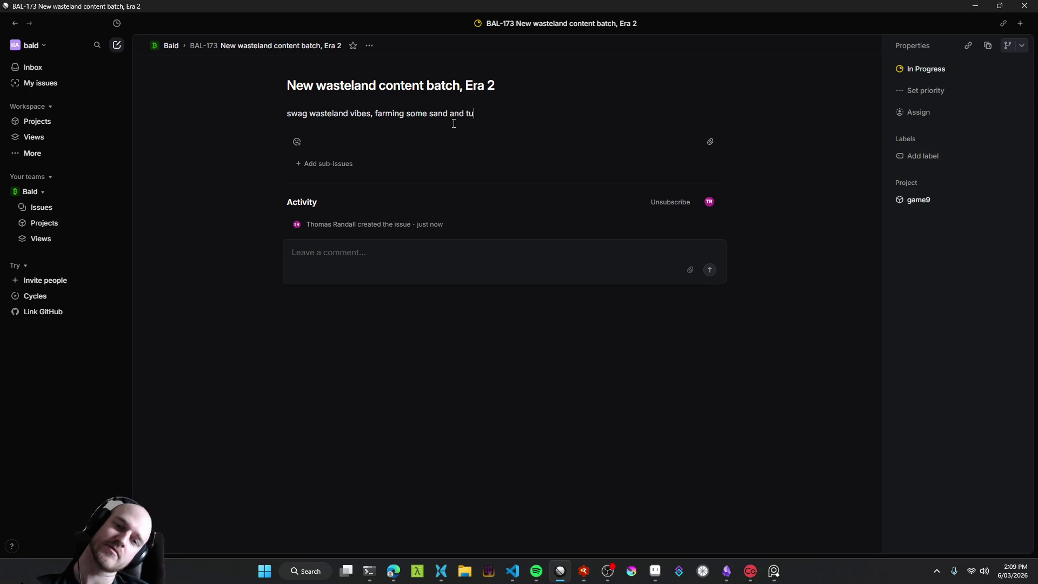
type("rning into machinery")
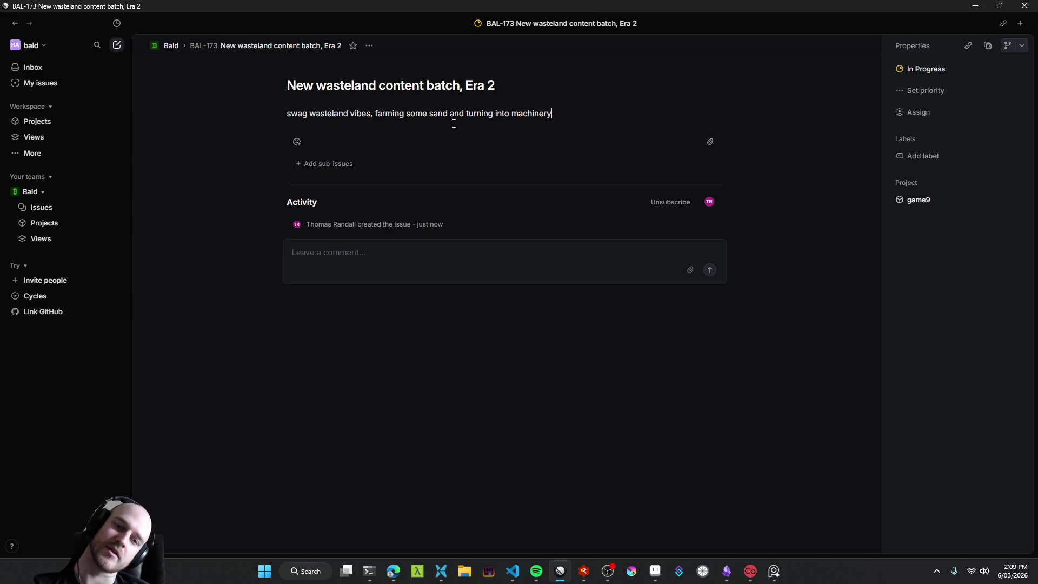
type("ing not to die from the har")
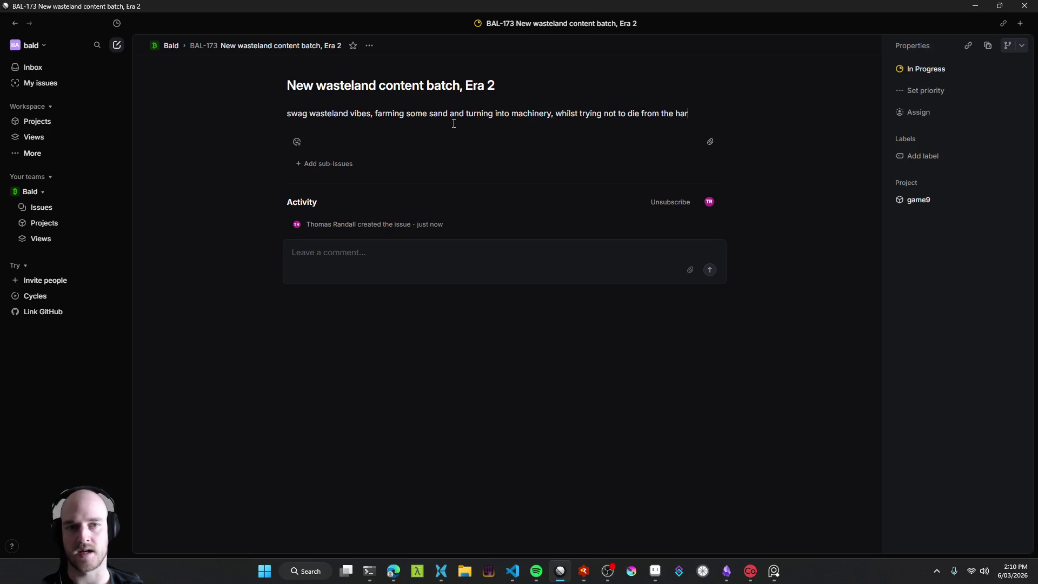
type("sh landsc")
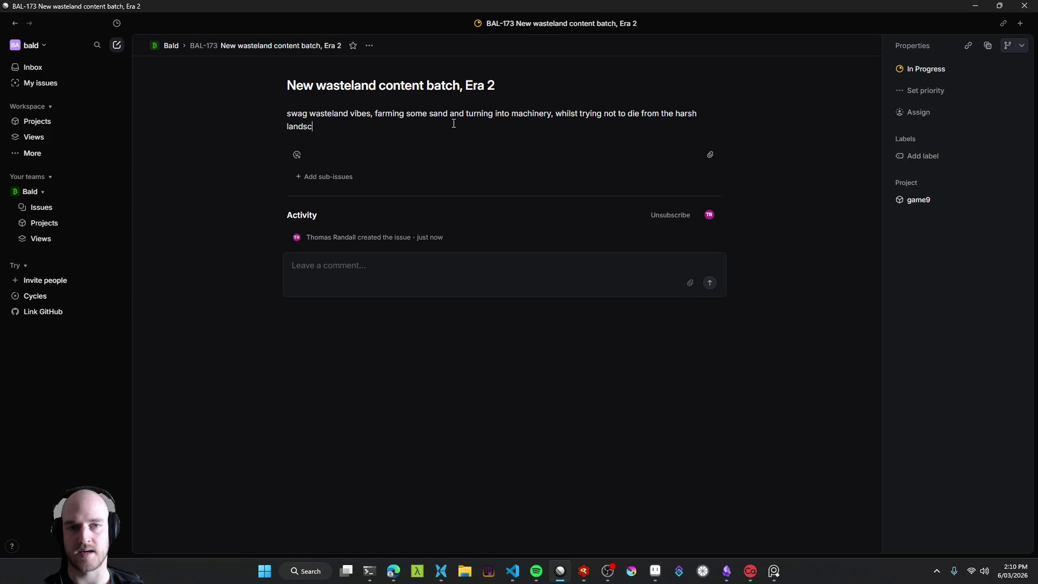
key("Return")
key("Return")
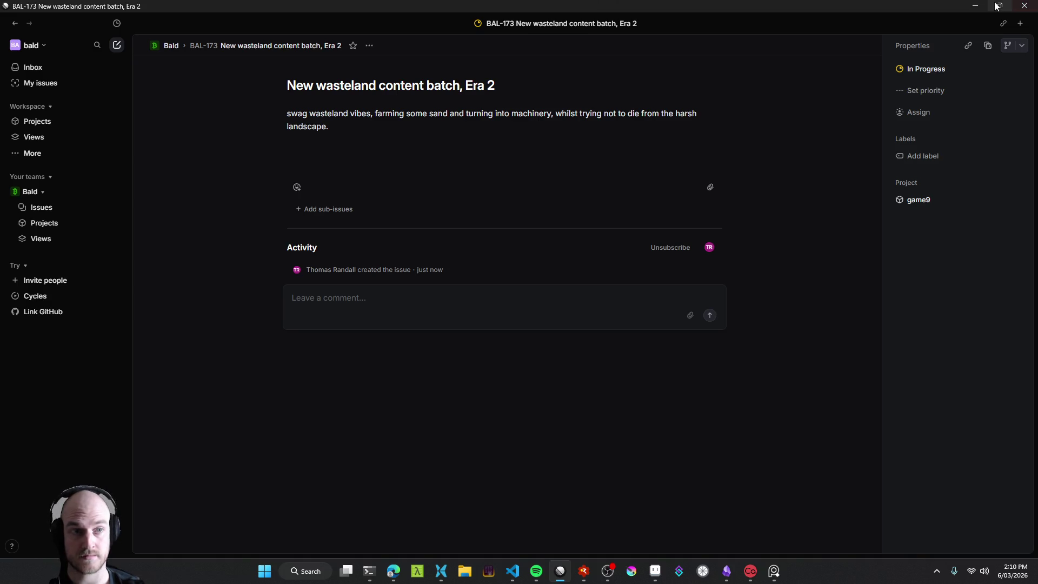
left_click(975, 6)
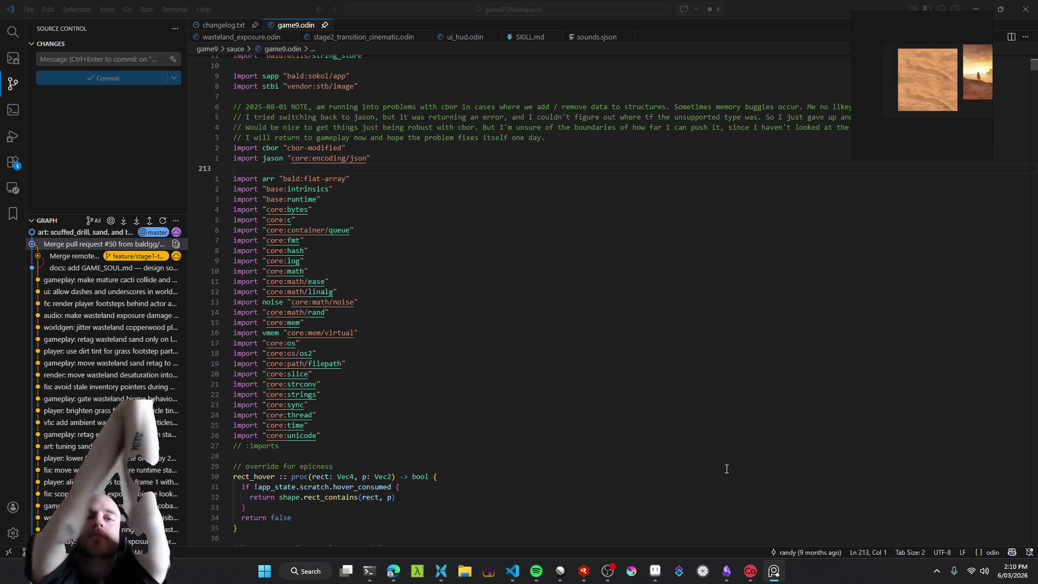
Step: Bring Spotify's 'overworld' playlist, playing C418's 'Work Life Imbalance', in front of the editor
left_click(536, 571)
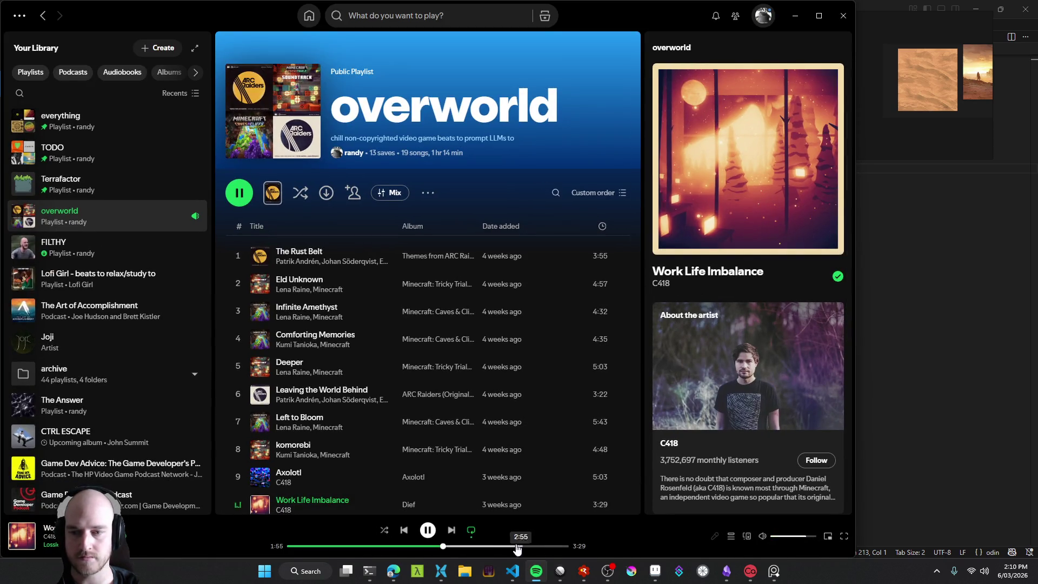
Step: Lower Spotify's volume slightly, pause 'Work Life Imbalance', and minimize the player
left_click_drag(811, 539, 787, 541)
left_click(427, 529)
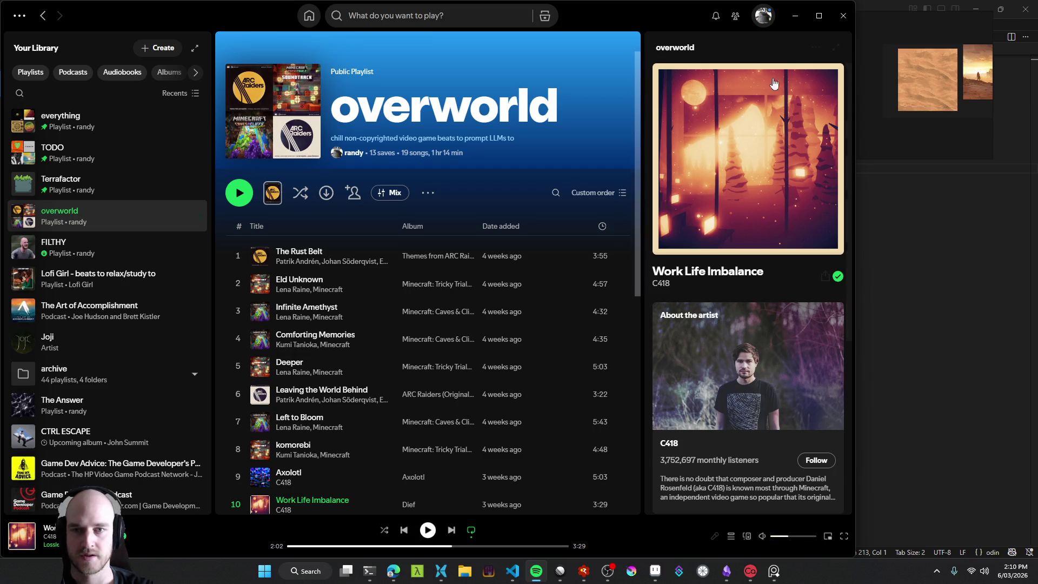
left_click(794, 21)
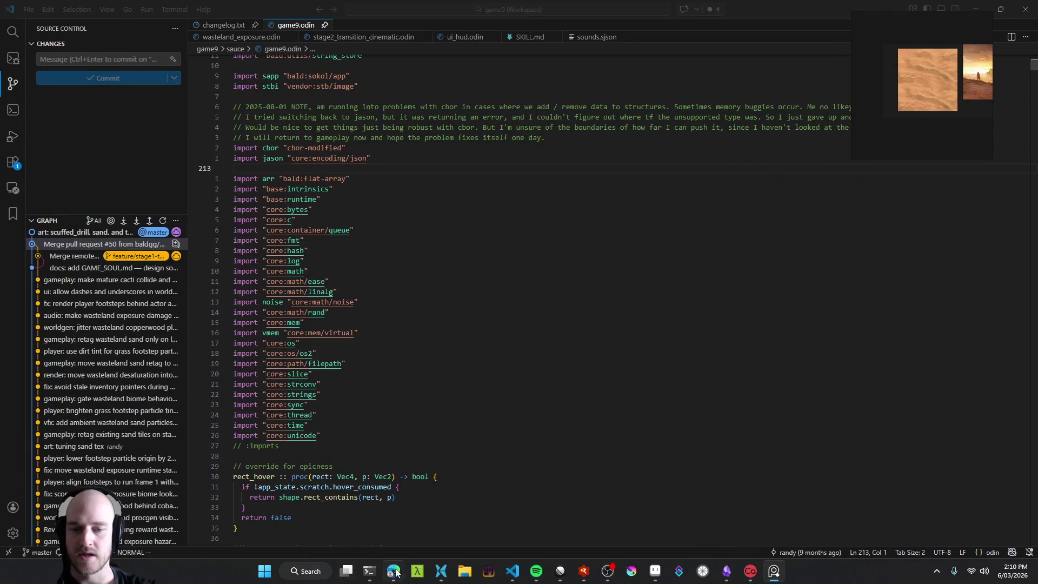
Step: Play the Distant Thunder rain noise on the mynoise tab, then minimize the browser
left_click(393, 571)
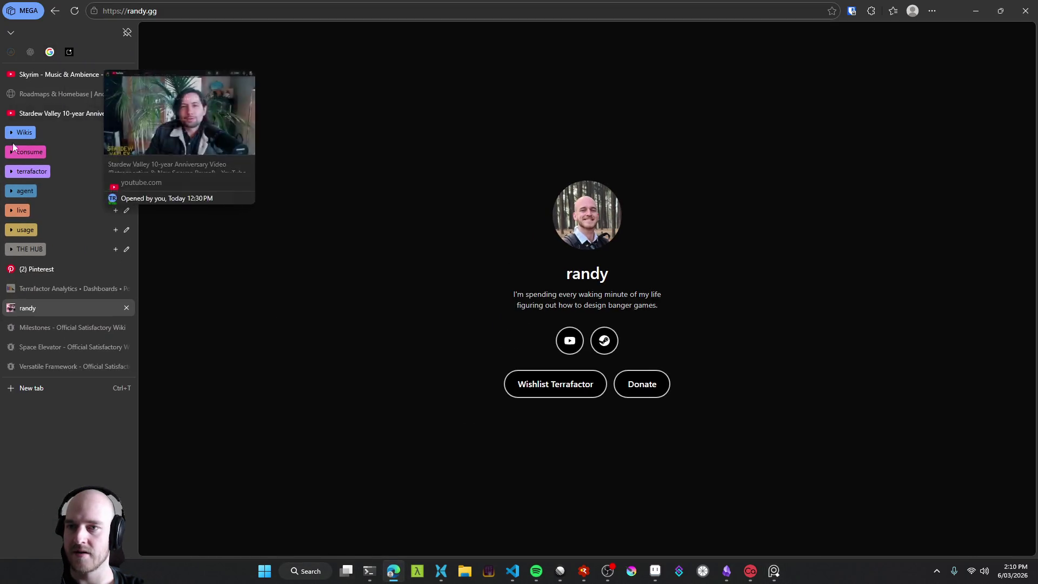
left_click(11, 52)
left_click(583, 181)
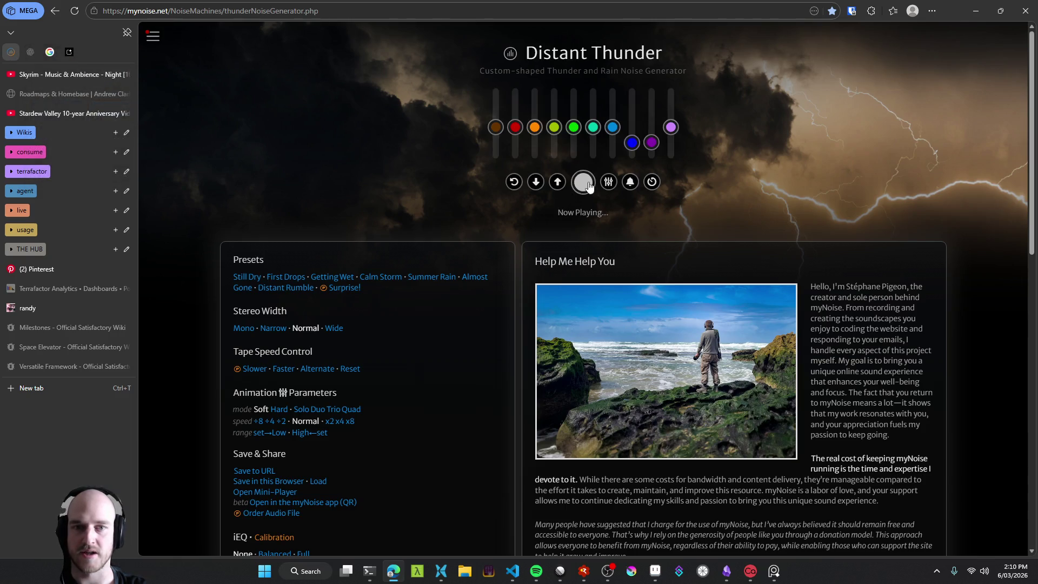
left_click(975, 11)
Step: Return to game9.odin in the code editor, then check the Aseprite sketch and the terminal panes
left_click(346, 302)
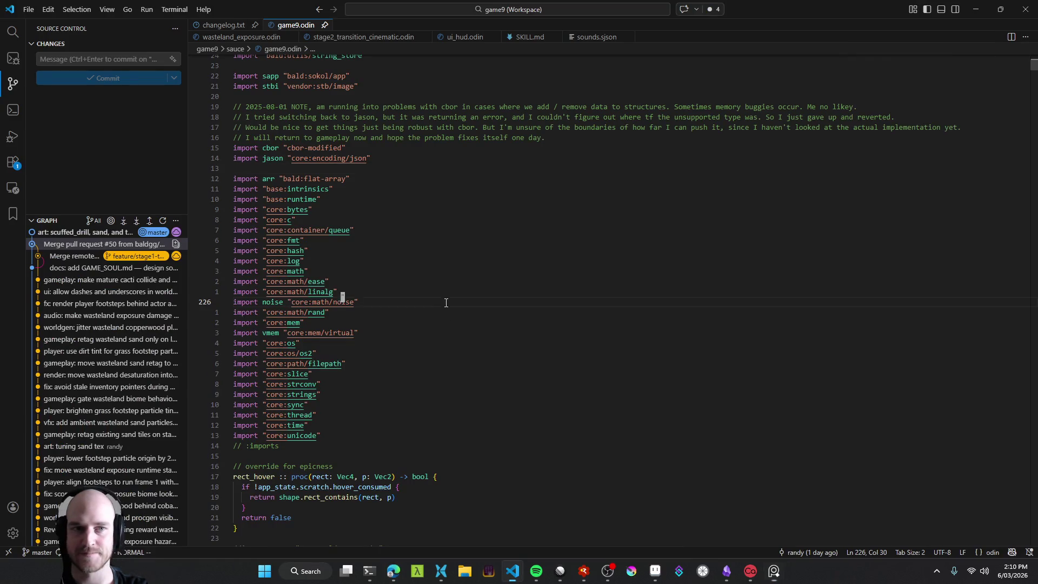
left_click(398, 171)
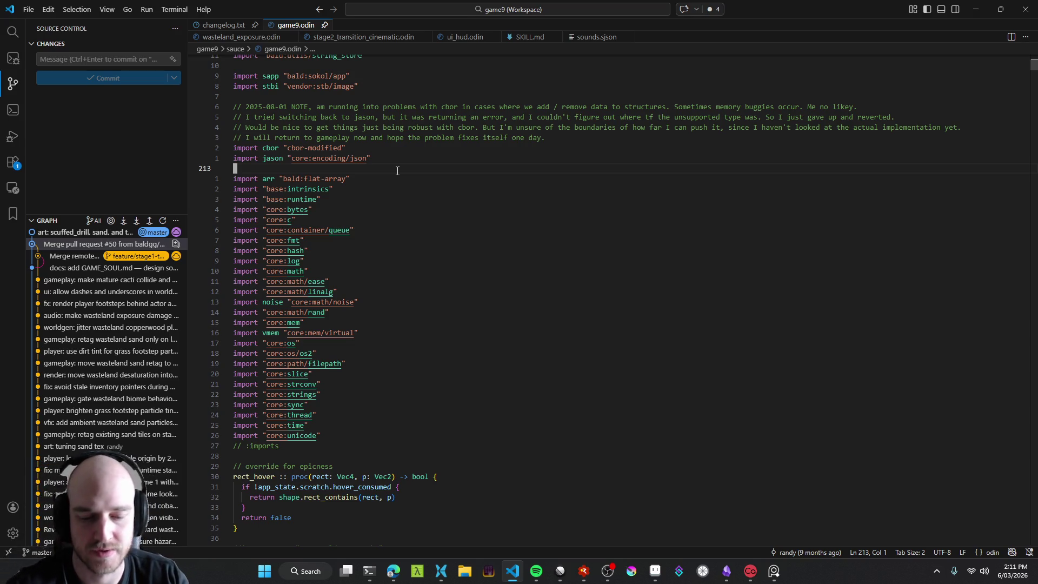
left_click(655, 572)
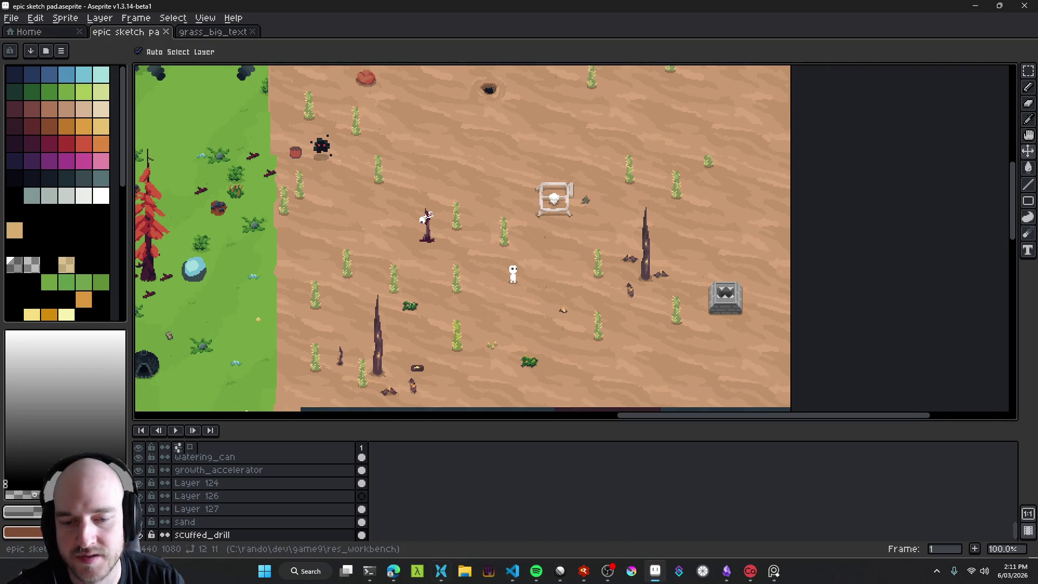
left_click(369, 570)
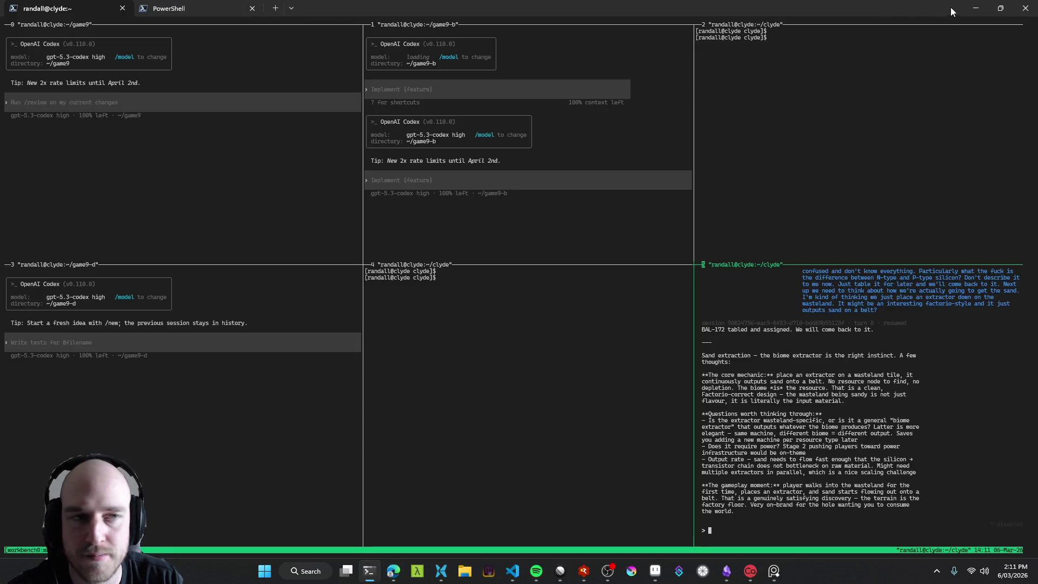
Step: In BAL-173's description, add a 'new content' line and start a bullet beneath it
left_click(975, 8)
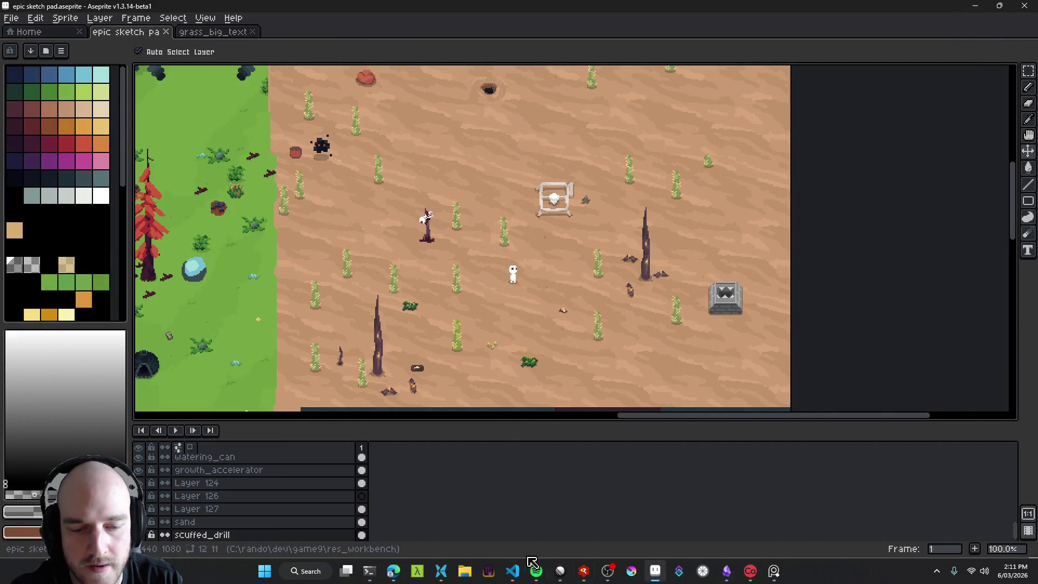
left_click(560, 571)
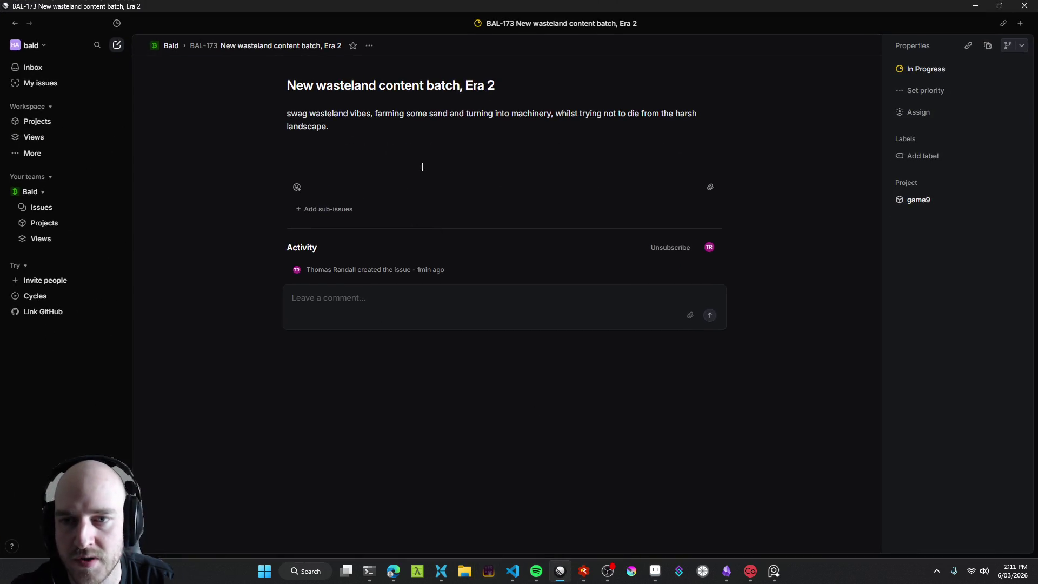
type("new assets")
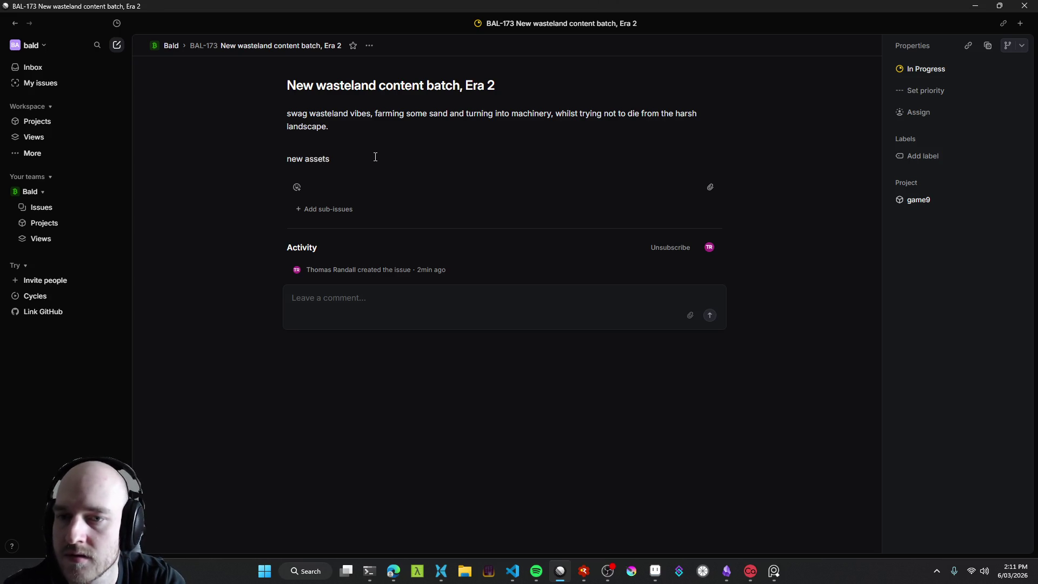
key("BackSpace")
key("BackSpace")
key("BackSpace")
key("BackSpace")
type("cust")
key("BackSpace")
key("BackSpace")
key("BackSpace")
type("content")
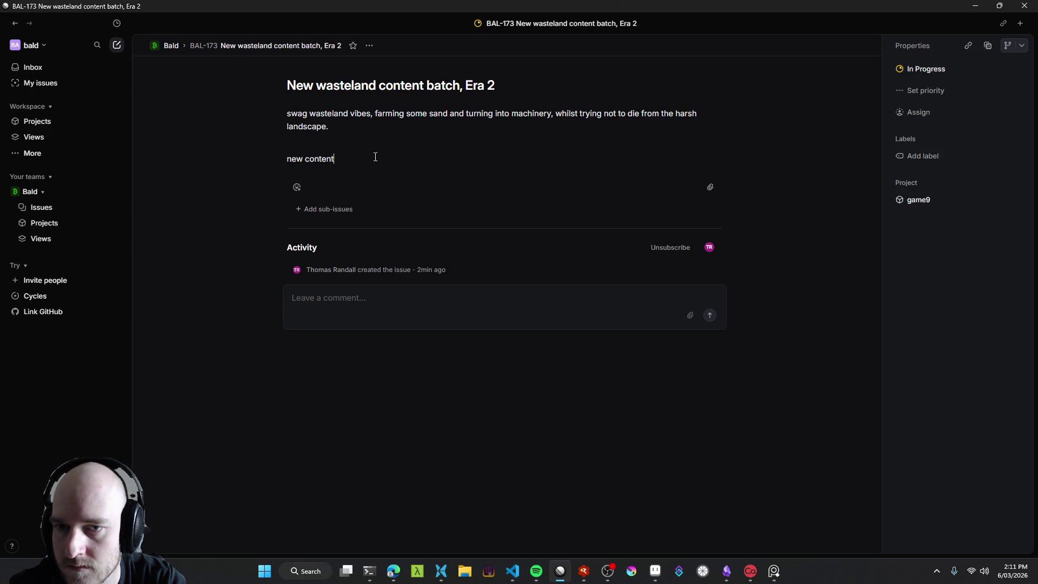
key("Return")
type("-")
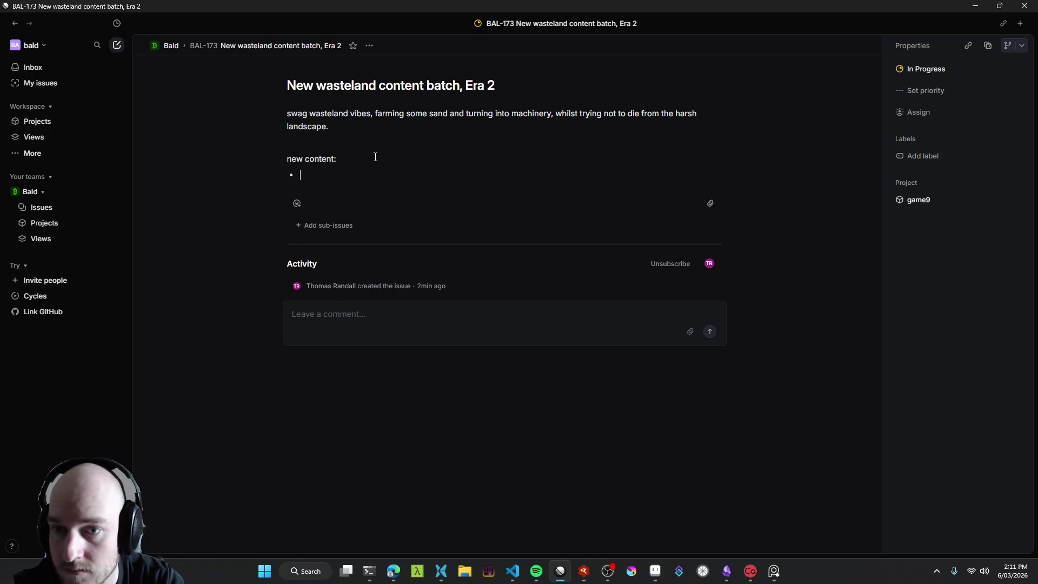
Step: Write the bullet: a 2x2 extractor continually mining sand onto a single conveyor, like Factorio's drill
key("alt+Tab")
key("alt+Tab")
type("2x2")
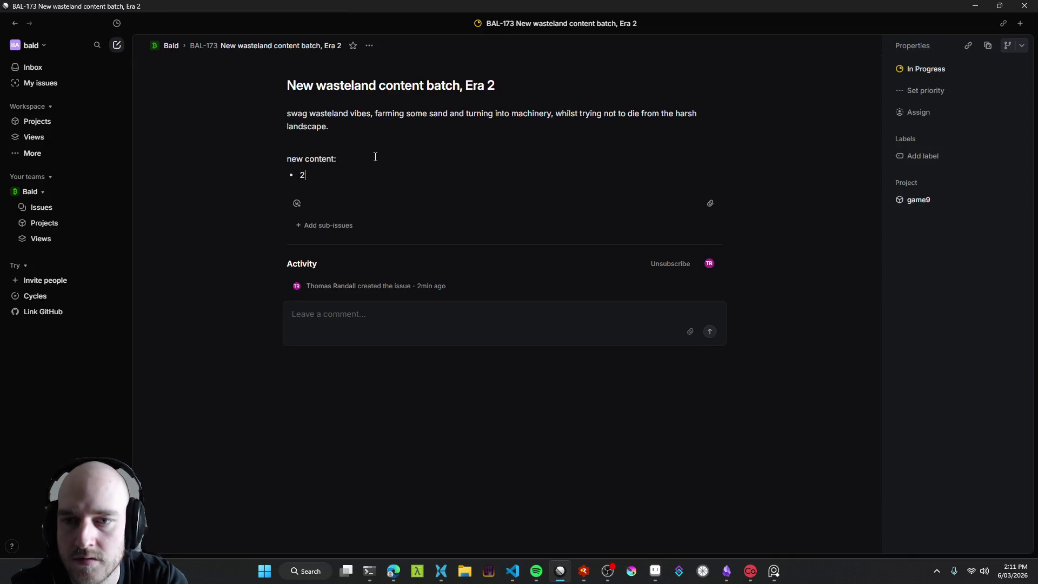
key("alt+Tab")
scroll(538, 215, "up", 5)
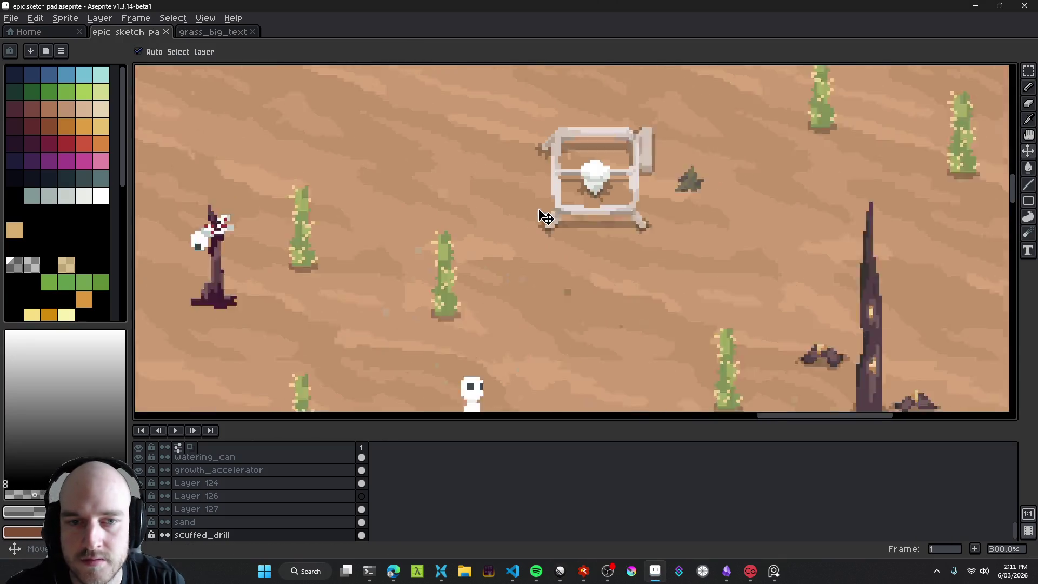
key("alt+Tab")
type("drill extractor")
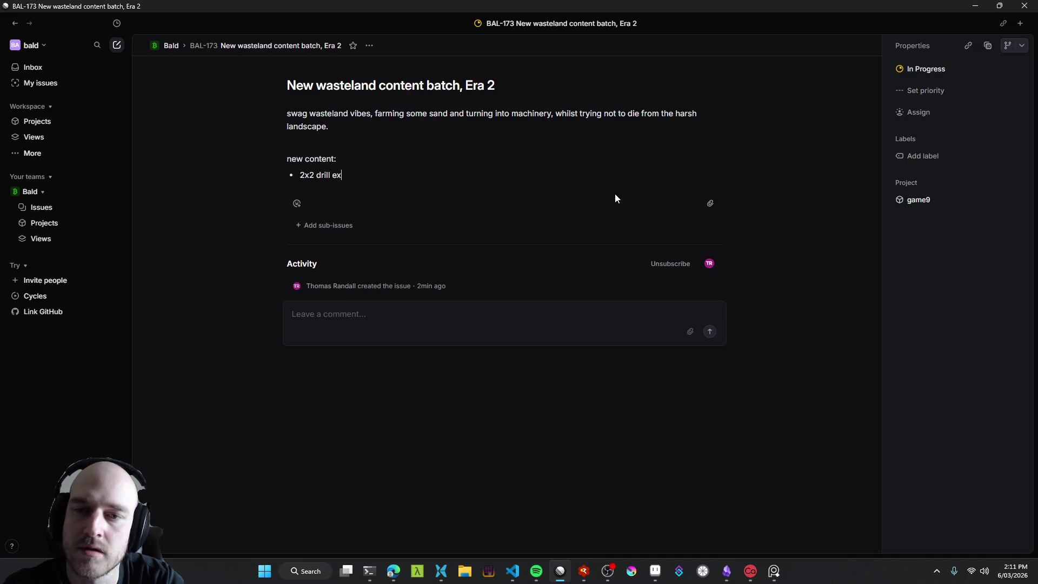
key("ctrl+BackSpace")
key("ctrl+BackSpace")
type("extra")
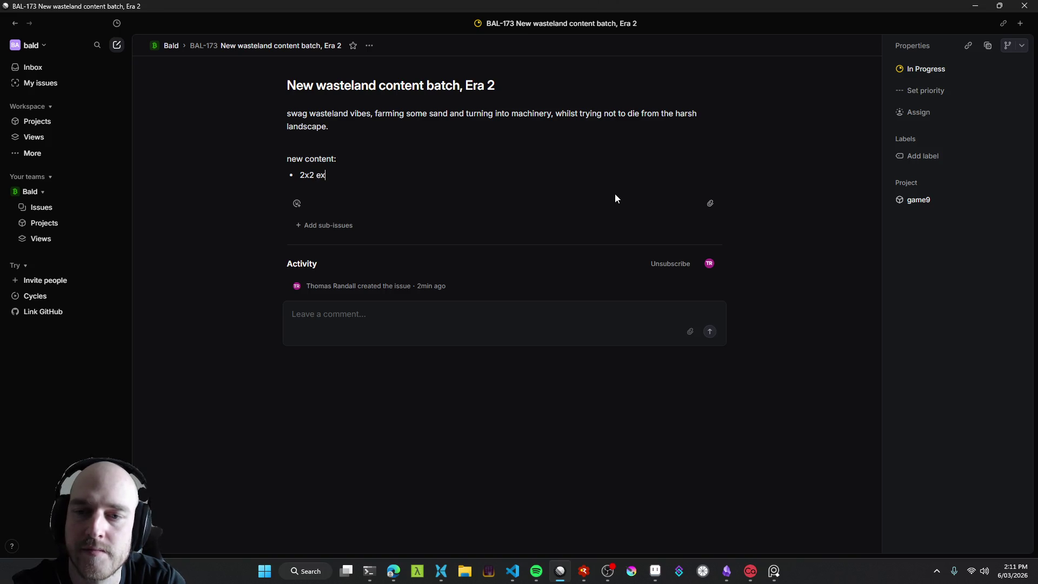
type("ctor, it ")
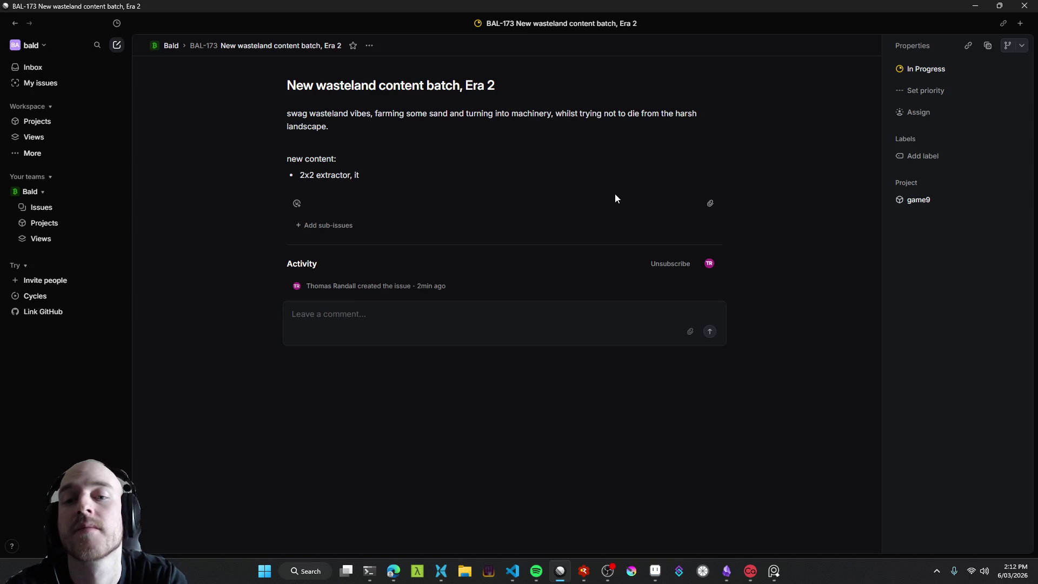
type("continually mines saned, outputting in")
key("BackSpace")
key("BackSpace")
type("to a single")
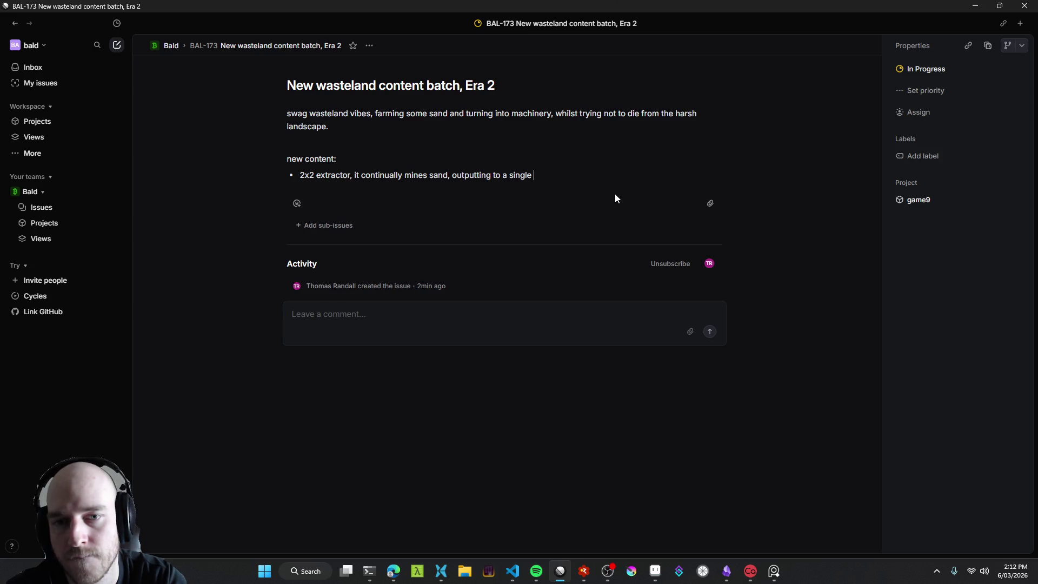
type(" conveyor output, exac")
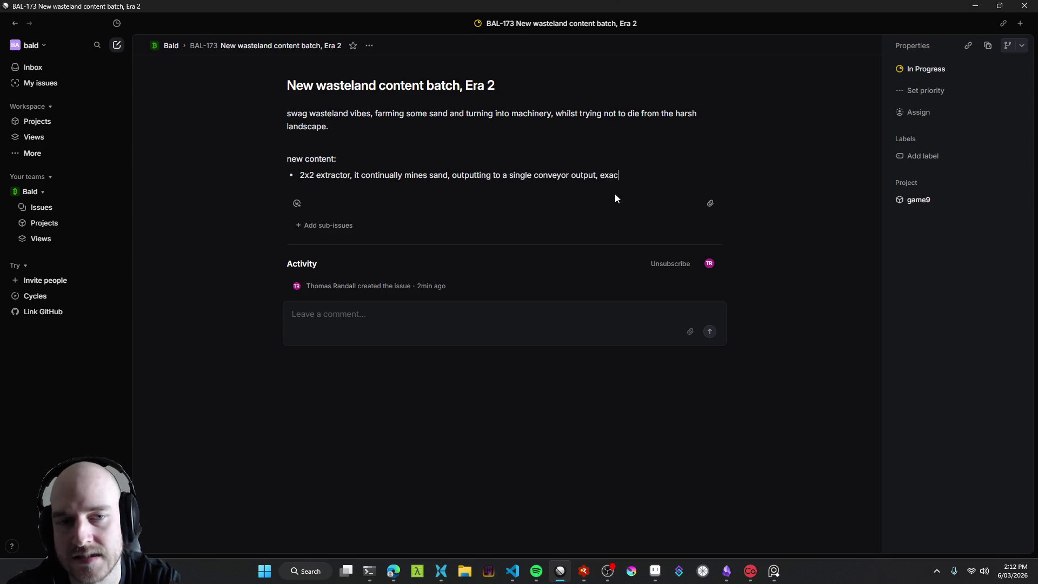
type("tly like facto")
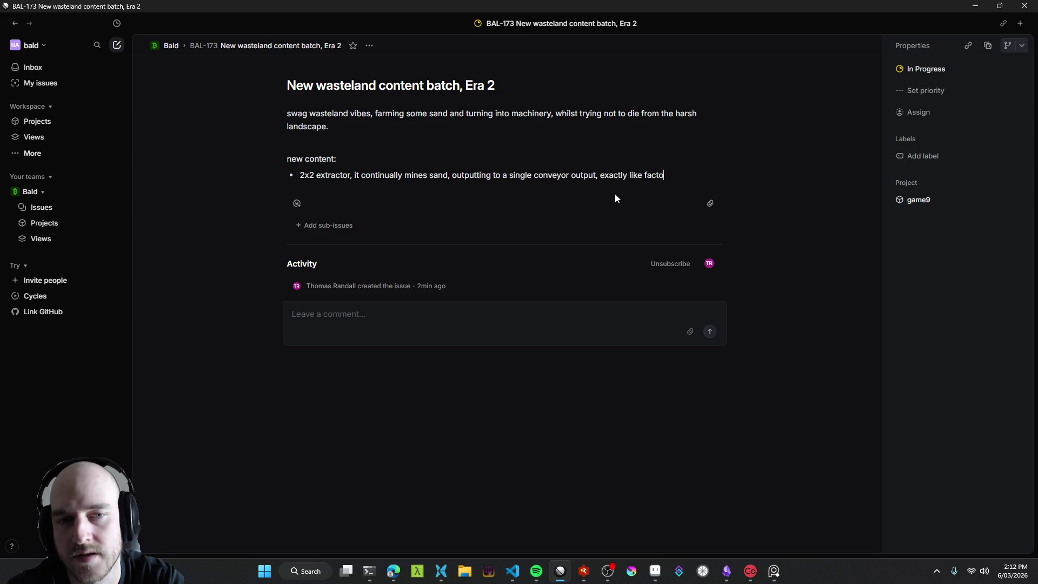
type("rio's e")
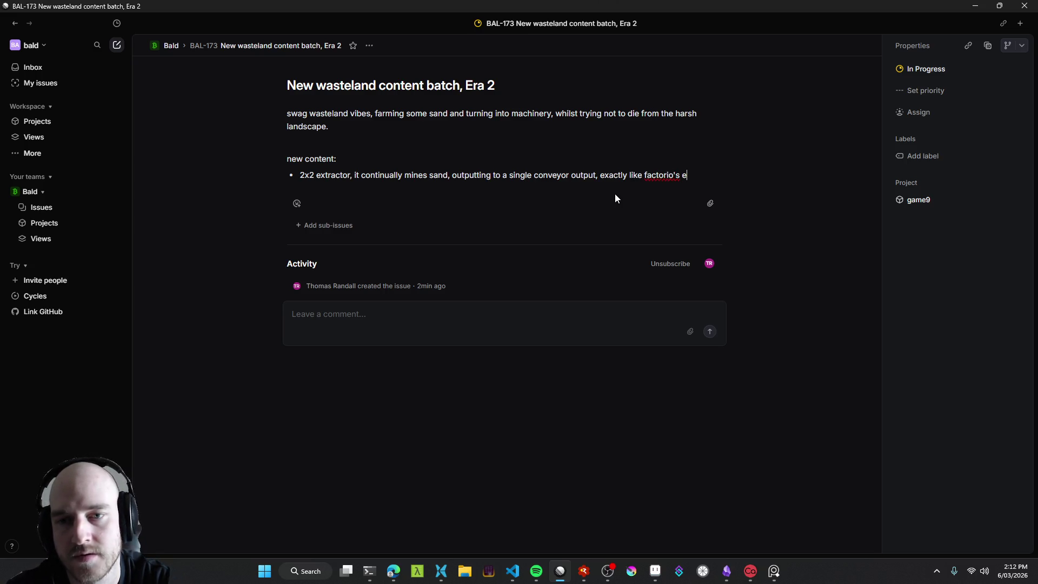
key("BackSpace")
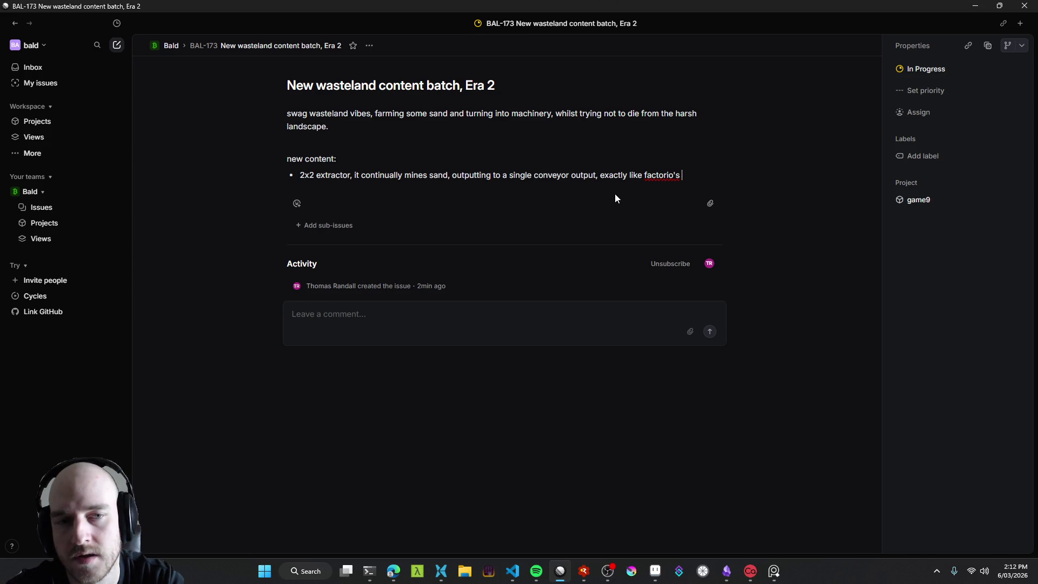
type("drill ")
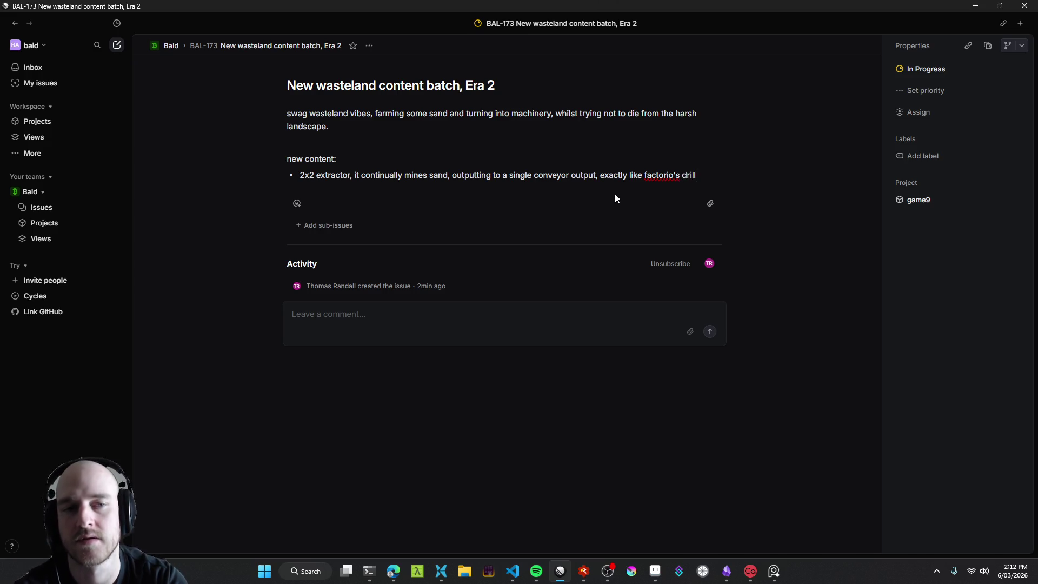
type("mining thing.")
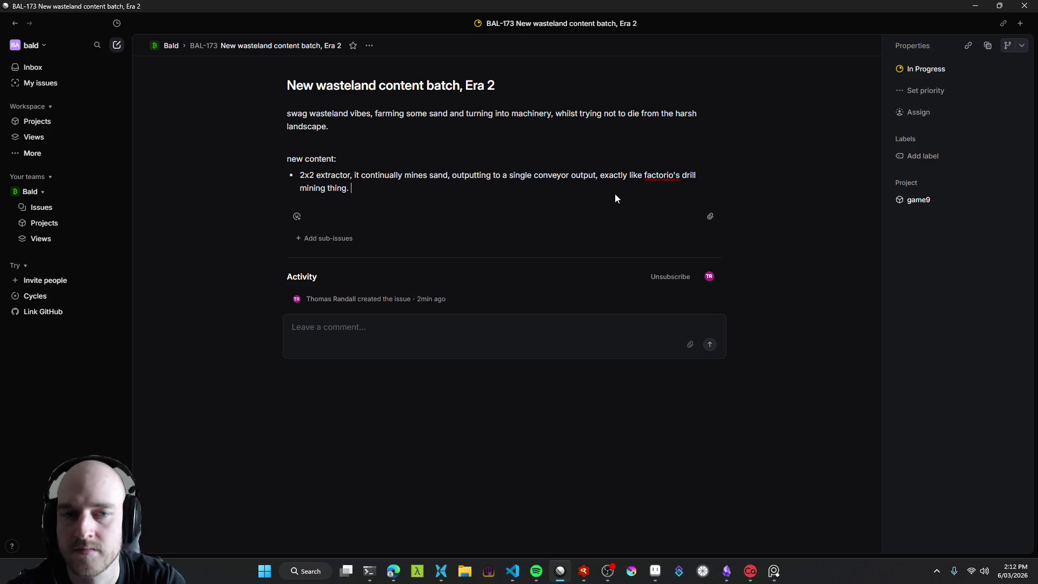
key("alt+Tab")
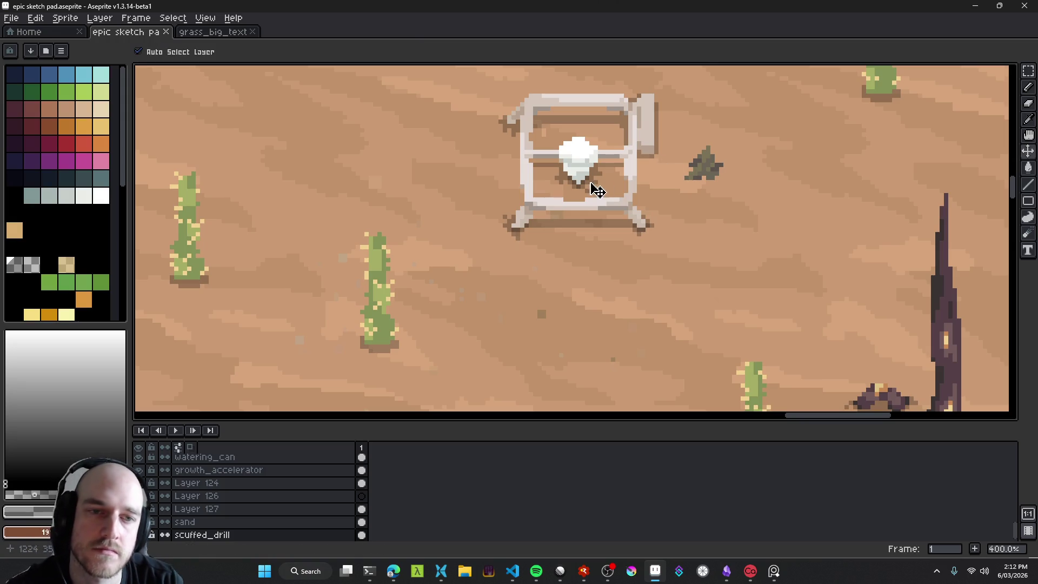
Step: Drag the small dark rock further right of the drill and save the sketch
scroll(657, 153, "right", 3)
scroll(482, 177, "up", 1)
scroll(483, 177, "up", 2)
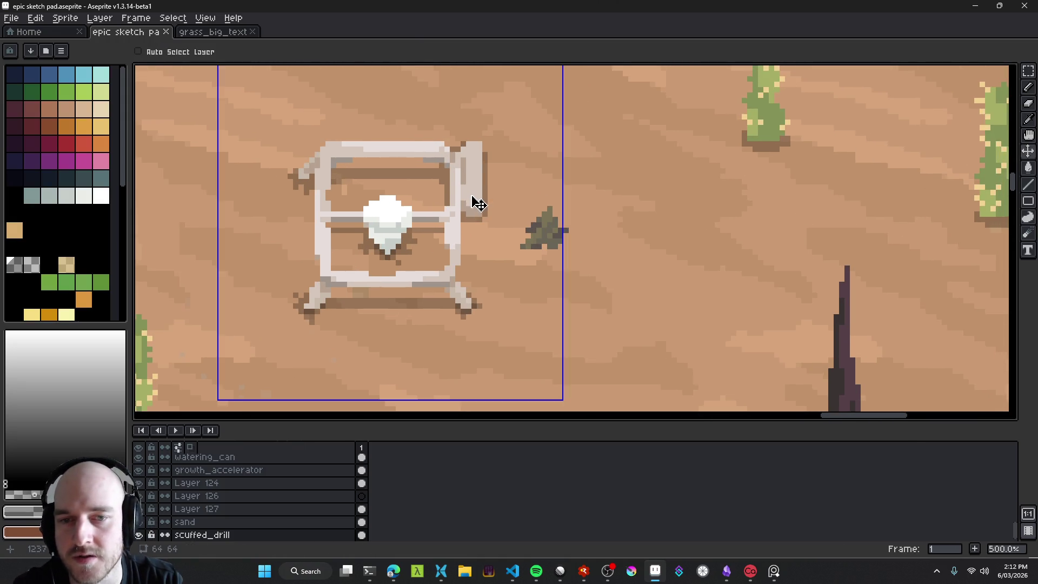
scroll(593, 246, "right", 1)
left_click_drag(536, 235, 645, 219)
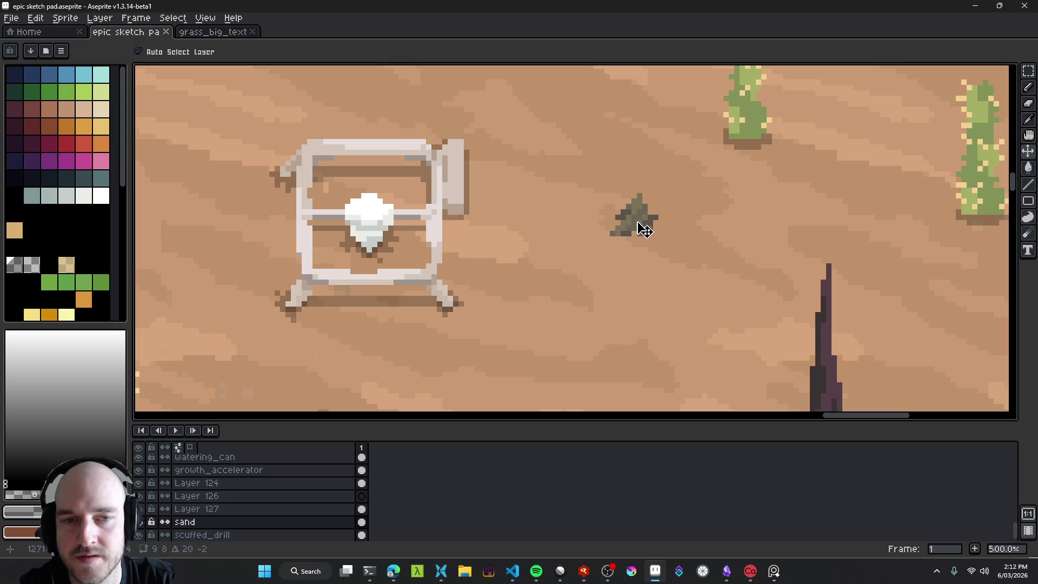
scroll(637, 236, "down", 3)
scroll(607, 241, "left", 1)
key("ctrl+s")
Step: After a glance at Linear, make scuffed_drill the active layer from the canvas
key("alt+Tab")
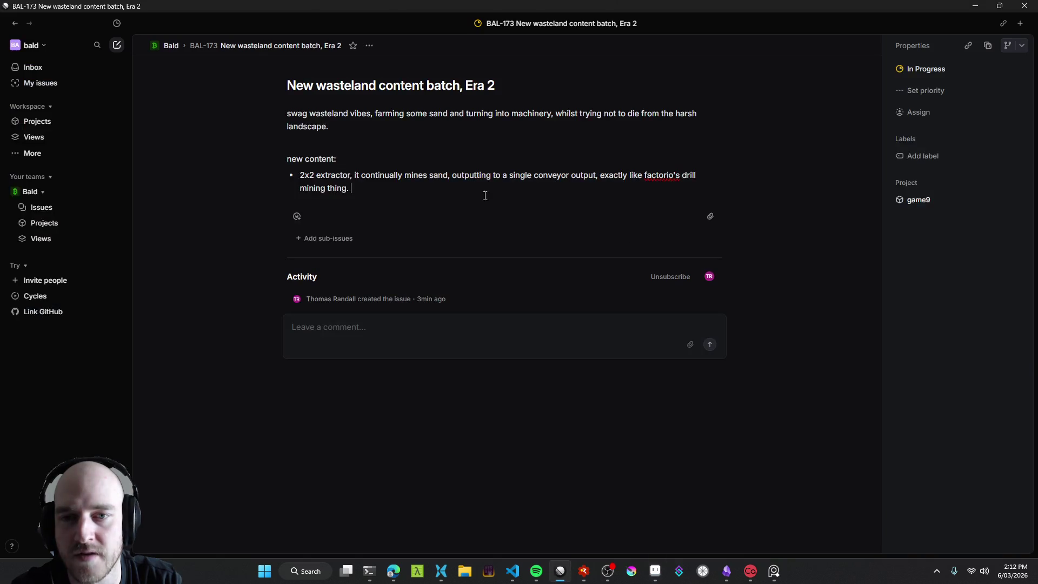
key("alt+Tab")
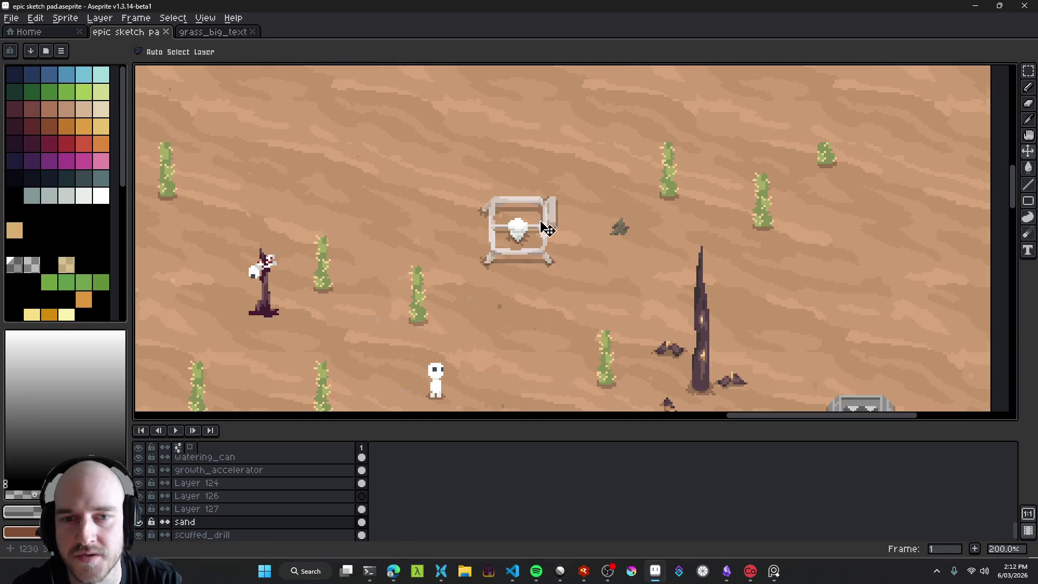
scroll(532, 216, "up", 2)
scroll(454, 203, "right", 2)
left_click(384, 196, "ctrl")
Step: Switch between the rock's sand layer and the scuffed_drill layer, then save the sketch again
scroll(432, 217, "left", 2)
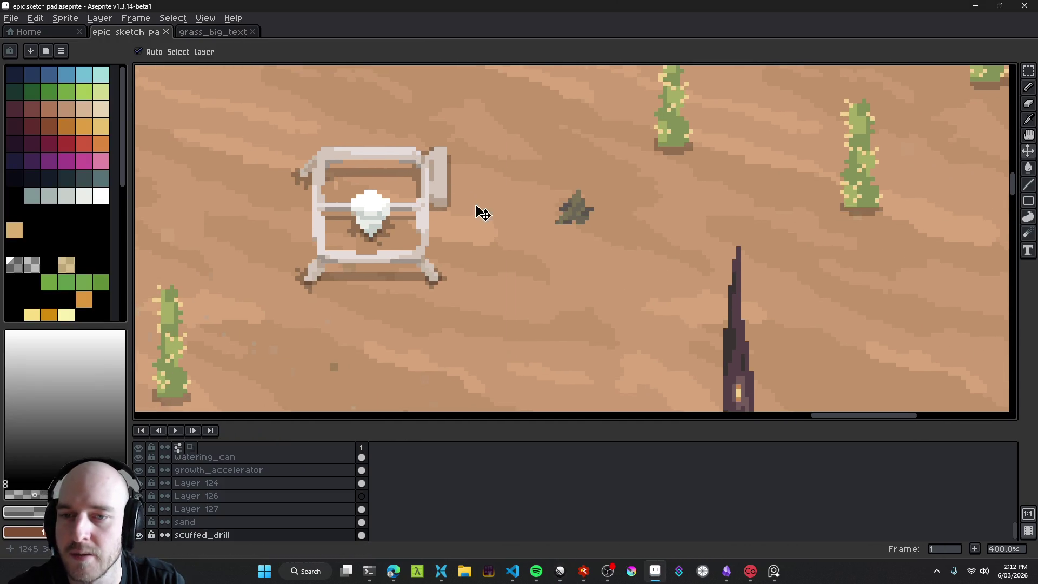
left_click(579, 213, "ctrl")
scroll(490, 206, "right", 3)
scroll(489, 205, "down", 1)
scroll(342, 186, "up", 2)
left_click(352, 167, "ctrl")
scroll(614, 169, "left", 3)
scroll(590, 208, "down", 2)
key("ctrl+s")
Step: On the rock's sand layer, nudge the rock slightly upward
left_click(611, 206)
left_click_drag(621, 206, 535, 180)
key("i")
key("alt+Tab")
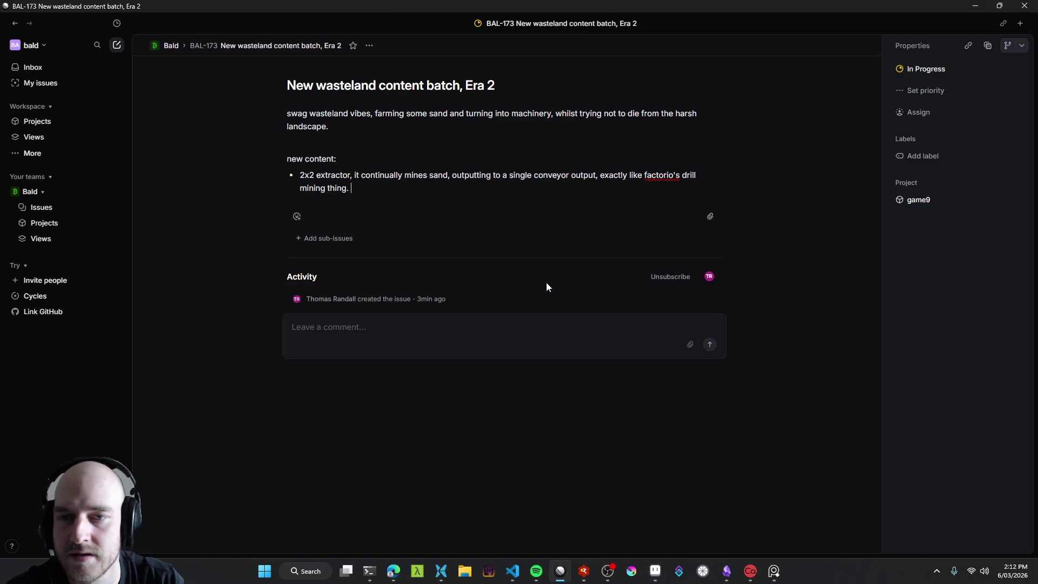
Step: Add a bullet 'sand - simple resource from the extractor when placed on a 2x2 of wasteland sand tiles'
key("BackSpace")
key("BackSpace")
key("Return")
type("sa")
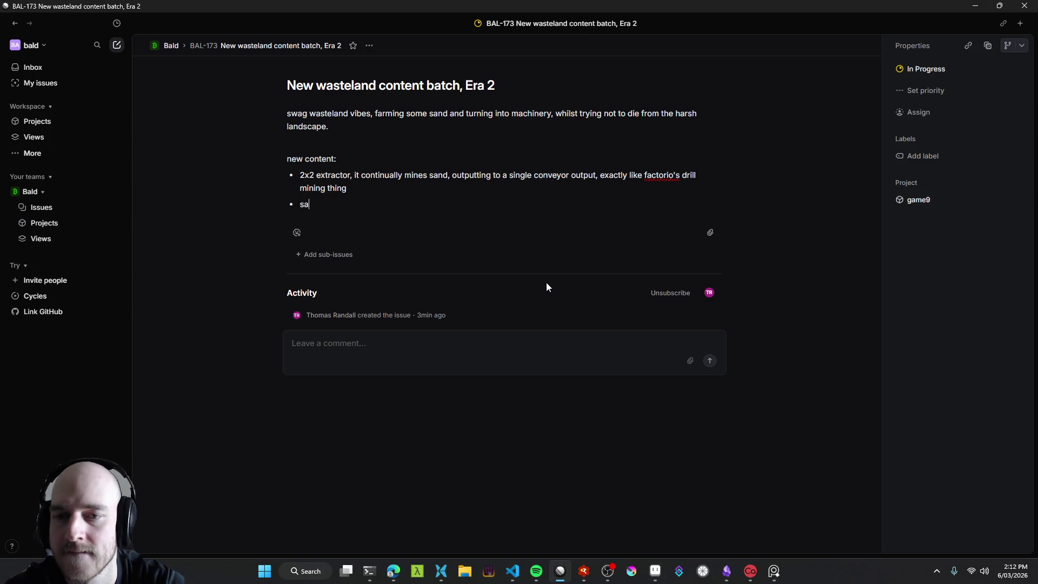
type("nd - res")
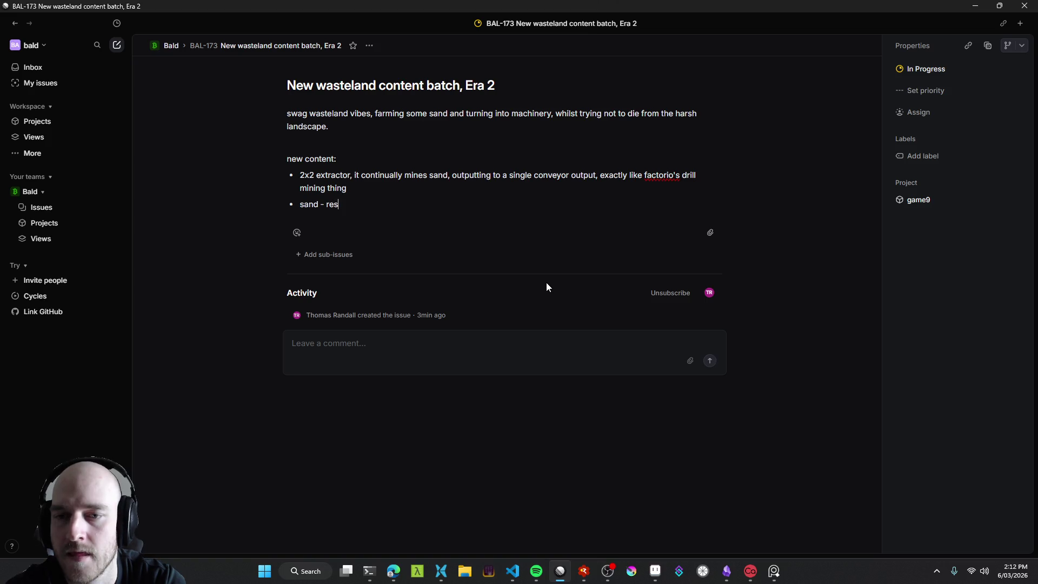
key("BackSpace")
key("BackSpace")
key("BackSpace")
type("simple resou")
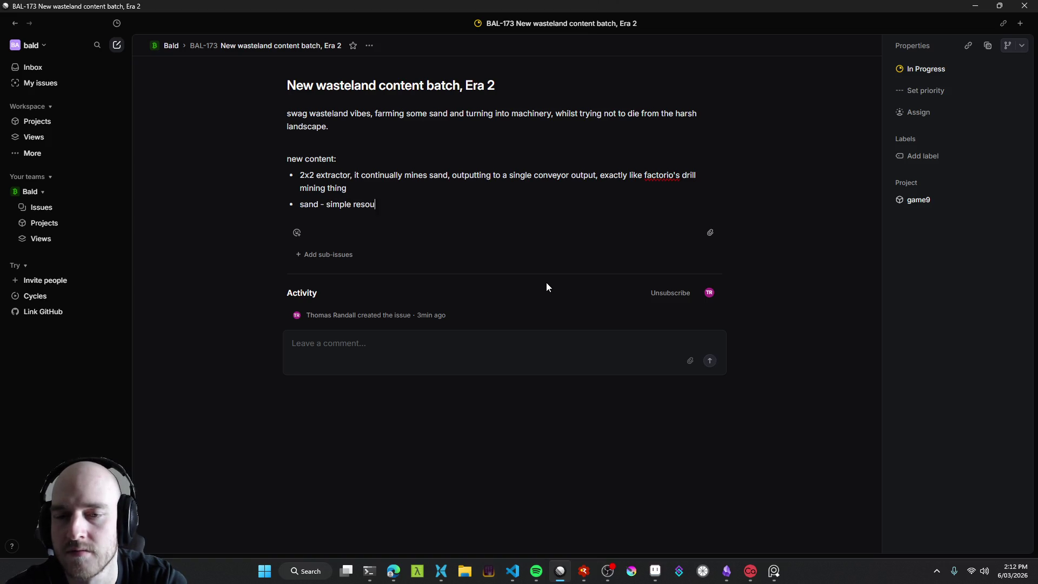
type("rce from the extractor when plac")
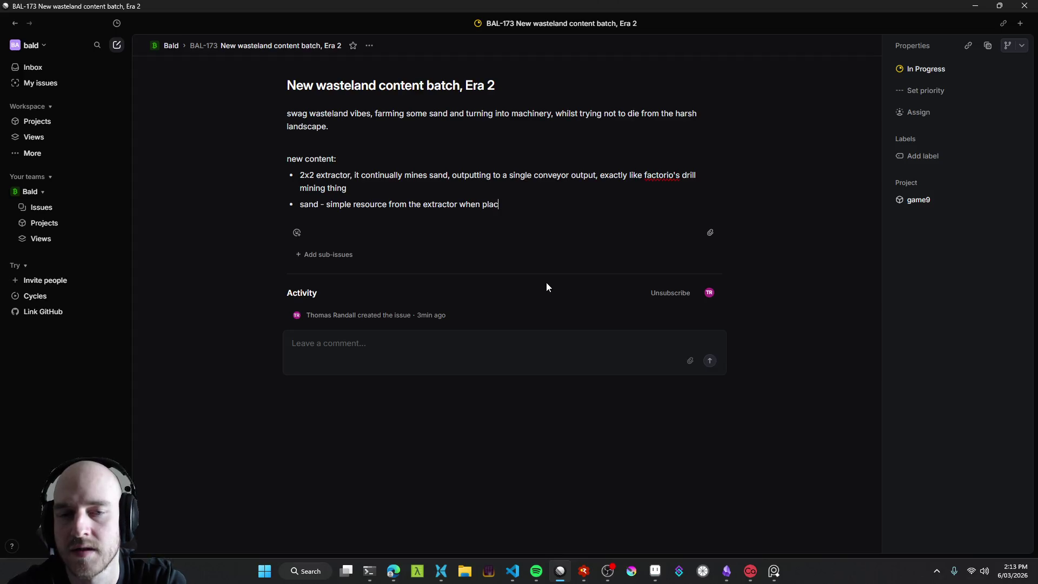
type("ed on a sand")
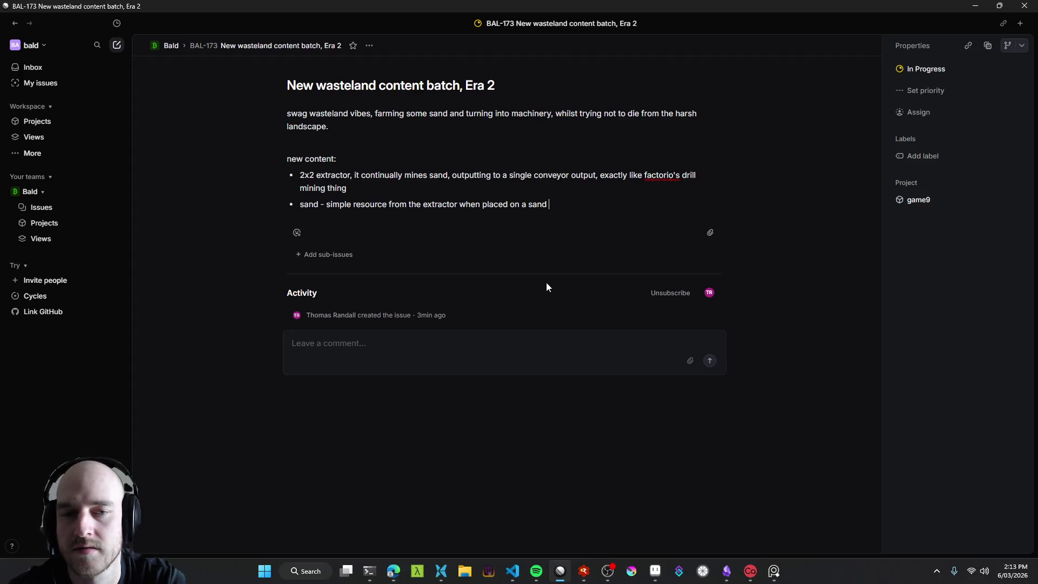
key("BackSpace")
key("BackSpace")
key("BackSpace")
key("BackSpace")
key("BackSpace")
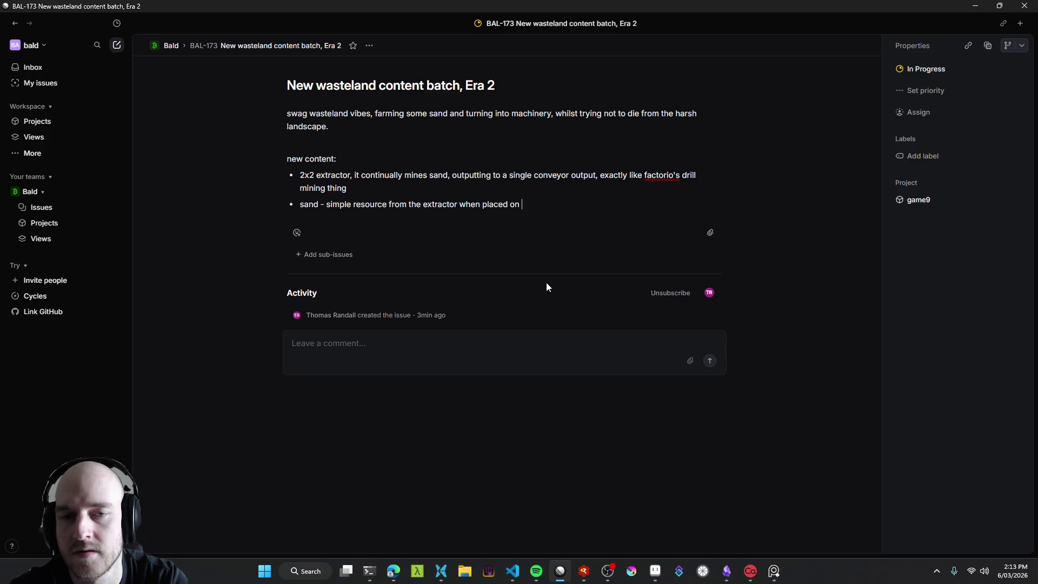
type("a 2x2 of ")
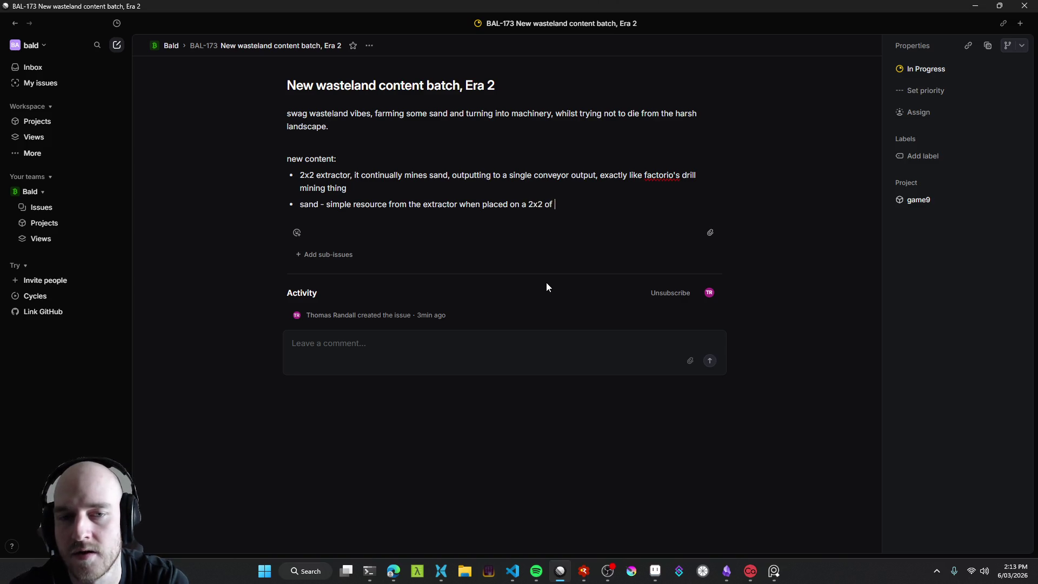
type("wasteland sand")
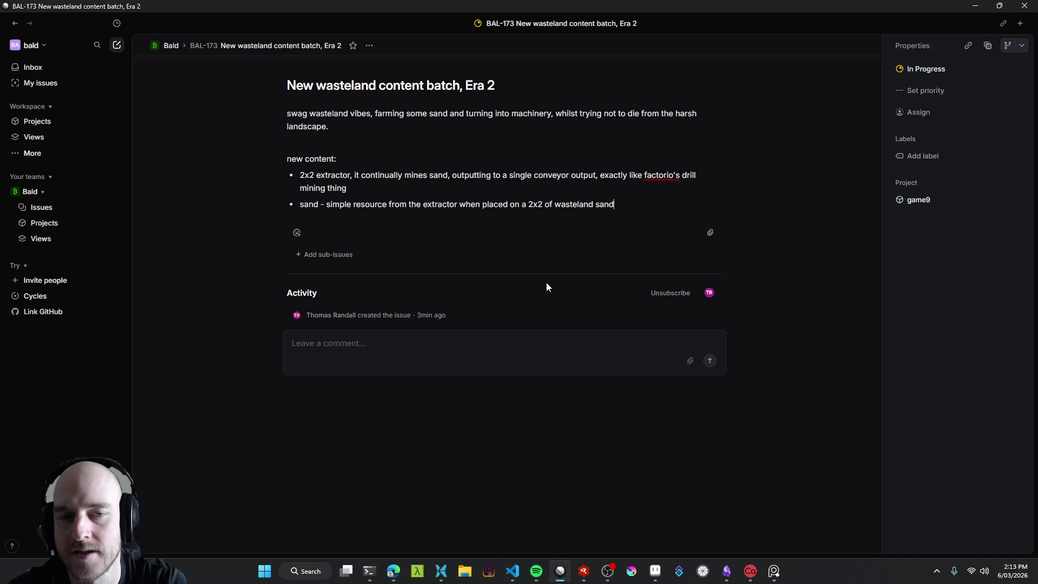
type(" tiles")
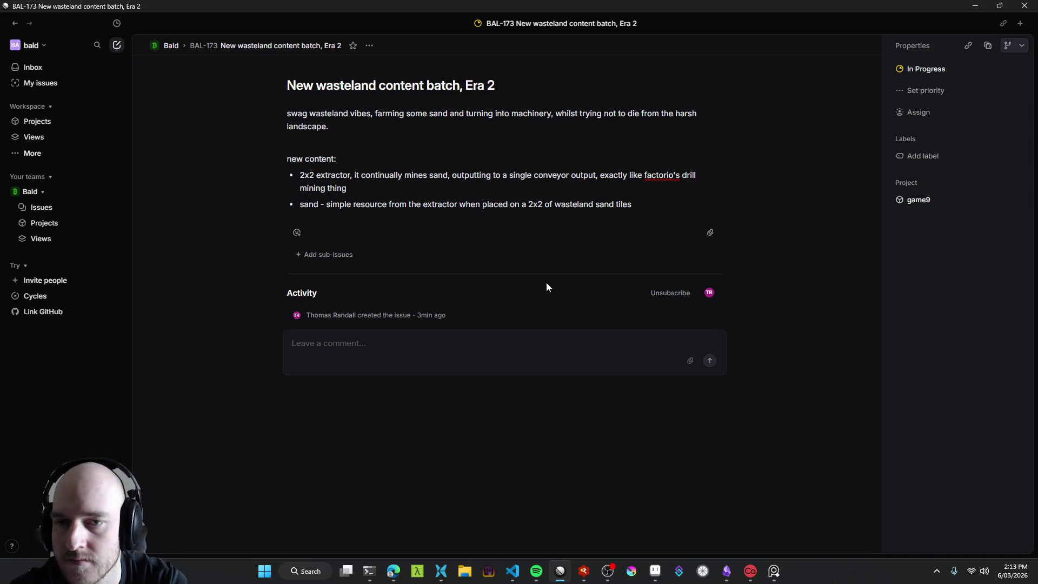
Step: Check the drill sprite's name and add a scuffed_drill.png sub-bullet
key("Return")
key("Tab")
key("alt+Tab")
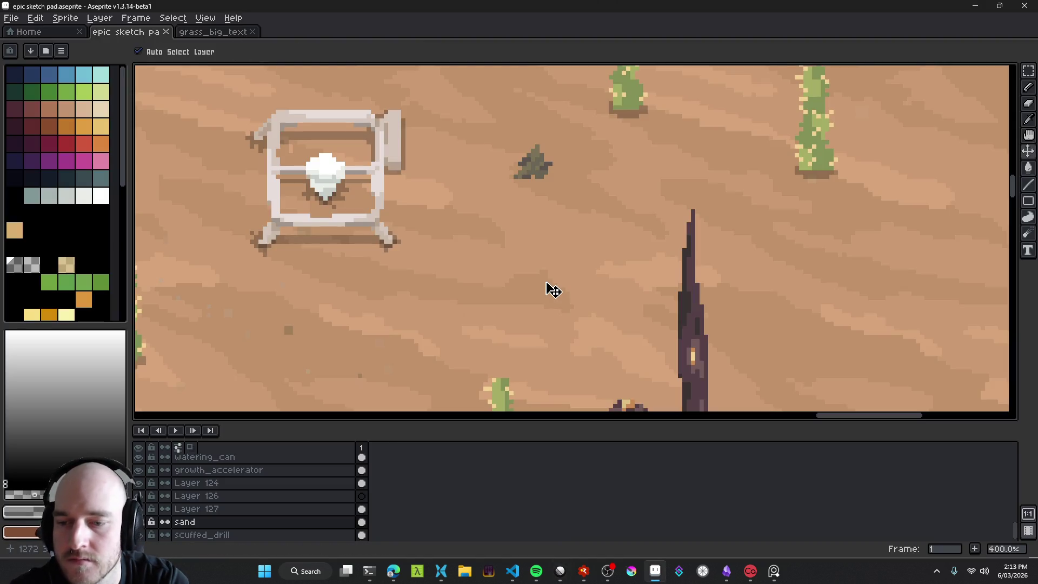
scroll(400, 155, "left", 2)
key("alt+Tab")
type("scuff")
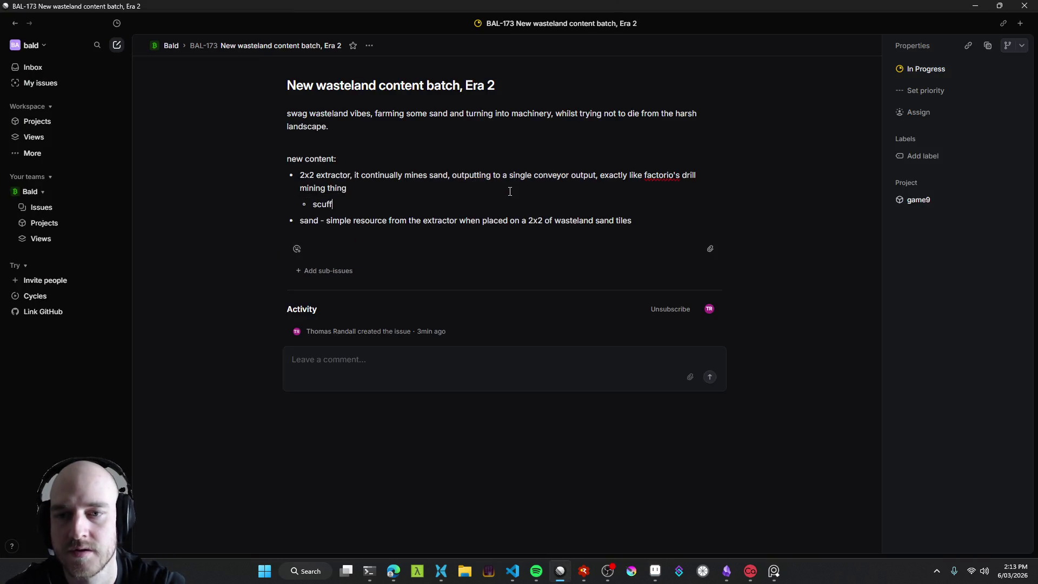
type("ed_drill.png")
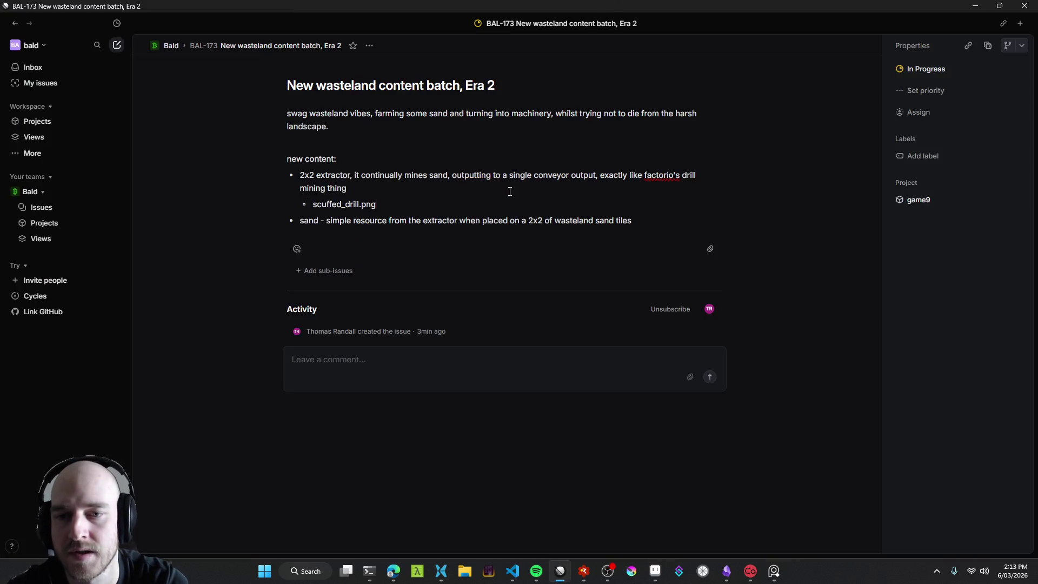
key("Return")
Step: Check the sand sprite in Aseprite and add a sand.png sub-bullet
key("alt+Tab")
key("v")
left_click(595, 163)
scroll(496, 245, "down", 2)
key("alt+Tab")
type("sand.png")
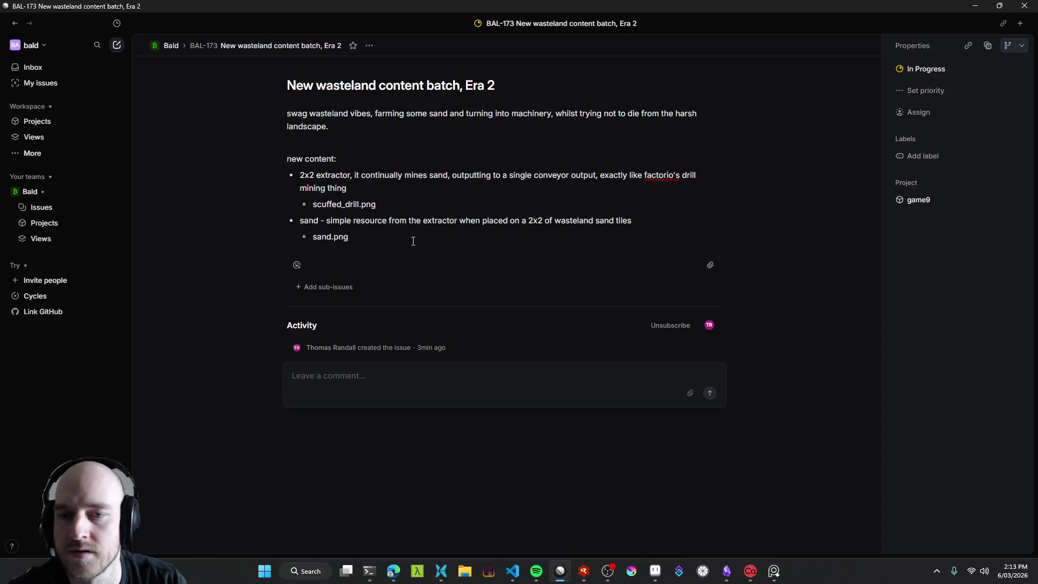
Step: Move sand.png onto the sand bullet and scuffed_drill.png onto the extractor bullet, removing both sub-bullets
left_click_drag(366, 239, 313, 238)
key("ctrl+c")
key("BackSpace")
key("BackSpace")
key("BackSpace")
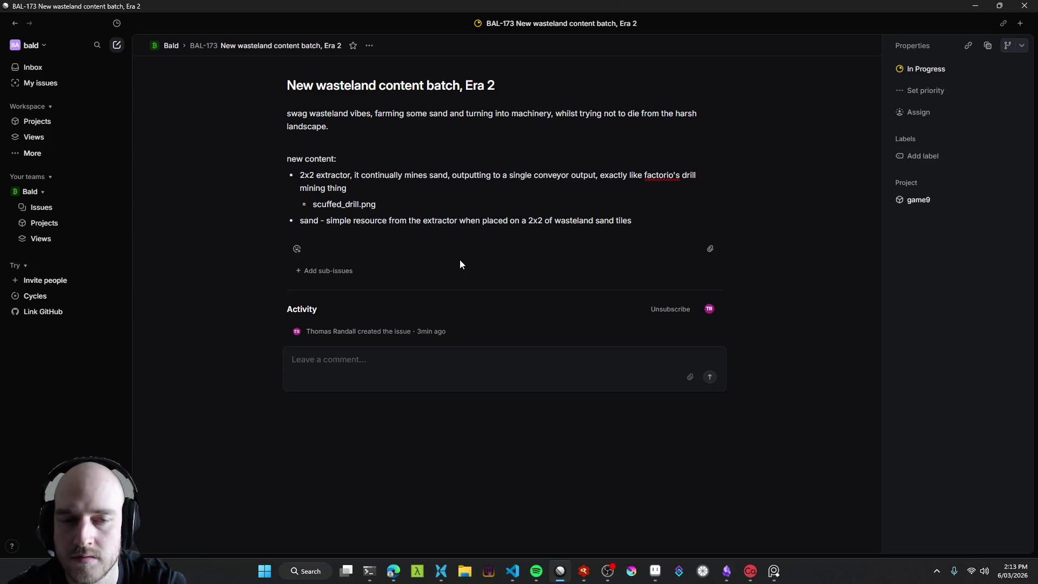
type("-")
key("ctrl+v")
key("Up")
key("shift+Home")
key("BackSpace")
key("BackSpace")
key("BackSpace")
key("BackSpace")
type("- scuffed_drill.png")
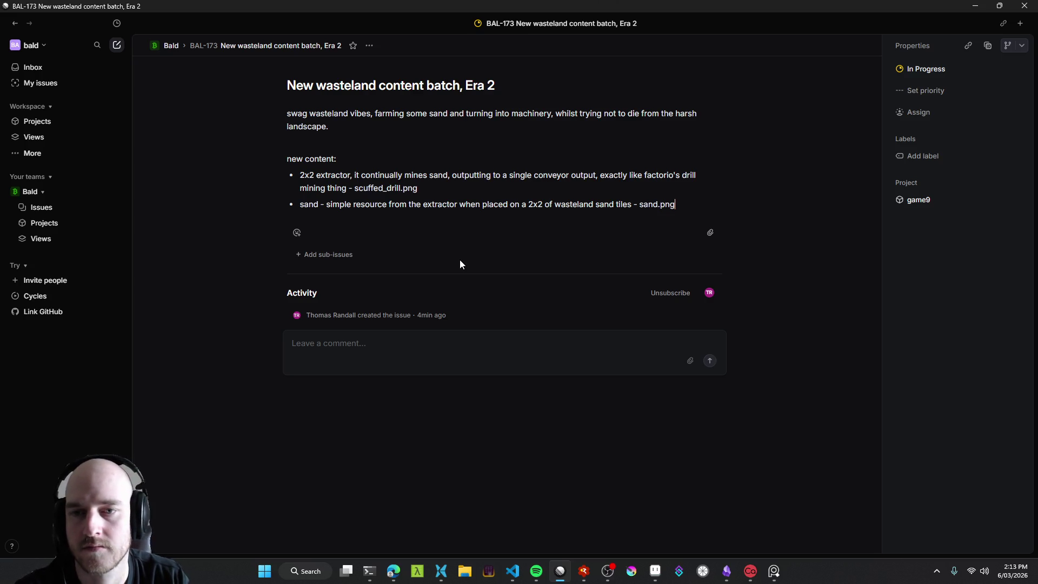
Step: Reopen 'New wasteland content batch, Era 2' from the Game9 All issue board
left_click(469, 191)
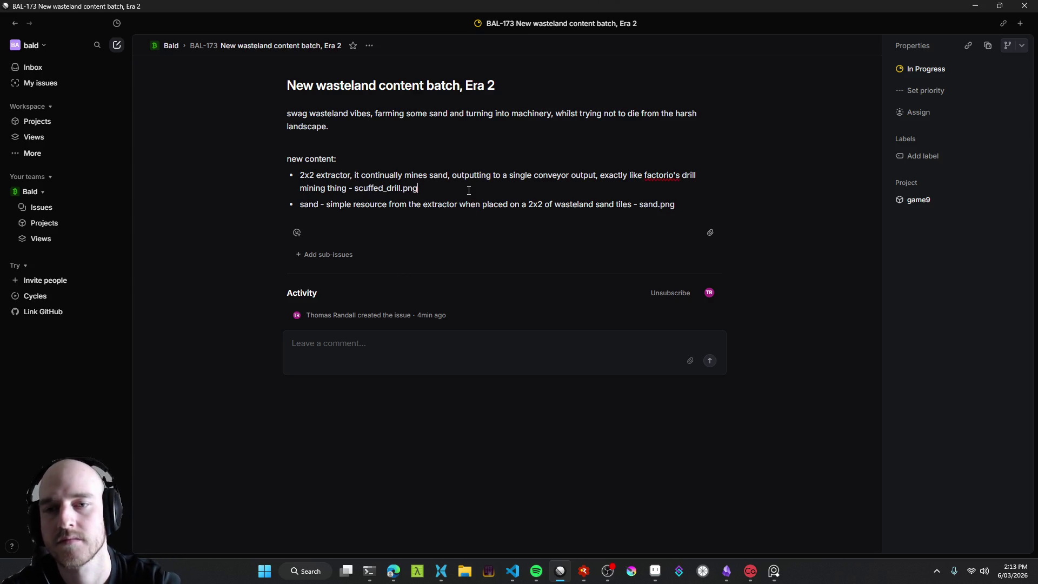
key("shift+Left")
key("shift+Left")
key("shift+Left")
key("alt")
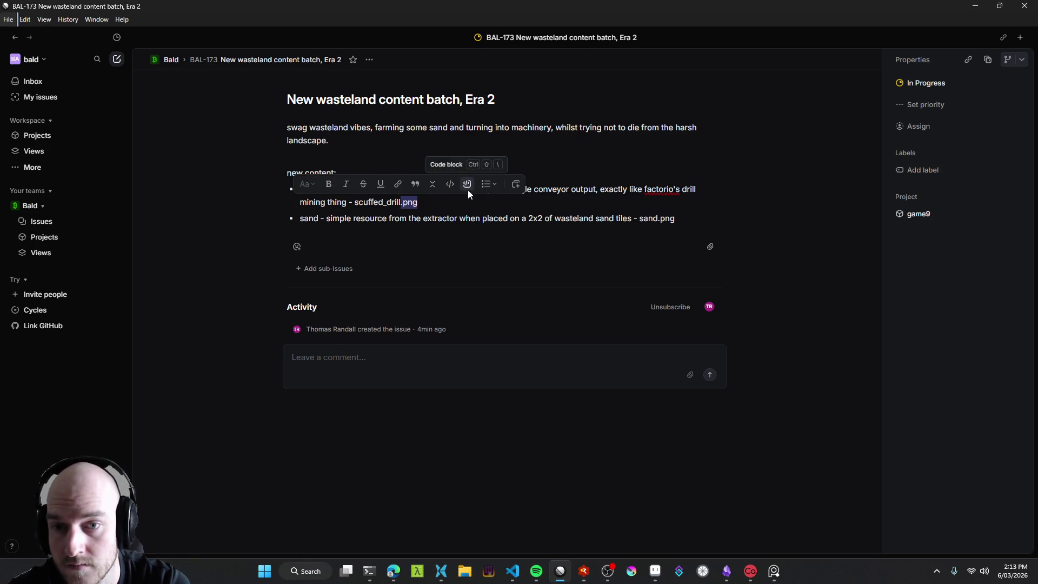
key("alt")
left_click(468, 190)
key("Escape")
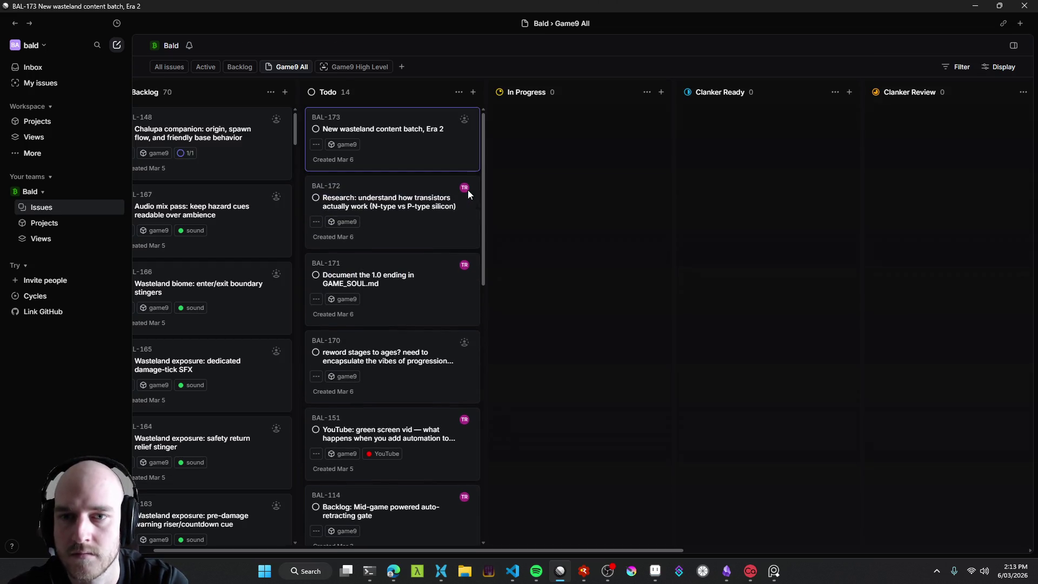
key("alt")
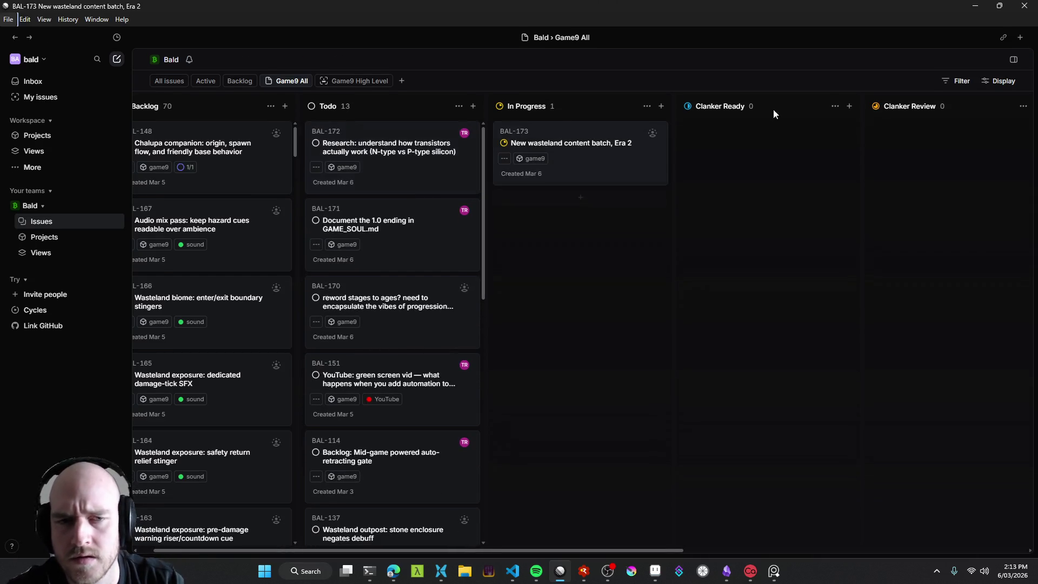
key("alt")
left_click(619, 130)
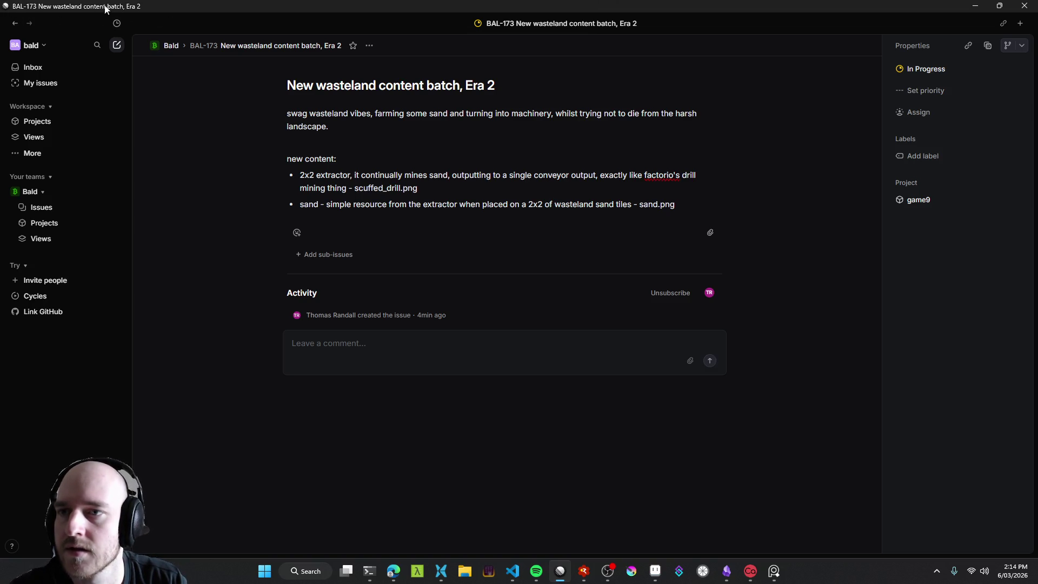
Step: Open Settings from the help menu, browse the Preferences page, then return to BAL-173
left_click(12, 546)
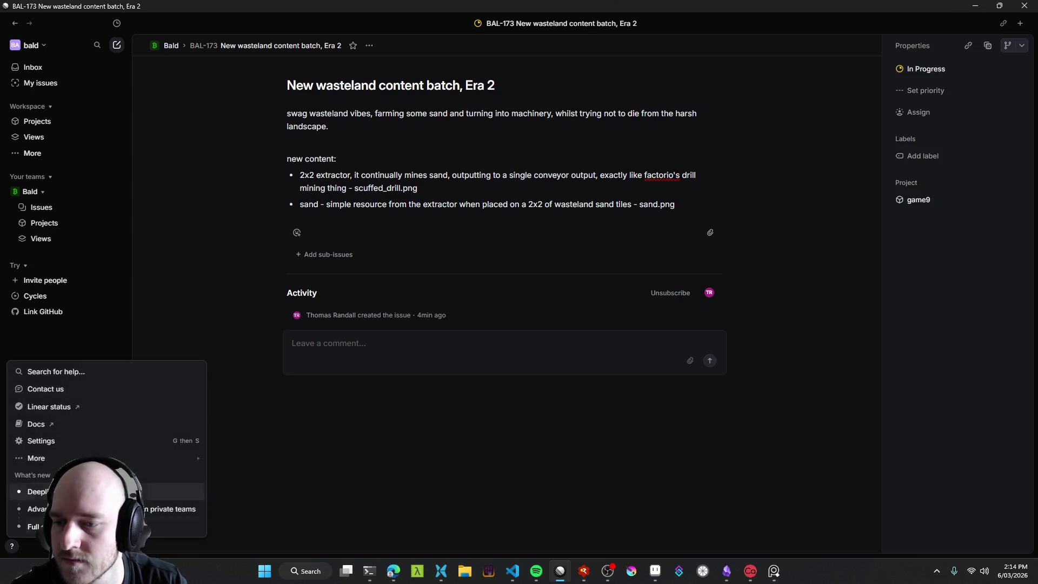
left_click(93, 439)
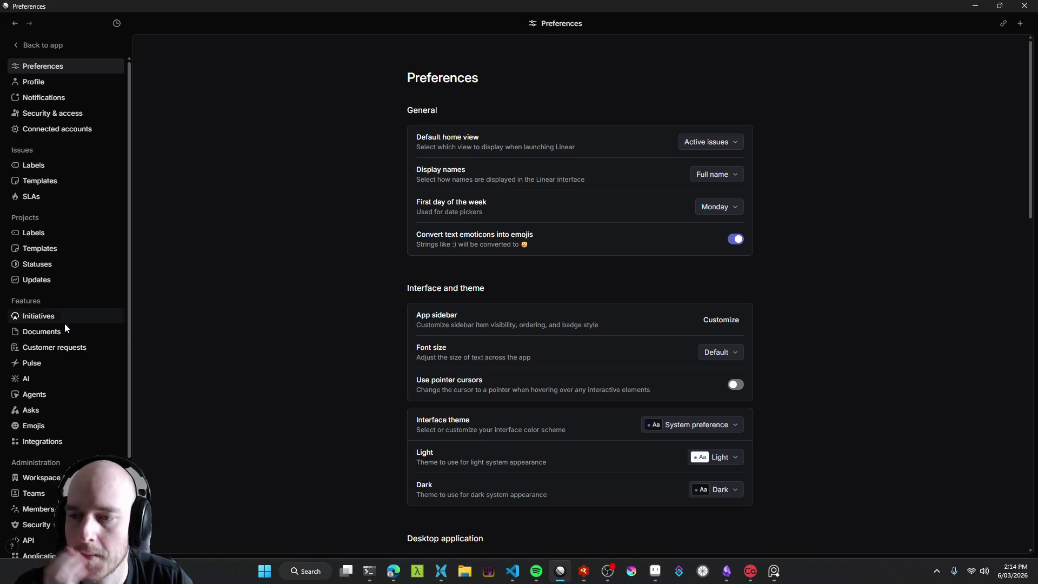
scroll(65, 324, "down", 5)
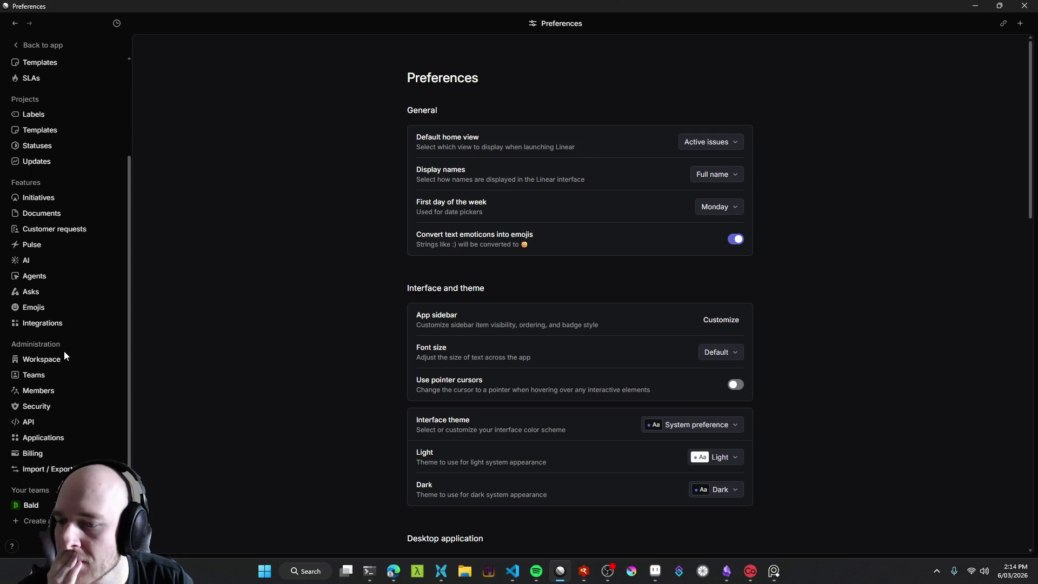
scroll(64, 351, "up", 5)
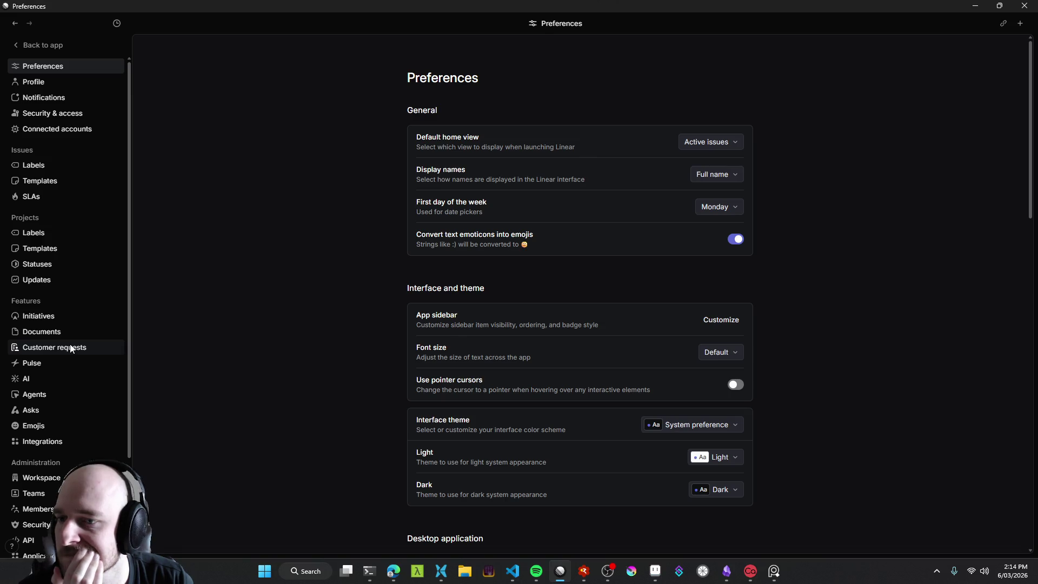
scroll(72, 349, "down", 2)
scroll(72, 345, "down", 3)
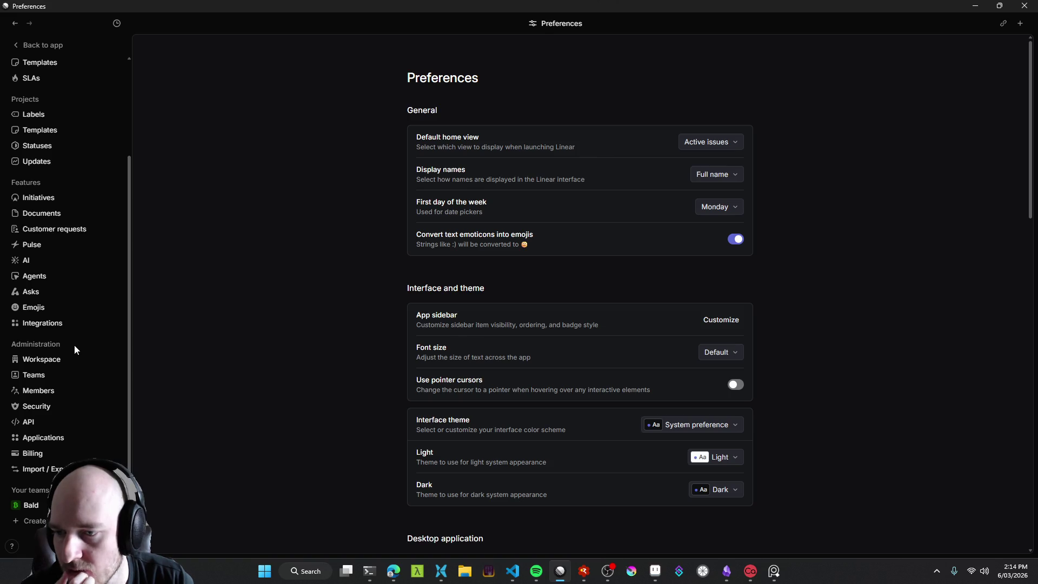
scroll(73, 350, "up", 5)
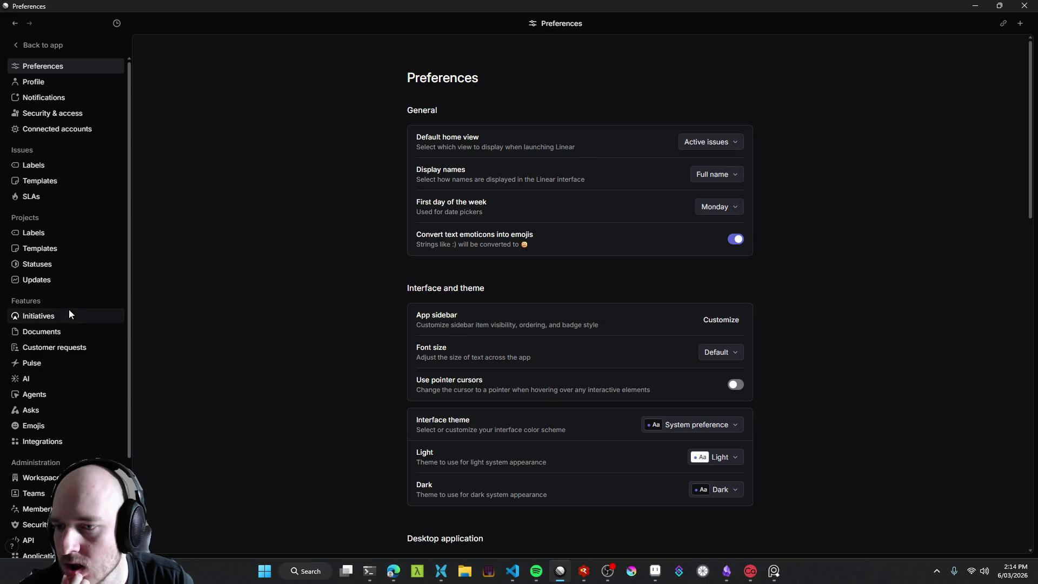
scroll(84, 335, "down", 5)
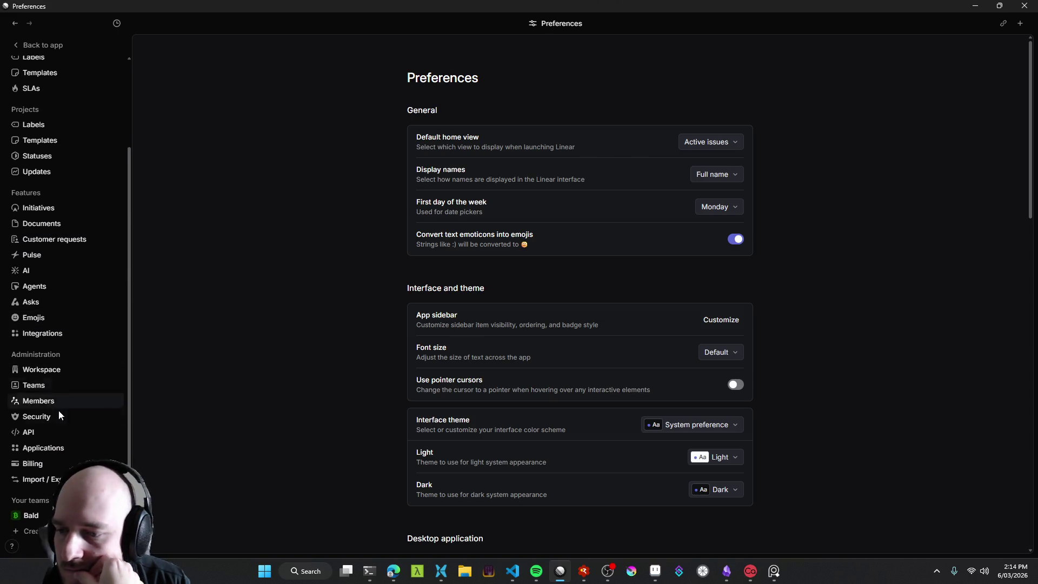
scroll(245, 371, "down", 1)
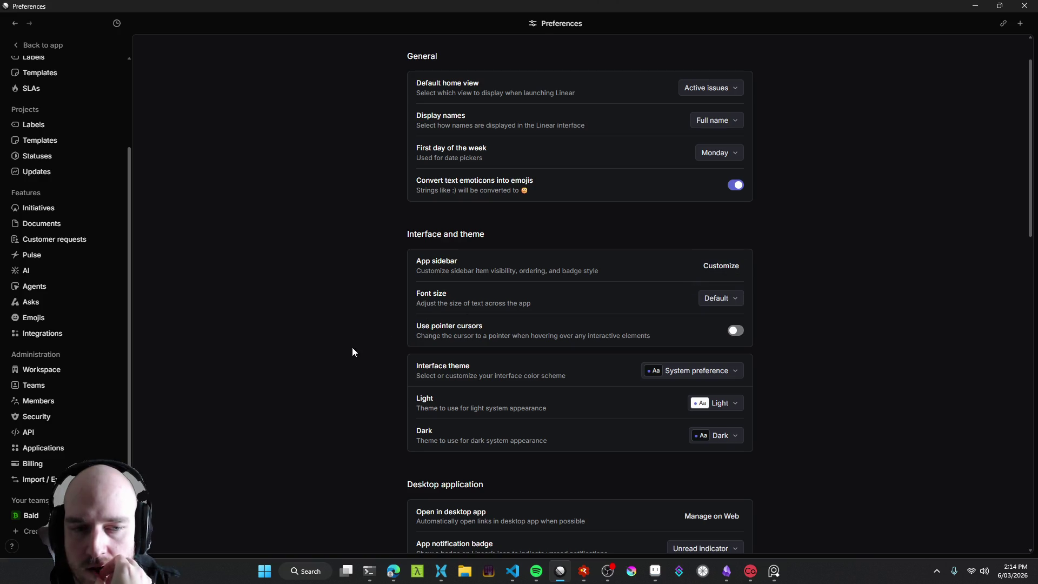
scroll(352, 349, "down", 1)
scroll(351, 355, "down", 1)
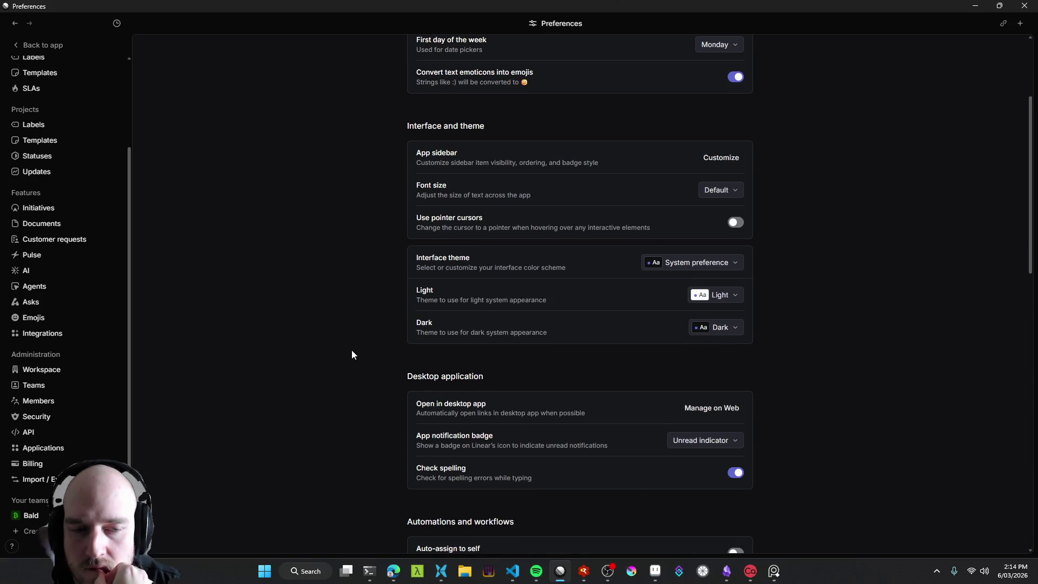
scroll(352, 354, "down", 2)
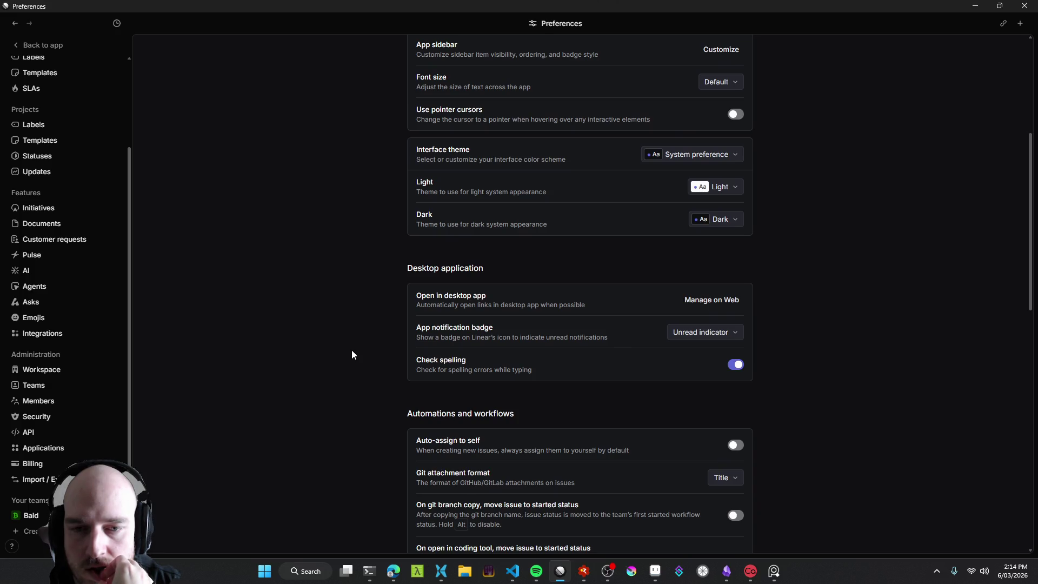
scroll(351, 355, "down", 6)
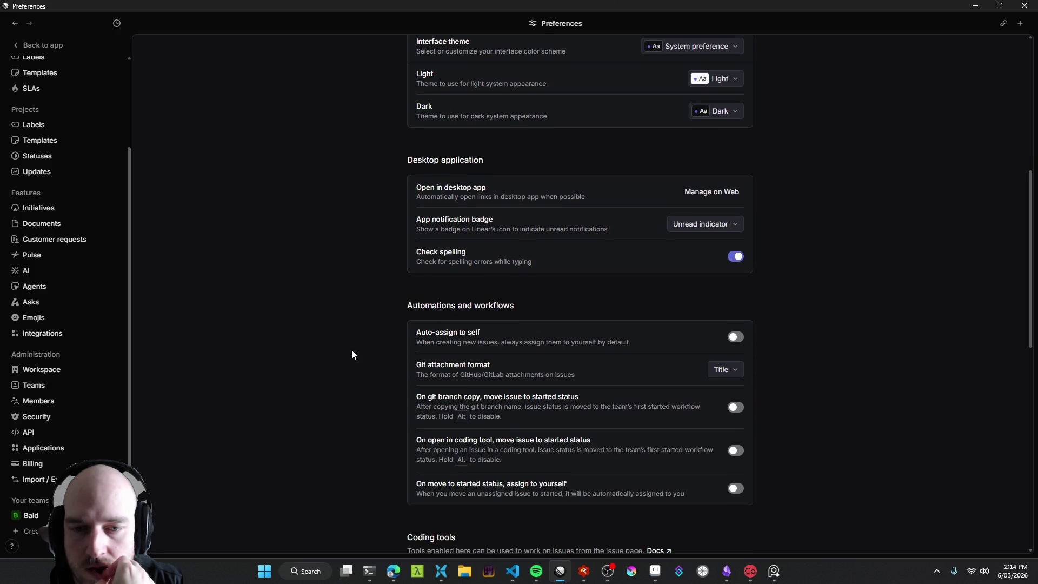
scroll(351, 354, "down", 7)
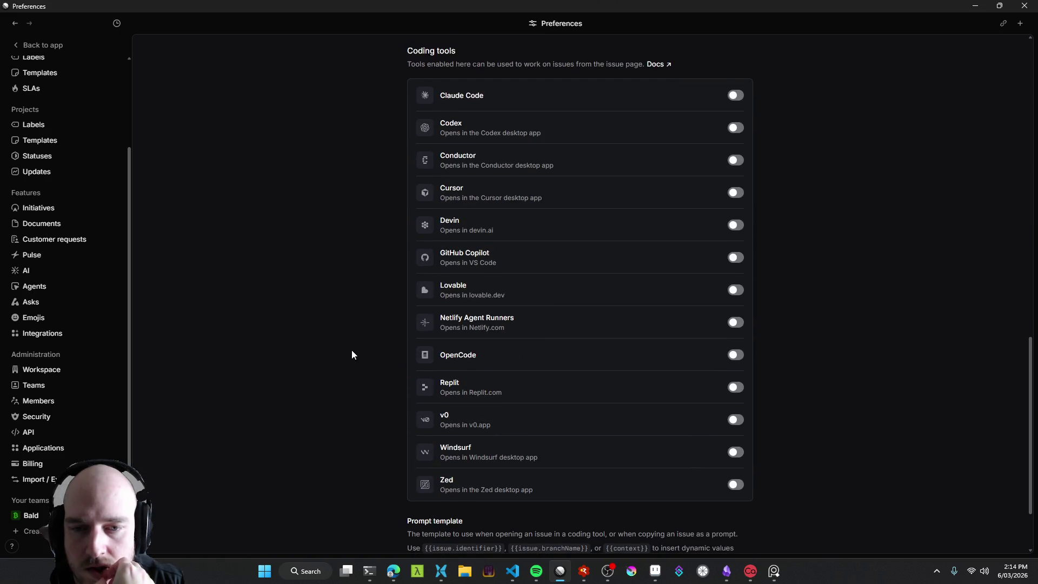
scroll(351, 355, "up", 5)
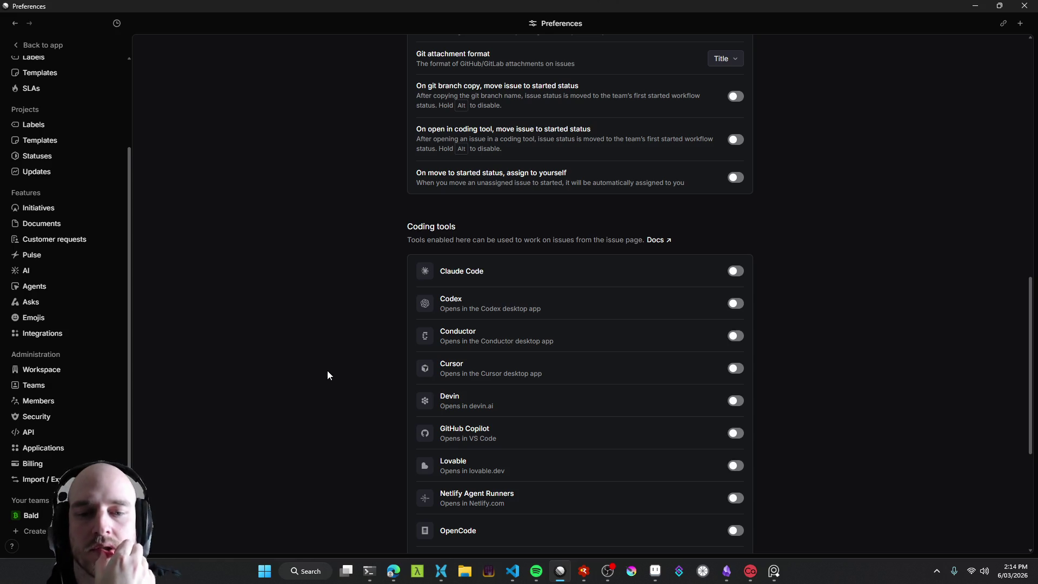
scroll(328, 373, "up", 11)
scroll(329, 373, "up", 2)
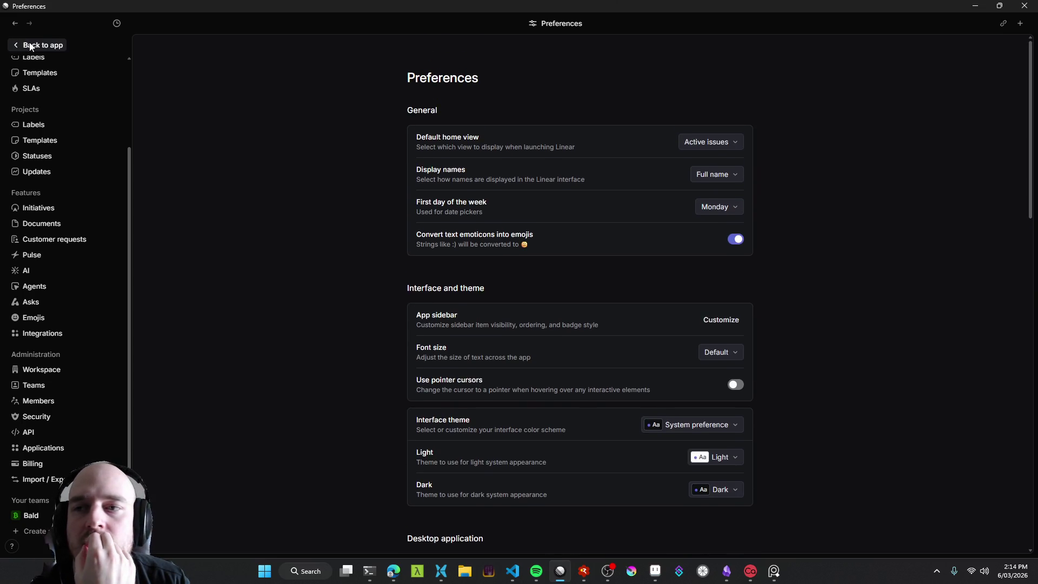
left_click(34, 45)
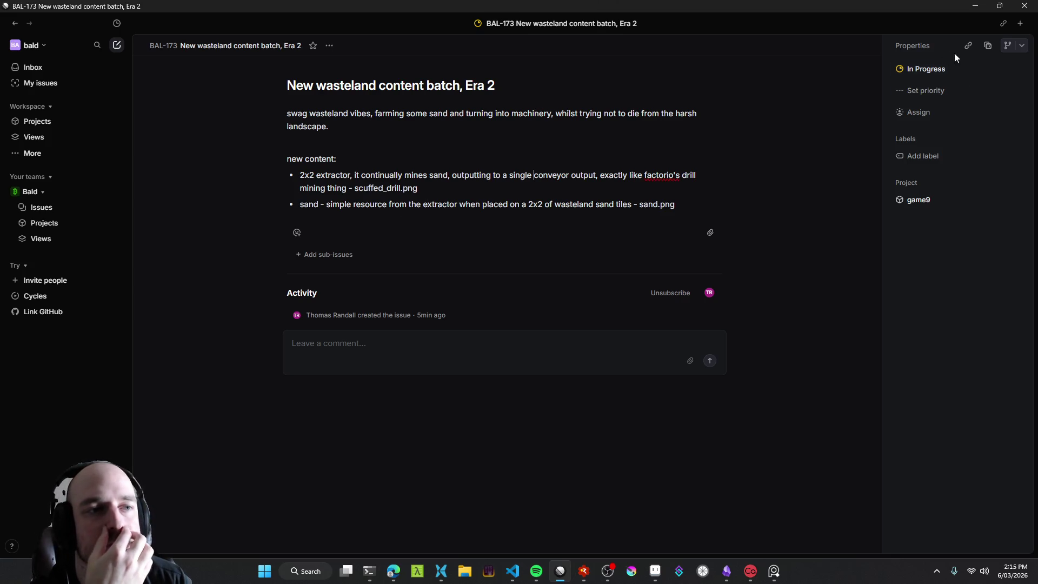
left_click(497, 193)
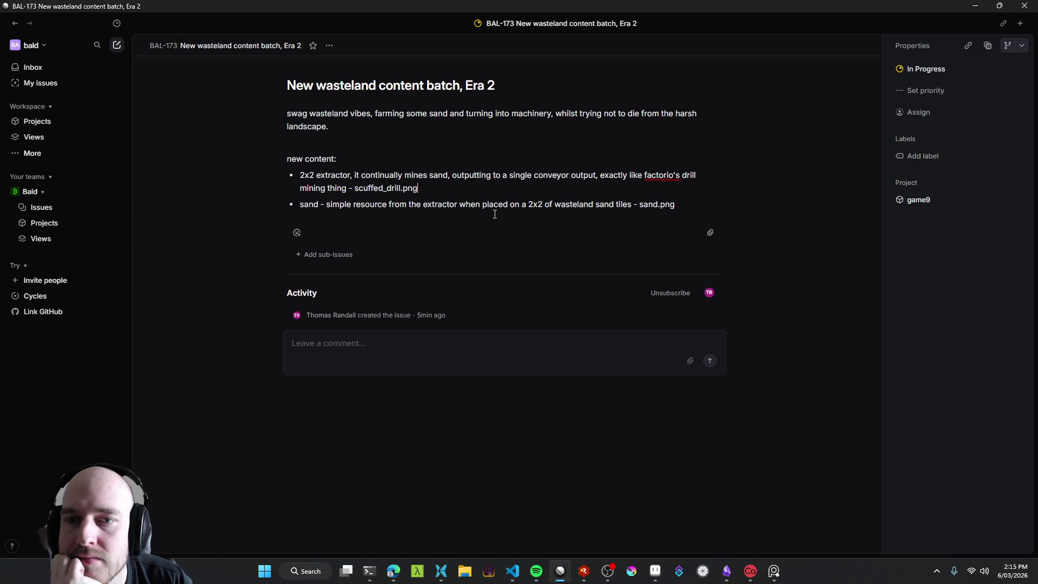
left_click(393, 571)
left_click(48, 387)
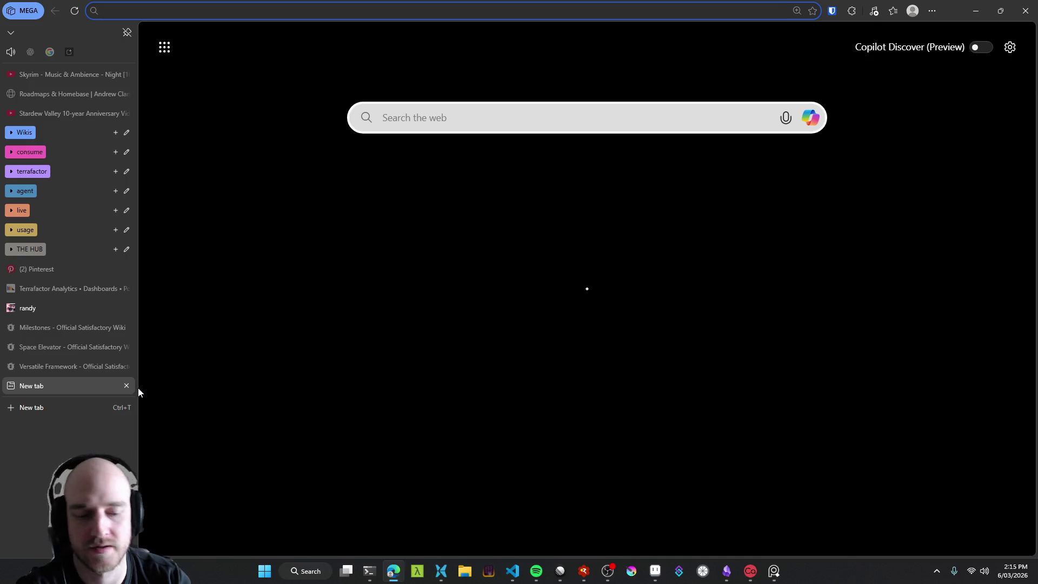
type("linear.app/baldgg/team/BAL/all")
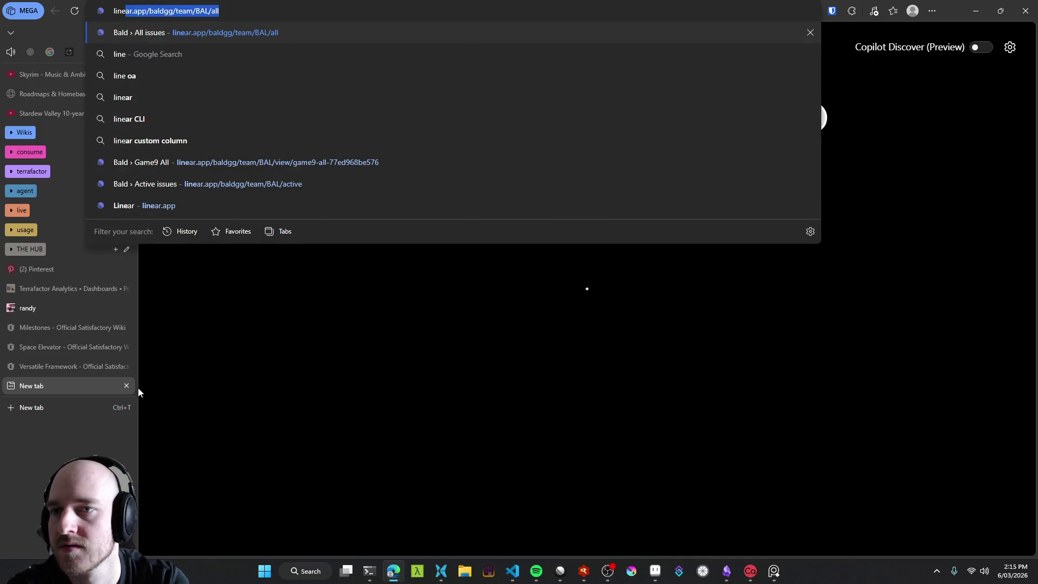
key("Return")
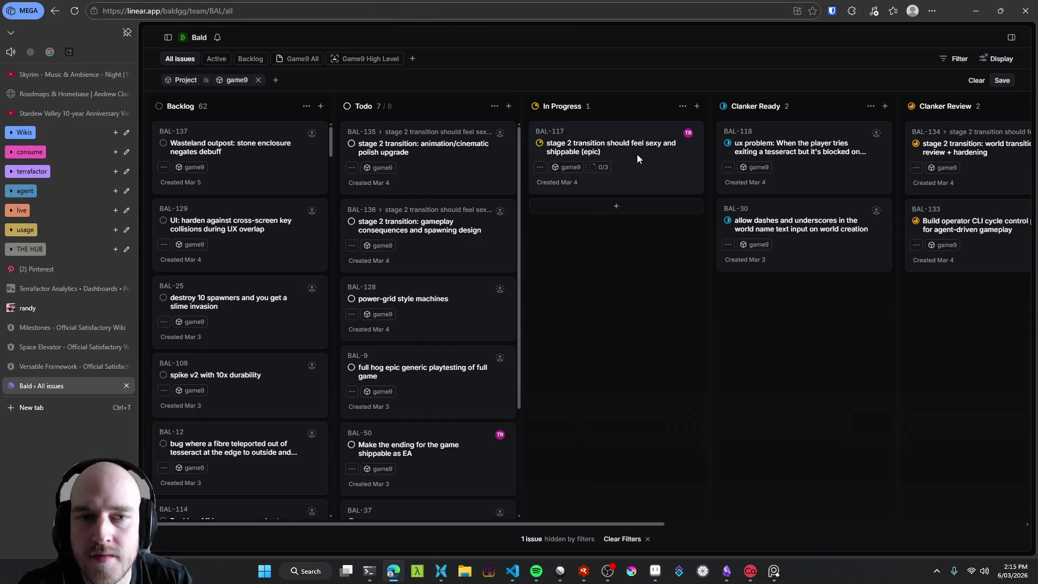
left_click(649, 196)
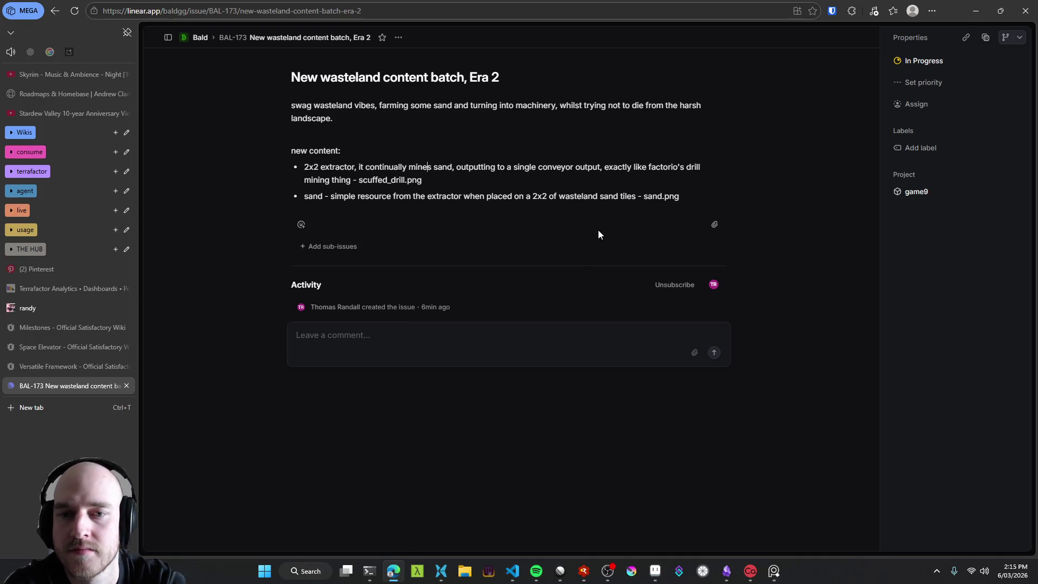
key("Down")
key("End")
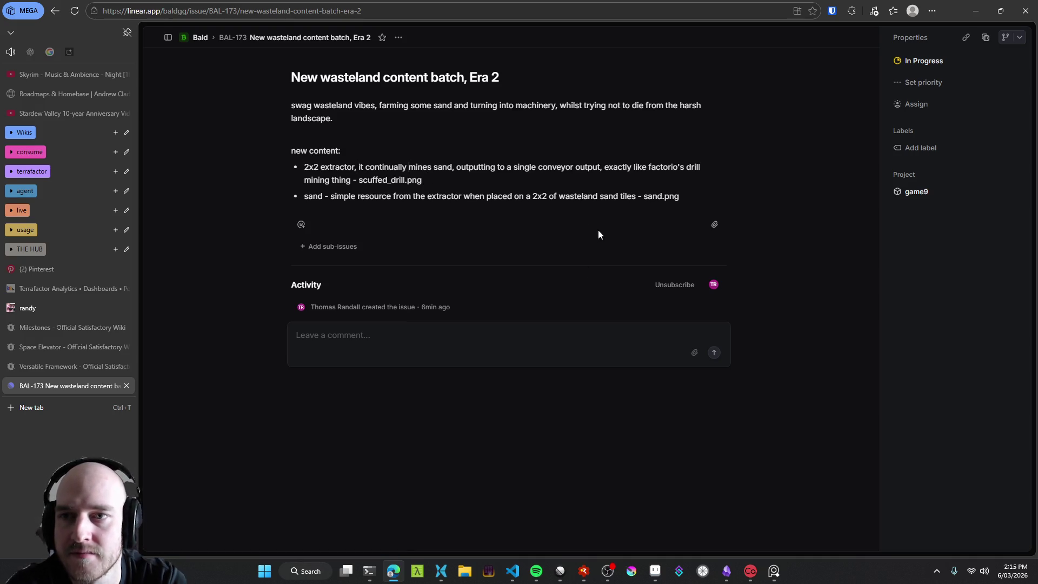
key("Up")
key("ctrl+Left")
key("ctrl+Left")
key("ctrl+Left")
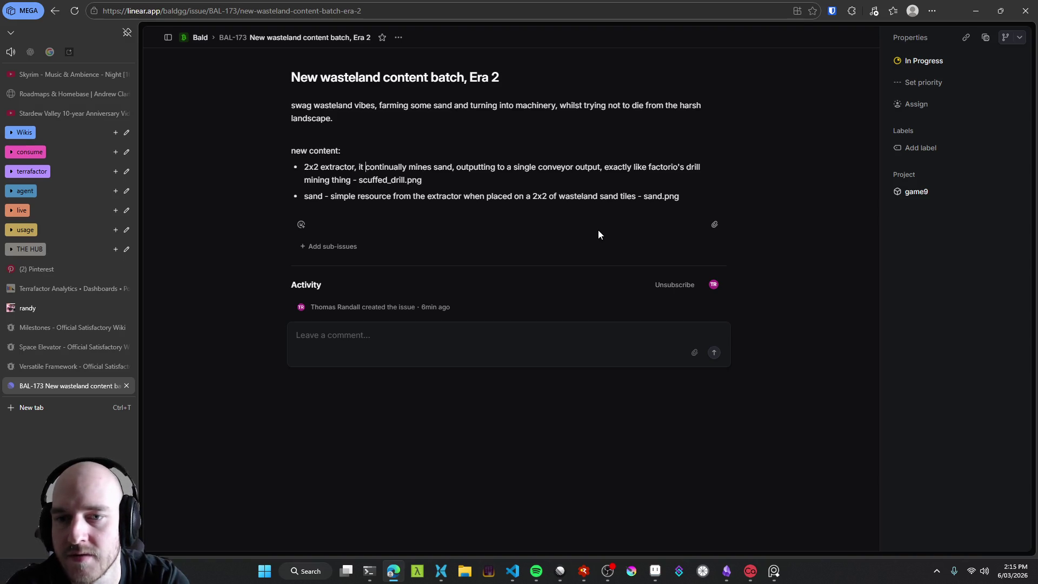
left_click(560, 570)
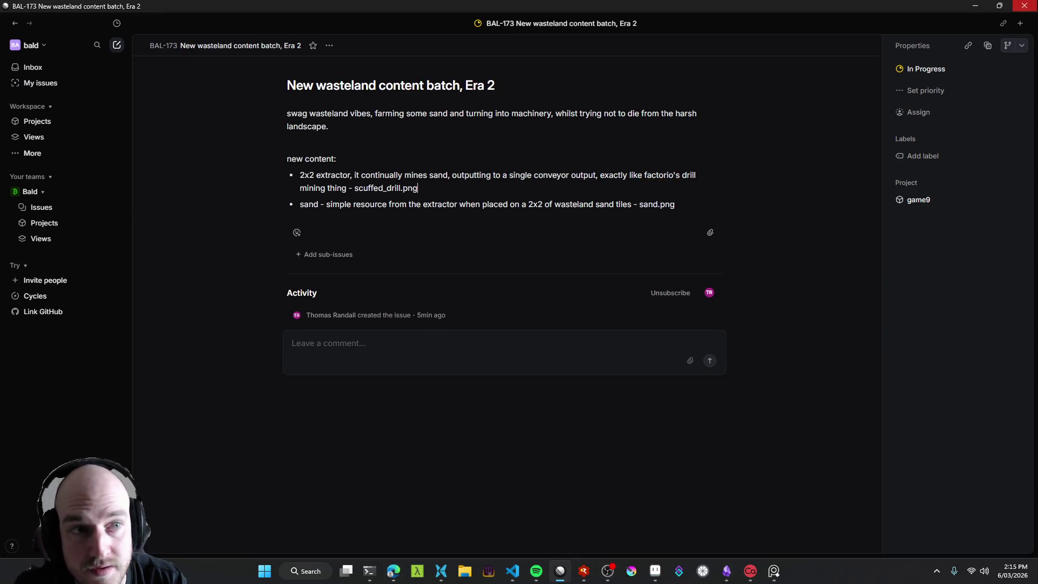
left_click(1029, 9)
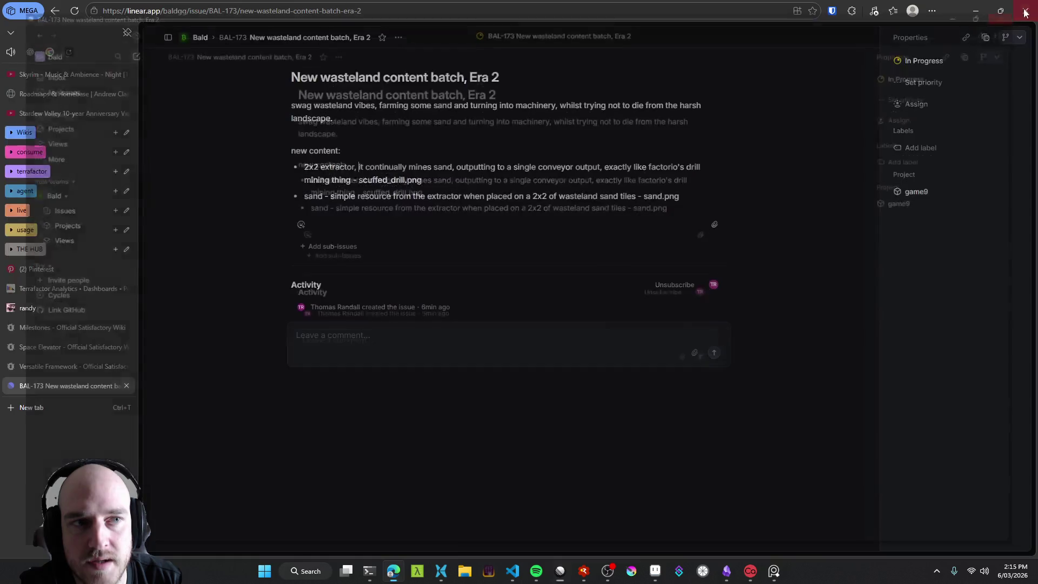
triple_click(409, 167)
left_click(509, 194)
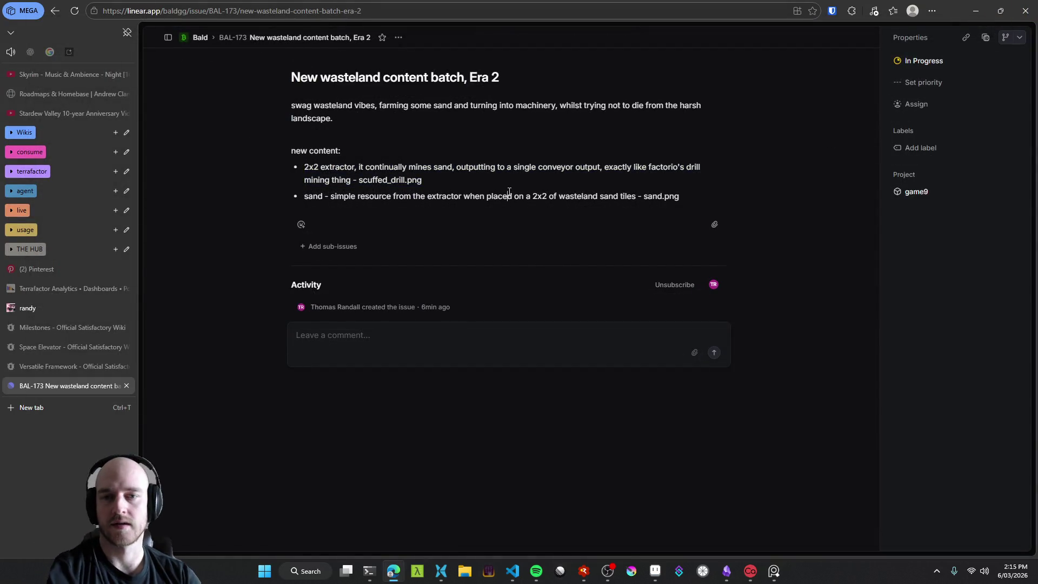
Step: Drop the '2x2' prefix and place '- scuffed_drill.png' right after extractor
left_click_drag(456, 181, 360, 181)
key("ctrl+c")
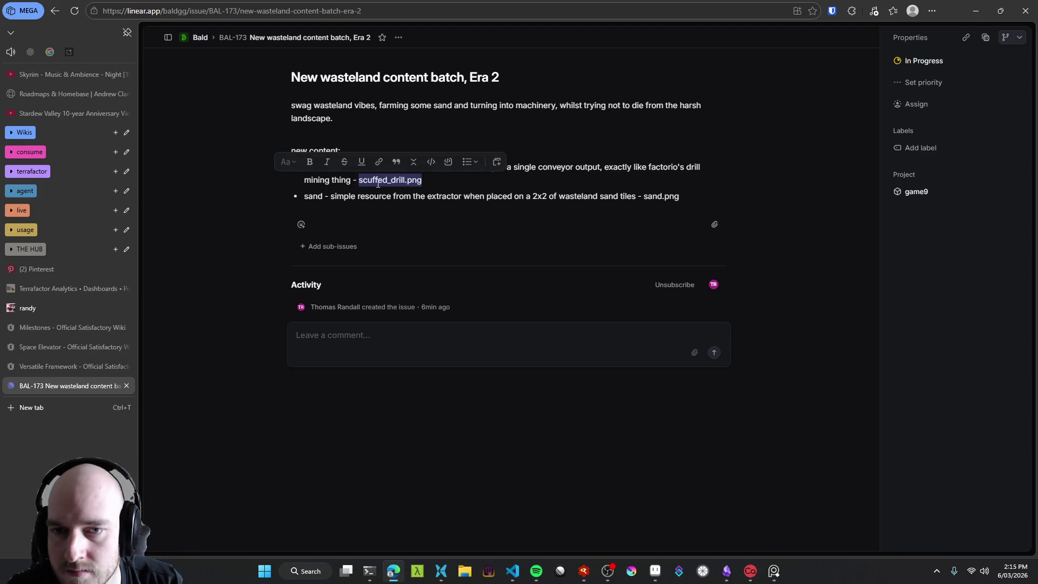
key("BackSpace")
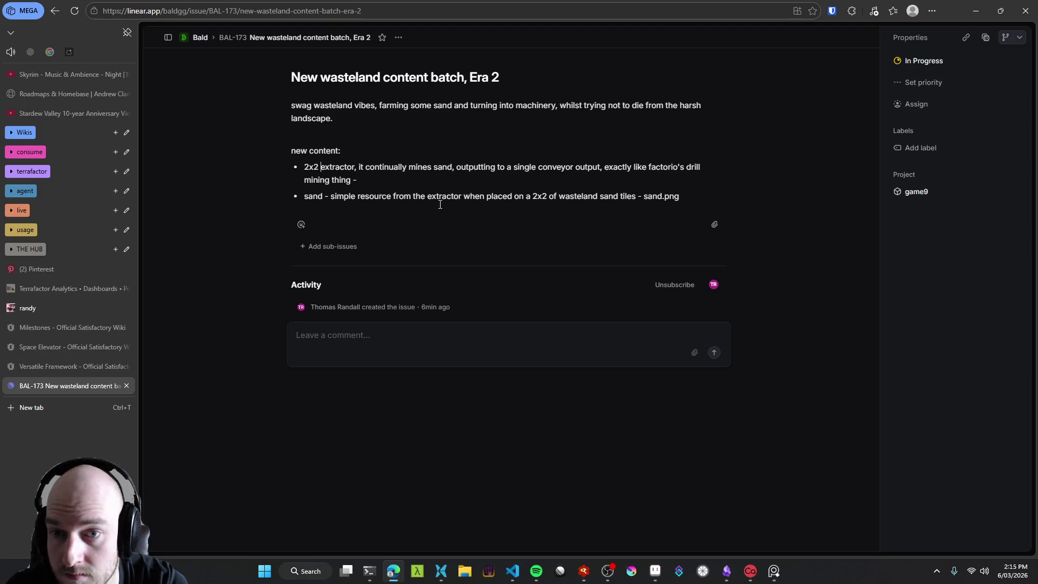
key("BackSpace")
key("BackSpace")
key("BackSpace")
type("-")
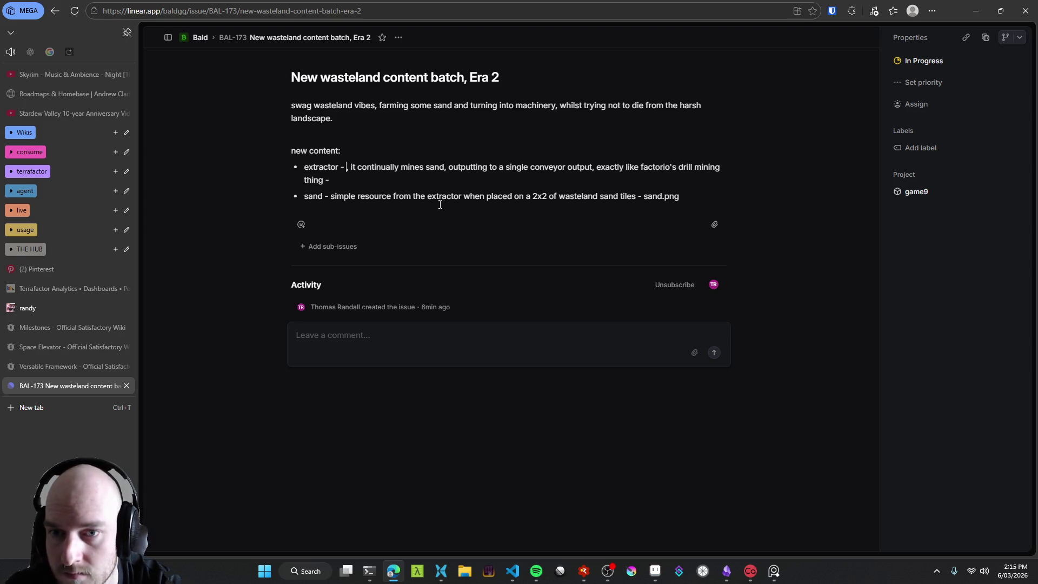
key("ctrl+v")
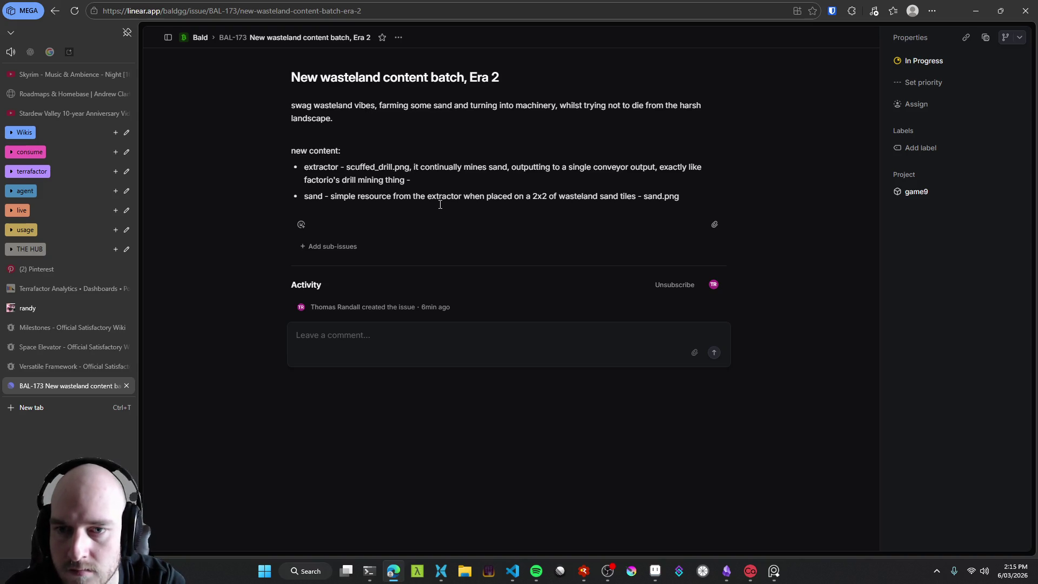
Step: Move the extractor's mining description into an indented sub-bullet beneath it
key("shift+Down")
key("ctrl+c")
key("BackSpace")
key("shift+End")
key("BackSpace")
key("Return")
key("Tab")
key("ctrl+v")
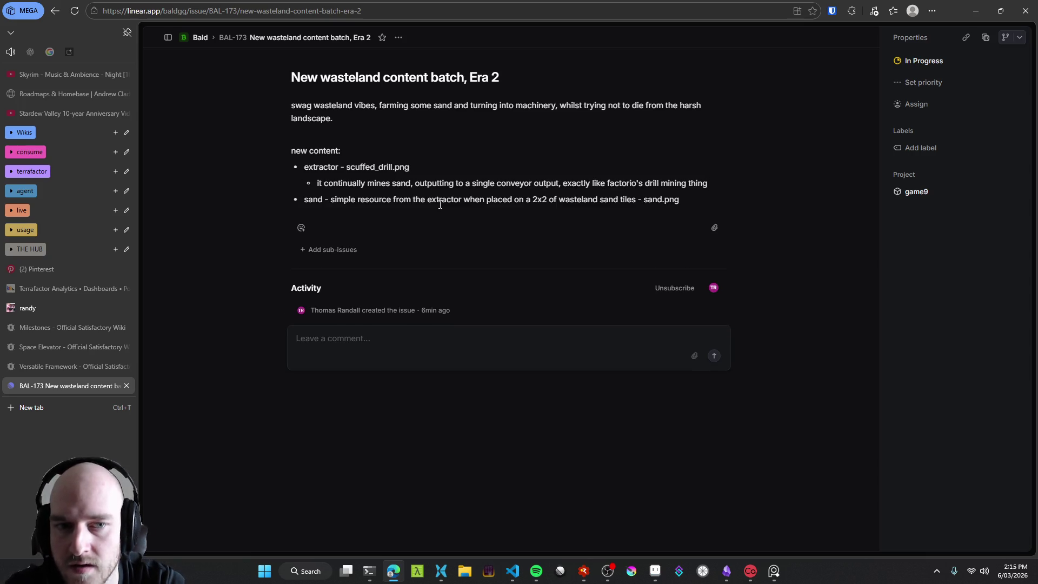
Step: Rename the extractor bullet to Excavator and capitalise the sand bullet to Sand
key("BackSpace")
type("E")
key("Home")
key("ctrl+shift+Right")
type("Exc")
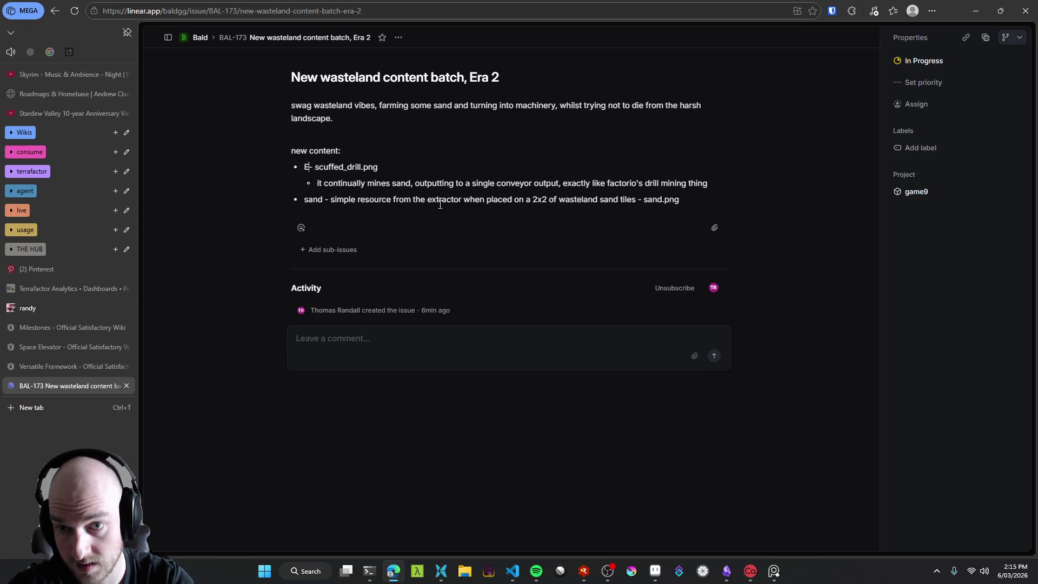
type("avator")
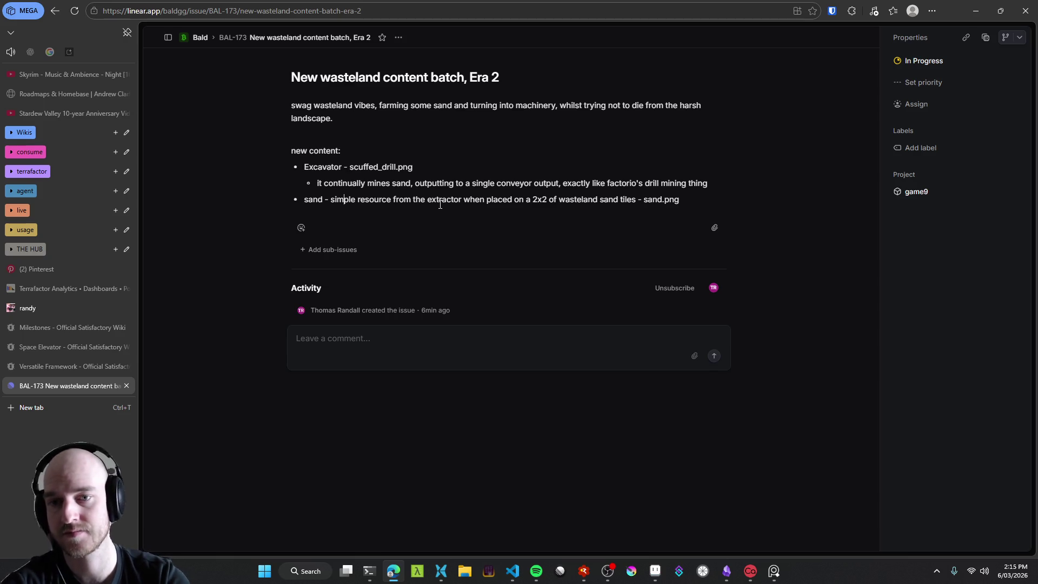
key("ctrl+shift+Right")
type("Sand")
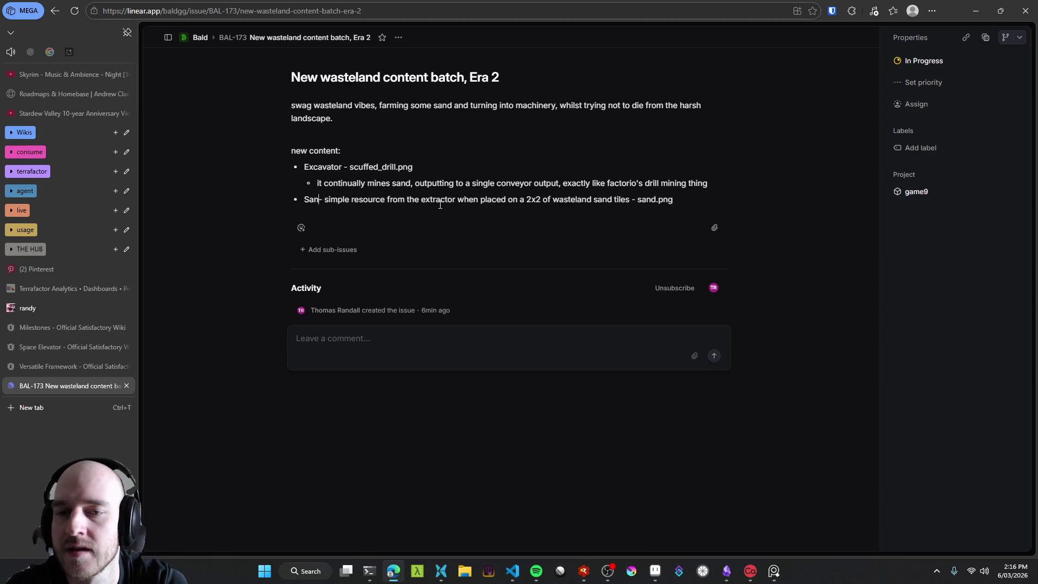
Step: Move the Sand description into a sub-bullet, deleting the leftover dash and sand.png
key("shift+End")
key("ctrl+c")
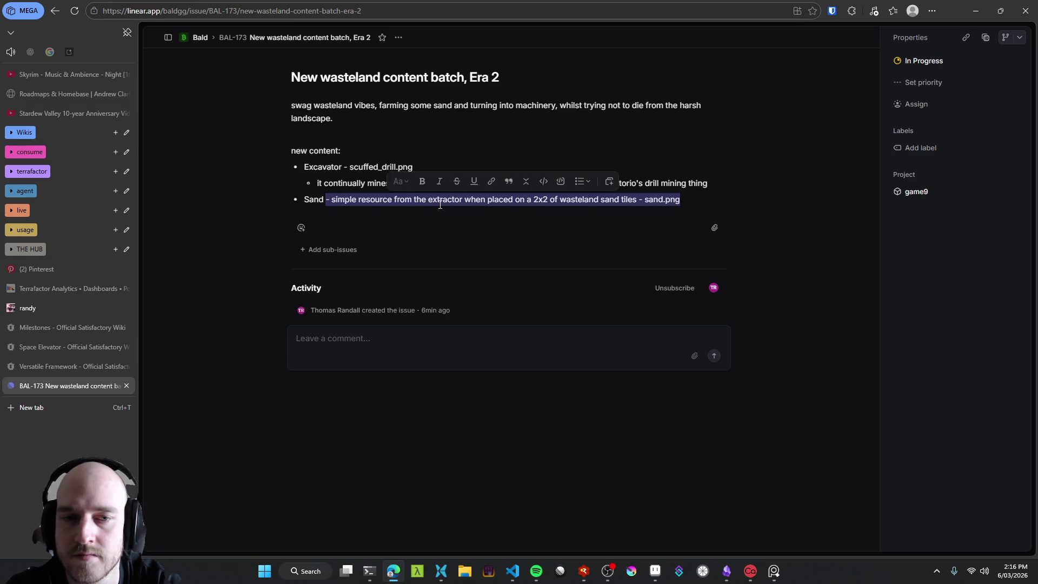
key("Right")
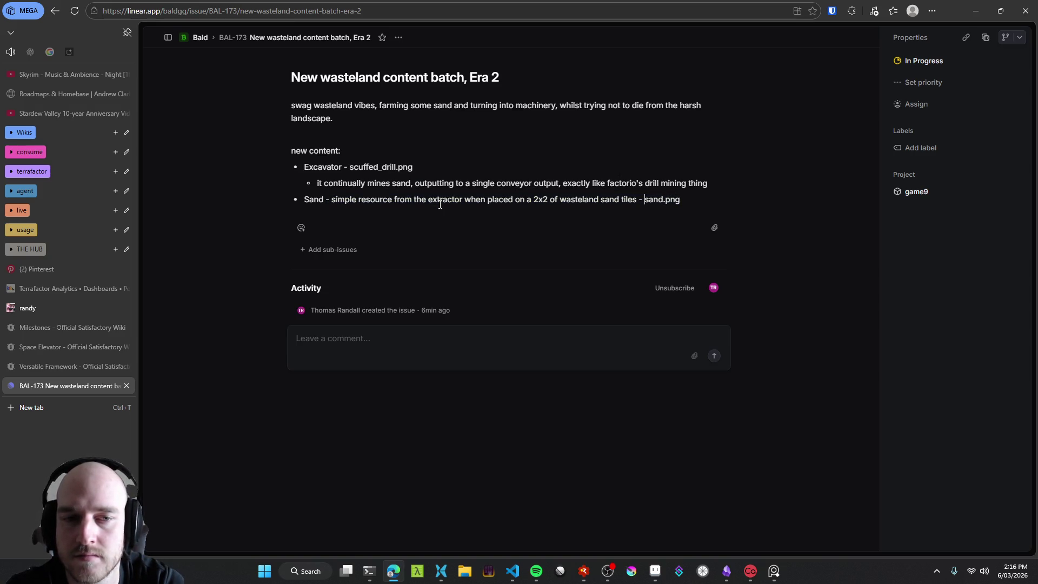
key("ctrl+shift+Left")
key("ctrl+shift+Left")
key("ctrl+shift+Left")
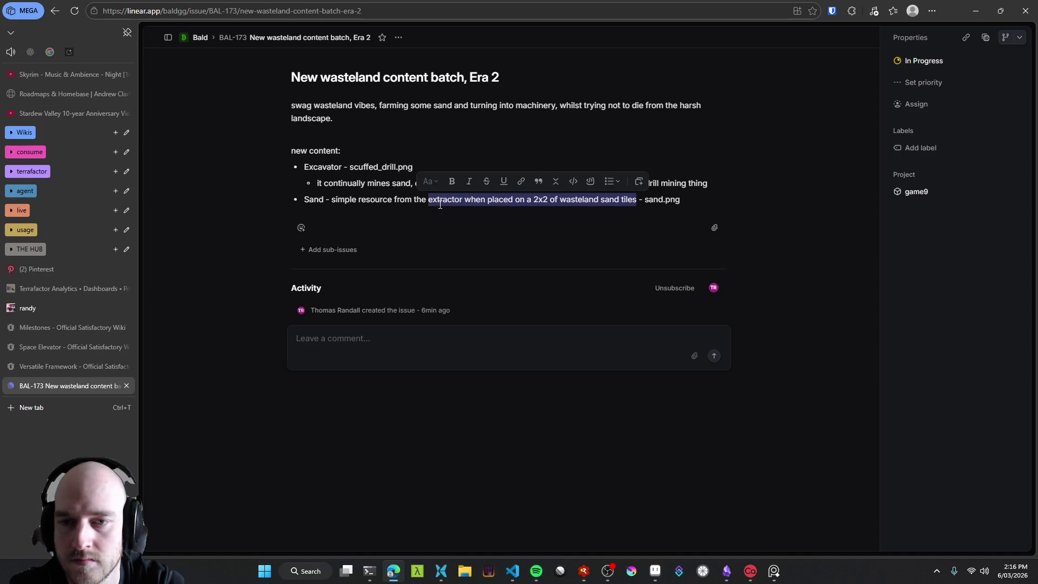
key("BackSpace")
key("shift+End")
key("Delete")
key("Return")
key("Tab")
key("ctrl+v")
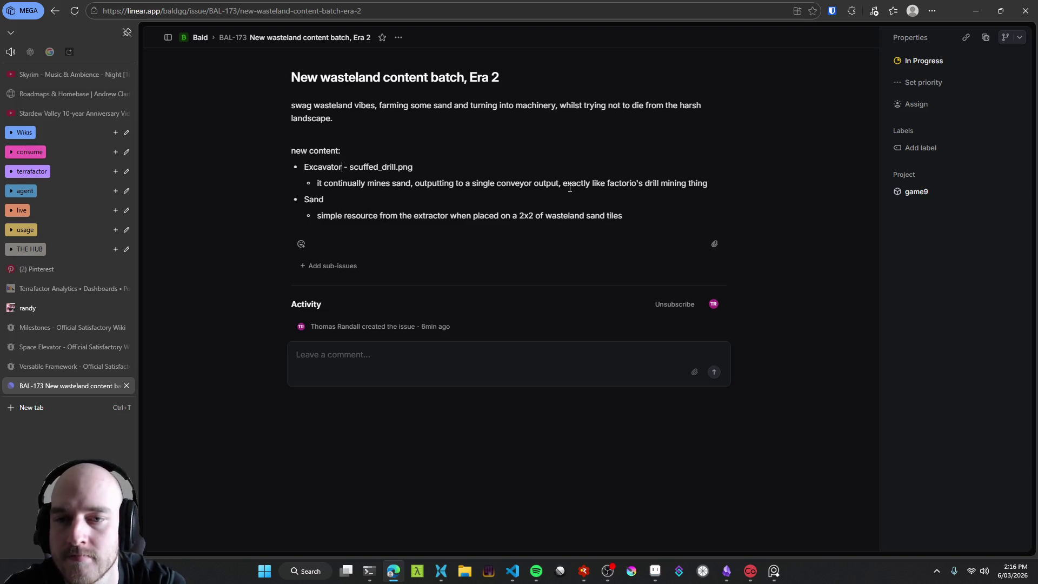
Step: Add a '2x2 tiles' sub-point under Excavator and start another sub-bullet below the mining line
key("End")
key("Return")
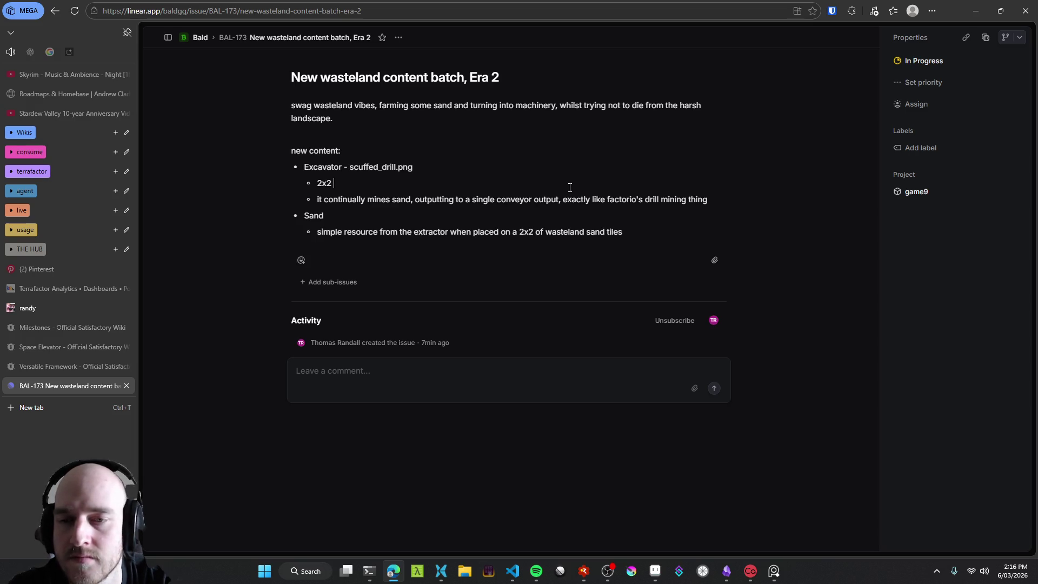
type("tiles")
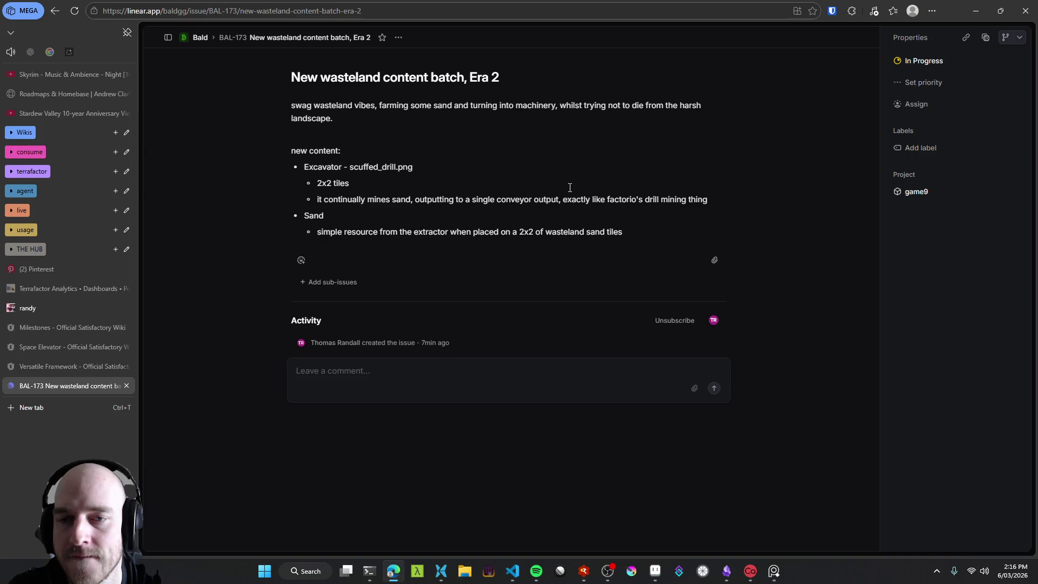
key("End")
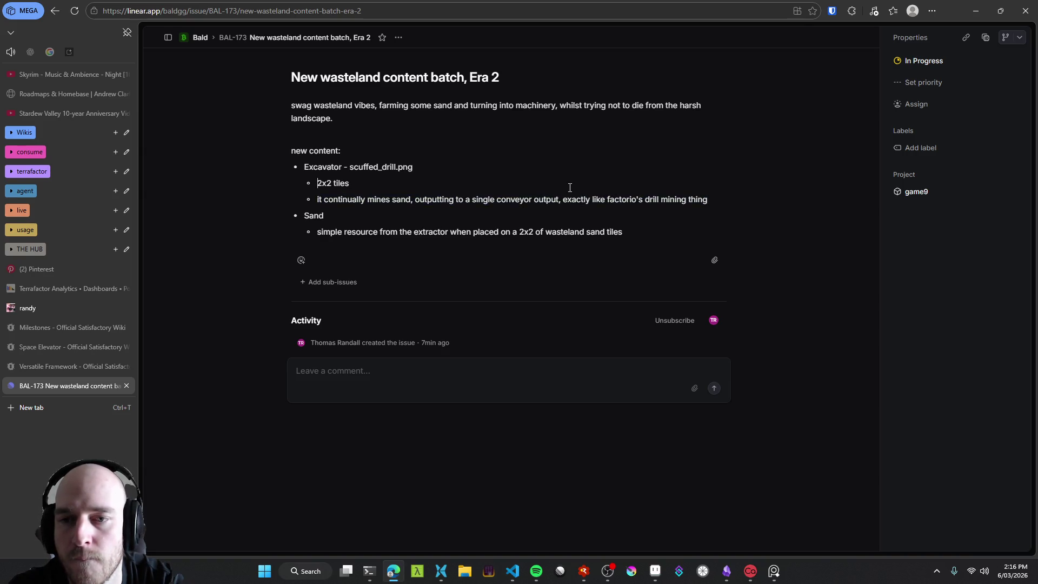
key("Return")
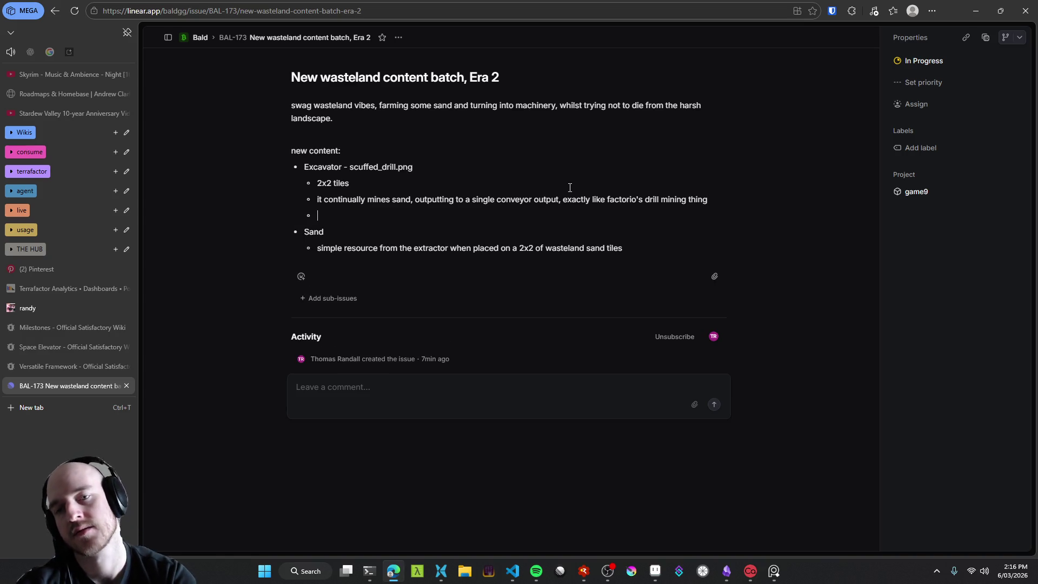
Step: In Aseprite, select the scuffed_drill layer and shift the drill sprite about two pixels right
type("at thecard")
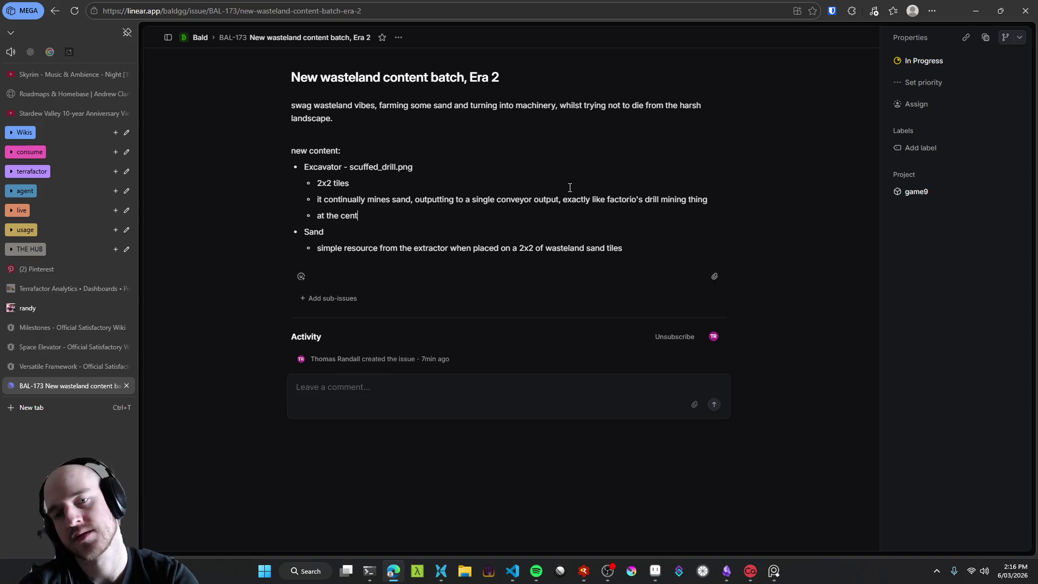
key("alt+Tab")
scroll(447, 192, "up", 1)
left_click_drag(453, 211, 492, 238)
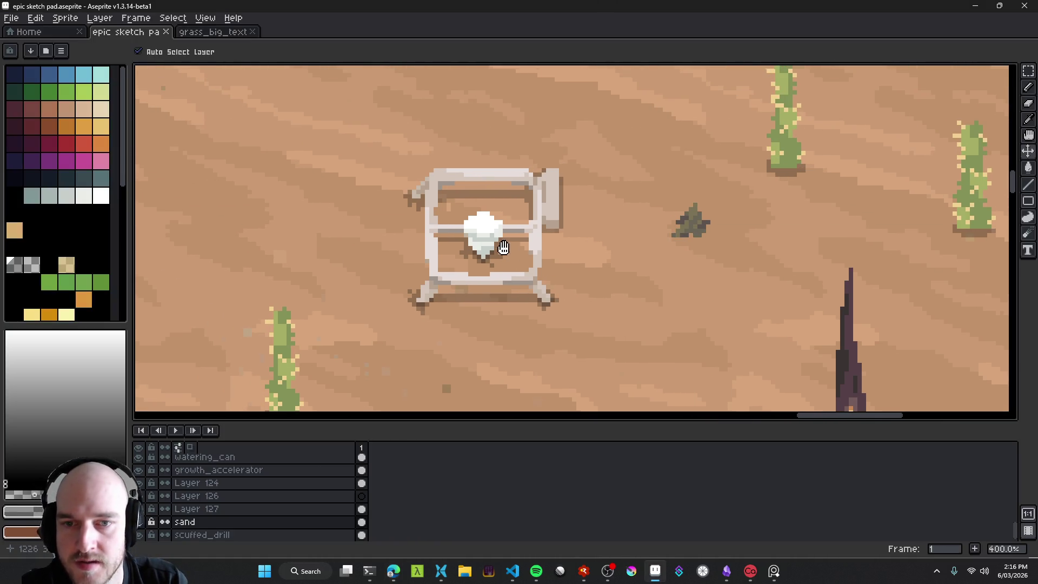
left_click(486, 232, "ctrl")
scroll(501, 240, "up", 3)
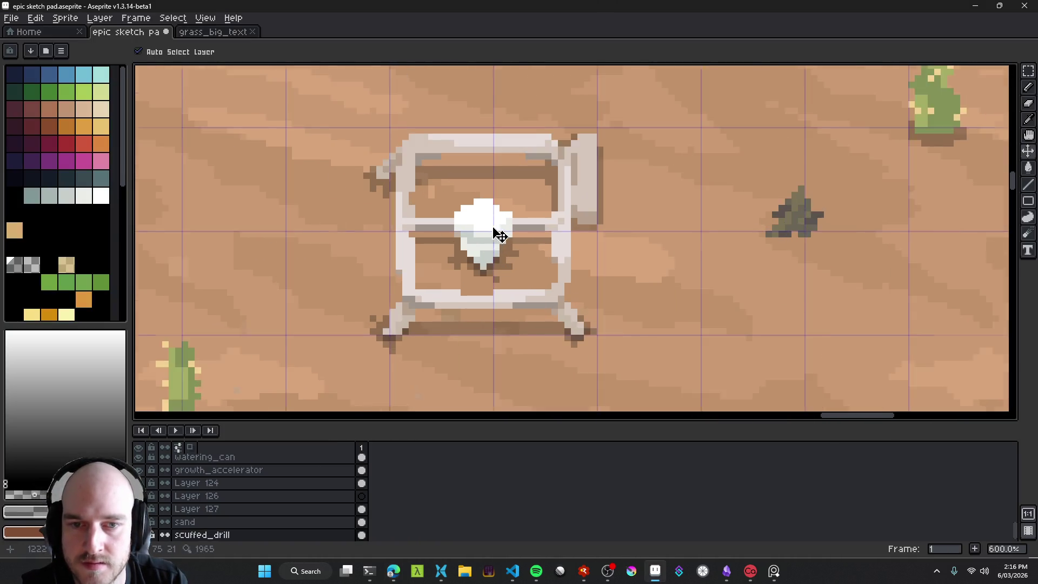
scroll(508, 298, "down", 1)
scroll(508, 299, "down", 2)
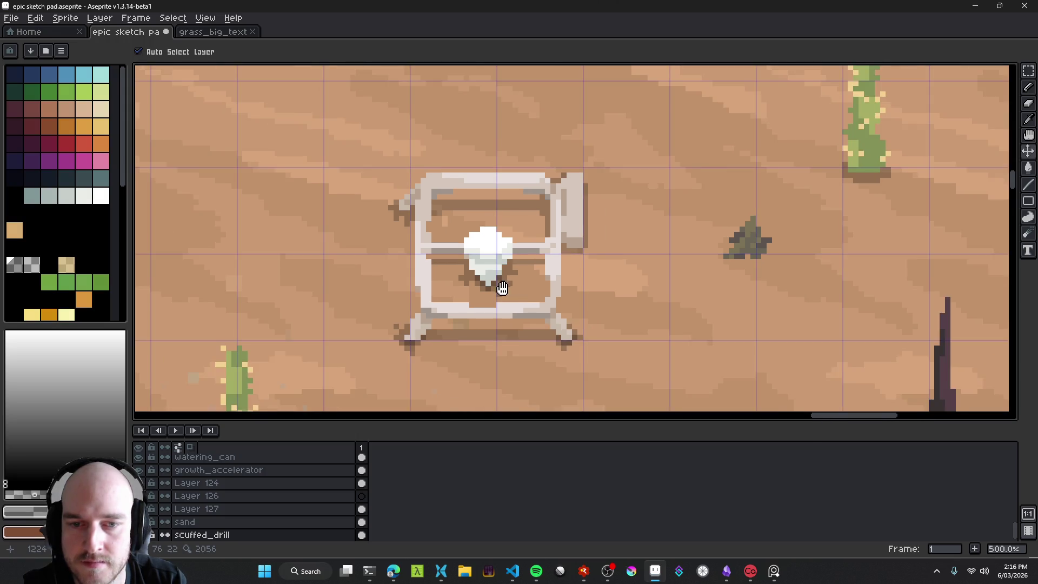
scroll(498, 287, "up", 1)
left_click_drag(500, 199, 503, 210)
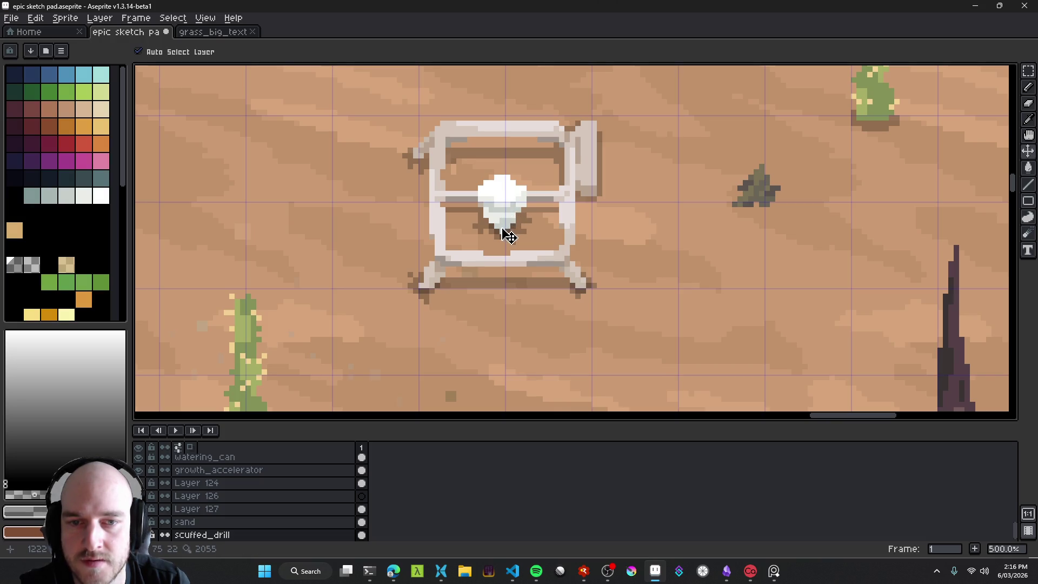
Step: Extend the Excavator sub-point with '-6 pixels down, should output particles around it', where the drill bit meets the sand
key("alt+Tab")
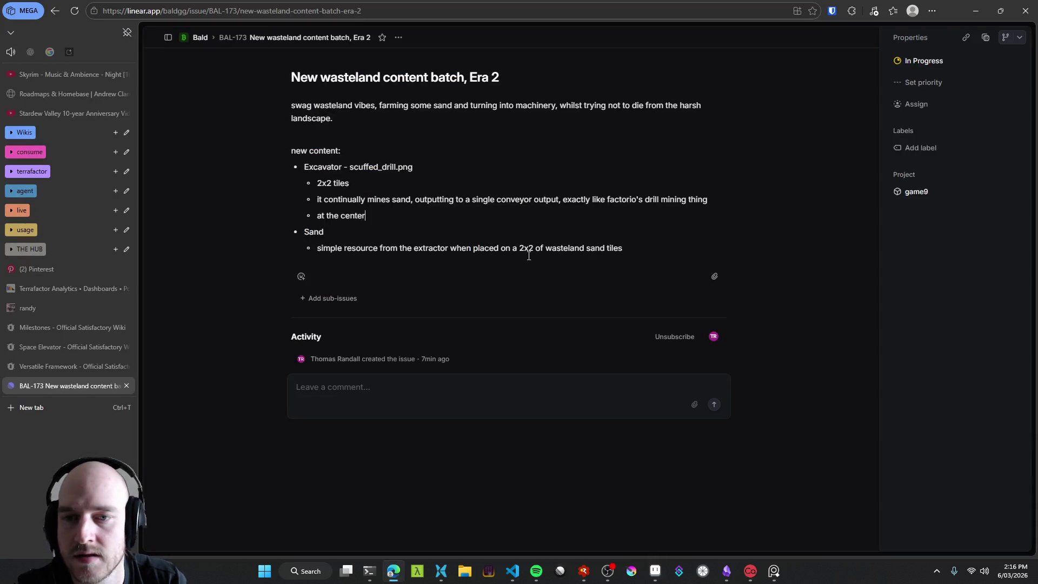
type(" -")
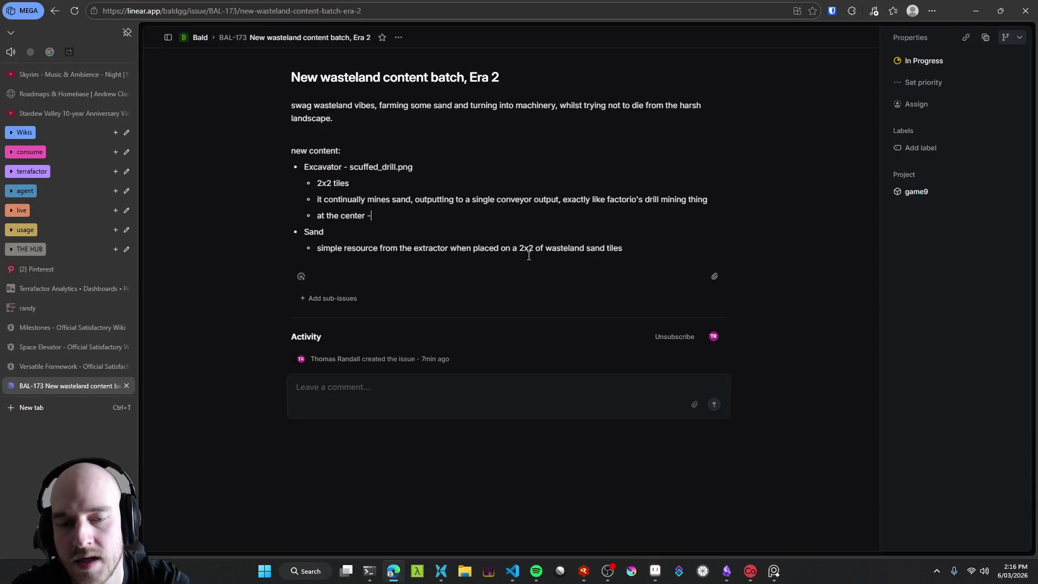
type("6 pixels down, should out")
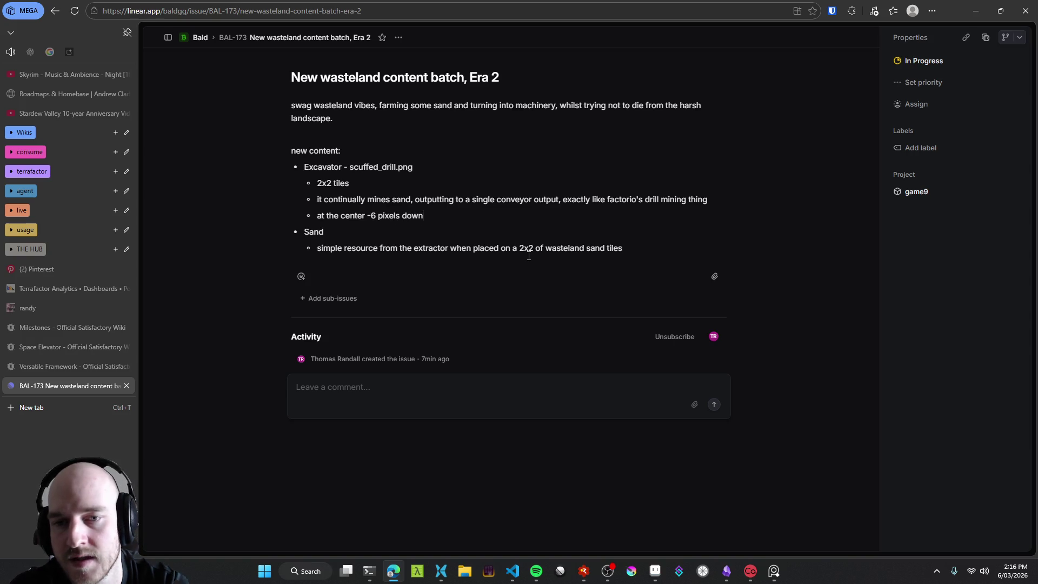
type("put ")
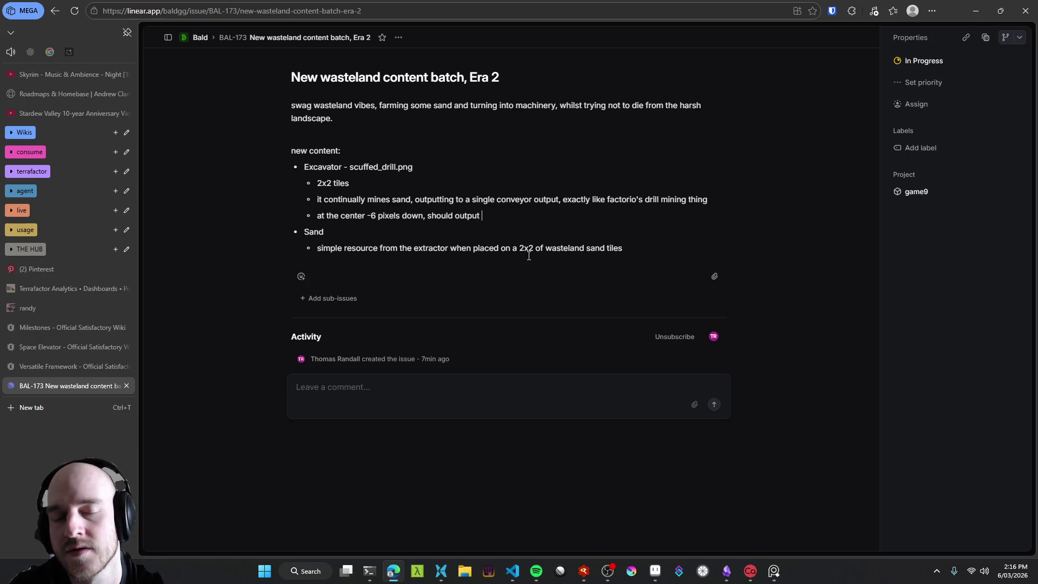
type("particles")
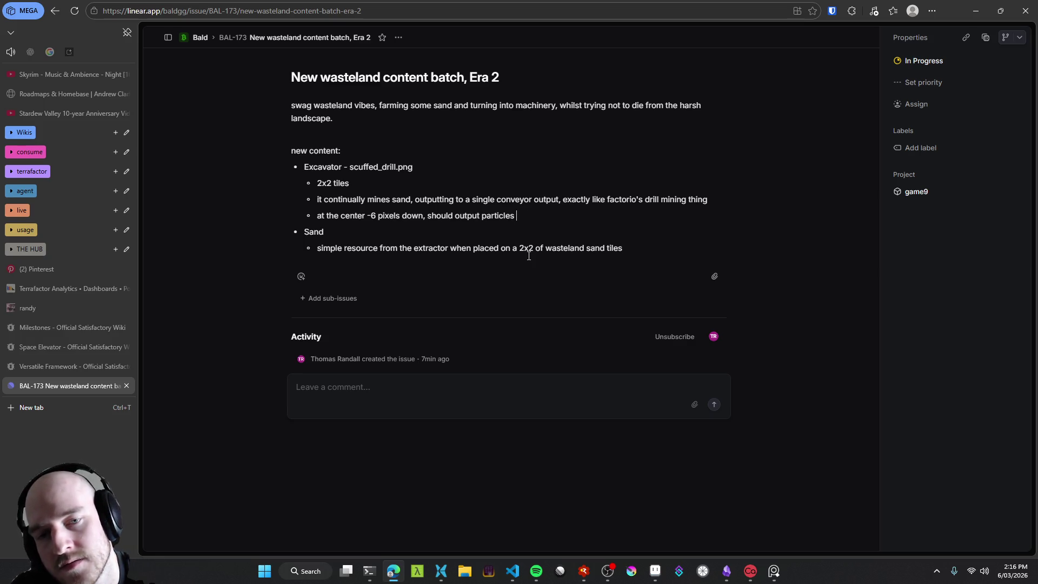
type(" around it (this is where the drill")
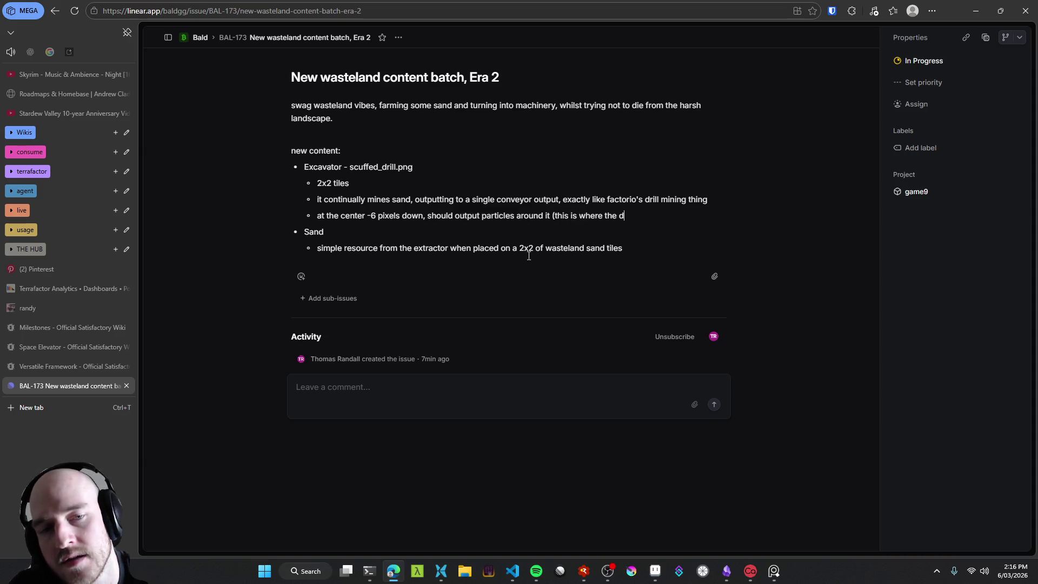
type(" bit m")
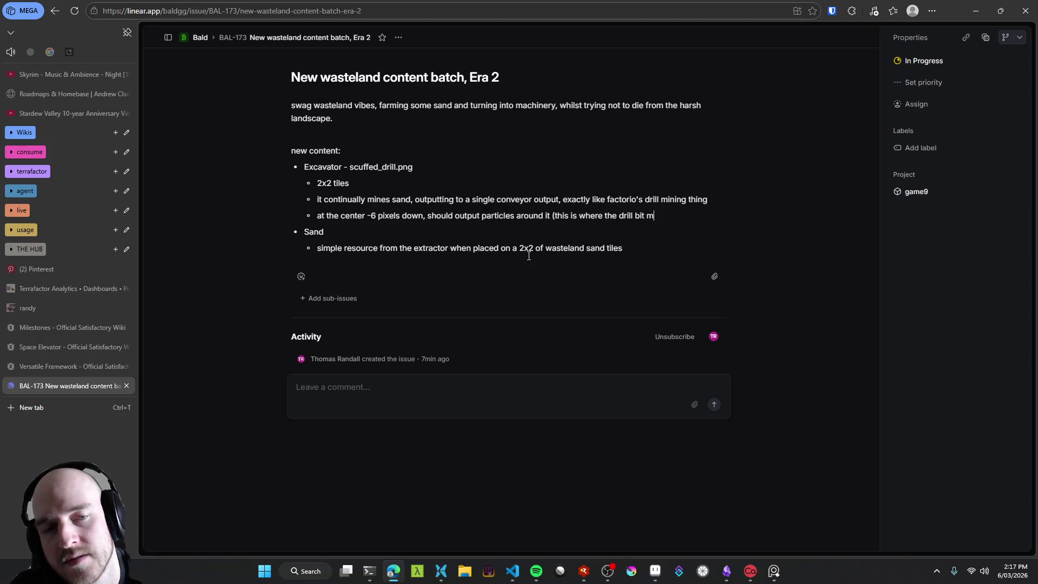
type("eets the underlying sand")
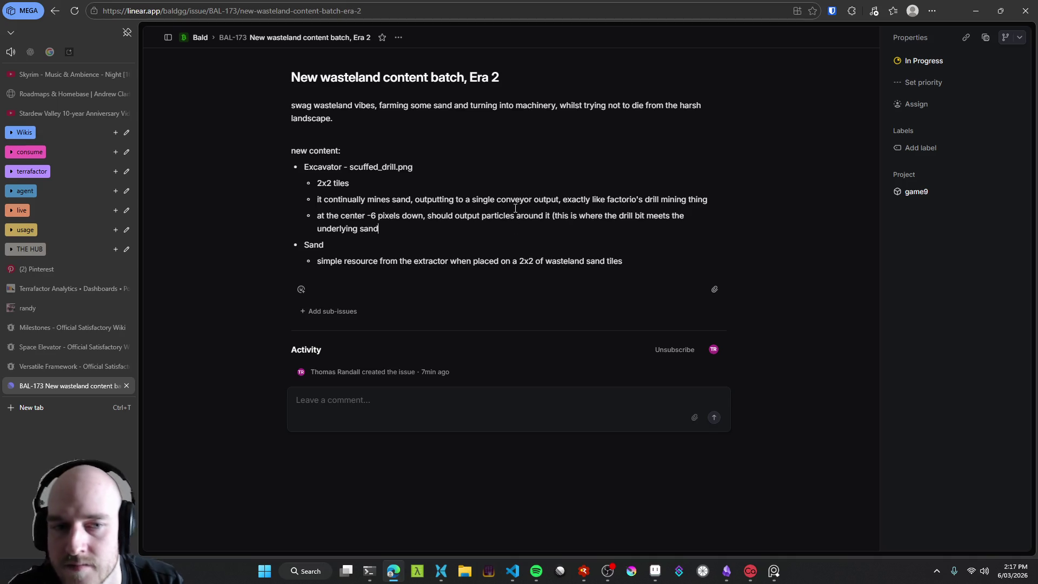
type(" (only do this when turned on ")
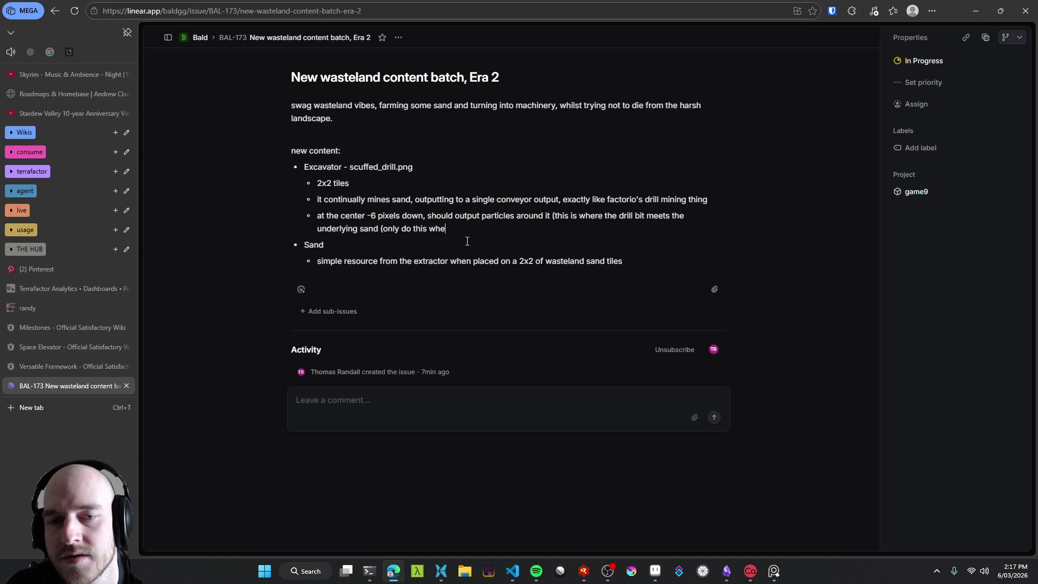
type("though")
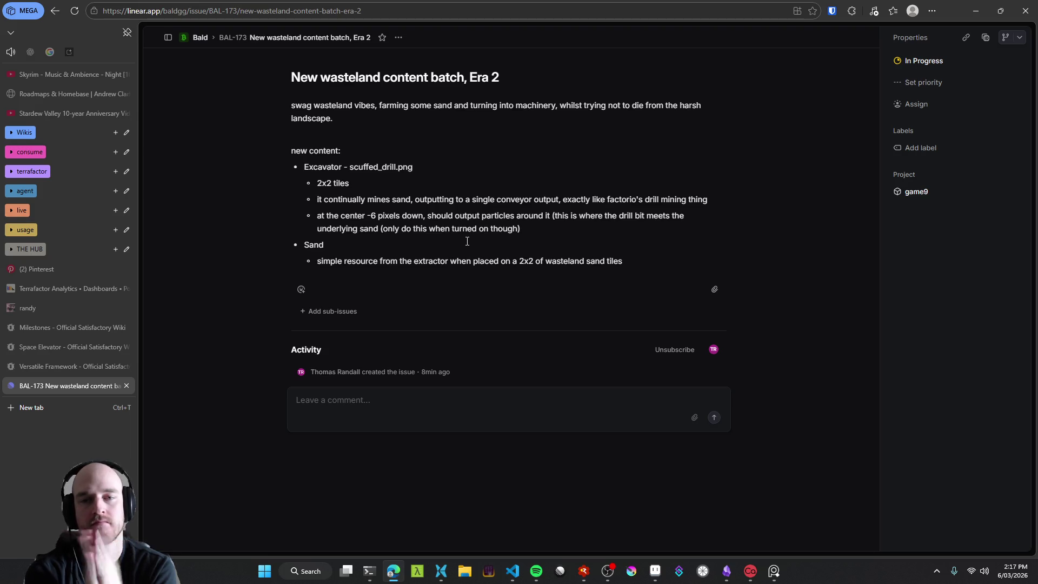
Step: Write the sound note's parenthetical: 'pick a name for the .wav on disk, I'll plug it in later, add note'
key("BackSpace")
key("BackSpace")
key("BackSpace")
type("name for the .wav on disk")
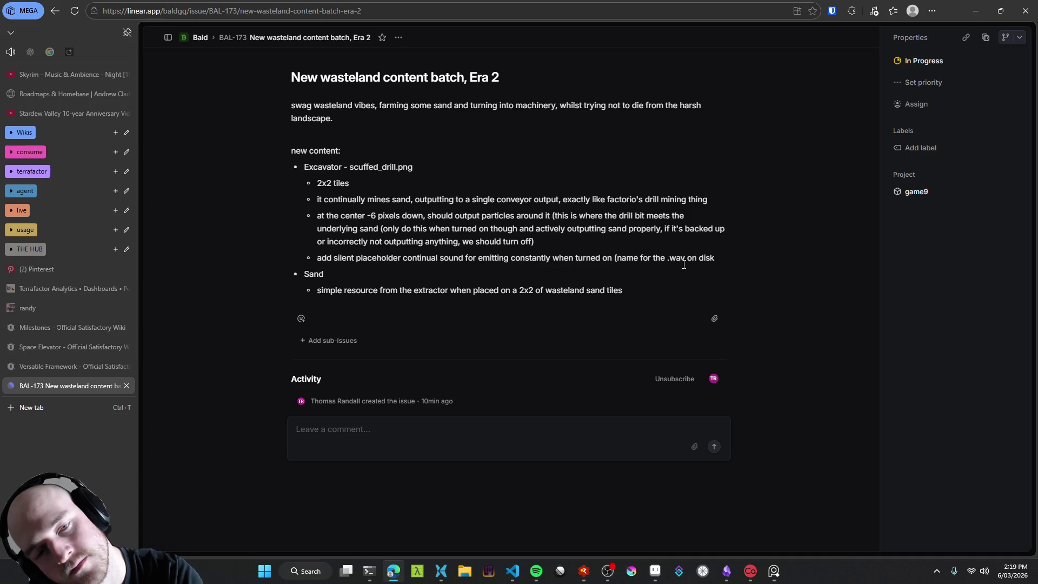
key("Left")
key("Left")
key("Left")
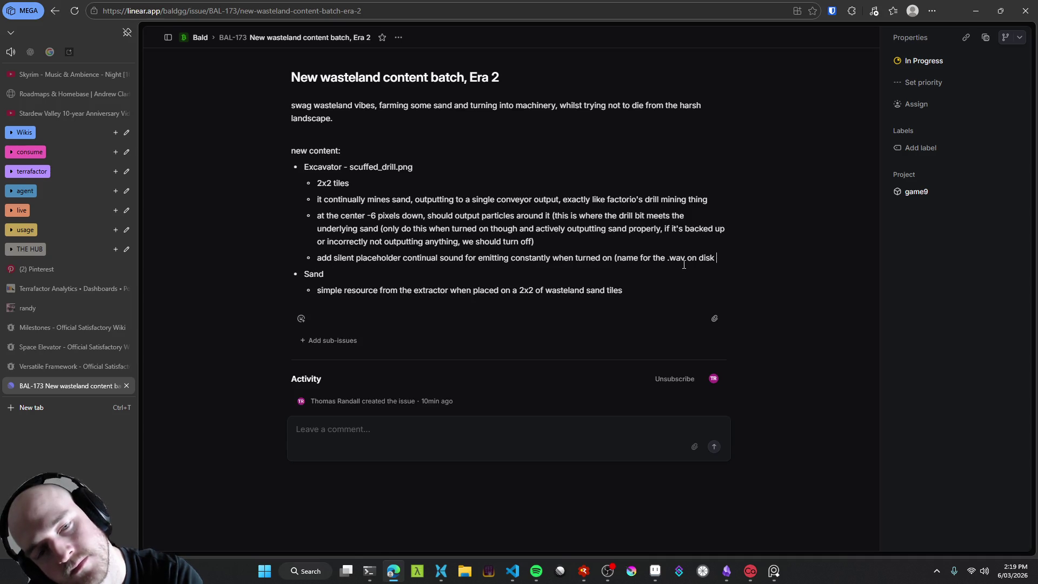
key("Left")
key("Left")
key("Left")
key("Left")
key("Left")
key("Left")
type("pick a name for the .wav on disk")
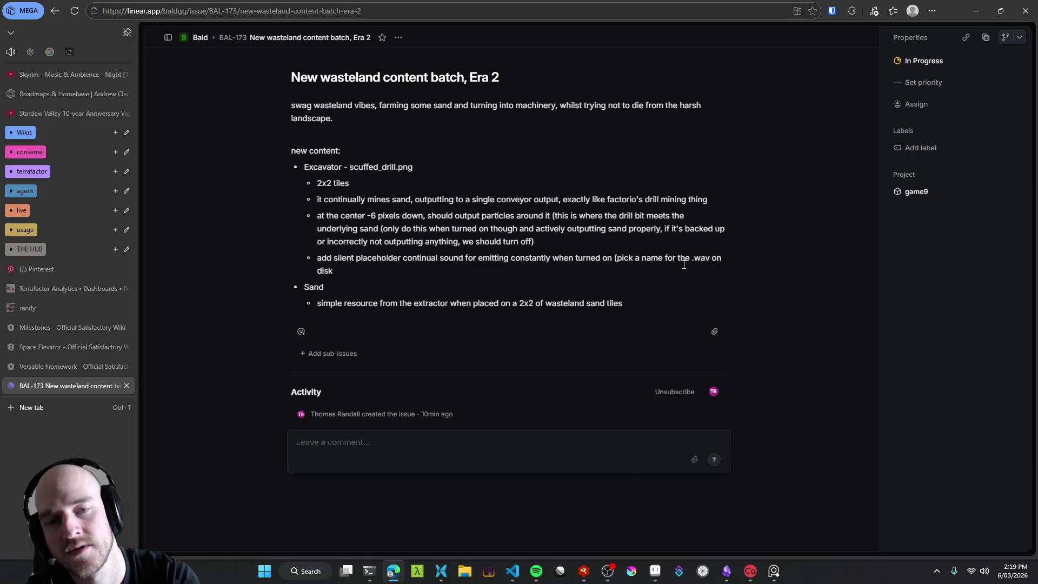
type(", I'l")
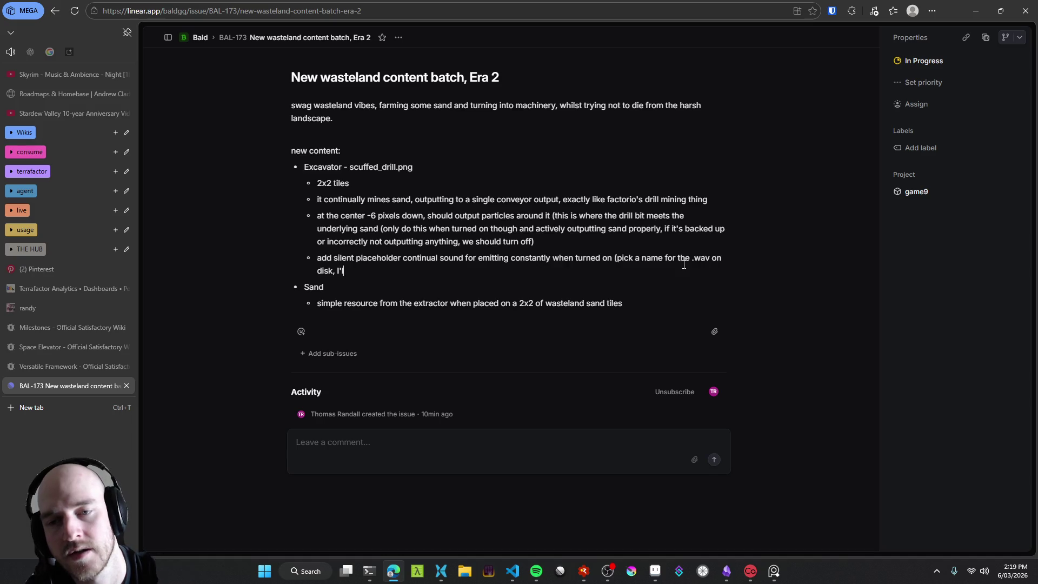
type("l plug it in lat")
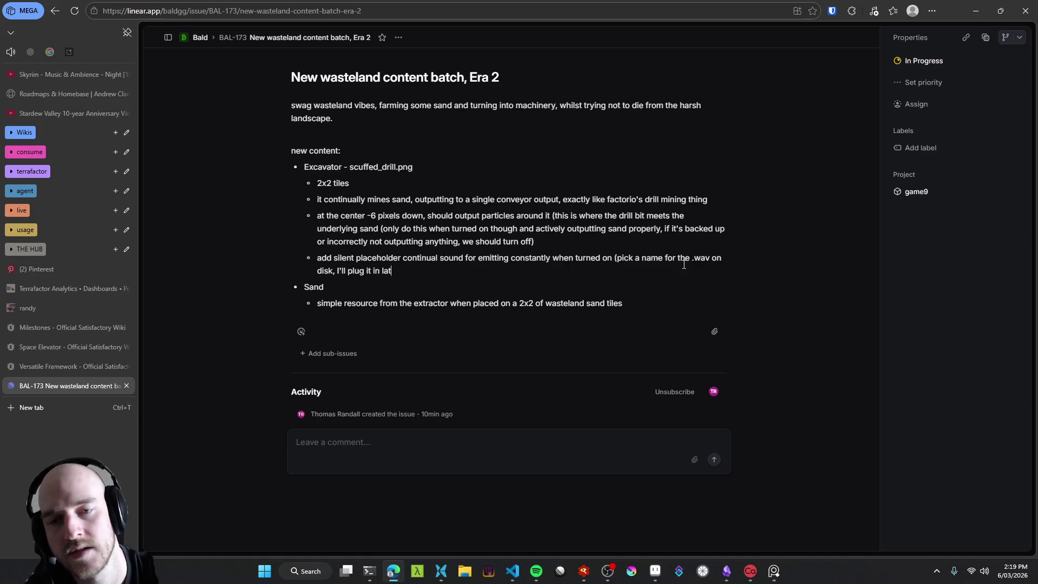
type("er, add not")
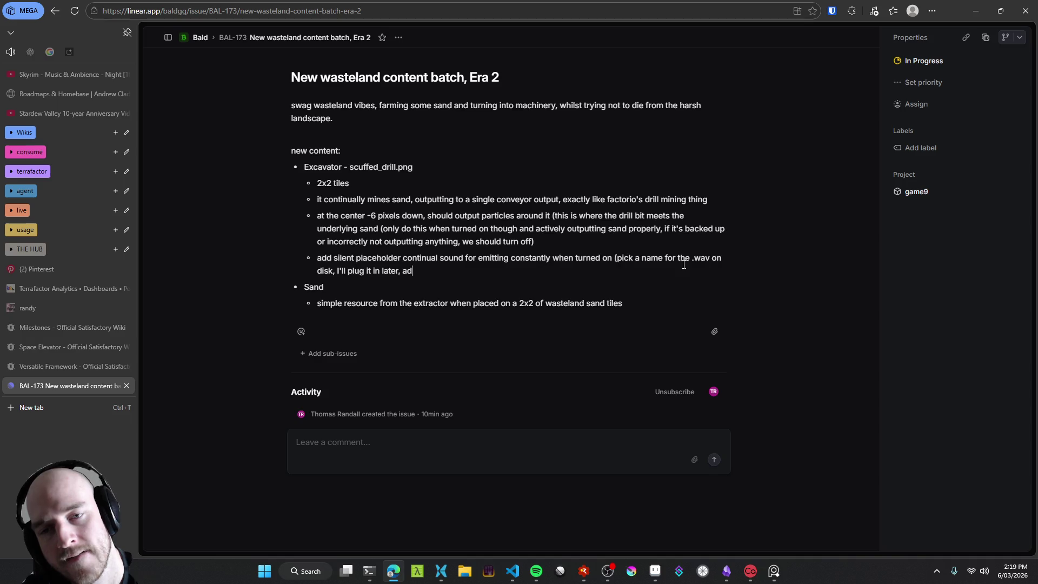
key("BackSpace")
type("e")
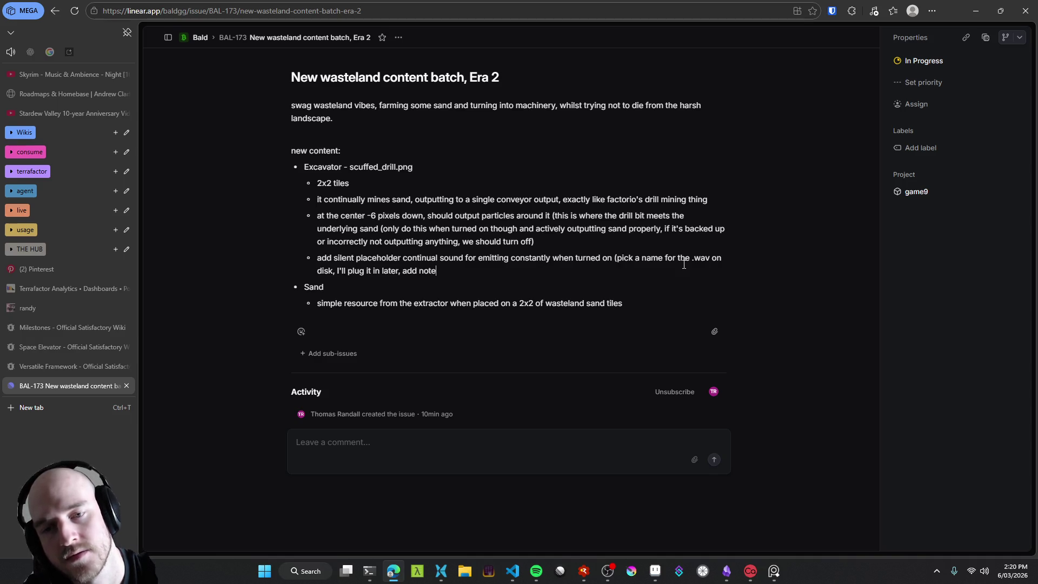
Step: Reword the parenthetical's ending to 'add to your agentmd'
key("BackSpace")
key("BackSpace")
key("BackSpace")
key("BackSpace")
key("BackSpace")
key("BackSpace")
key("BackSpace")
key("BackSpace")
type("when you s")
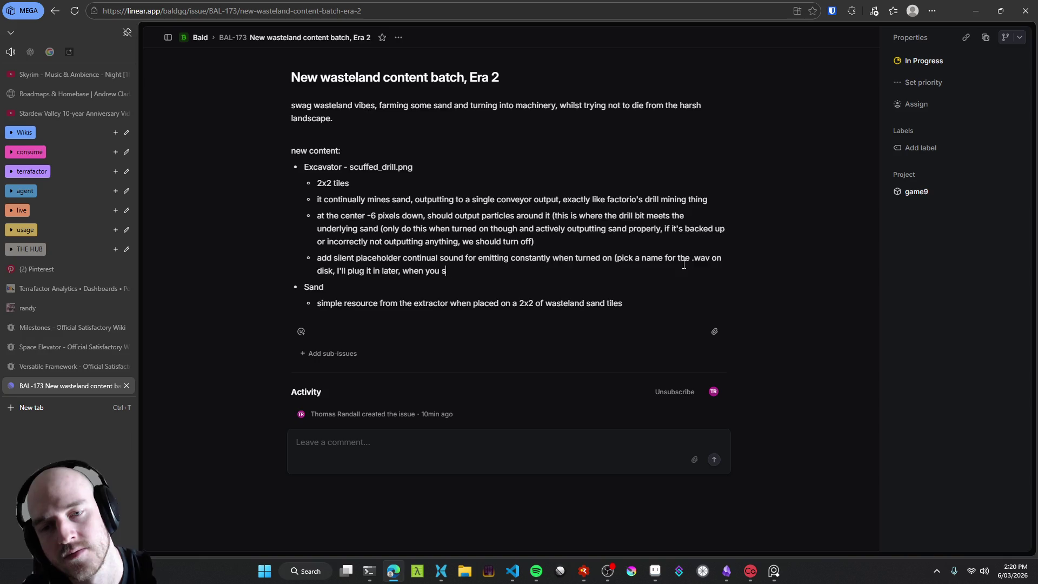
type("ee this, add not")
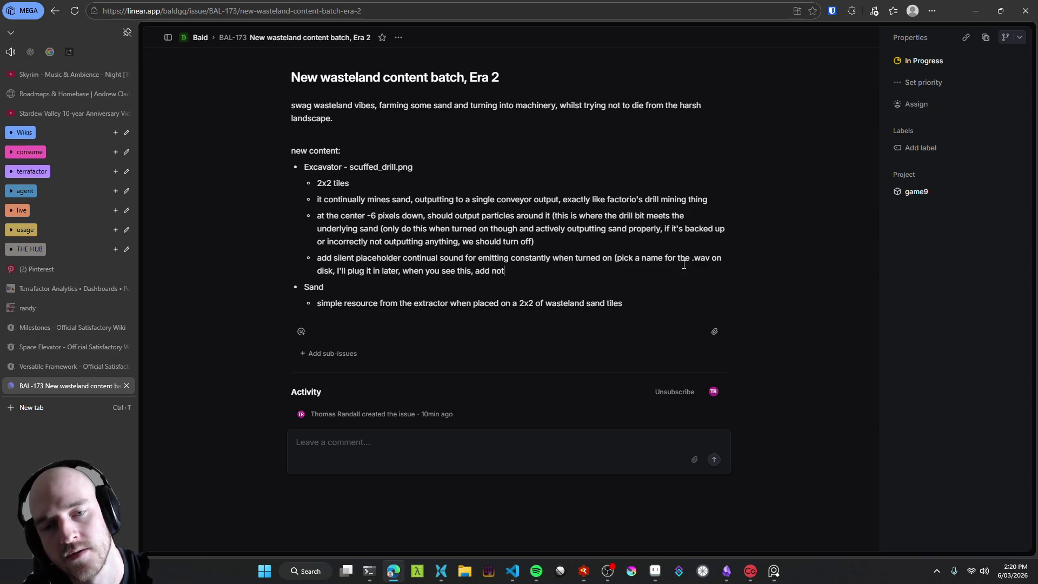
type("e to your")
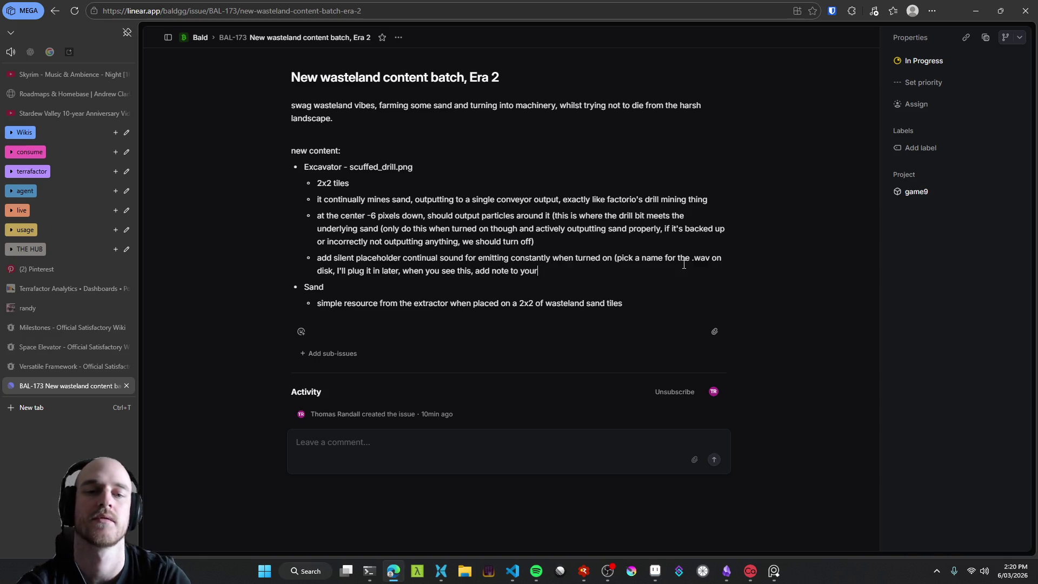
key("ctrl+BackSpace")
key("ctrl+BackSpace")
key("ctrl+BackSpace")
type("adjust")
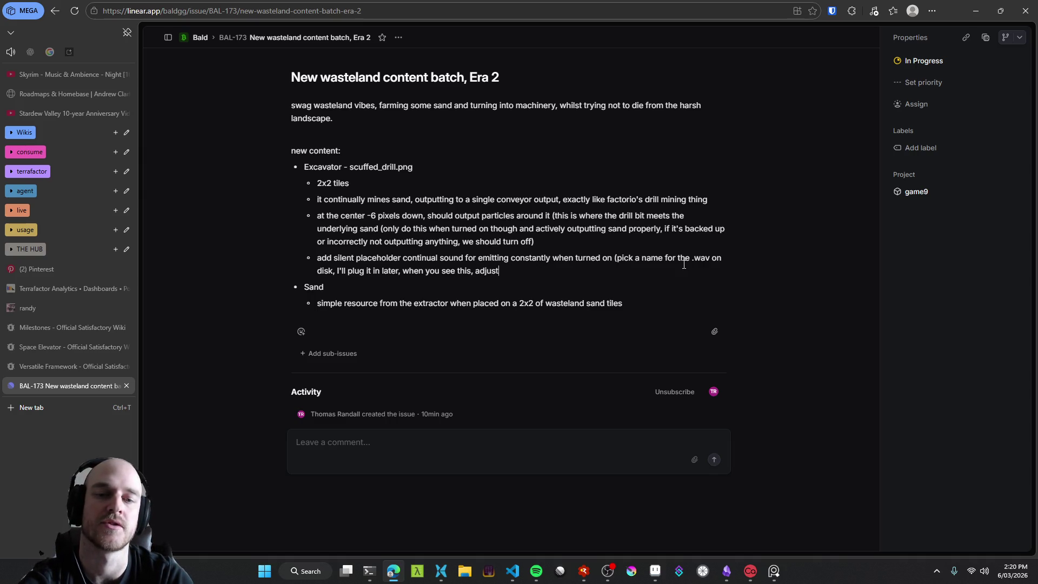
type(" th")
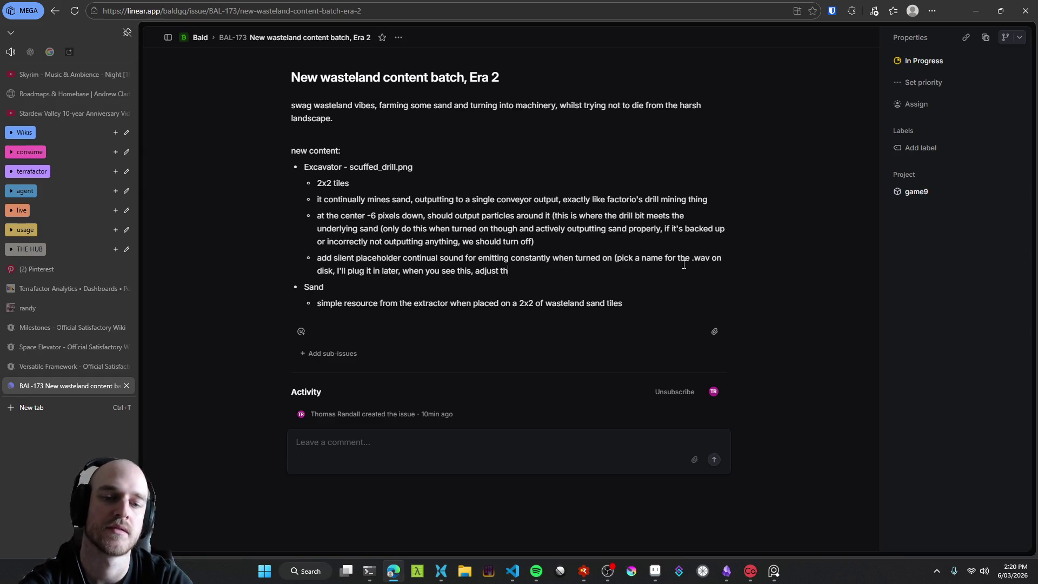
type("e sound specs")
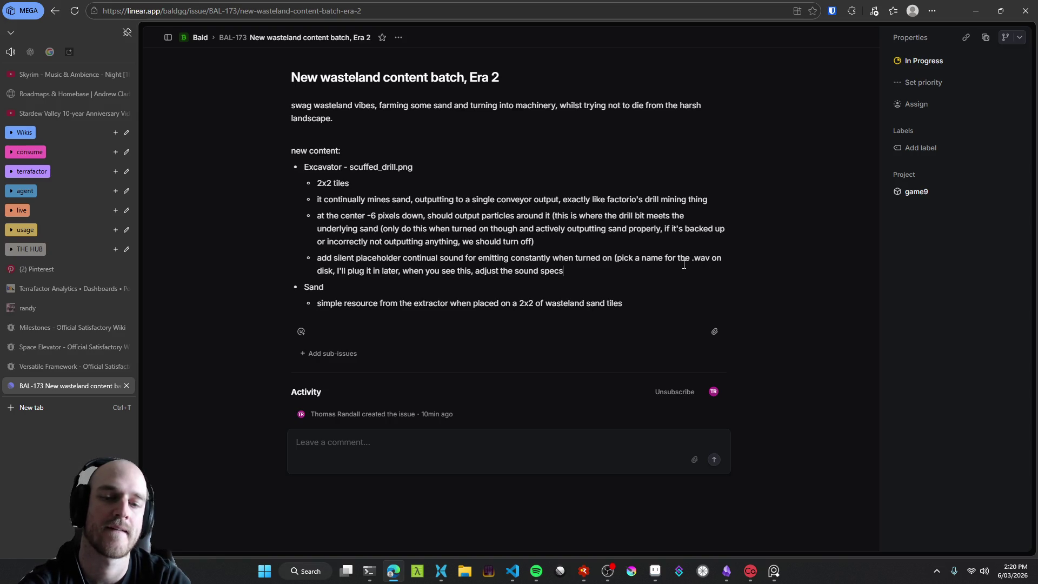
key("ctrl+BackSpace")
key("ctrl+BackSpace")
key("ctrl+BackSpace")
type("add to your agentmd")
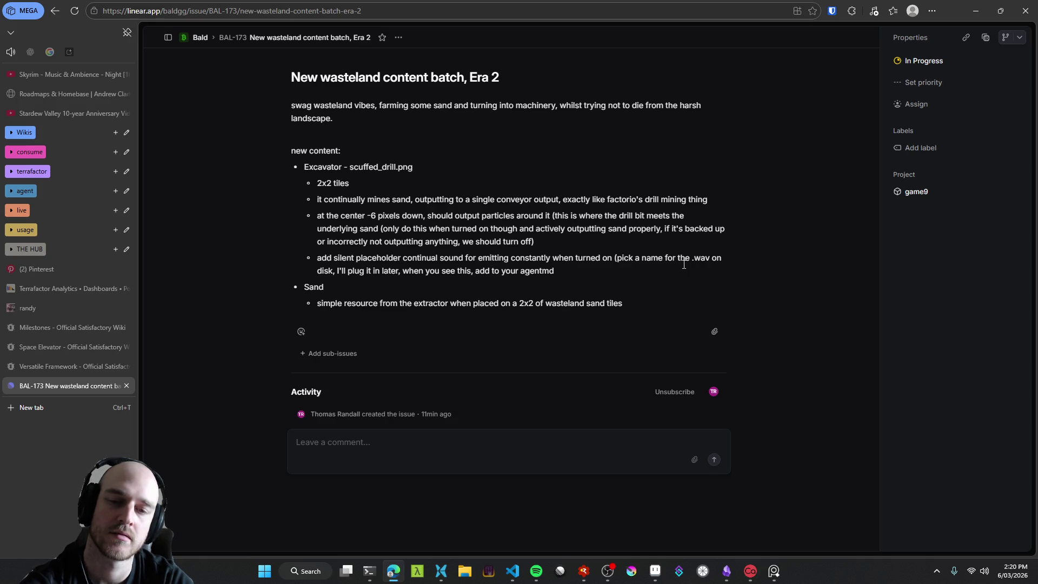
Step: Reword the sound note to '- that when we're doing placeholder sounds like this, it's fine to just have the .wav'
key("Right")
key("Right")
key("Right")
key("BackSpace")
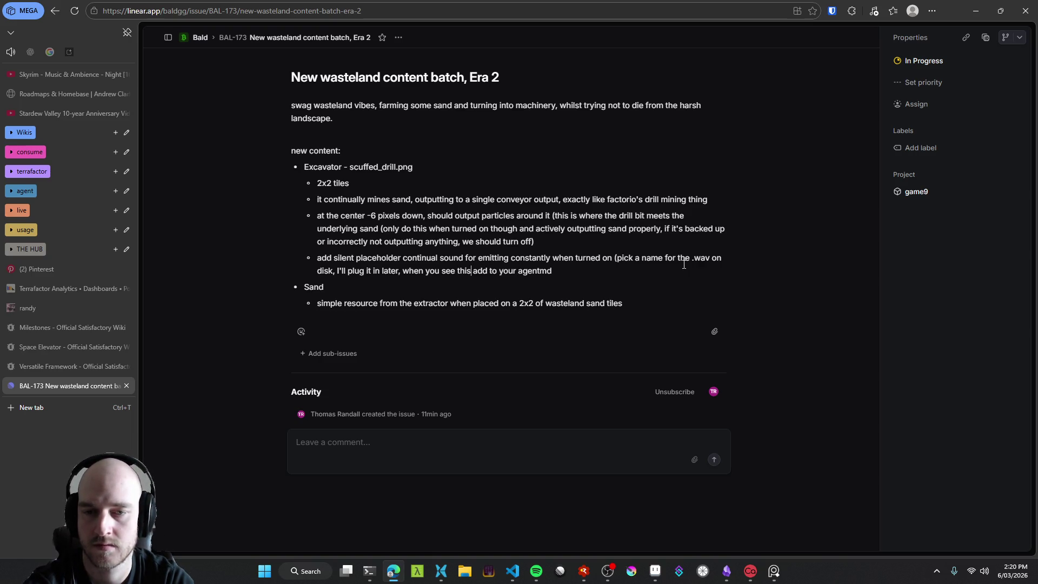
key("BackSpace")
key("BackSpace")
type("- ")
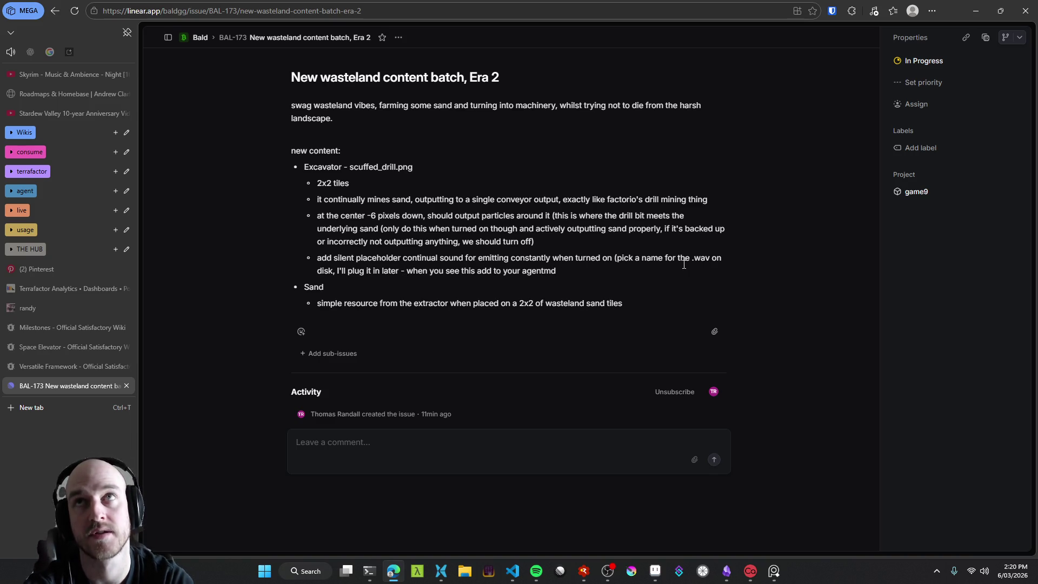
type(" that when you")
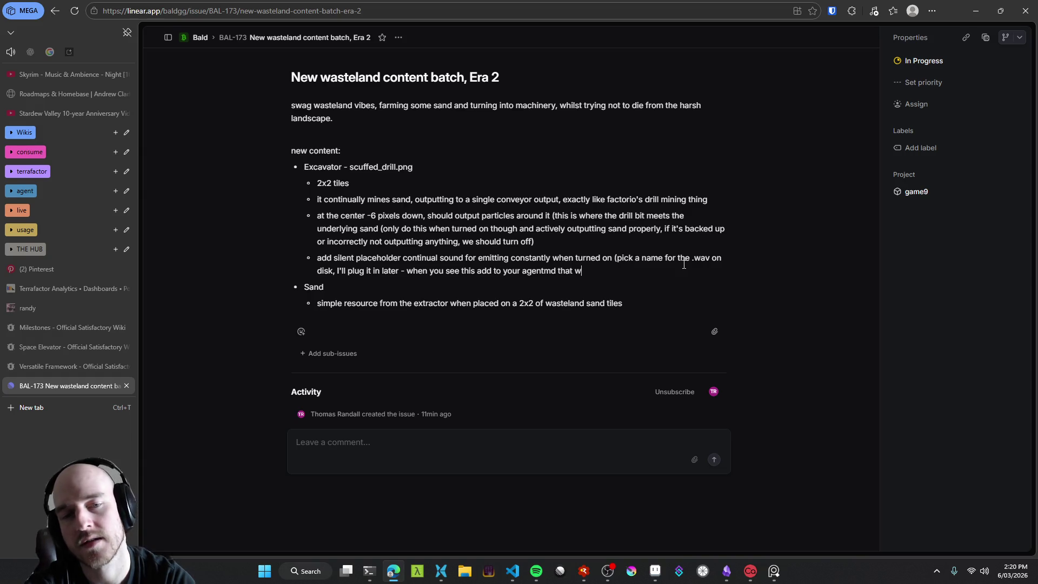
key("BackSpace")
key("BackSpace")
key("BackSpace")
type("we're doing ")
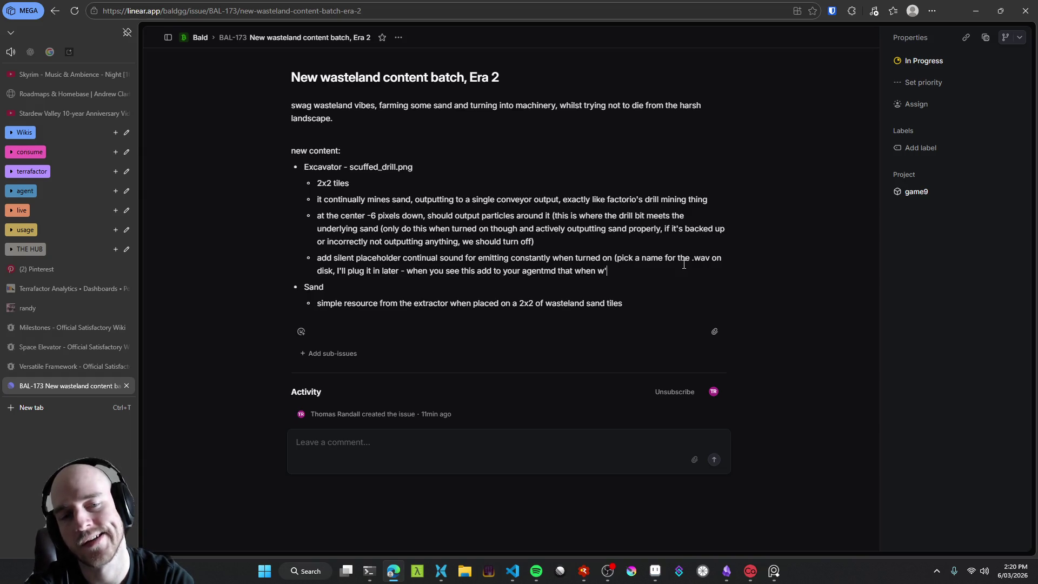
type("placeholder sounds,")
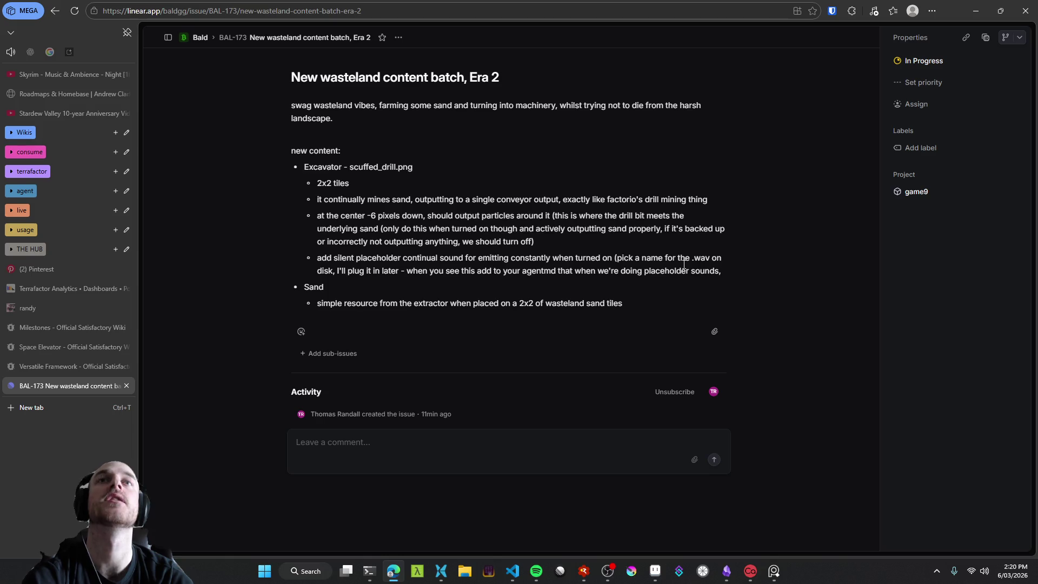
key("BackSpace")
type(" like")
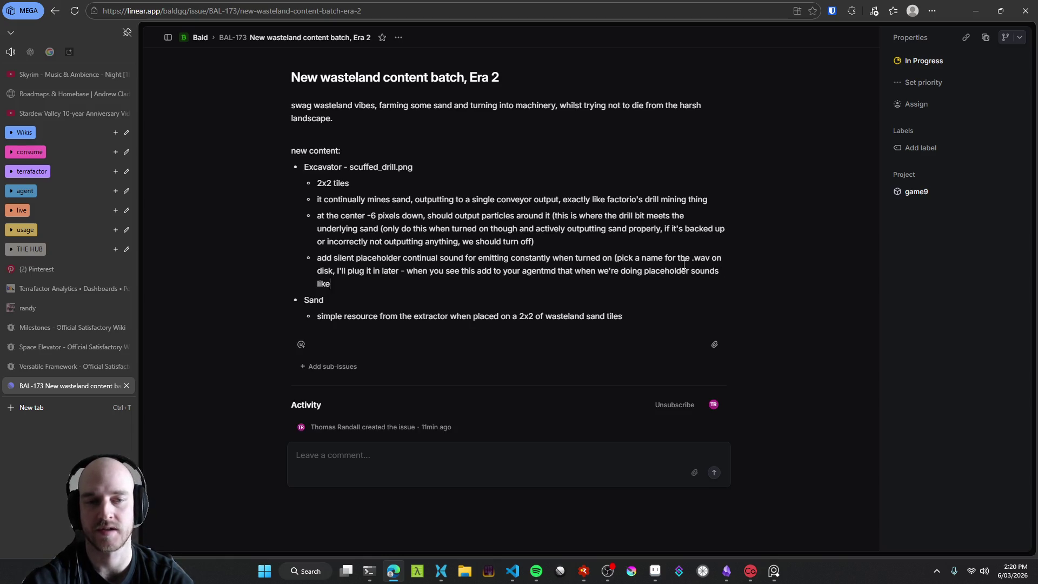
type(" this, it's fine")
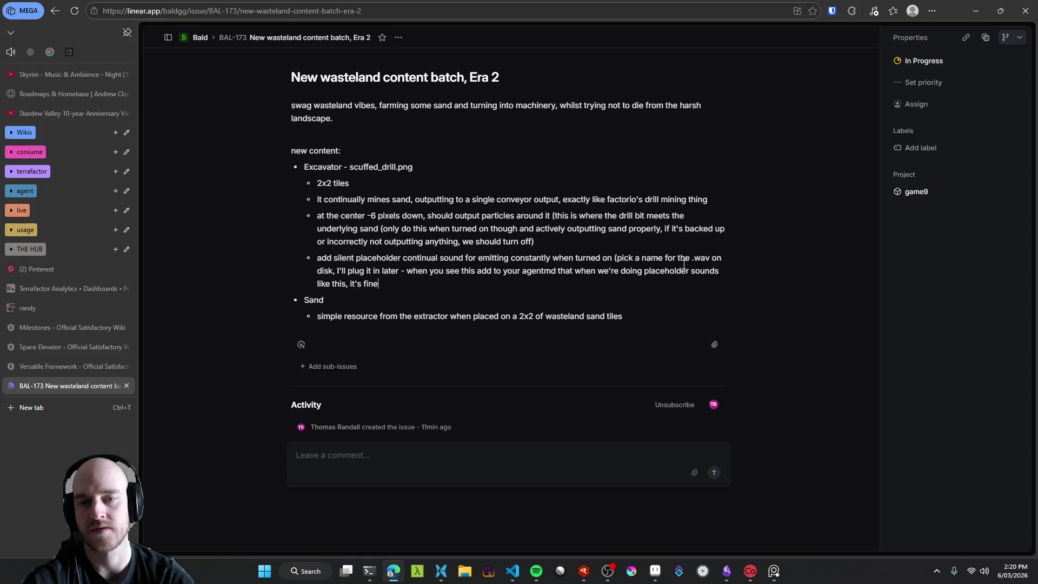
type(" to just have the wav")
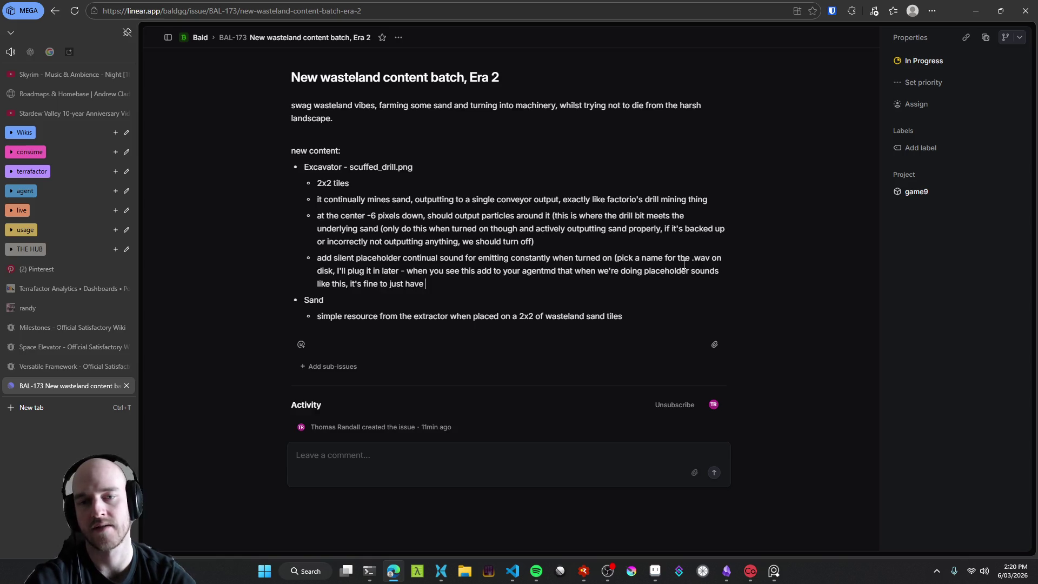
key("BackSpace")
key("BackSpace")
key("BackSpace")
type(".wav")
Step: Finish the note: the asset points to a missing wav, used later for batch producing, closed with ')'
key("BackSpace")
key("BackSpace")
key("BackSpace")
type("asset point to a wav")
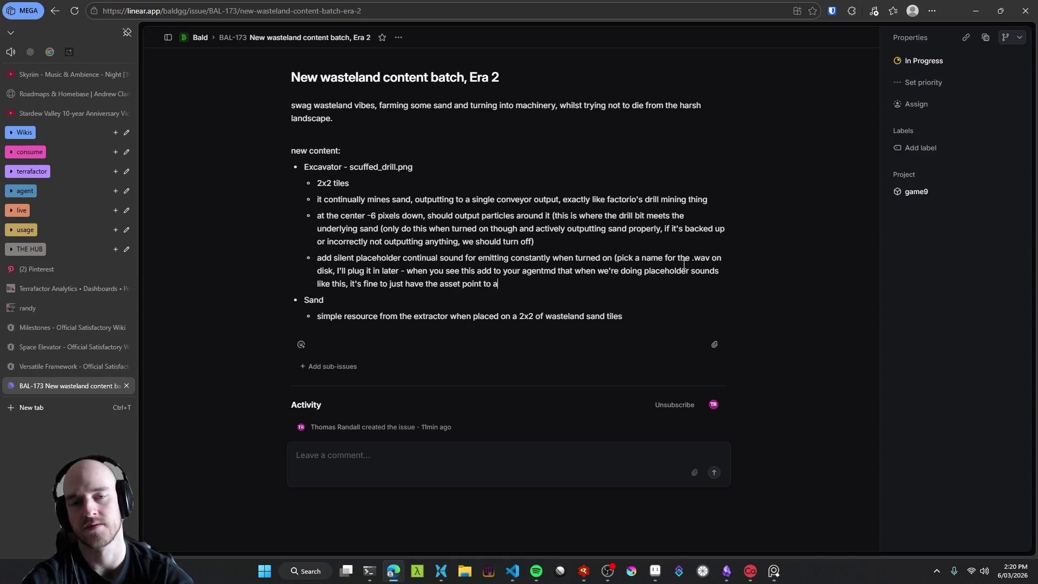
type("that isn't t")
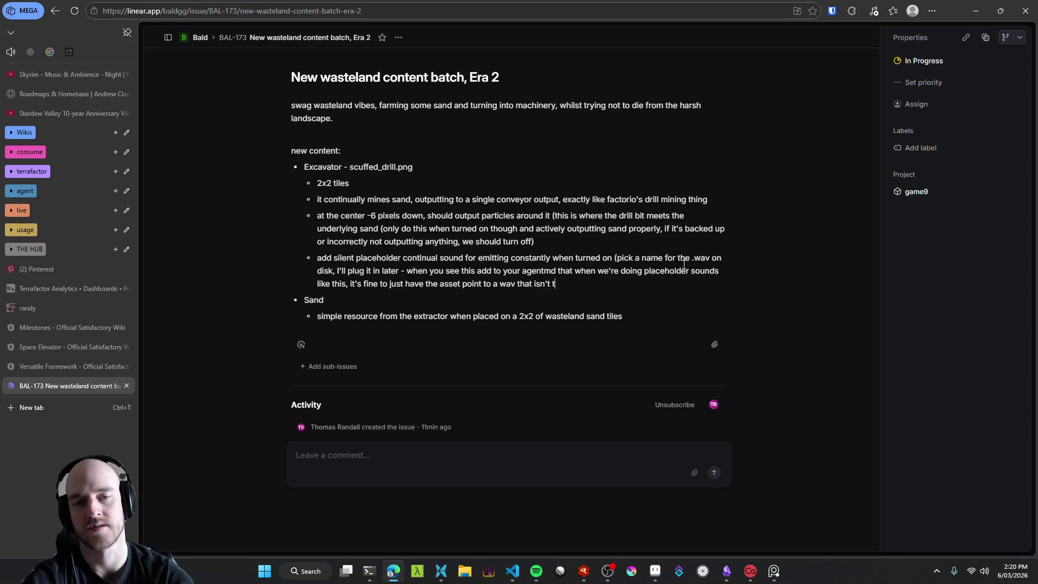
type("here, we'll use ")
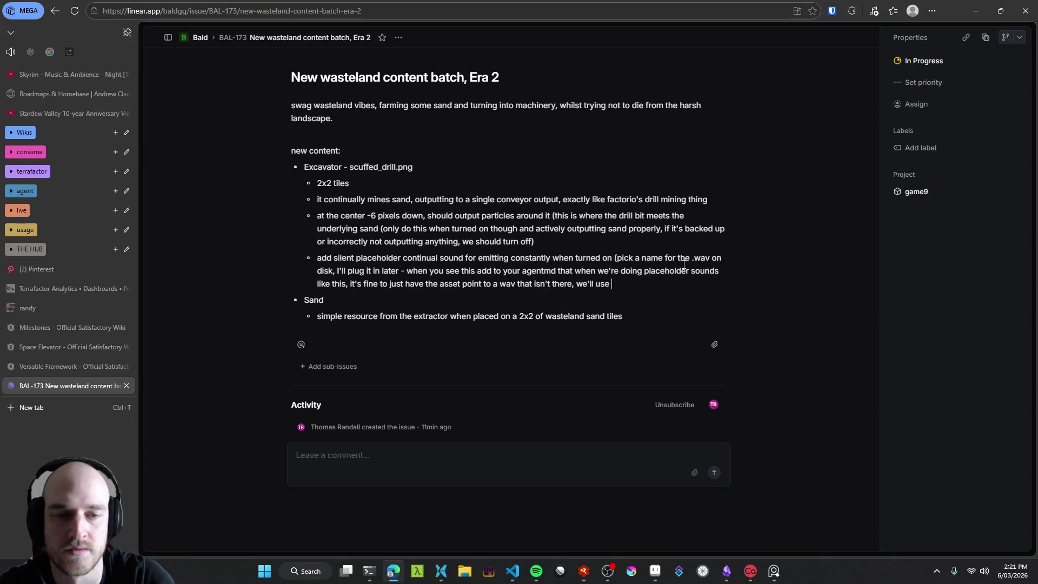
type("this")
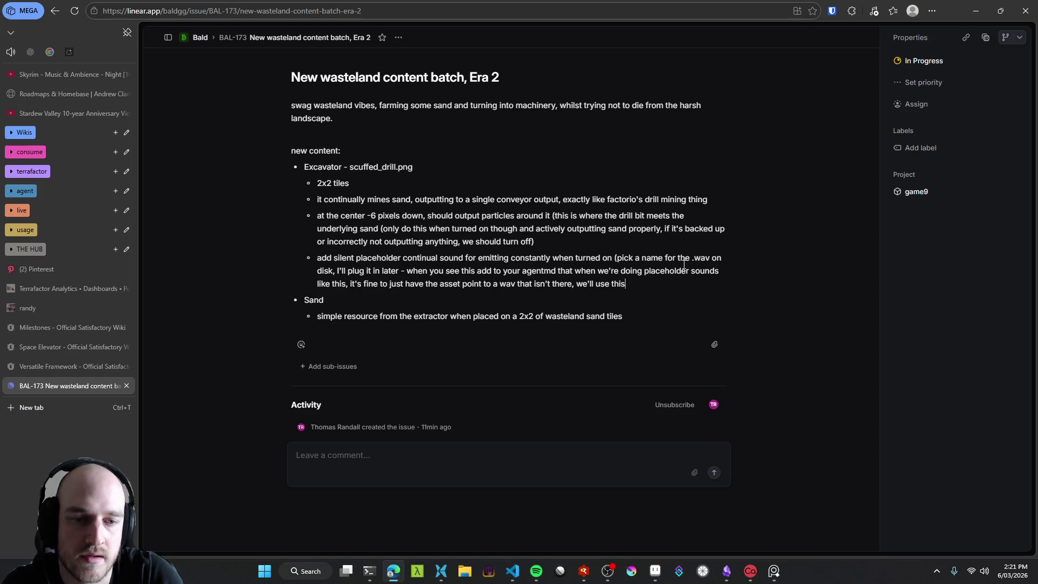
type(" fact Iater for ")
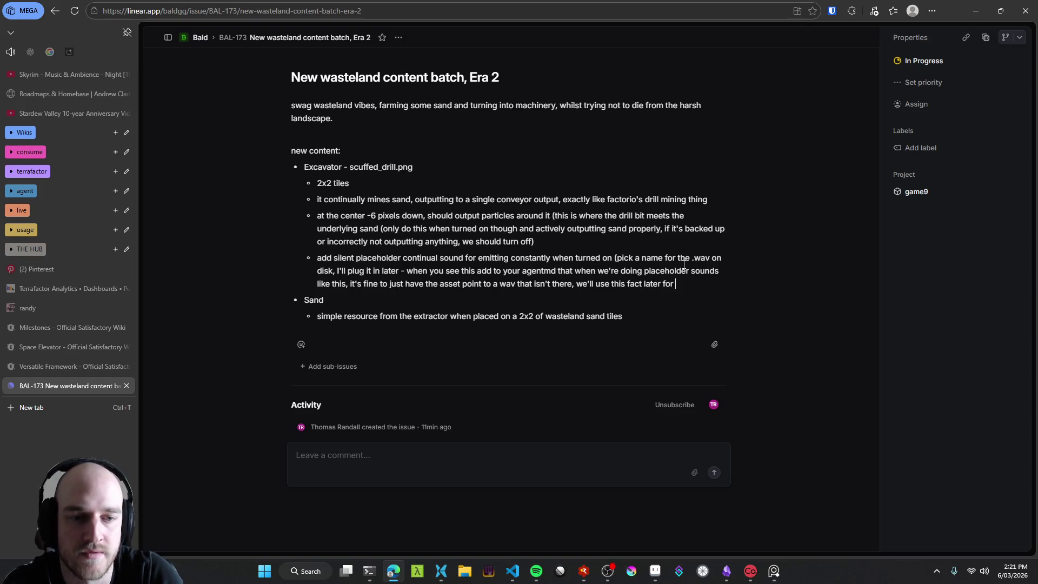
type("batch producing ")
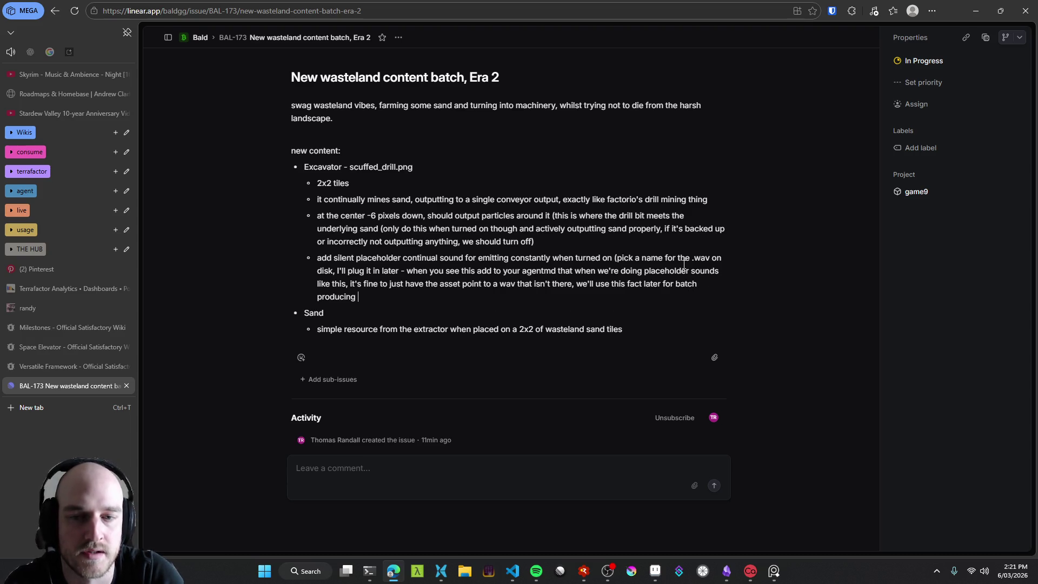
type("all the sounds")
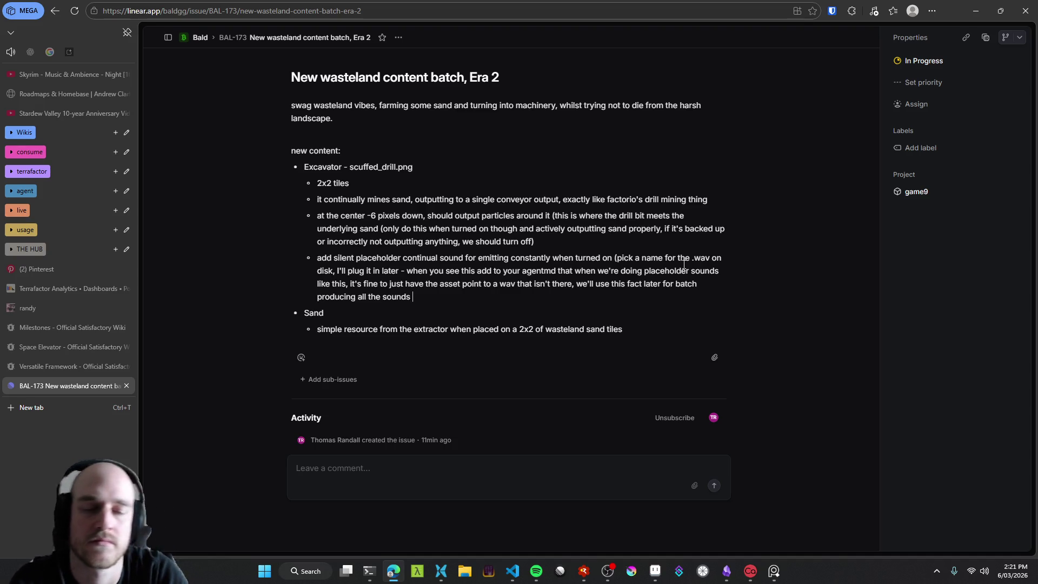
type(" in a di")
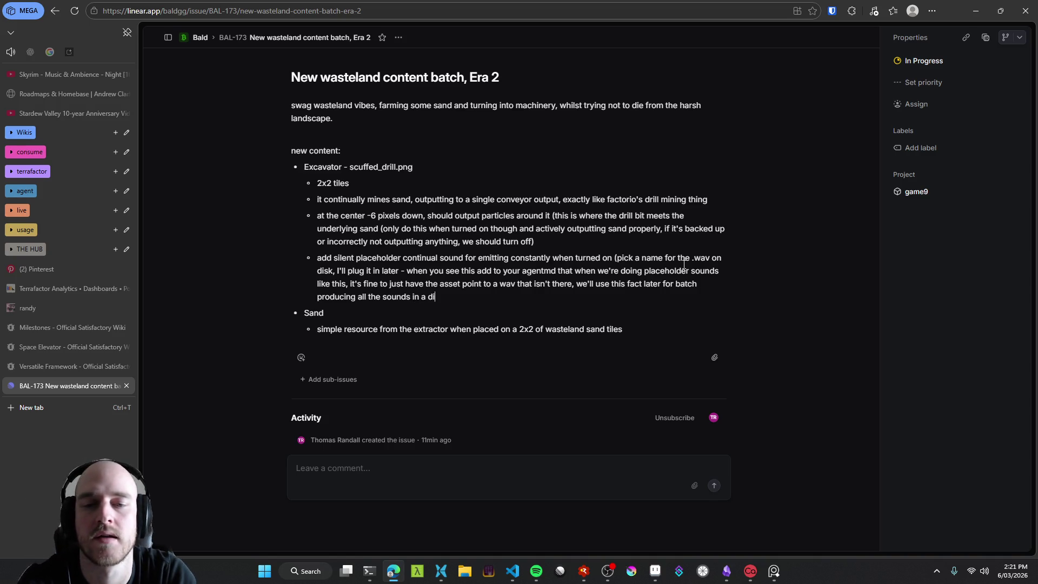
type("ffernt")
key("ctrl+BackSpace")
key("ctrl+BackSpace")
type("a di")
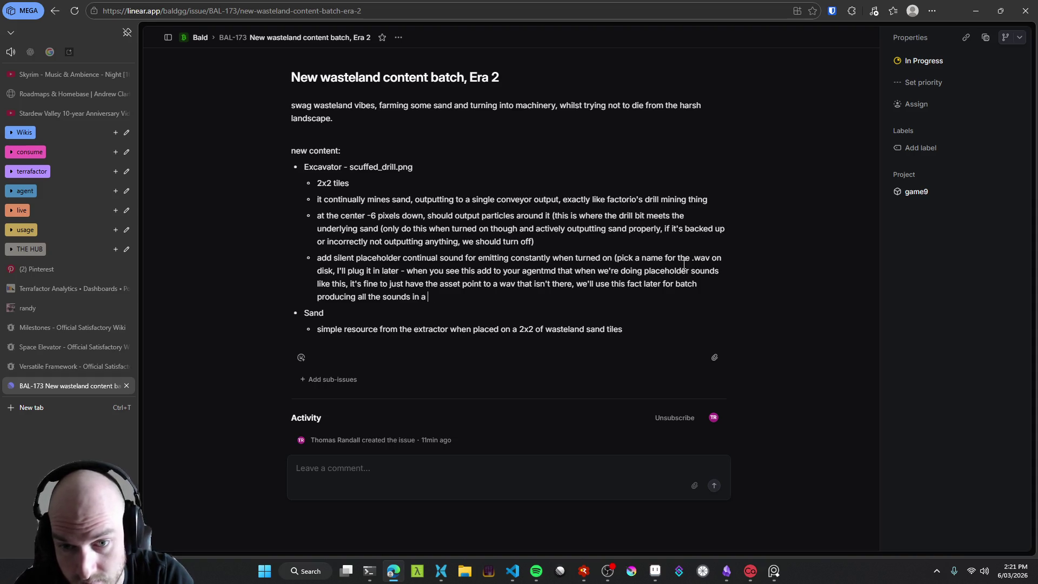
key("ctrl+BackSpace")
key("ctrl+BackSpace")
key("ctrl+BackSpace")
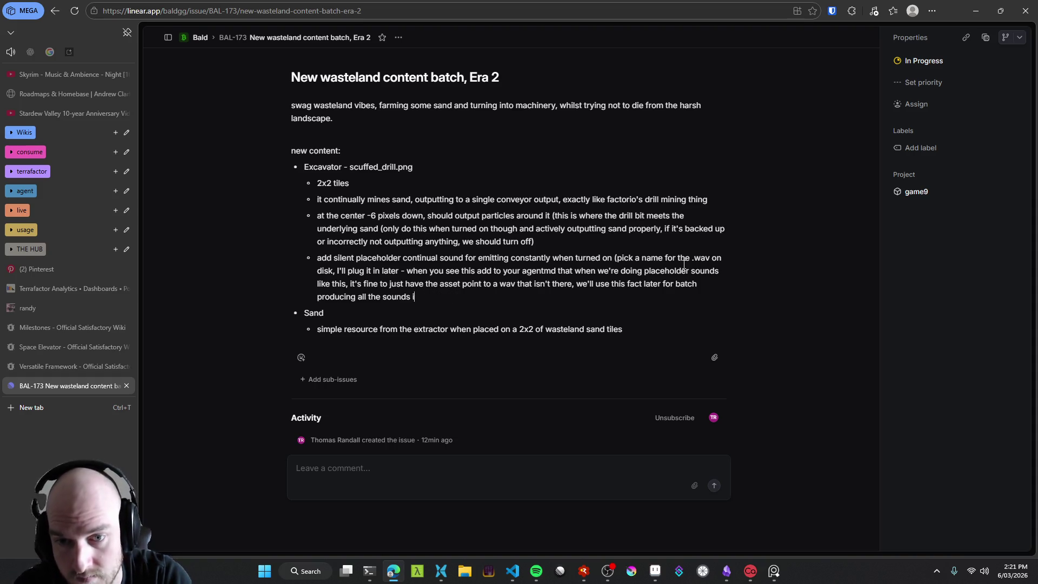
type("later")
key("BackSpace")
key("BackSpace")
key("BackSpace")
type(")")
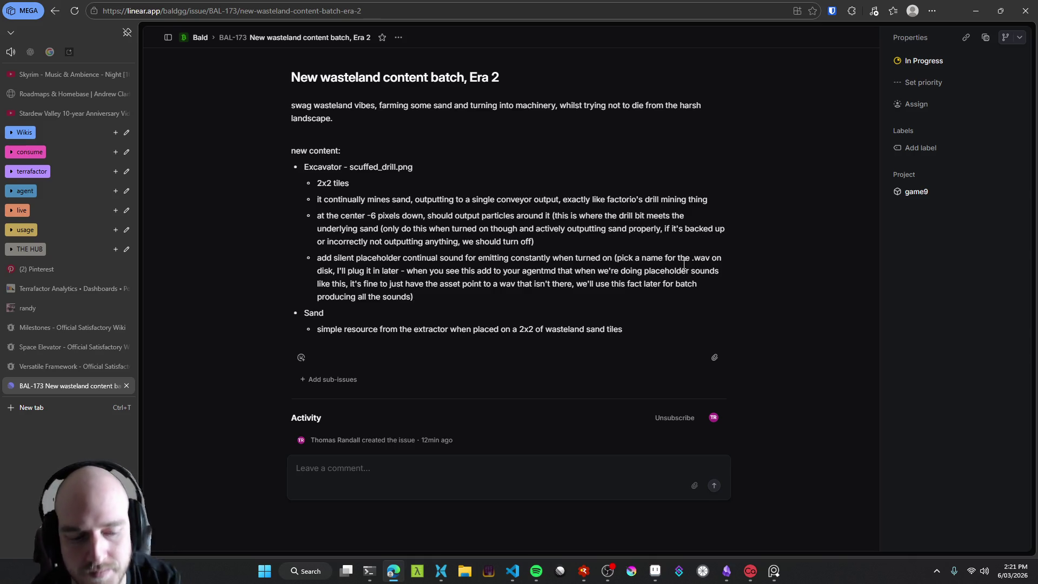
Step: Insert ', it'll be a common pattern going forward for doing placeholder stubs of sfx' before the ')'
key("Return")
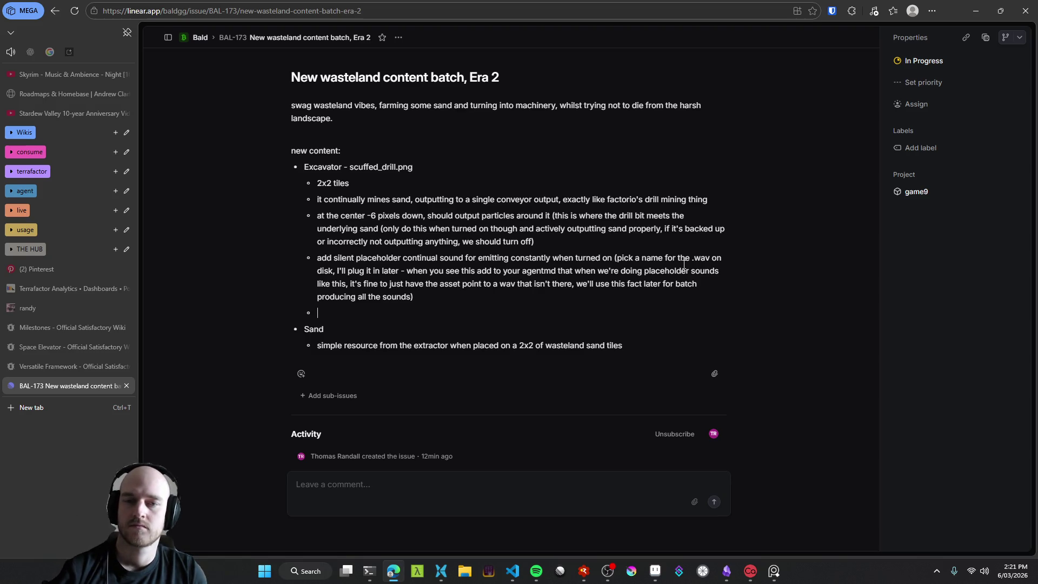
key("End")
key("Left")
type(", it'll be a common pattern going forward for th")
key("BackSpace")
key("BackSpace")
type("doing placeholder sound effects")
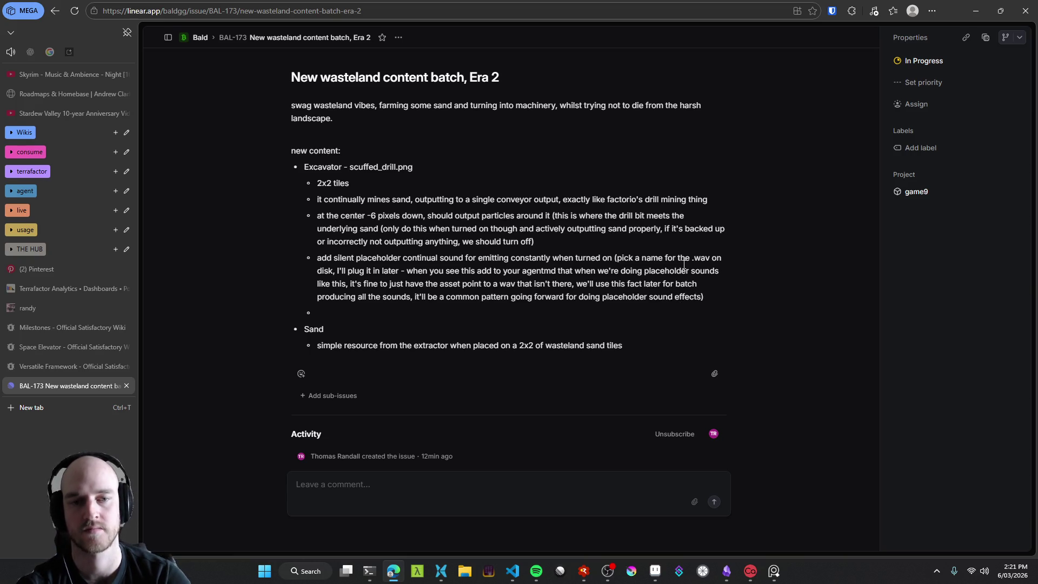
key("ctrl+BackSpace")
key("ctrl+BackSpace")
type("stubs ")
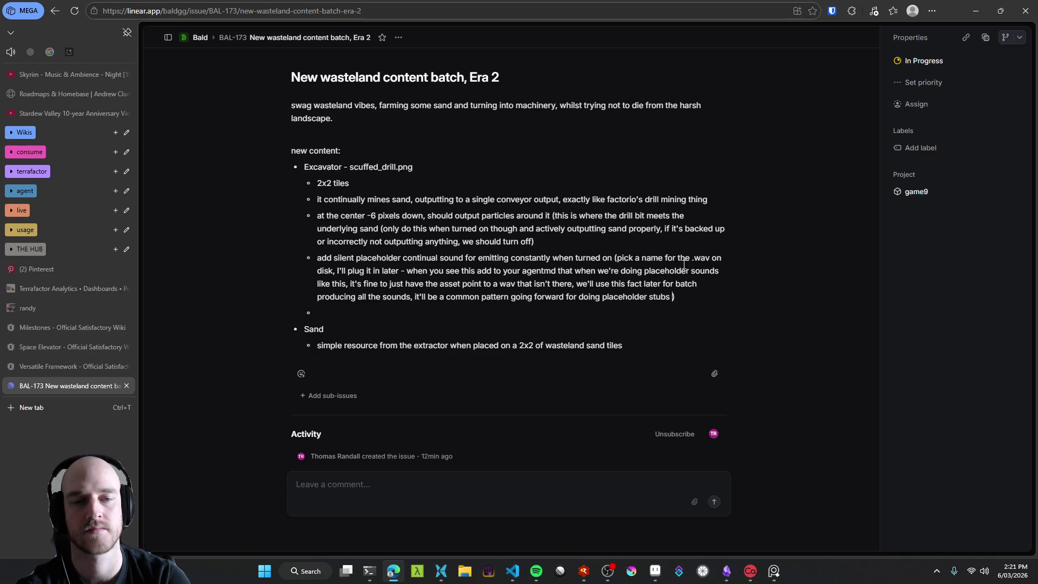
type("of sfx")
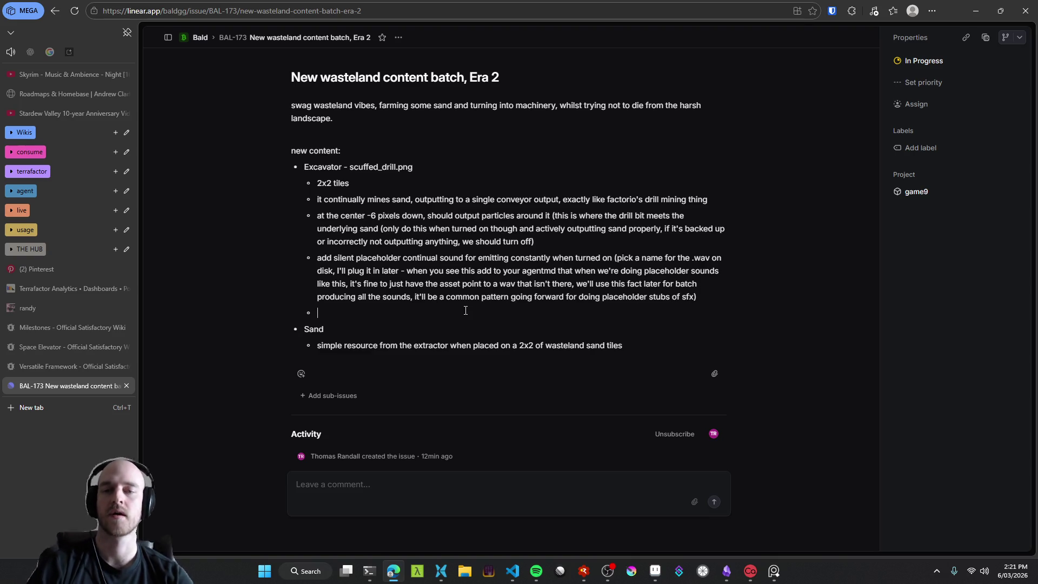
Step: Review the Excavator section's bullet text, then switch over to Aseprite
triple_click(326, 168)
left_click(449, 159)
mouse_move(698, 299)
left_mouse_down()
mouse_move(312, 218)
mouse_move(303, 169)
mouse_move(313, 316)
mouse_move(311, 201)
mouse_move(310, 241)
left_mouse_up()
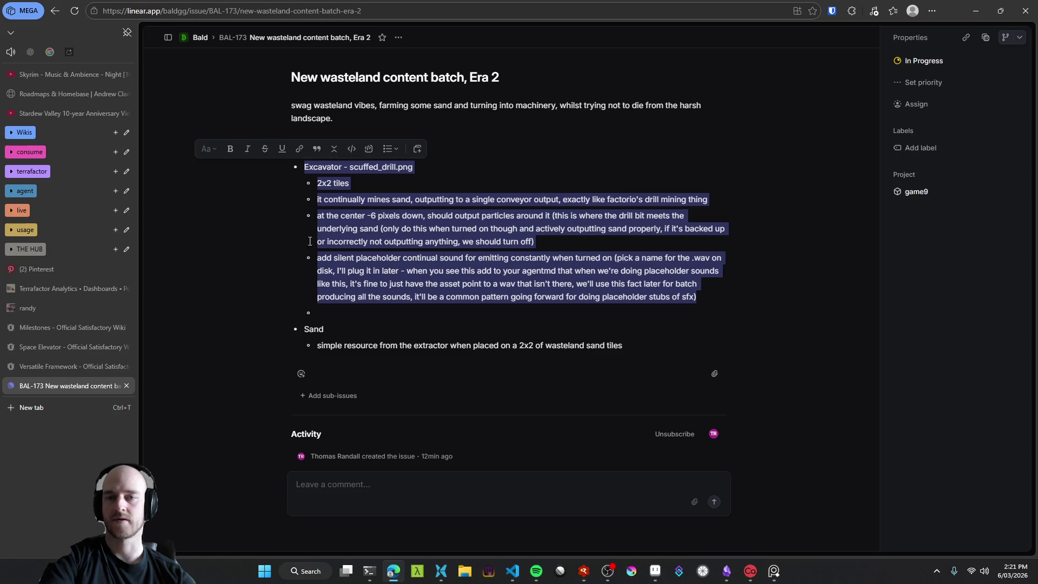
left_click(346, 312)
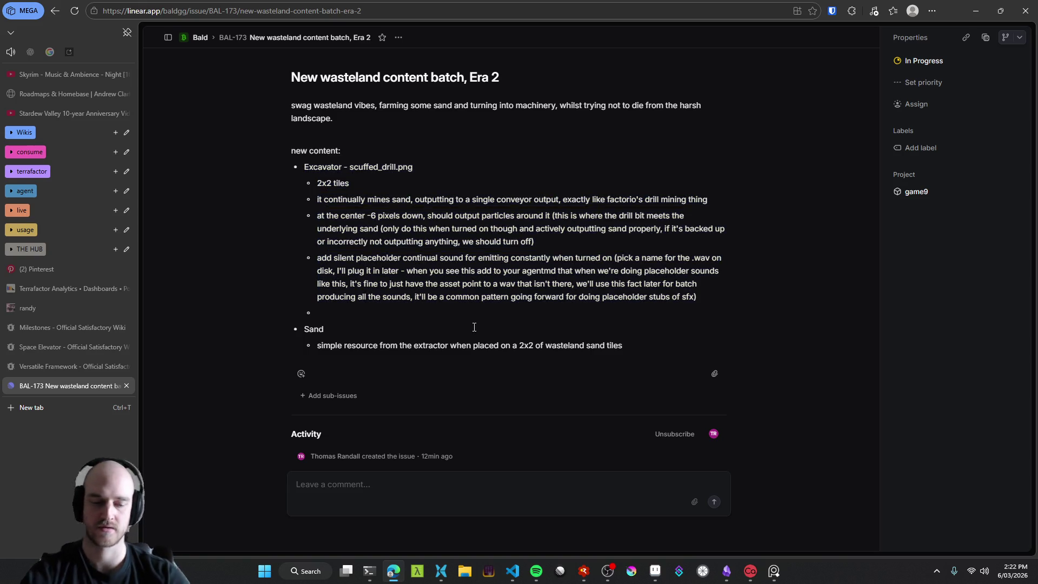
left_click(655, 571)
Step: Zoom the Aseprite canvas in and out around the scuffed_drill sprite
scroll(505, 276, "up", 1)
scroll(494, 287, "down", 1)
scroll(567, 279, "left", 3)
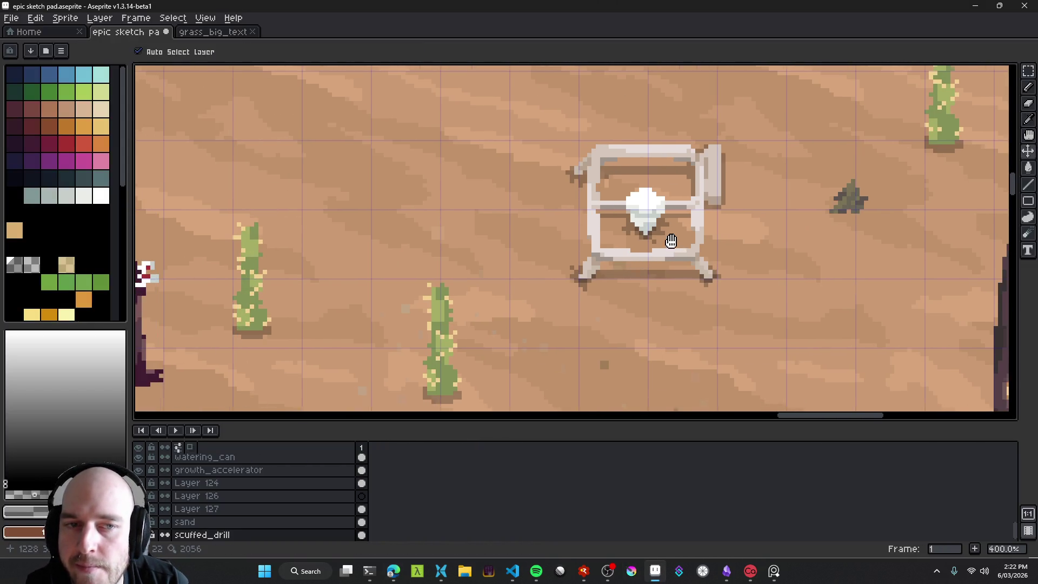
scroll(663, 262, "up", 2)
scroll(662, 262, "right", 2)
scroll(550, 208, "down", 1)
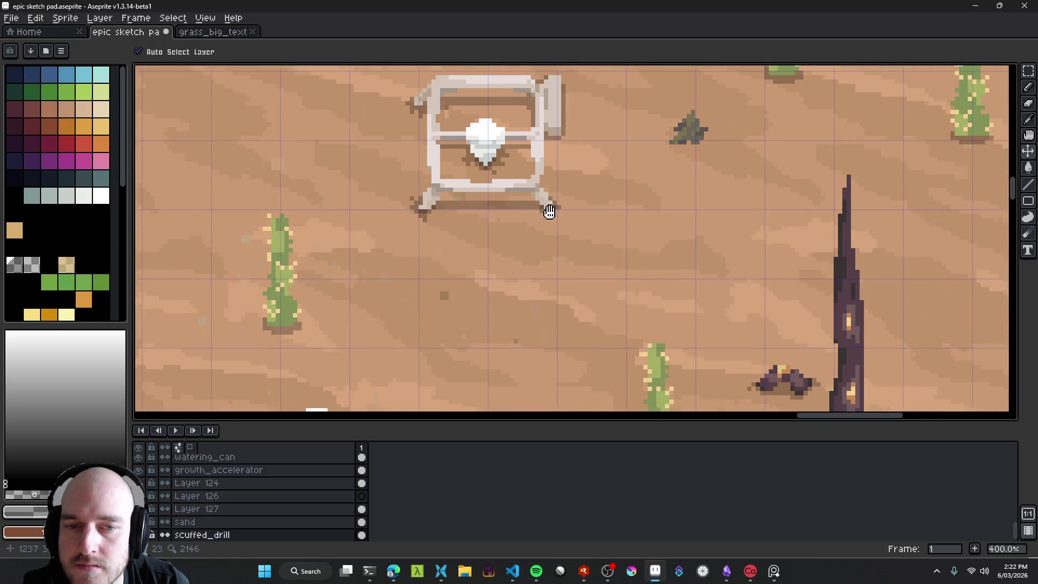
scroll(600, 278, "up", 1)
scroll(600, 309, "down", 4)
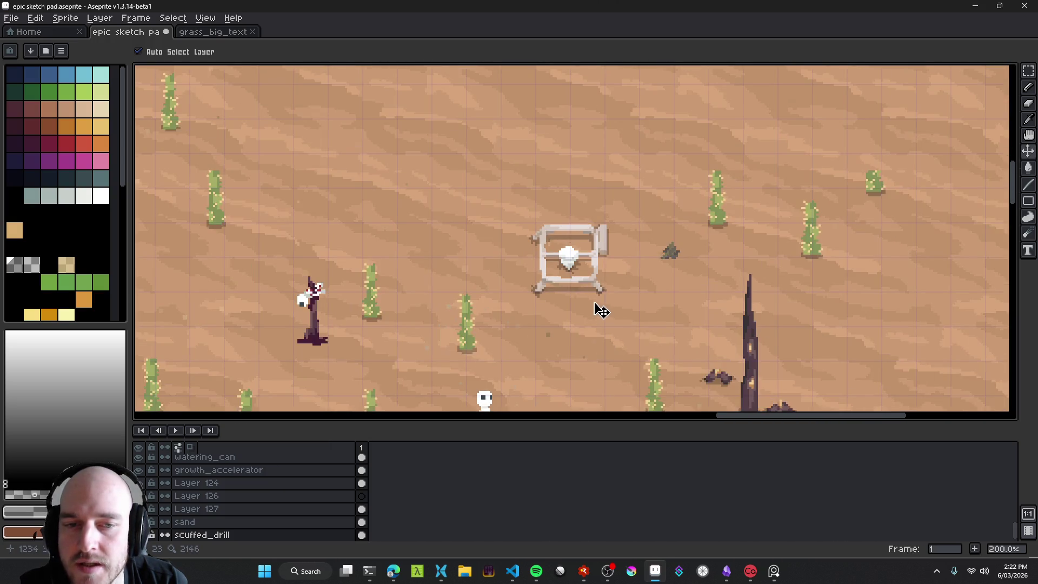
scroll(600, 310, "up", 1)
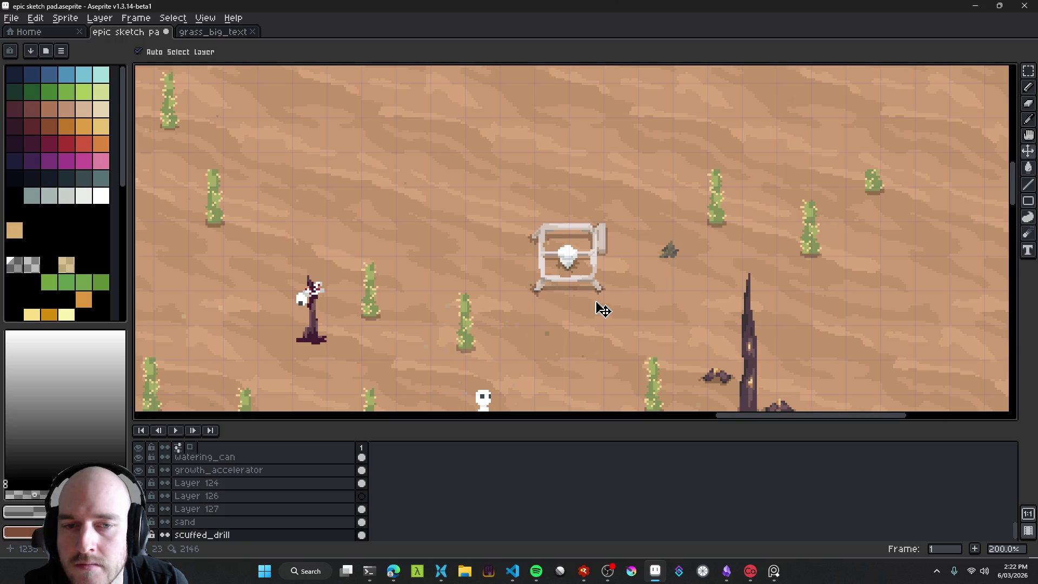
Step: Centre the drill sprite and thicken its lower-left leg with the leg's light grey
mouse_move(563, 262)
left_mouse_down()
mouse_move(531, 264)
mouse_move(583, 270)
mouse_move(423, 194)
mouse_move(398, 125)
mouse_move(581, 265)
left_mouse_up()
scroll(489, 234, "up", 3)
scroll(488, 257, "down", 3)
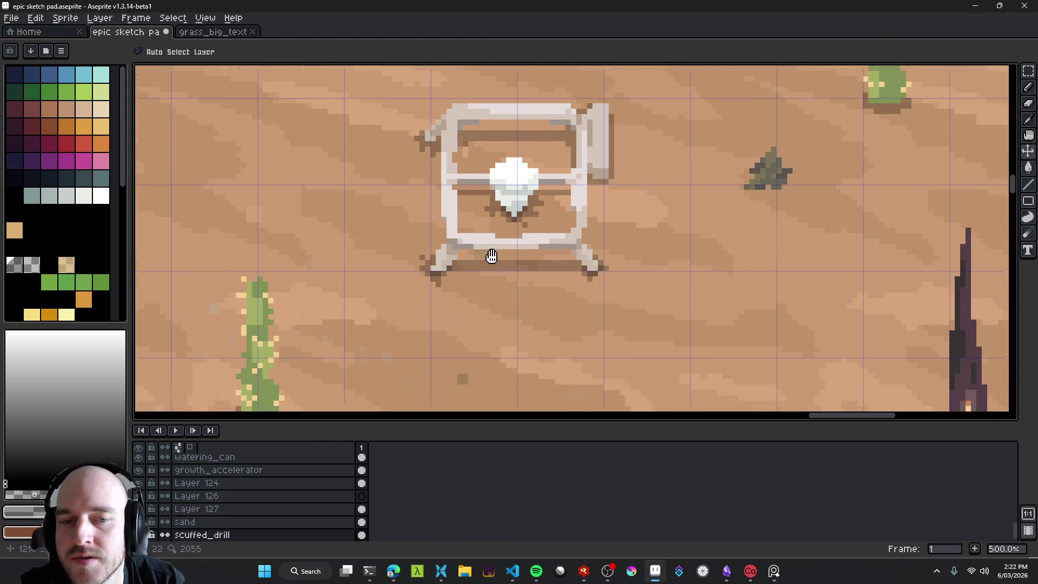
scroll(493, 270, "down", 1)
scroll(497, 260, "up", 3)
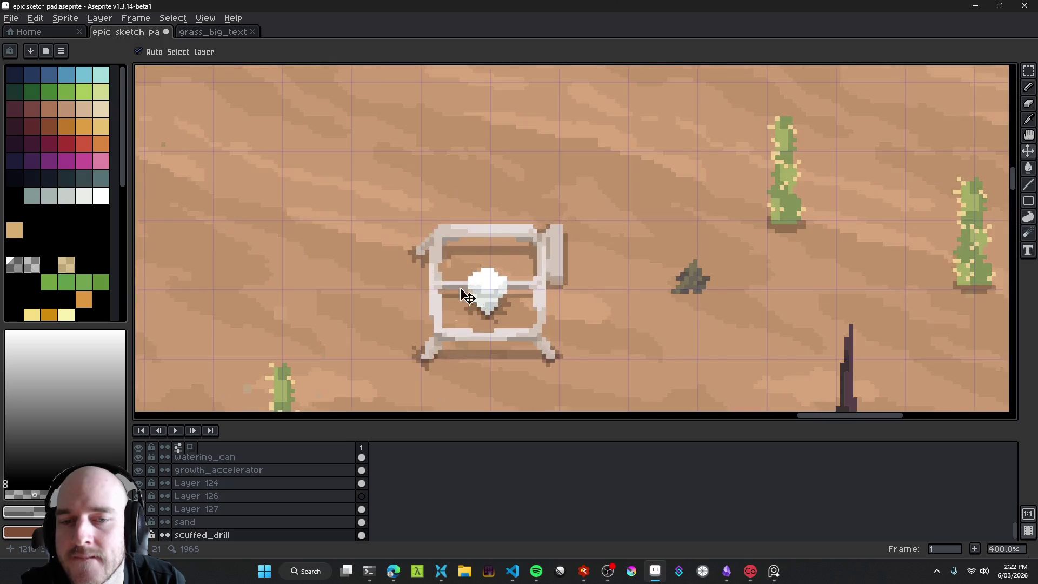
scroll(466, 272, "up", 2)
left_click(451, 271, "alt")
mouse_move(466, 264)
left_mouse_down()
mouse_move(461, 276)
mouse_move(489, 276)
mouse_move(465, 246)
mouse_move(514, 264)
mouse_move(451, 256)
left_mouse_up()
Step: Set a 3-pixel pencil and fill the drill's lower-left leg area with light grey
key("minus")
key("e")
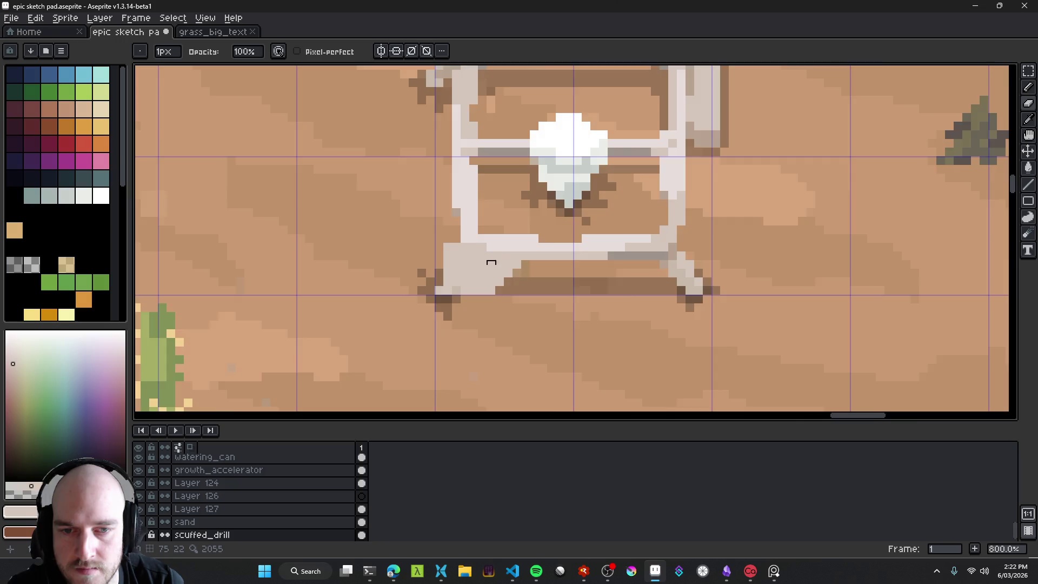
scroll(491, 265, "down", 6)
scroll(491, 276, "up", 7)
key("b")
mouse_move(516, 264)
left_mouse_down()
mouse_move(551, 261)
mouse_move(561, 239)
left_mouse_up()
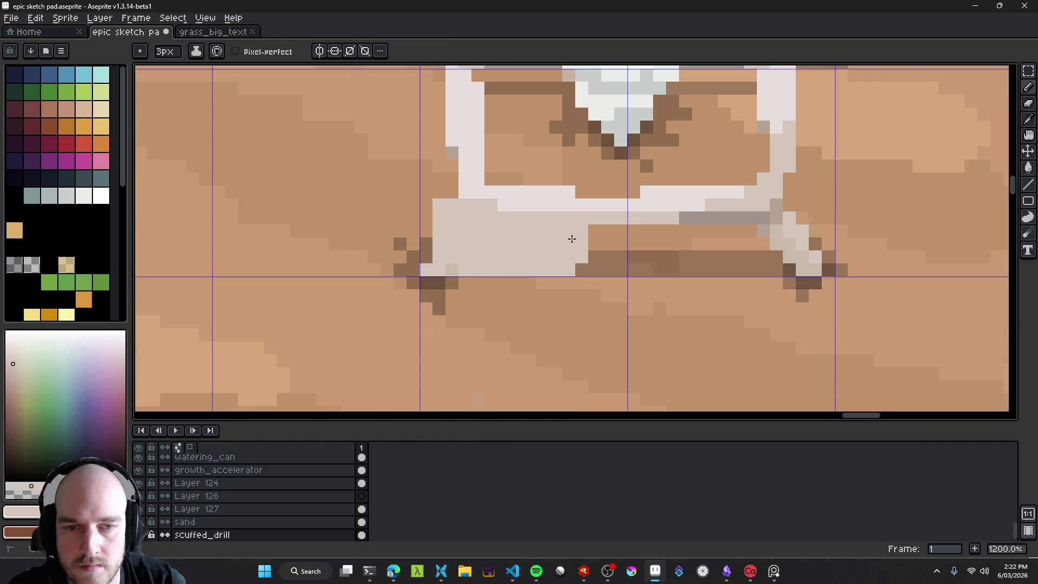
Step: Fill the base block left of the frame corner and draw a grey line along its bottom edge
scroll(570, 263, "up", 1)
left_click(466, 232, "alt")
mouse_move(442, 222)
left_mouse_down()
mouse_move(435, 206)
mouse_move(452, 215)
left_mouse_up()
key("alt")
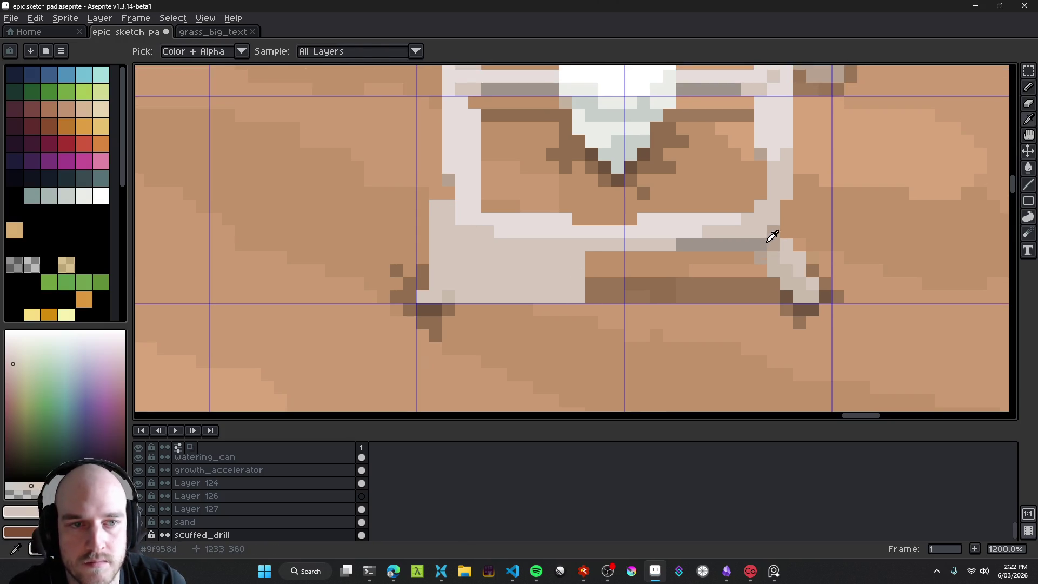
scroll(771, 236, "up", 2)
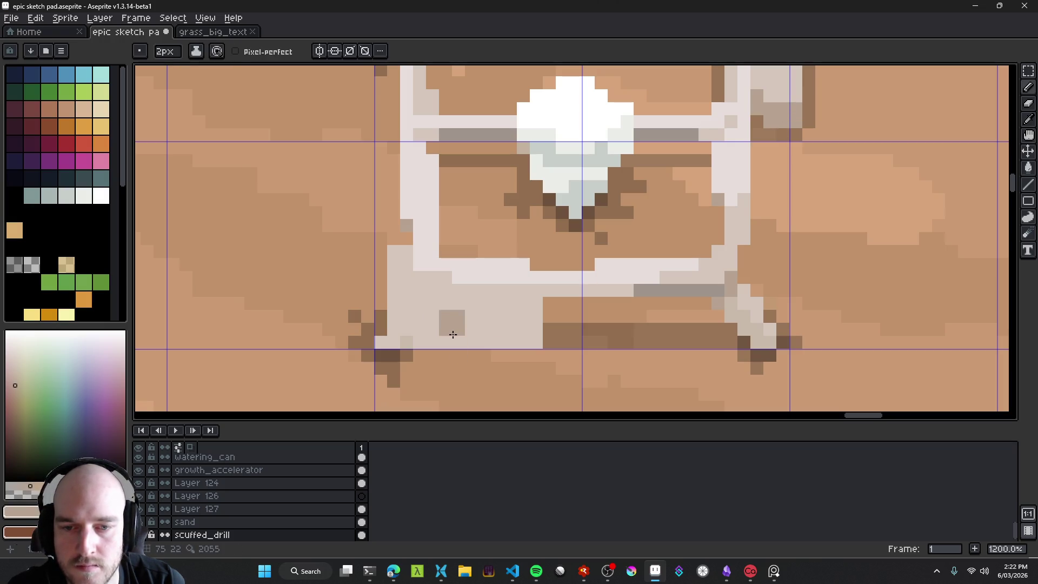
key("shift")
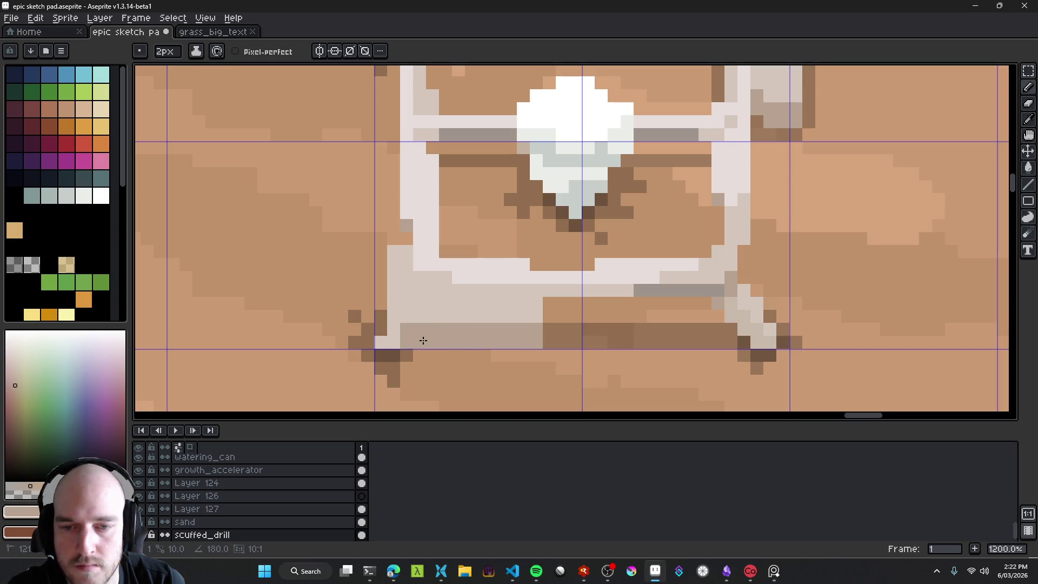
left_click(385, 343, "shift")
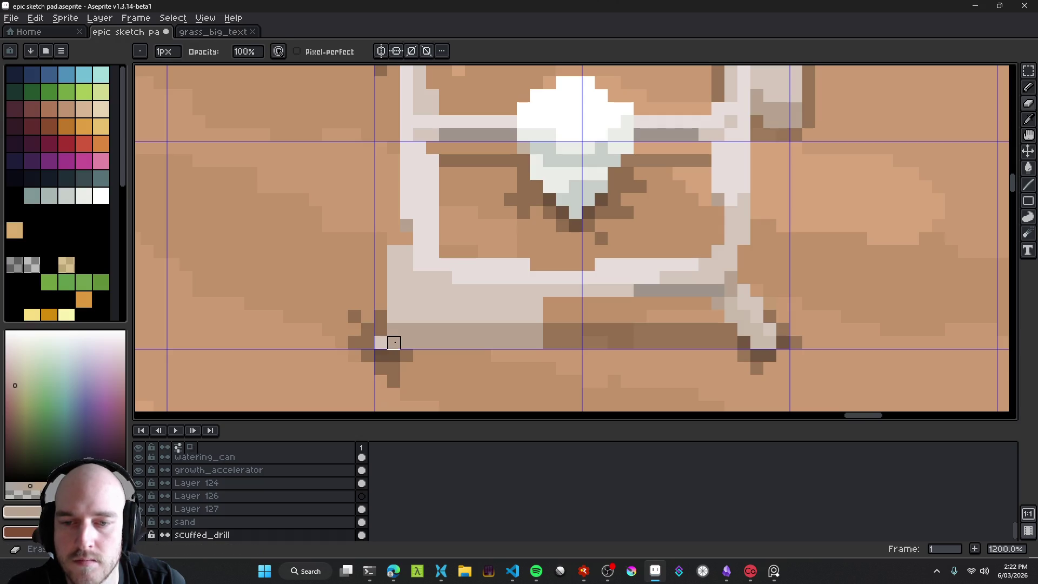
Step: With a single-pixel brush, extend the light grey base block up the drill's left edge
key("minus")
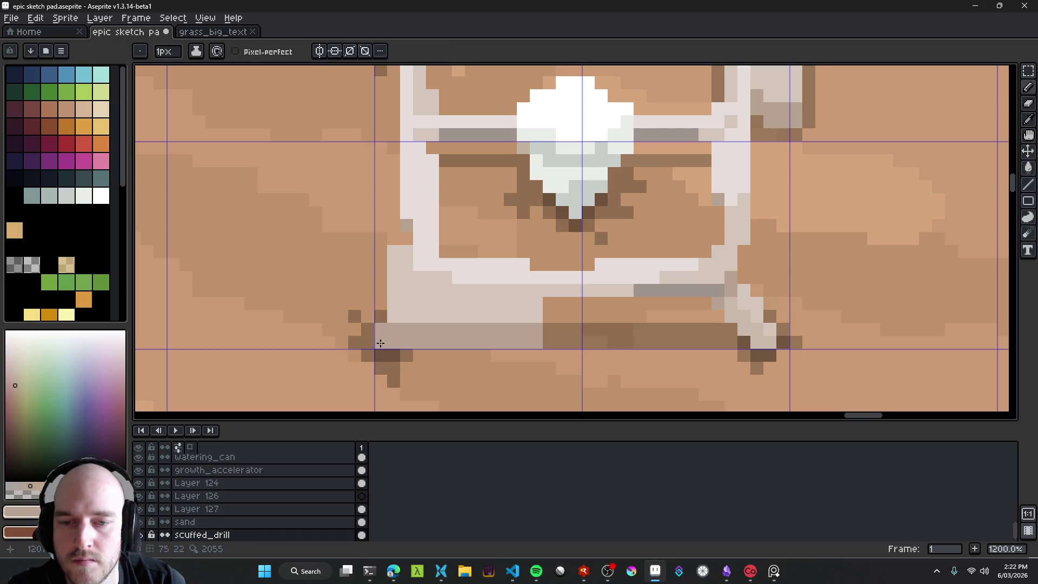
scroll(380, 342, "down", 9)
scroll(475, 365, "up", 2)
scroll(475, 365, "down", 2)
scroll(454, 351, "up", 8)
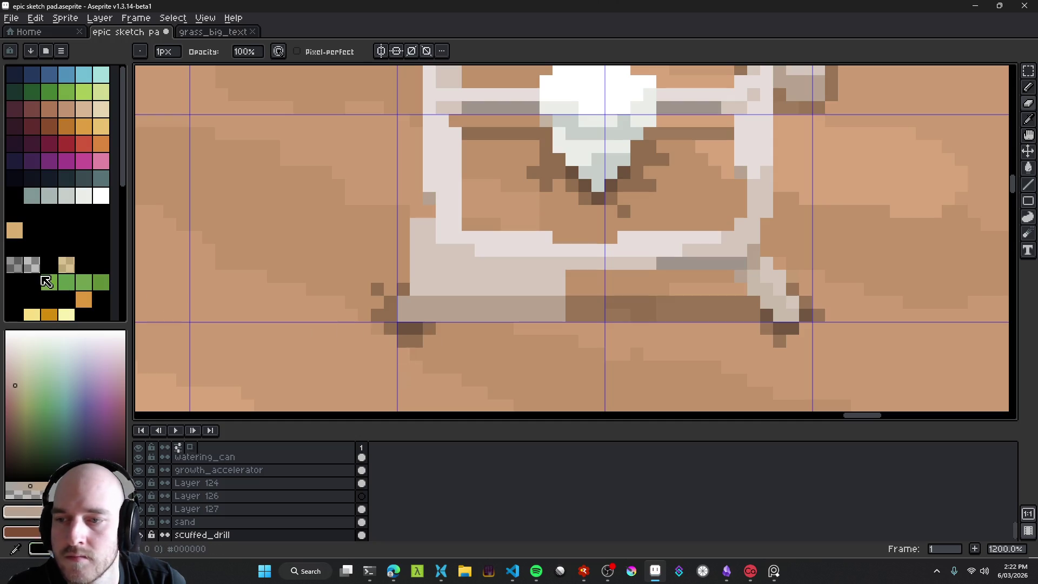
scroll(433, 366, "down", 6)
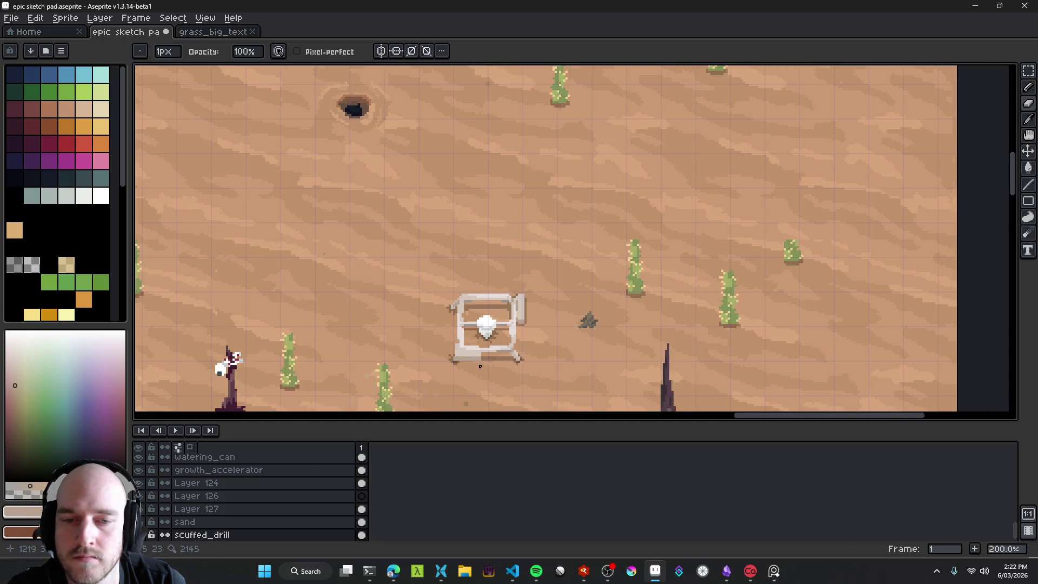
scroll(467, 362, "up", 2)
scroll(457, 343, "up", 4)
scroll(454, 340, "down", 4)
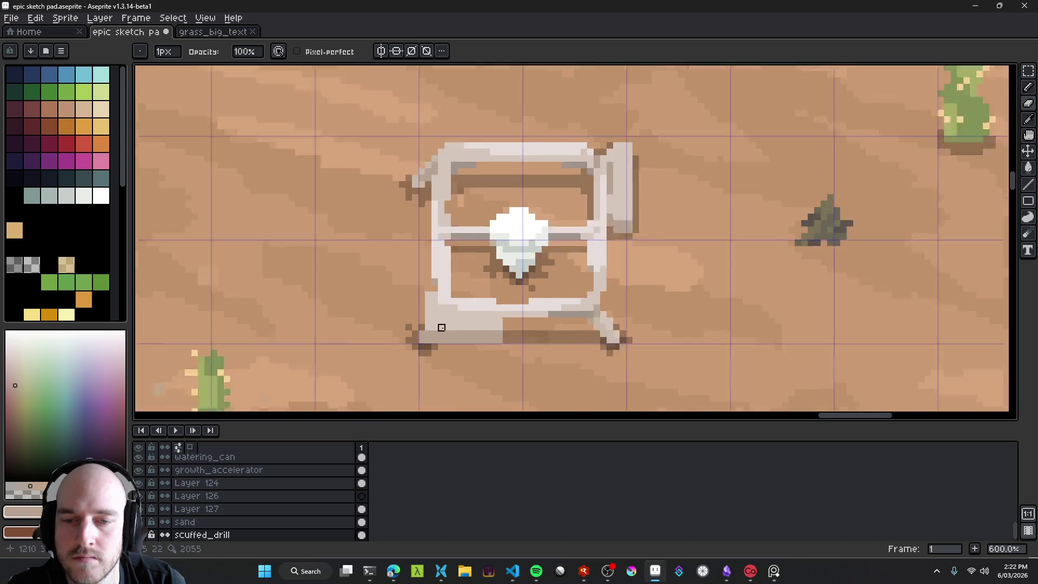
scroll(446, 341, "up", 1)
scroll(446, 341, "up", 5)
scroll(428, 341, "up", 3)
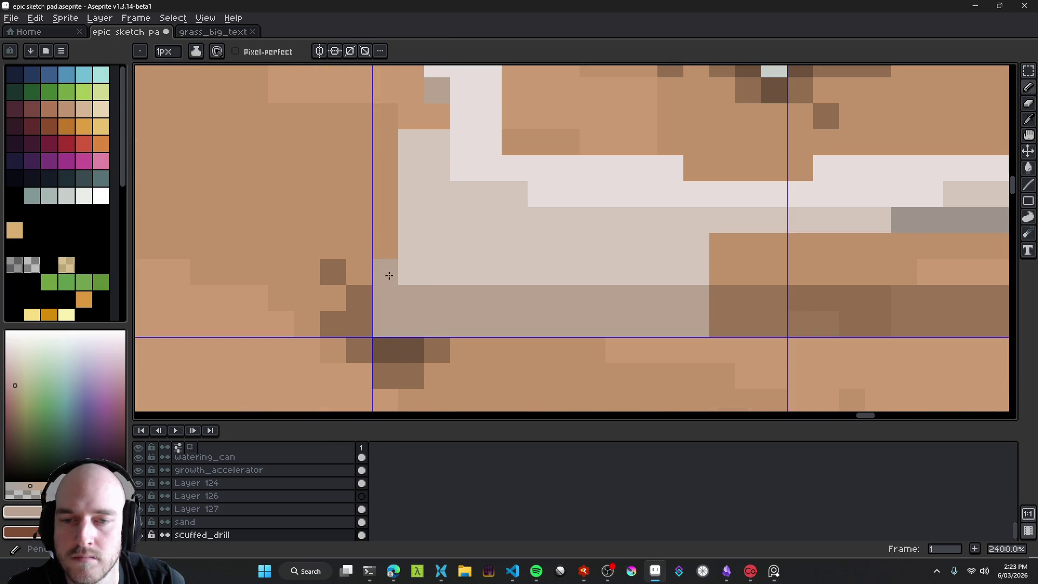
left_click(484, 280, "alt")
left_click_drag(447, 267, 447, 158)
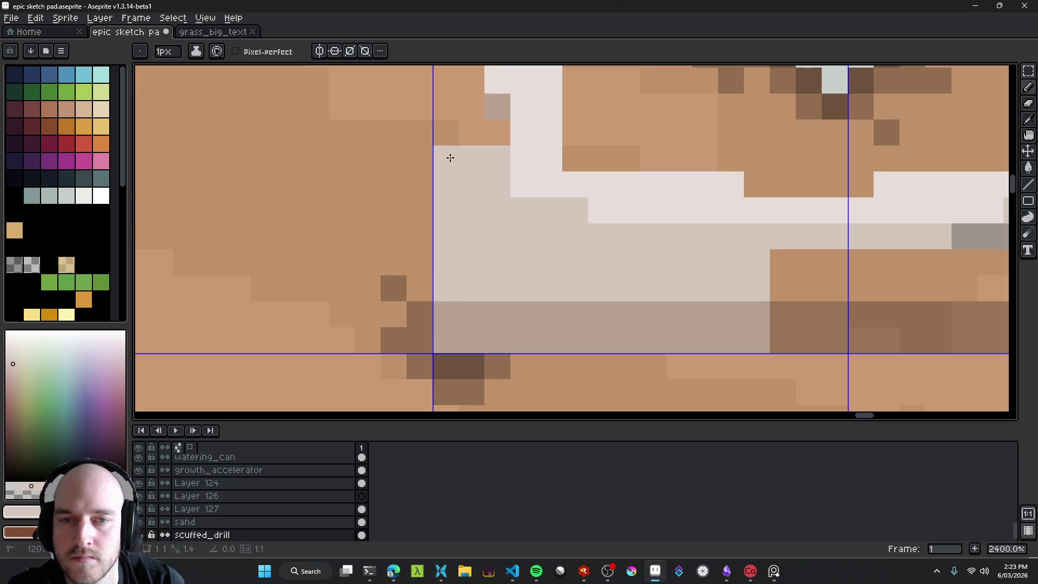
Step: Undo the stray last pencil stroke on the base block
scroll(511, 239, "down", 6)
scroll(511, 238, "down", 3)
scroll(527, 238, "up", 3)
scroll(486, 223, "up", 2)
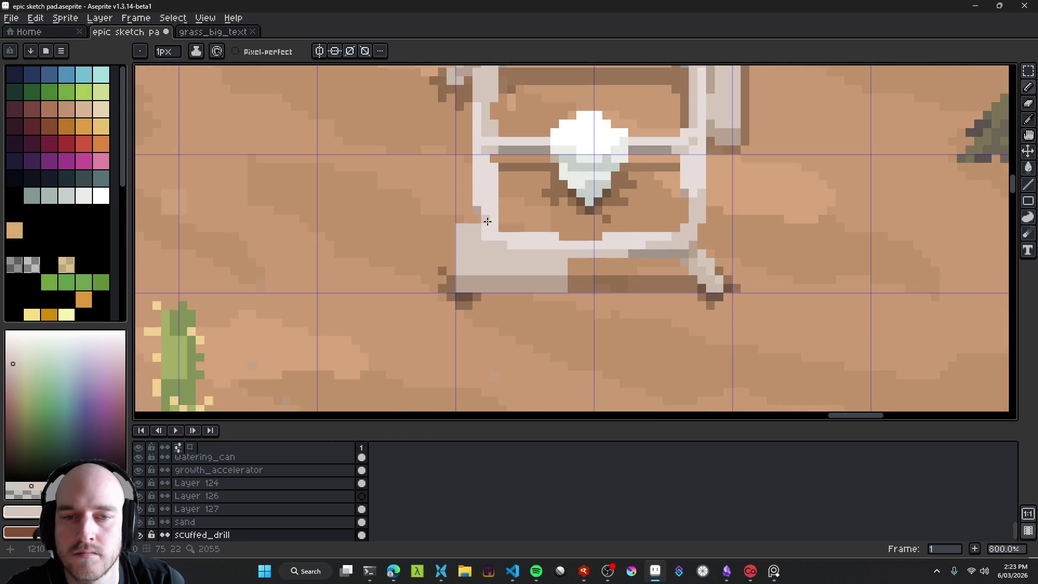
key("e")
key("b")
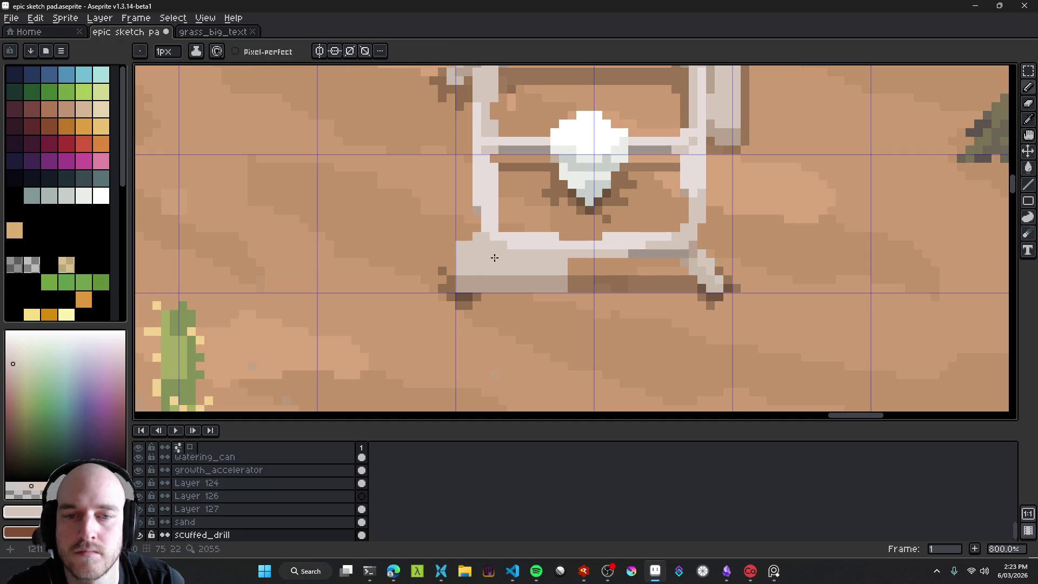
scroll(494, 257, "down", 4)
scroll(475, 234, "up", 5)
key("ctrl+z")
Step: Eyedrop the drill's edge grey and dot grey pixels along the block's top edge
key("alt")
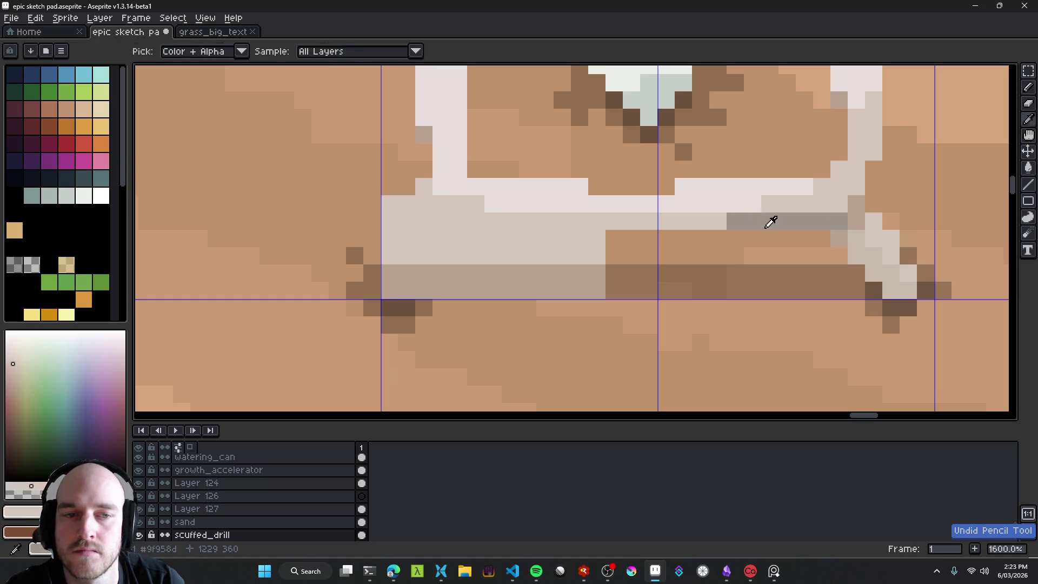
left_click(771, 221)
left_click(441, 204)
left_click(458, 204)
left_click(425, 219)
left_click(476, 204)
left_click(458, 221)
left_click(441, 221)
left_click(493, 221)
Step: Pick the drill's edge grey and paint a grey line along the block's top edge
scroll(493, 227, "down", 5)
scroll(500, 247, "up", 2)
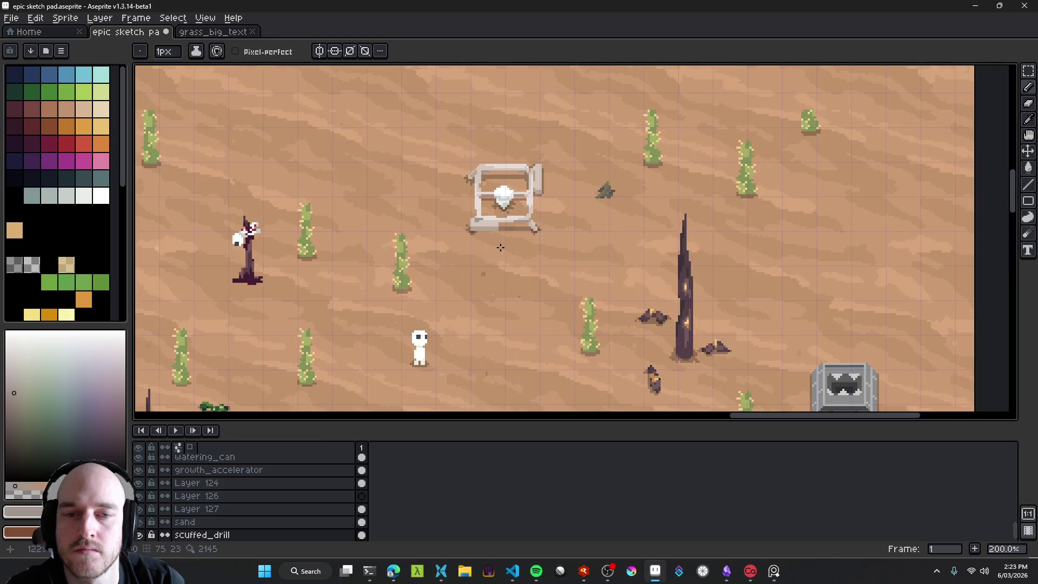
scroll(521, 232, "up", 7)
left_click(546, 252, "alt")
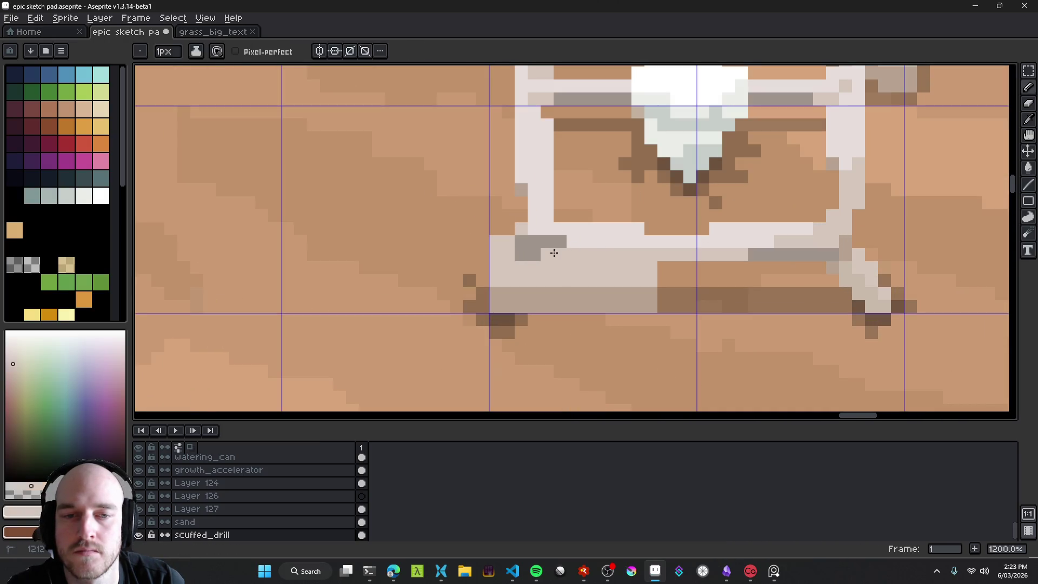
scroll(548, 284, "down", 7)
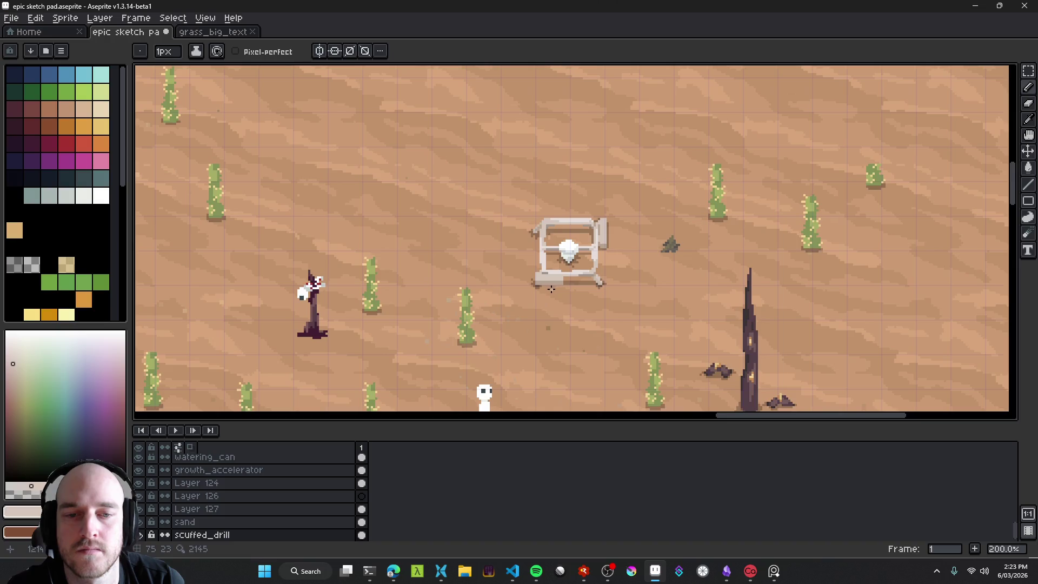
scroll(551, 289, "up", 7)
left_click(551, 271, "alt")
left_click_drag(558, 273, 601, 273)
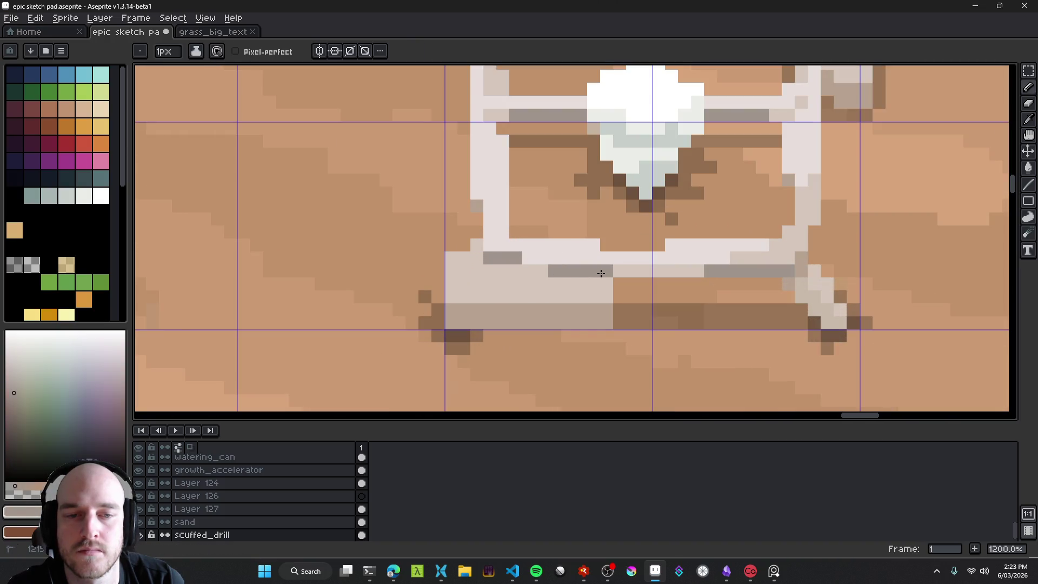
Step: Paint a grey-tan row across the base block and a light row above it
scroll(544, 272, "down", 8)
scroll(627, 306, "up", 1)
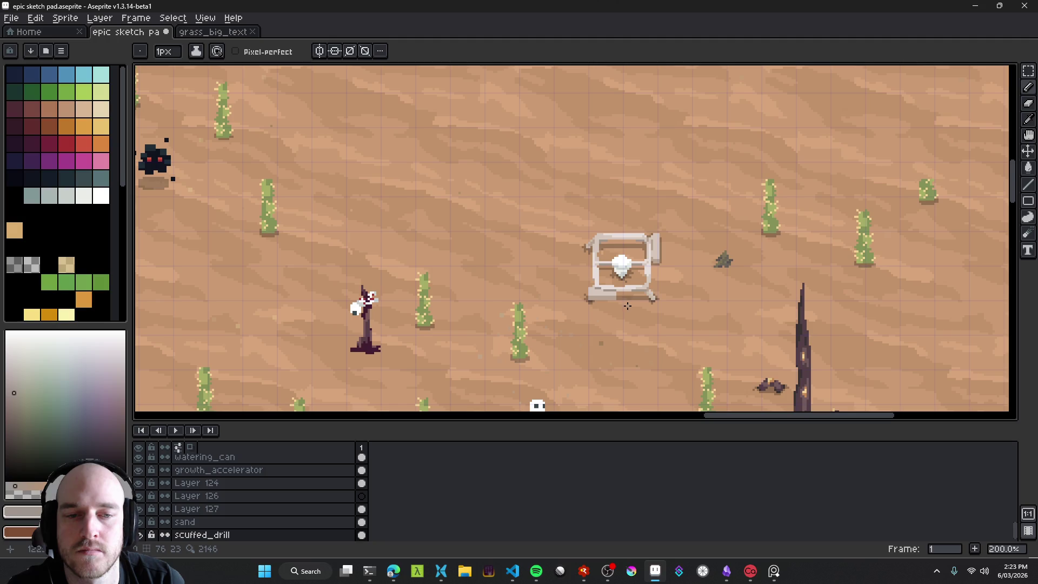
scroll(620, 300, "up", 7)
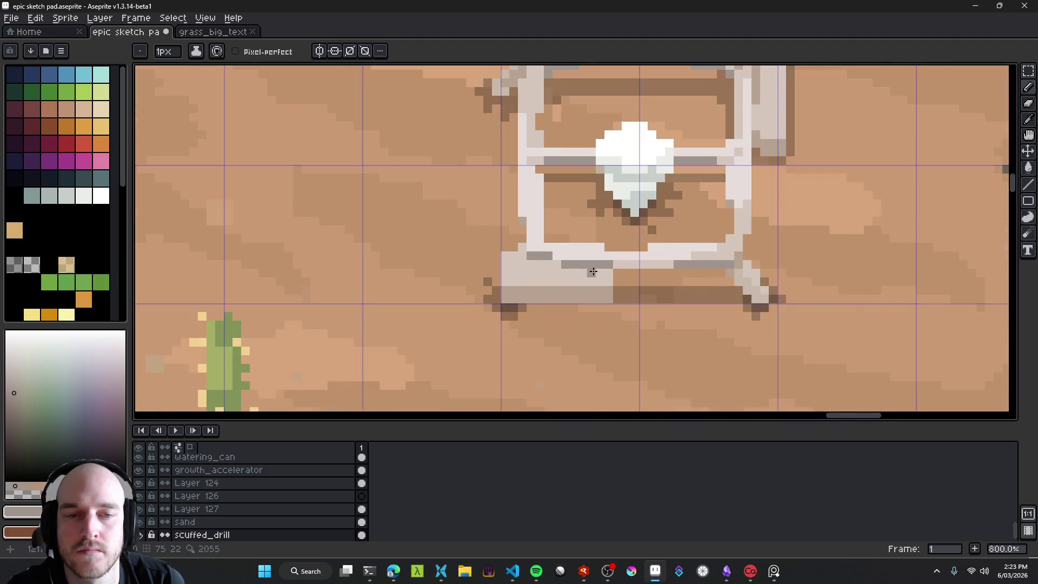
scroll(639, 305, "down", 6)
scroll(639, 305, "down", 3)
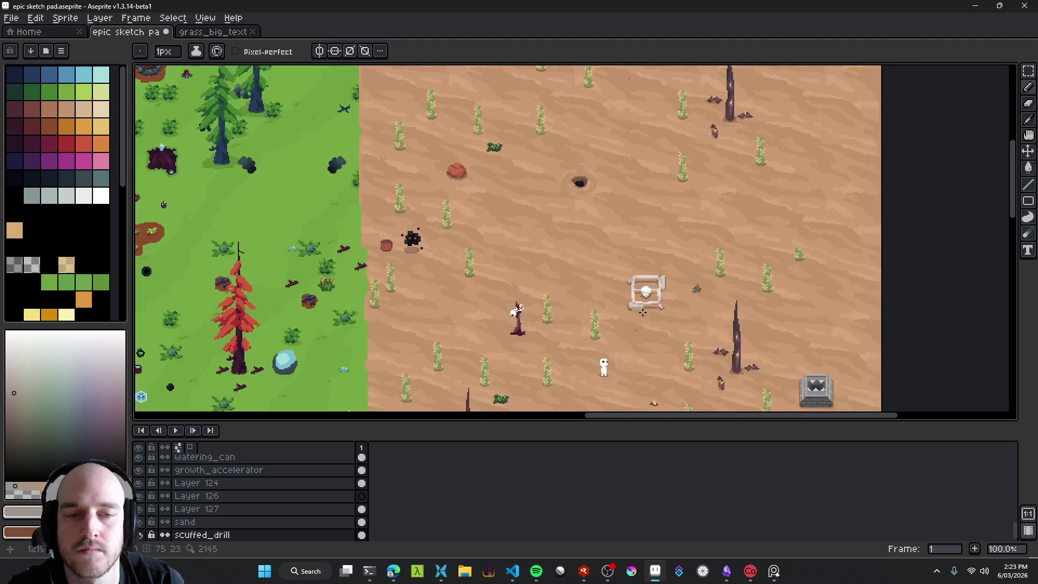
scroll(620, 308, "up", 7)
left_click(482, 309, "alt")
left_click_drag(482, 309, 669, 306)
scroll(566, 302, "down", 8)
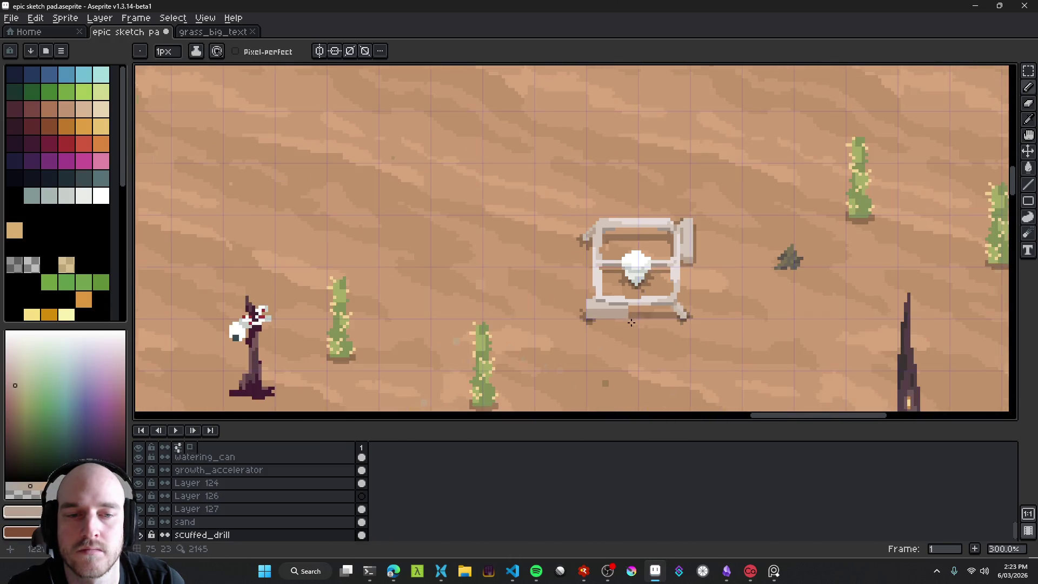
scroll(637, 328, "up", 8)
left_click(607, 220, "alt")
mouse_move(607, 220)
left_mouse_down()
mouse_move(486, 222)
mouse_move(471, 203)
left_mouse_up()
Step: Repaint the light row in darker beige, darken the lower row, and fix stray pixels
scroll(489, 238, "down", 8)
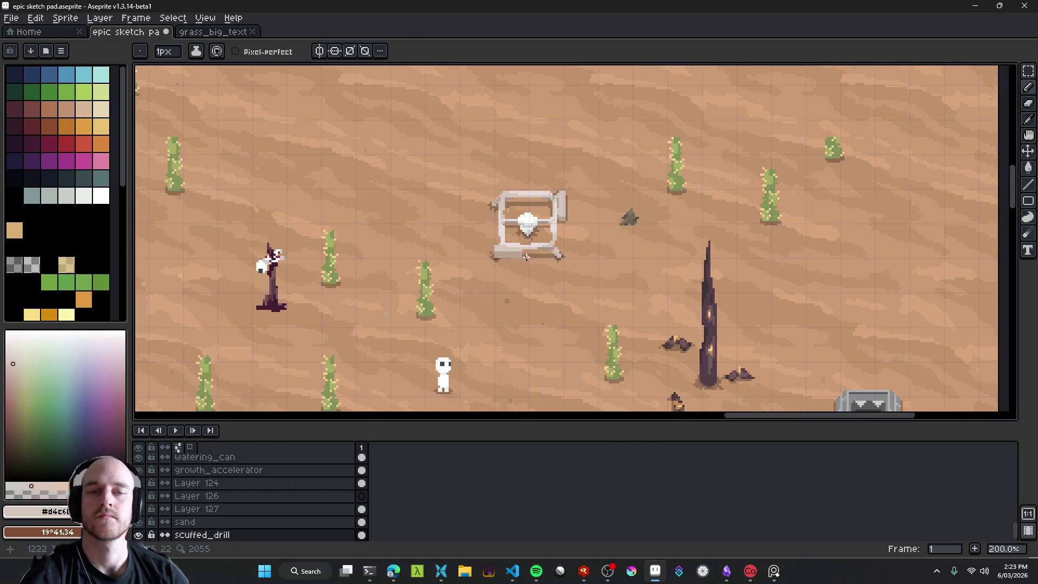
scroll(535, 243, "up", 8)
mouse_move(543, 211)
left_mouse_down()
mouse_move(417, 208)
mouse_move(502, 225)
left_mouse_up()
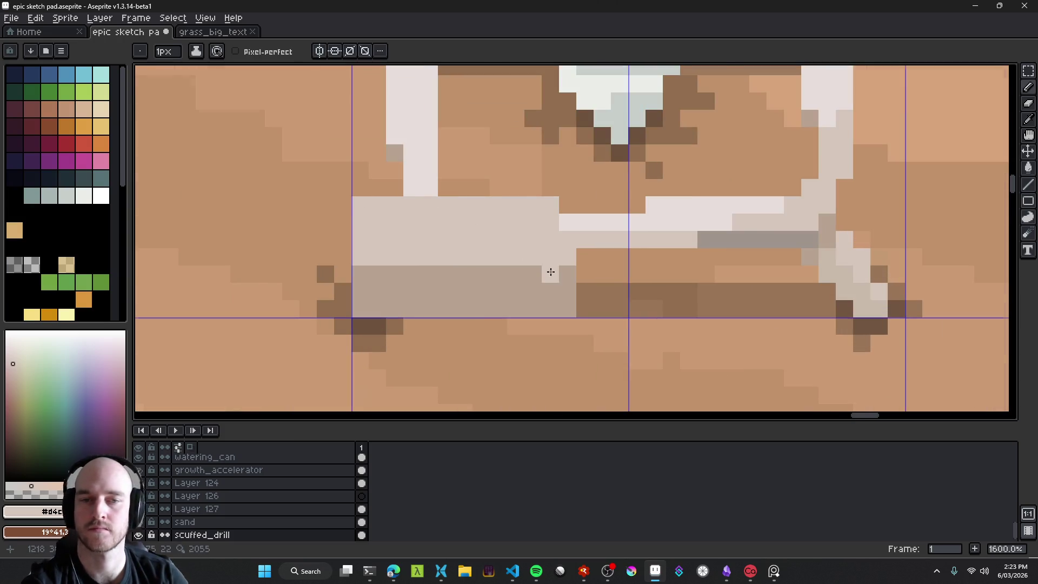
scroll(551, 272, "down", 7)
scroll(558, 302, "up", 5)
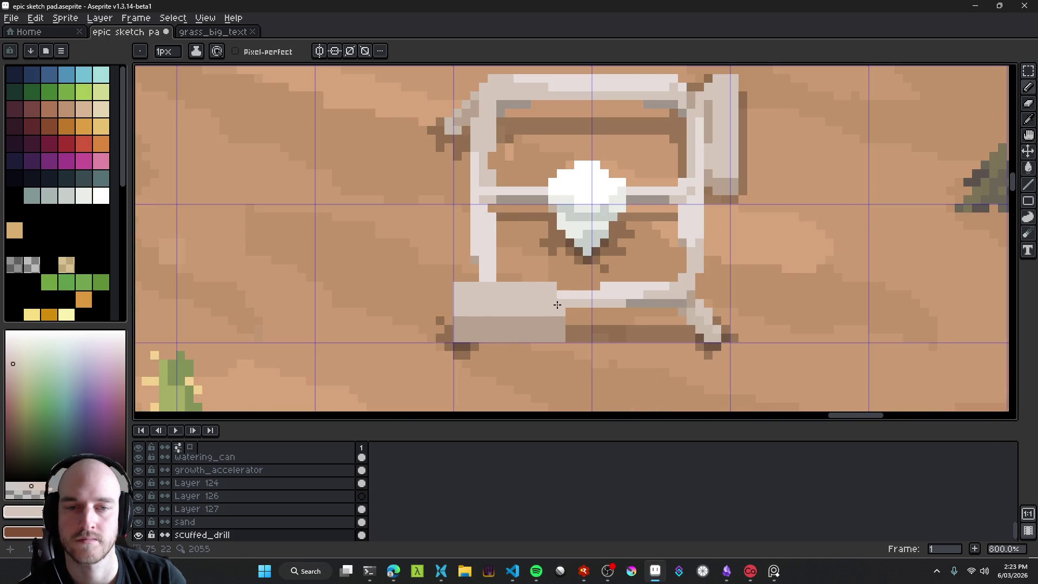
scroll(557, 305, "up", 2)
left_click(456, 317, "alt")
left_click_drag(422, 300, 561, 302)
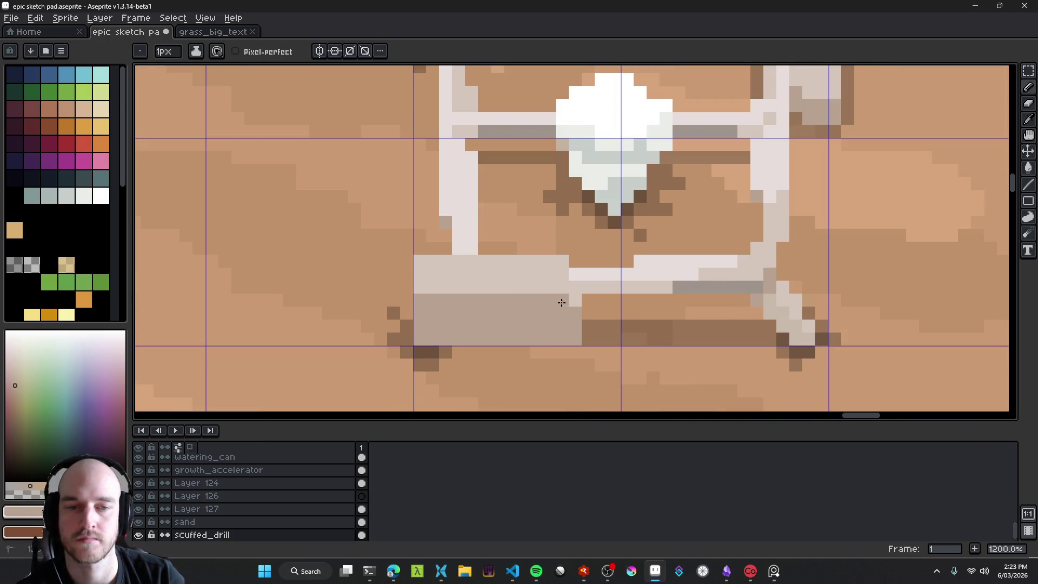
left_click(562, 281, "alt")
left_click(573, 273)
Step: Paint two dark shadow rows beneath the base block
scroll(575, 285, "down", 7)
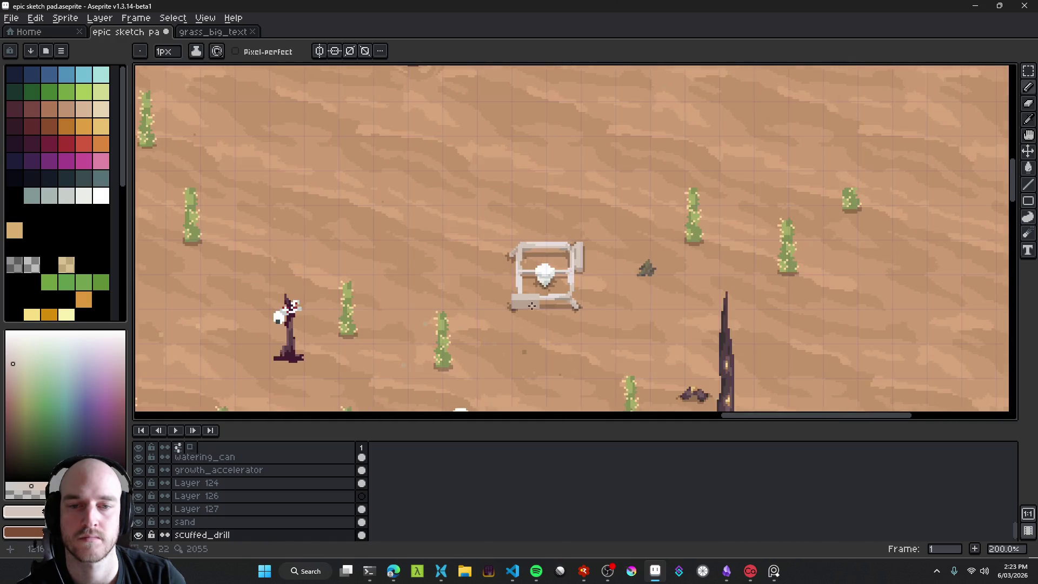
scroll(534, 319, "up", 2)
scroll(546, 322, "up", 8)
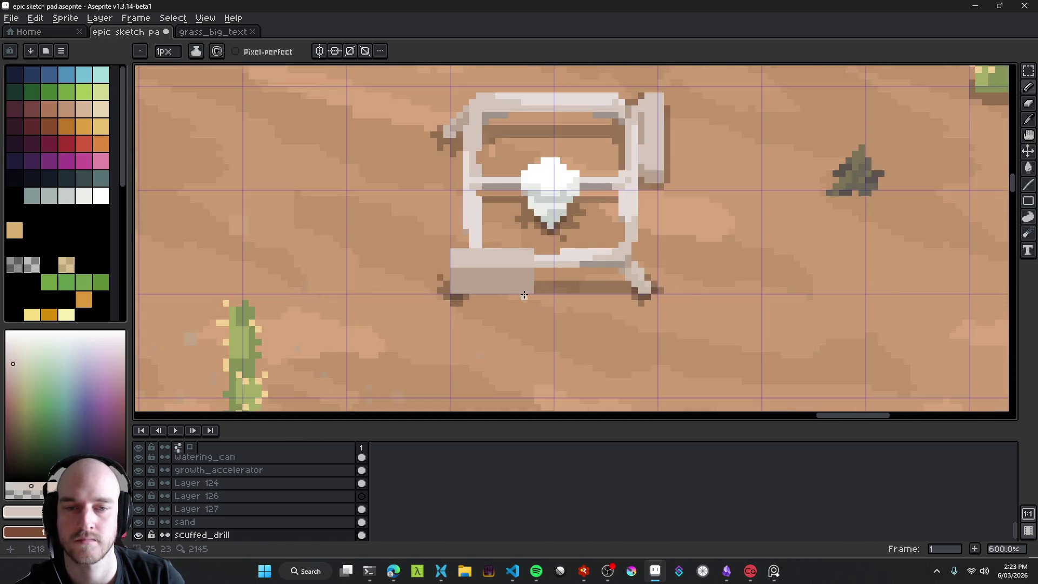
left_click(15, 264)
left_click_drag(488, 297, 609, 299)
left_click_drag(475, 308, 568, 309)
Step: Save the sketch pad, then pick the light beige and set the brush size to 2px
scroll(575, 326, "down", 8)
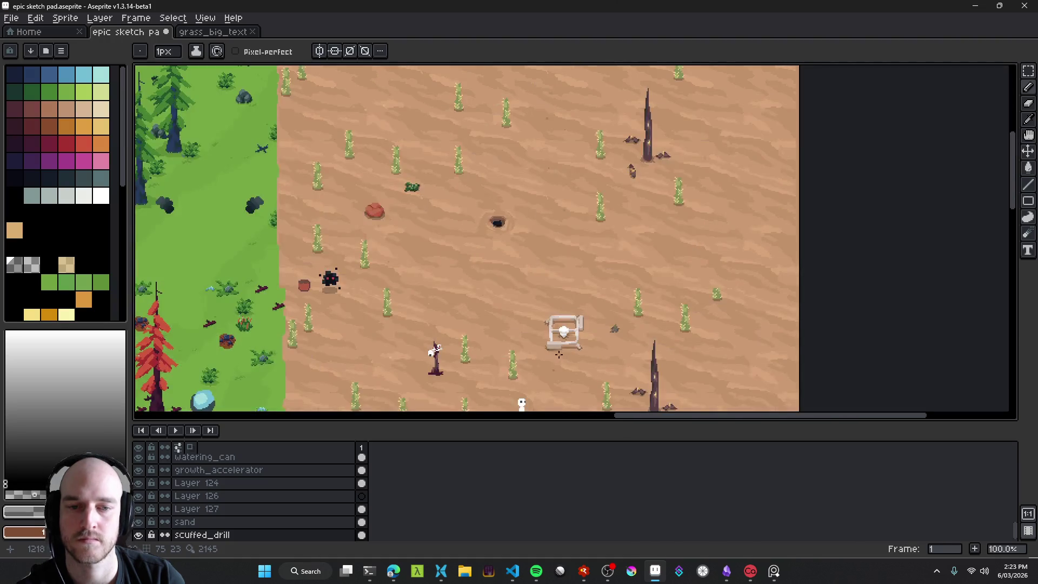
scroll(540, 290, "up", 6)
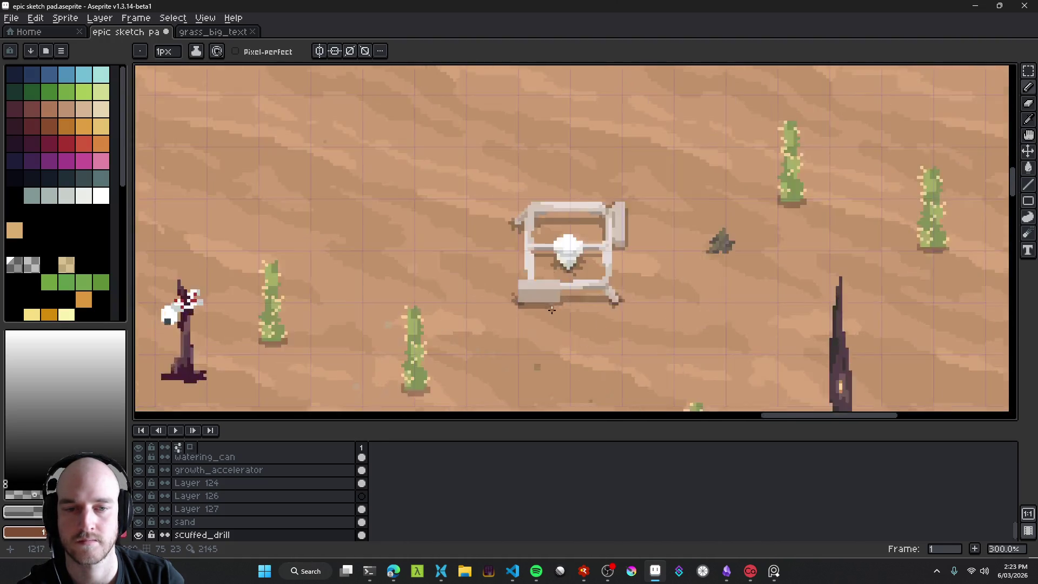
scroll(539, 290, "up", 2)
key("ctrl+s")
key("alt")
left_click(532, 269, "alt")
left_click_drag(518, 316, 529, 256)
key("plus")
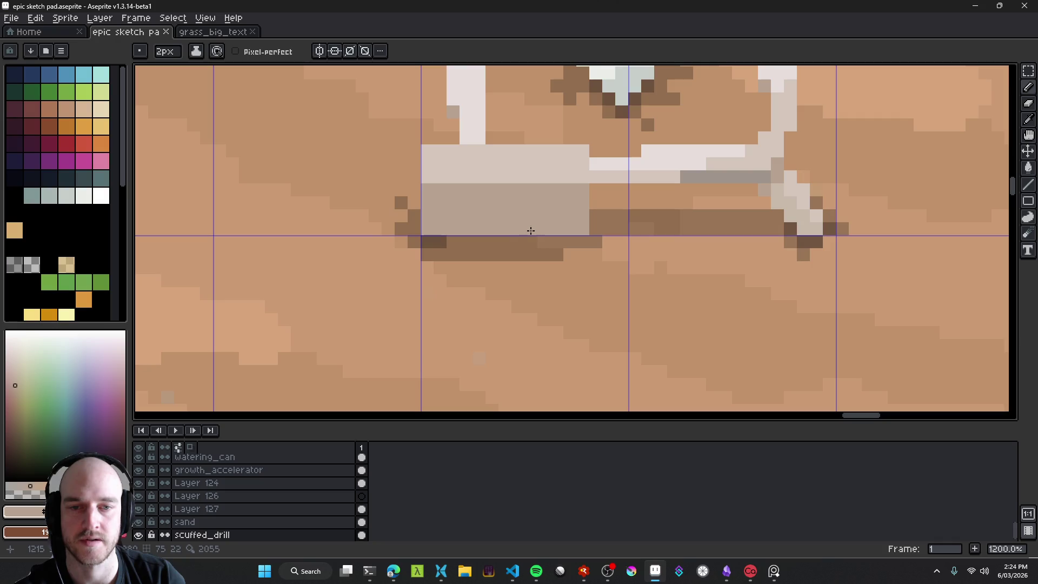
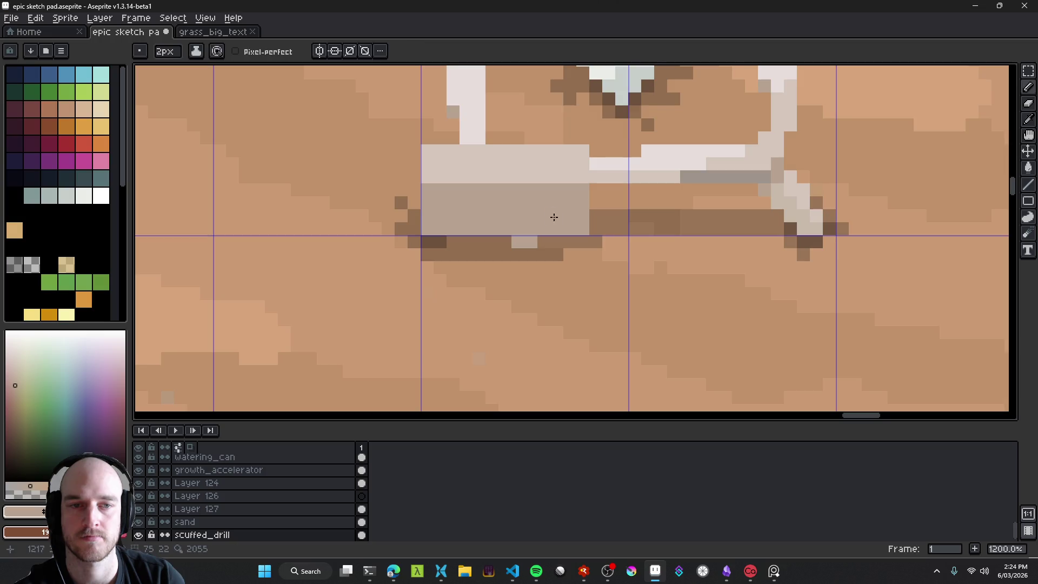
Step: Sample a grey from the drill sprite and paint two grey pixels on the drill's base
scroll(552, 216, "down", 1)
left_click(659, 231, "alt")
scroll(660, 231, "up", 3)
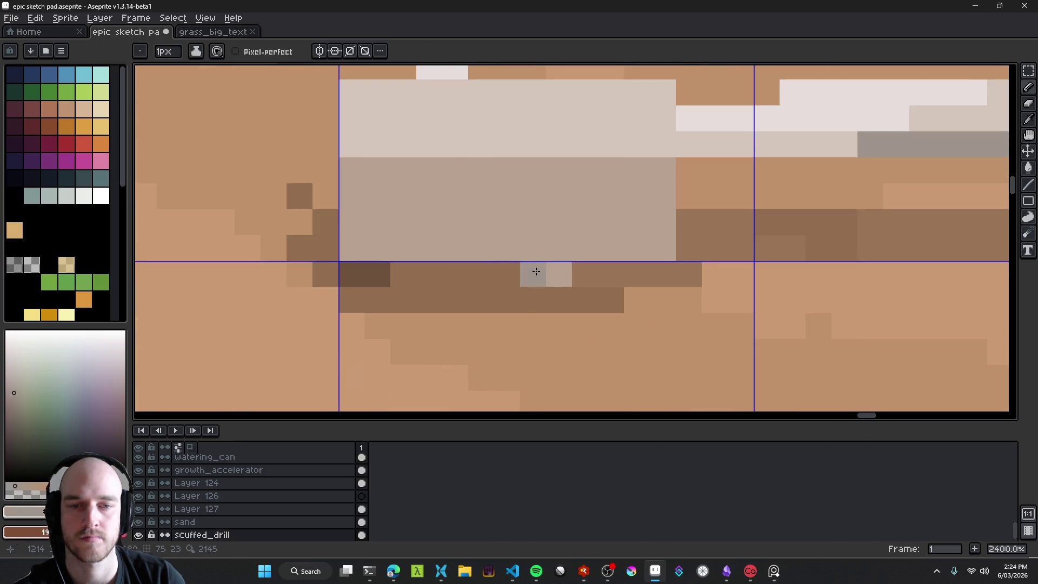
left_click(533, 248)
left_click(559, 248)
Step: Paint a 2x2 near-white highlight block on the base, using near-white sampled from the drill frame
scroll(575, 288, "down", 8)
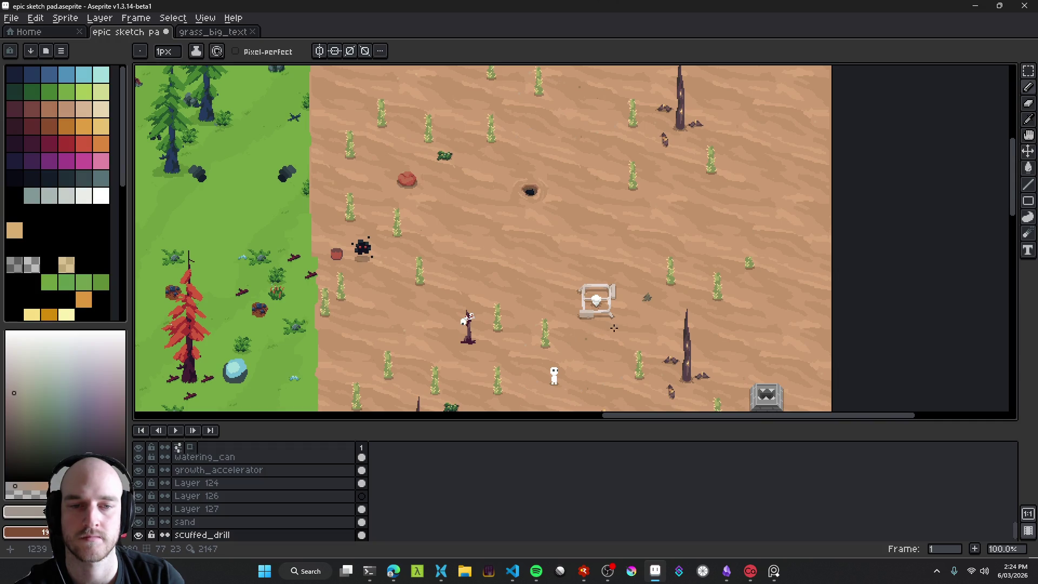
scroll(614, 328, "up", 2)
scroll(594, 320, "down", 2)
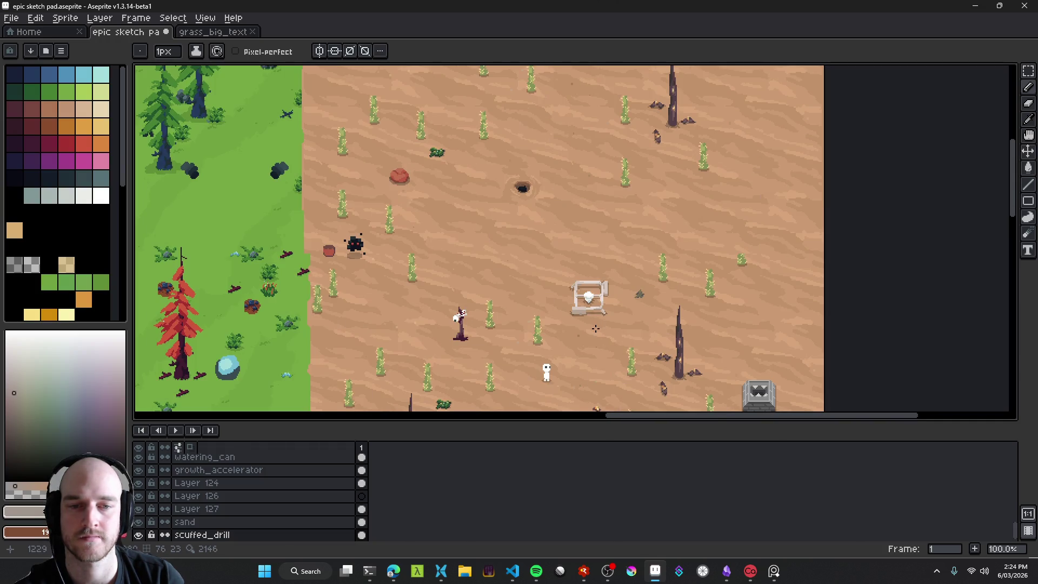
scroll(595, 310, "up", 8)
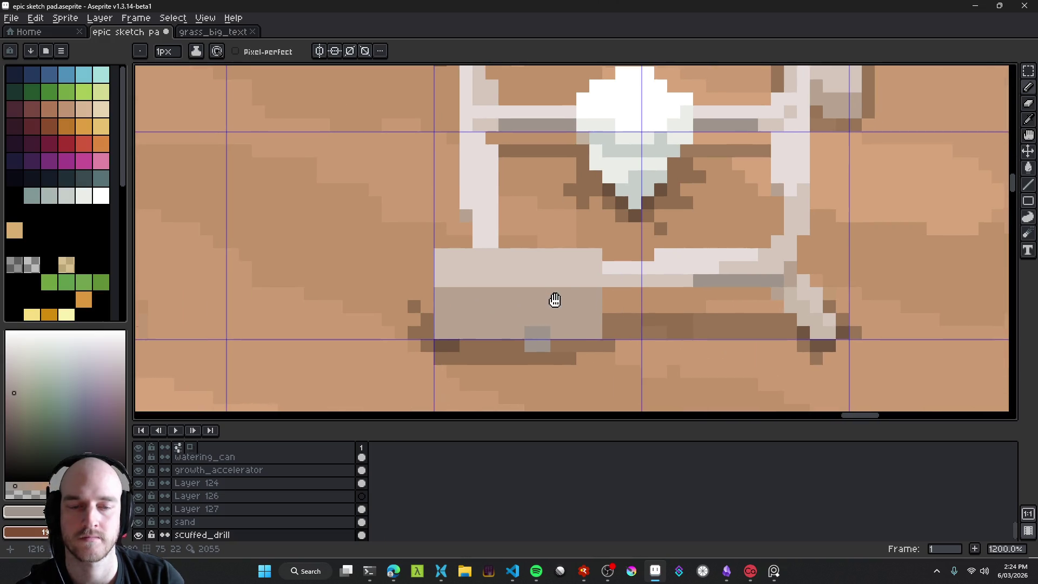
left_click(568, 284, "alt")
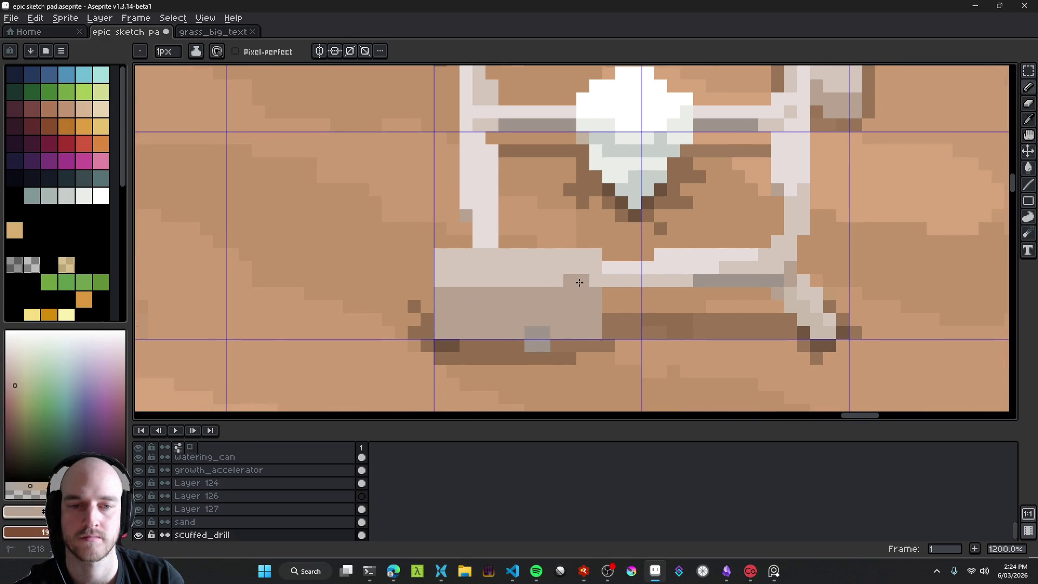
scroll(579, 282, "up", 3)
left_click(648, 232, "alt")
left_click(570, 257)
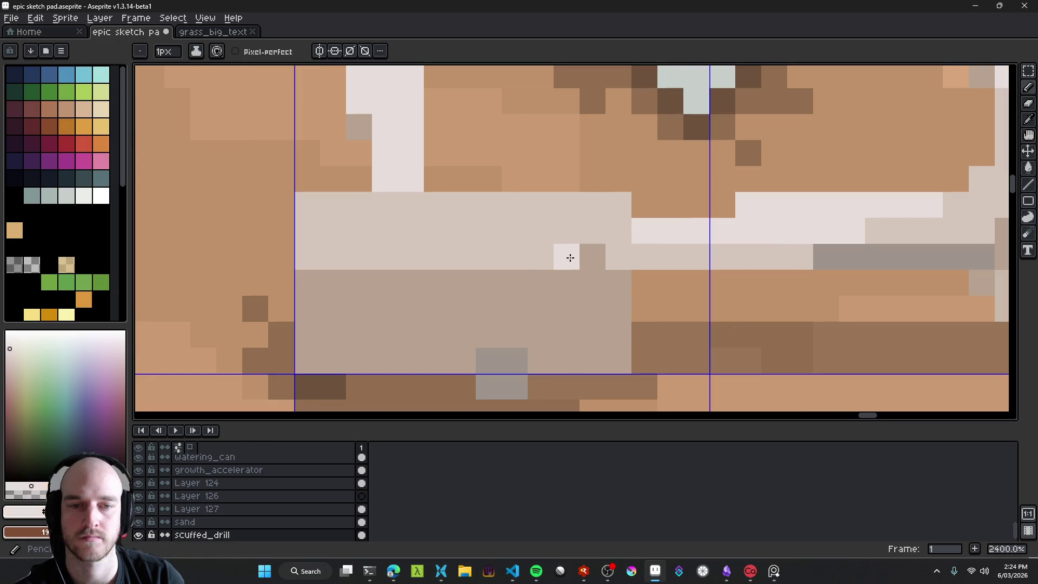
left_click(588, 258)
left_click(565, 281)
left_click(593, 281)
Step: Add darker grey shading beneath the highlight and cover a stray grey pixel with beige
left_click(836, 260, "alt")
left_click(566, 308)
left_click(595, 308)
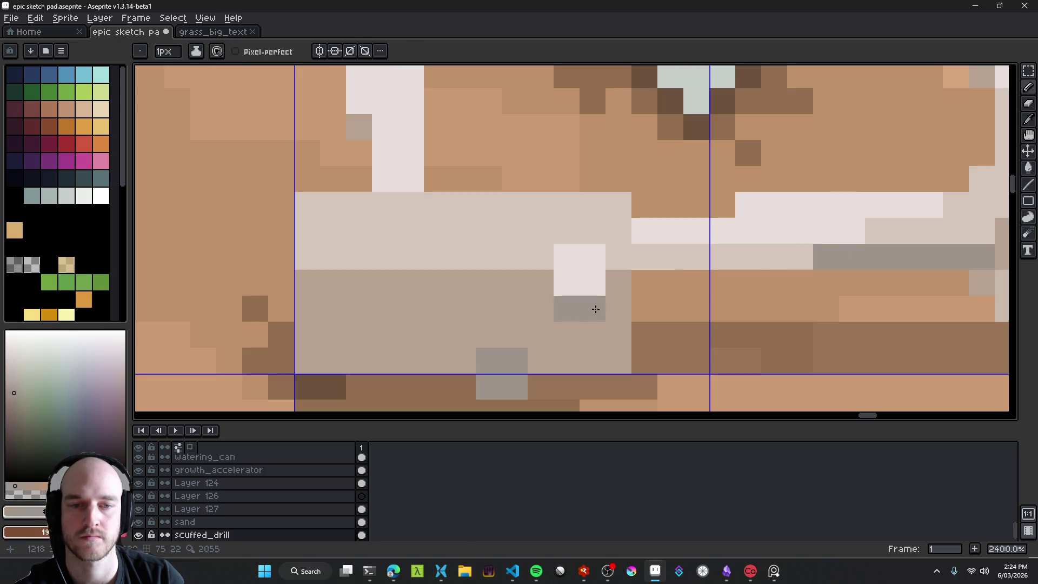
scroll(595, 308, "down", 10)
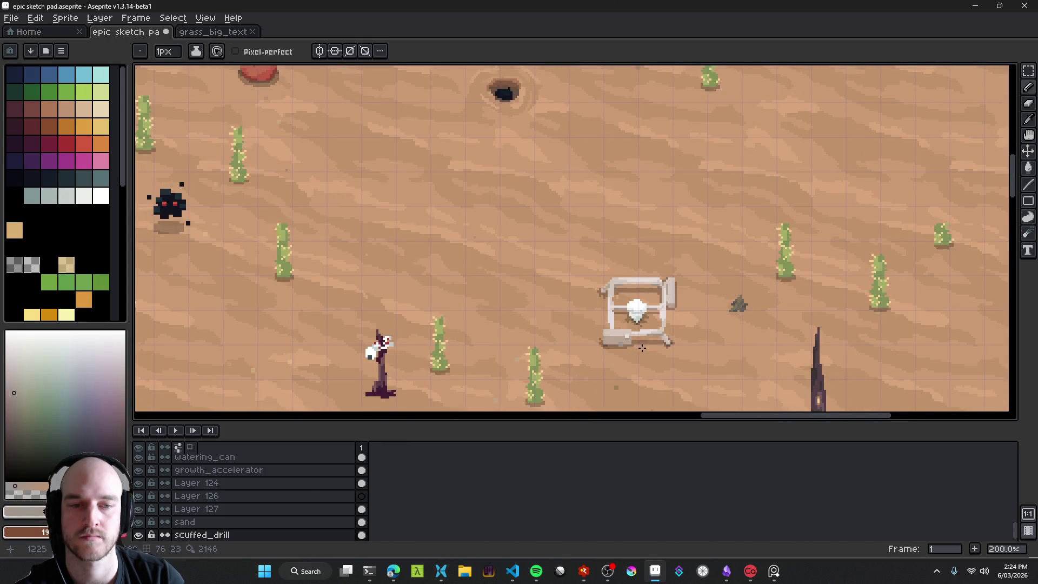
scroll(634, 348, "up", 10)
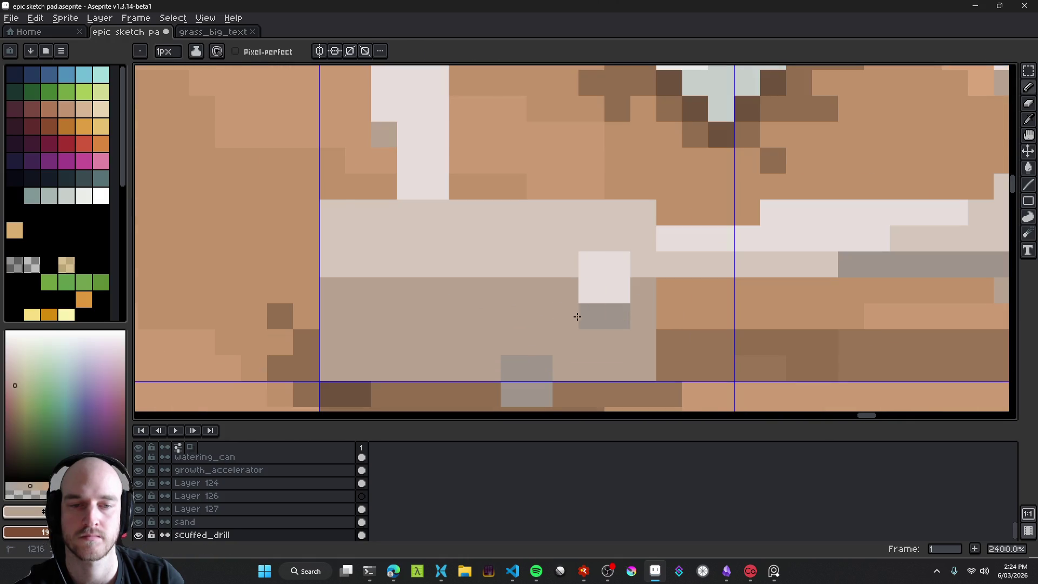
left_click(595, 318)
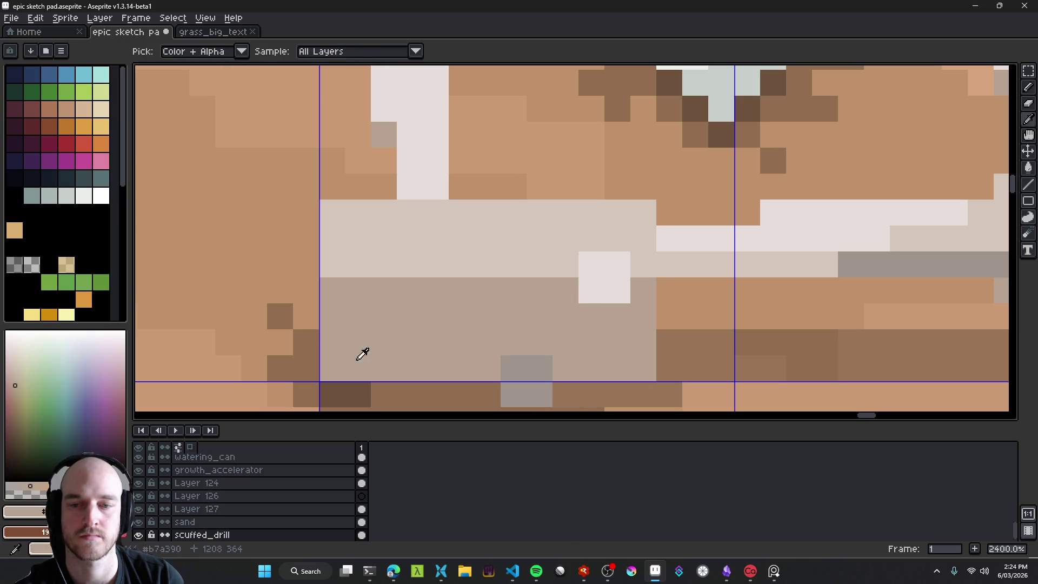
left_click(526, 367, "alt")
left_click(533, 319)
Step: Paint a short row of grey pixels beneath the drill's highlight
left_click_drag(589, 317, 617, 316)
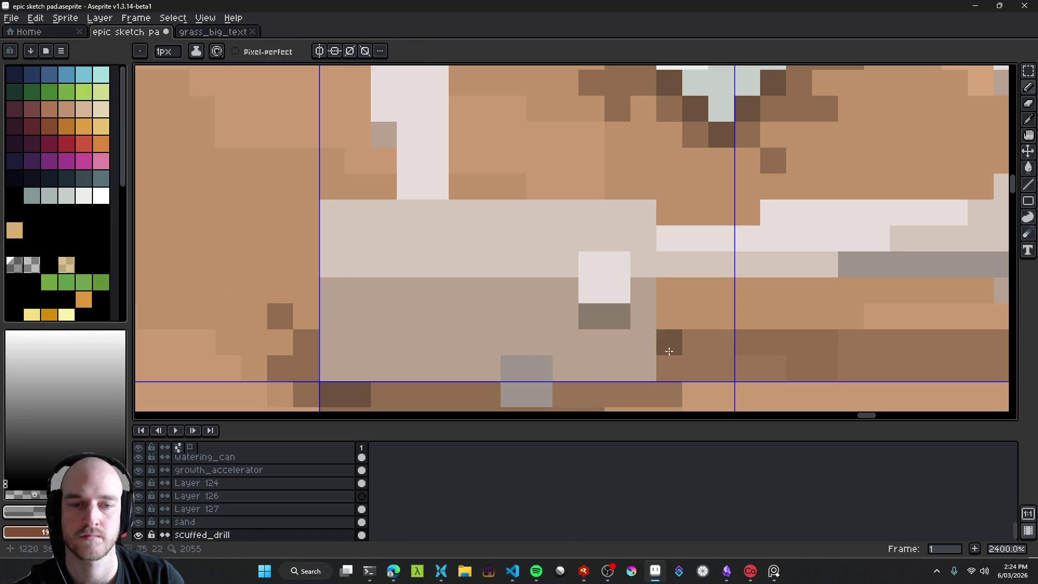
scroll(702, 367, "down", 10)
scroll(702, 367, "up", 9)
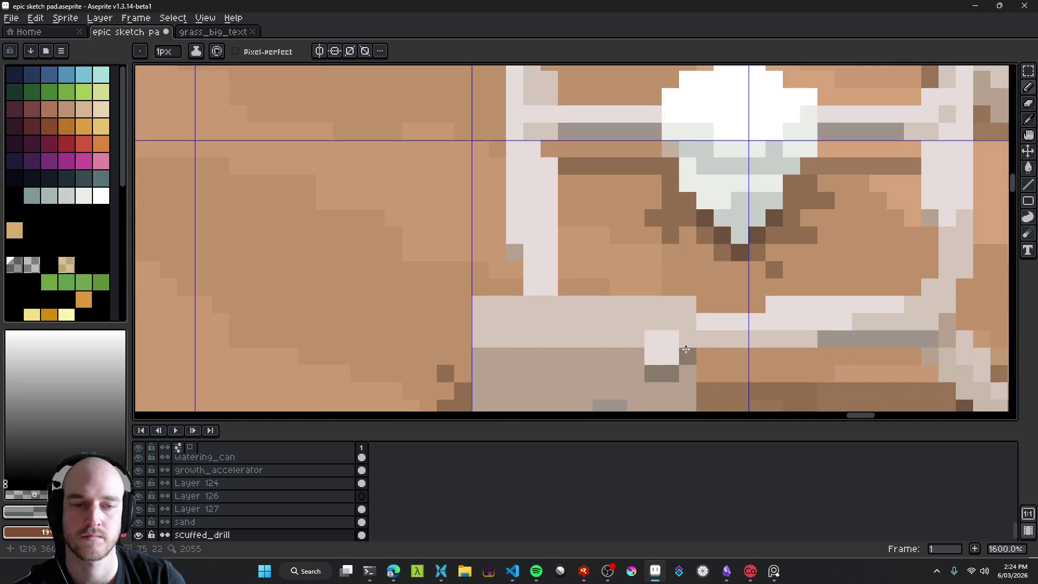
scroll(719, 384, "down", 8)
scroll(719, 385, "up", 9)
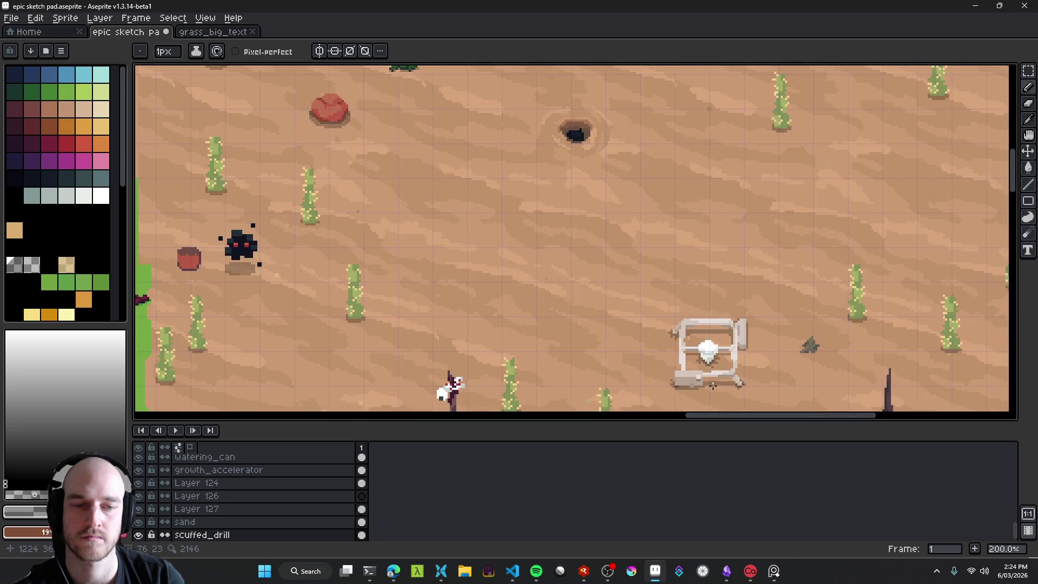
Step: Pencil three dark brown leg pixels under the drill's base on the sand
left_click_drag(596, 302, 560, 316)
left_click(601, 310)
left_click(552, 344)
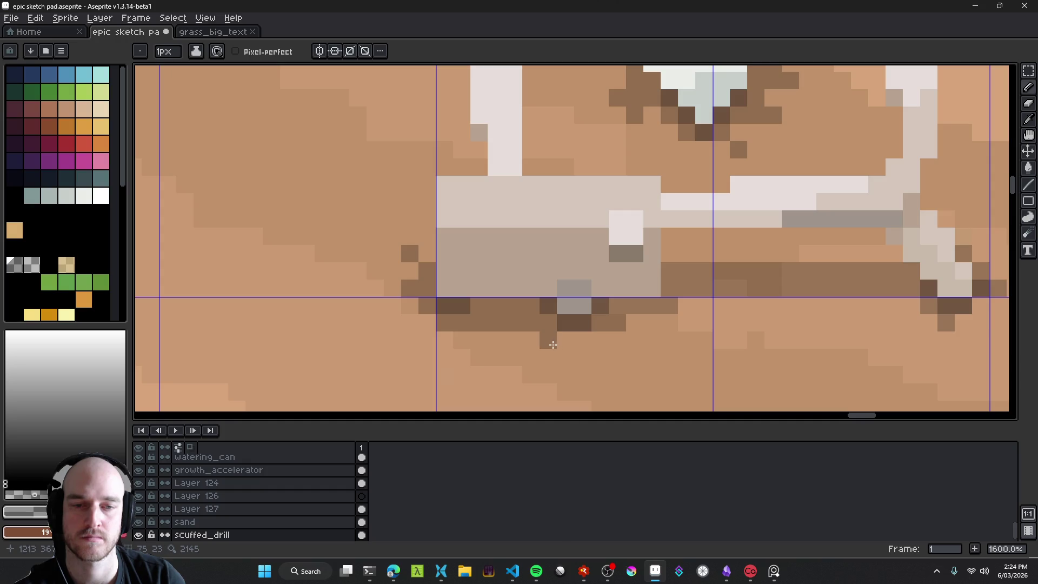
left_click(617, 357)
scroll(606, 378, "down", 8)
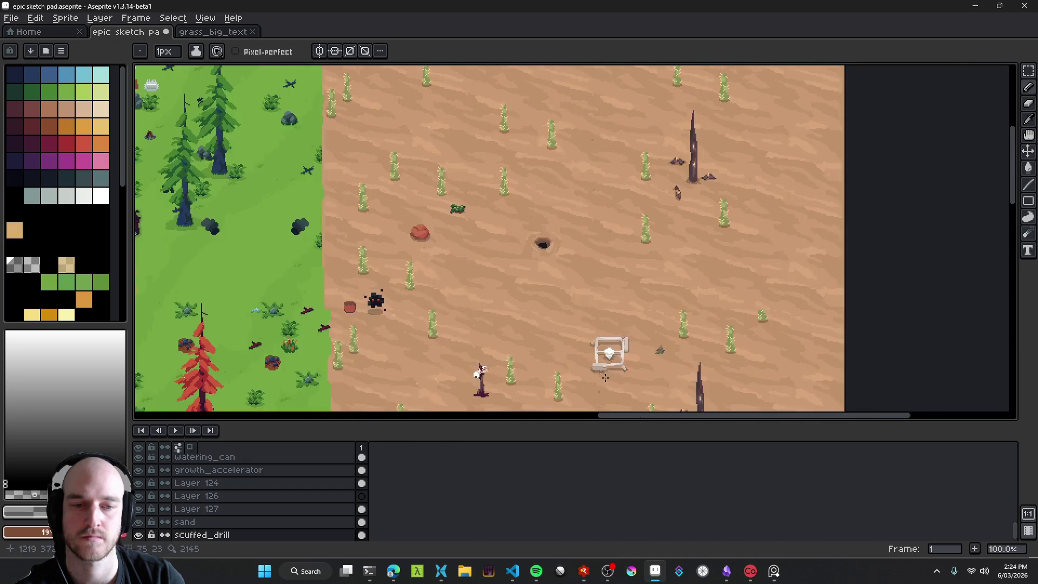
scroll(607, 380, "up", 1)
scroll(636, 374, "up", 5)
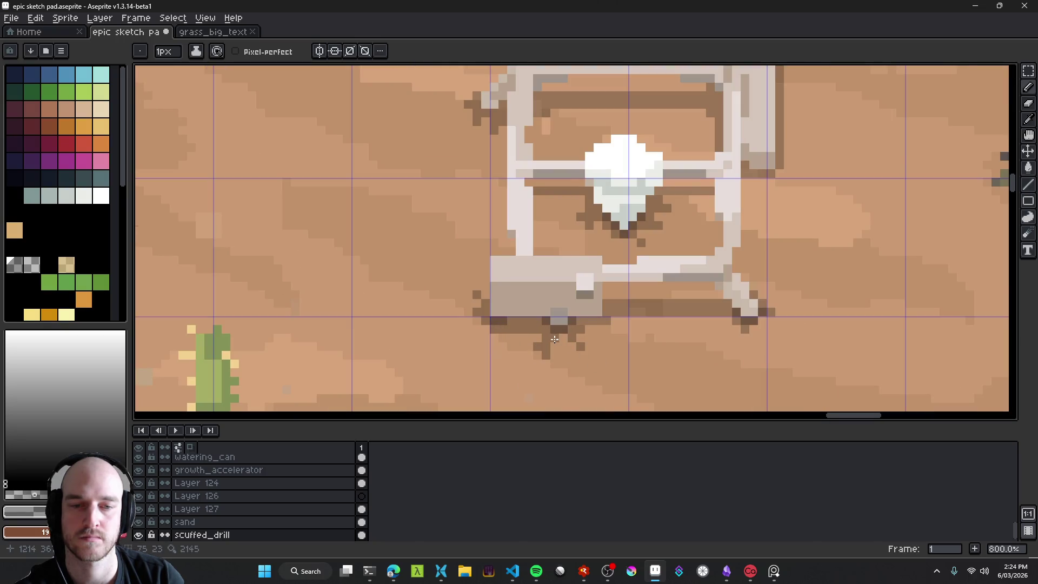
scroll(589, 366, "down", 7)
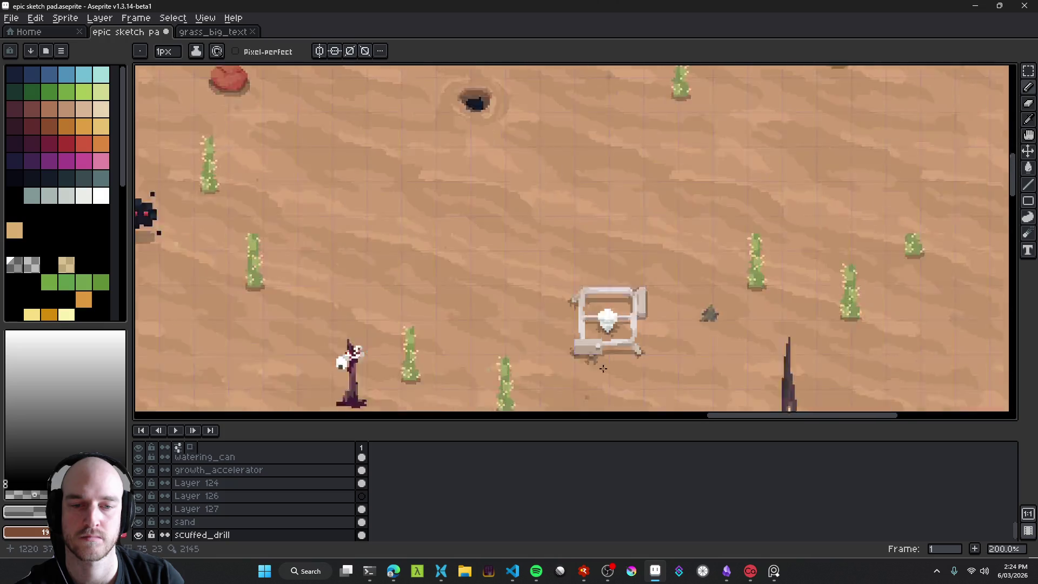
scroll(606, 377, "up", 1)
scroll(602, 375, "up", 8)
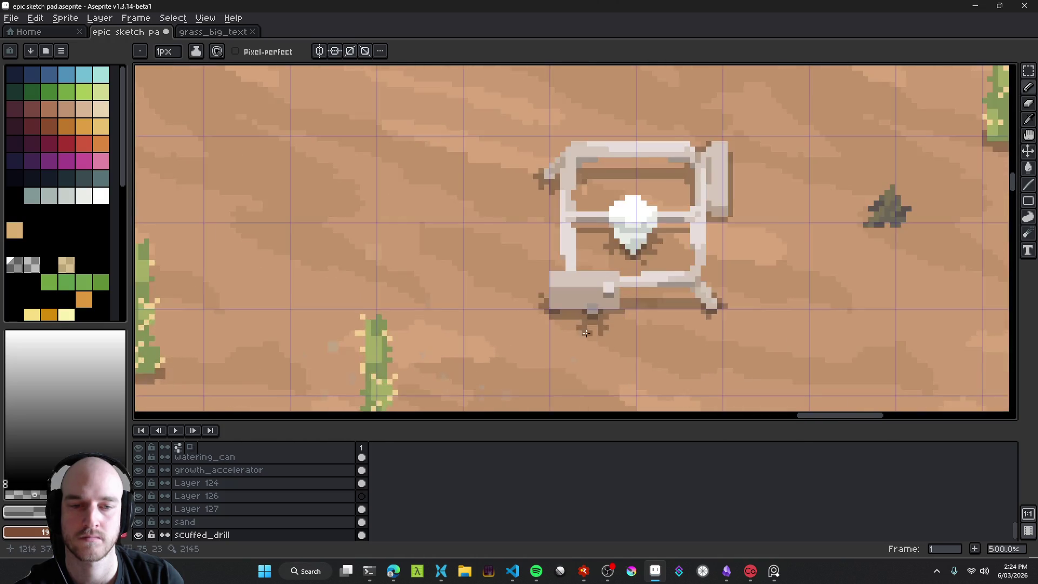
Step: Erase the stray dark row left of the drill legs with the Eraser
key("e")
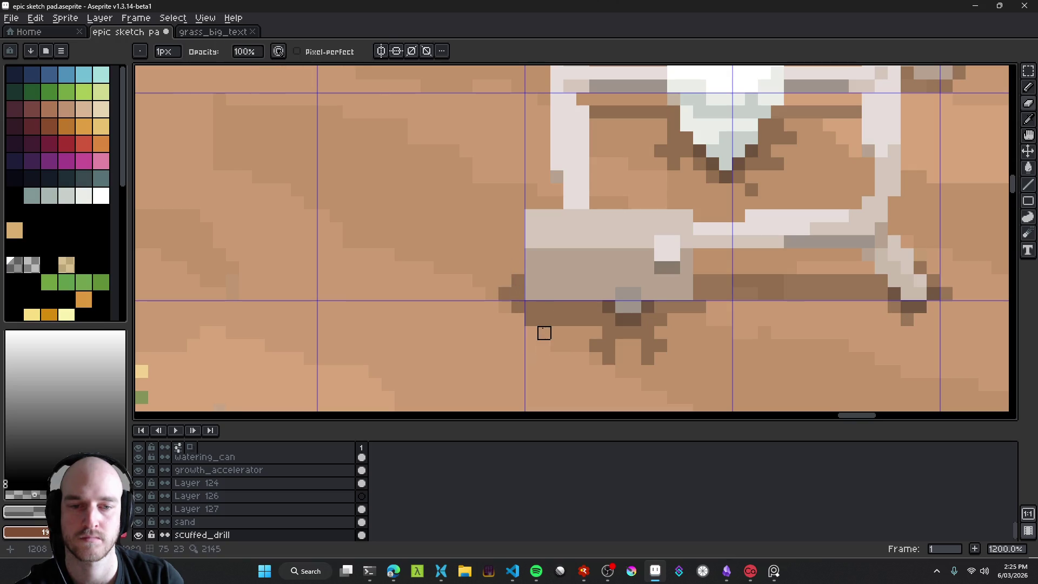
left_click_drag(570, 319, 531, 318)
scroll(594, 341, "down", 6)
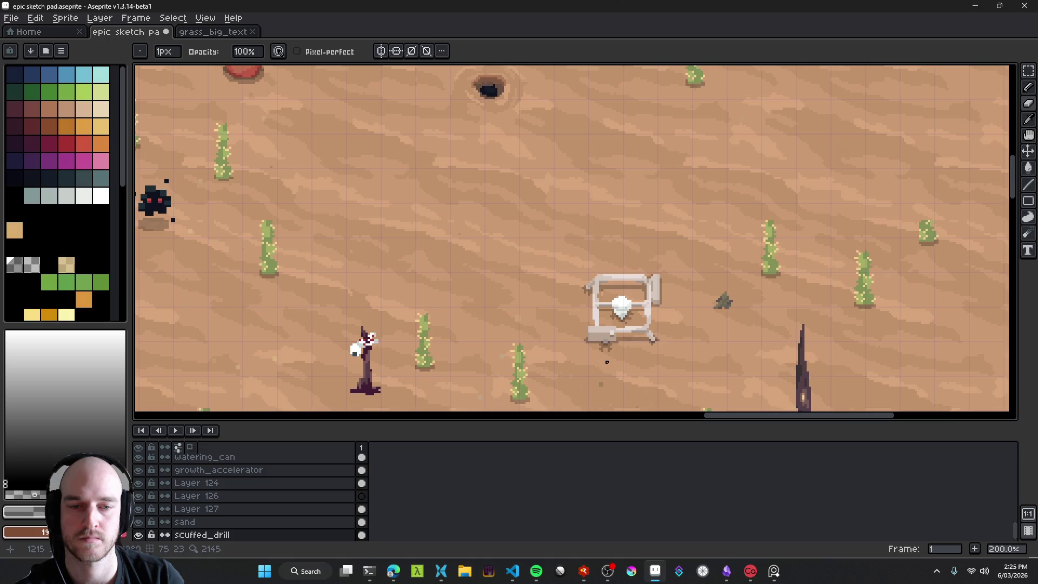
scroll(612, 361, "up", 8)
key("b")
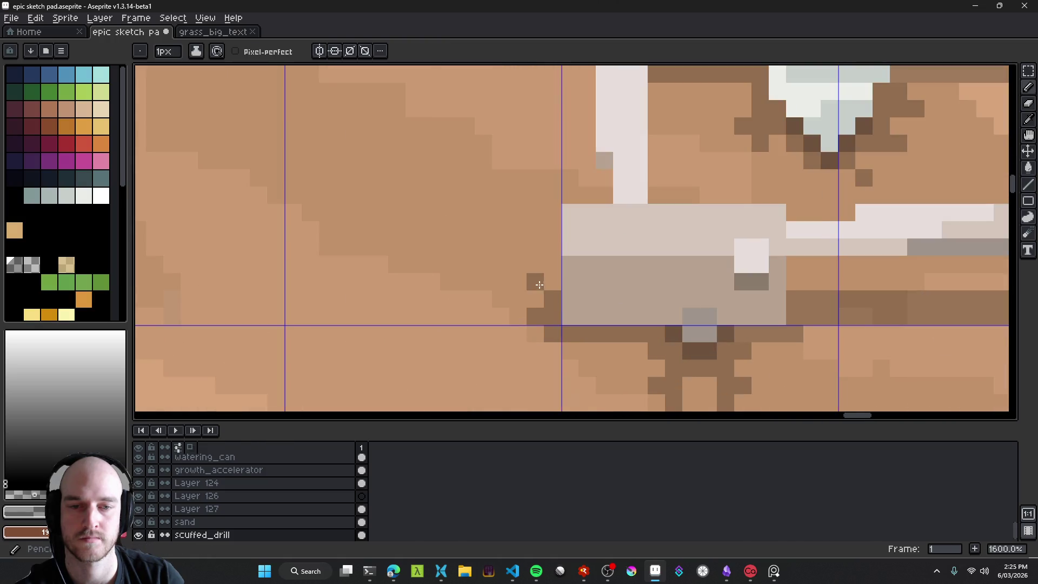
Step: Shift the drill sprite slightly to the right with the Move tool
scroll(636, 356, "down", 7)
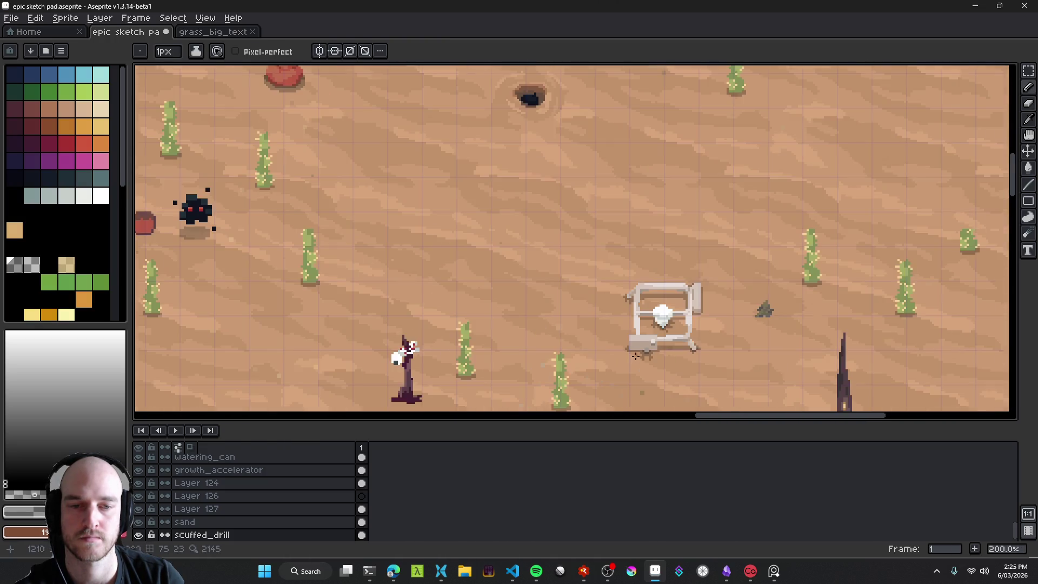
scroll(641, 365, "down", 2)
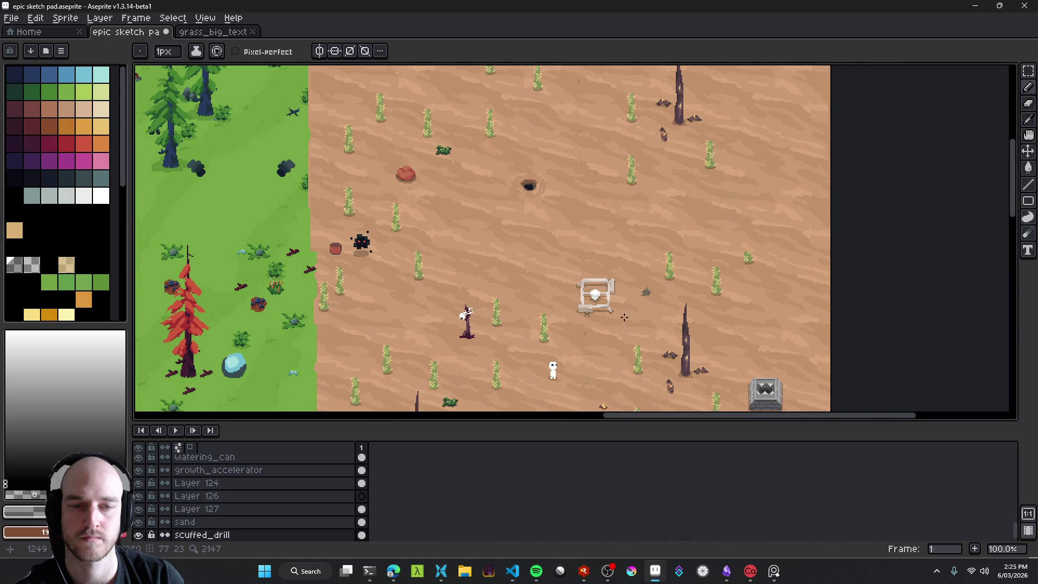
scroll(557, 319, "up", 4)
key("v")
left_click_drag(557, 318, 588, 329)
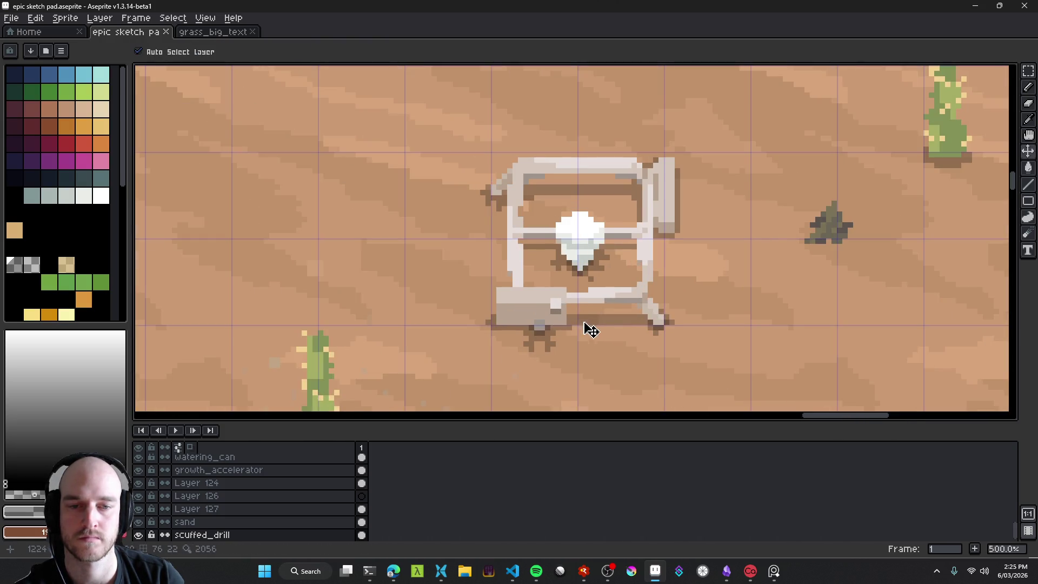
Step: Save the sketch, then paint three dark shadow pixels left of the drill frame
scroll(592, 331, "down", 4)
key("ctrl+s")
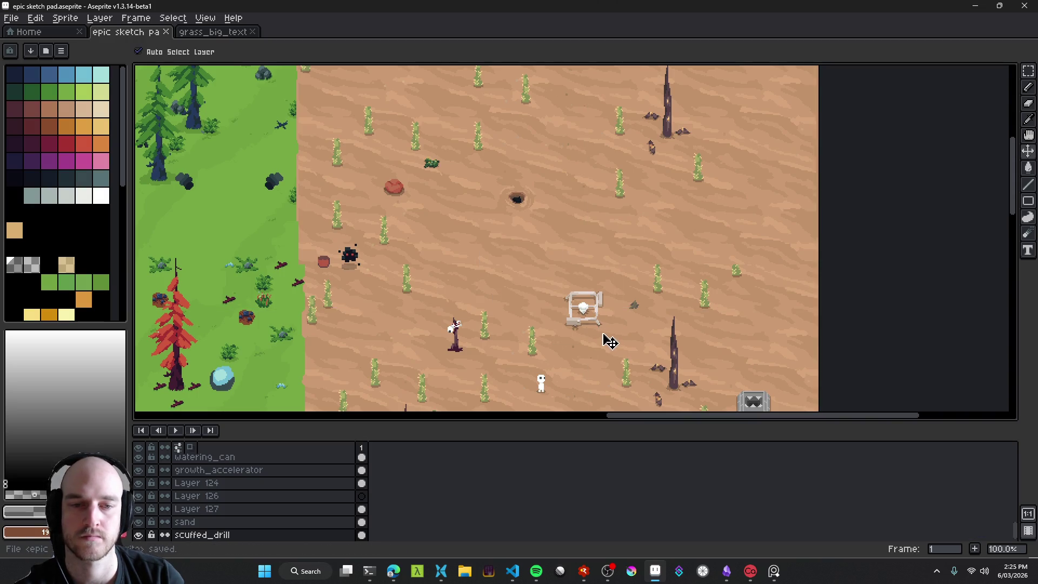
scroll(568, 301, "up", 5)
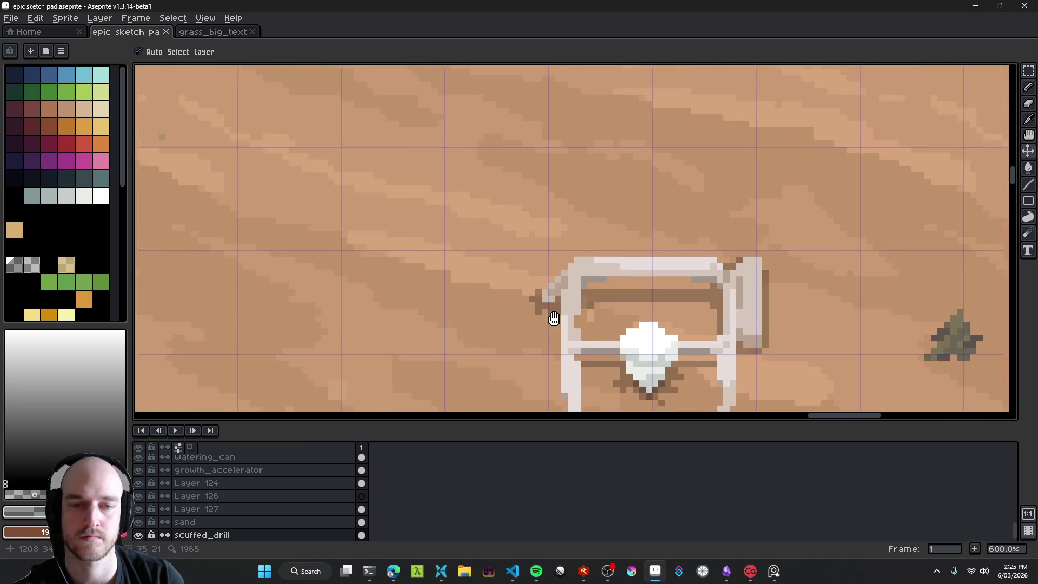
key("e")
scroll(538, 263, "up", 4)
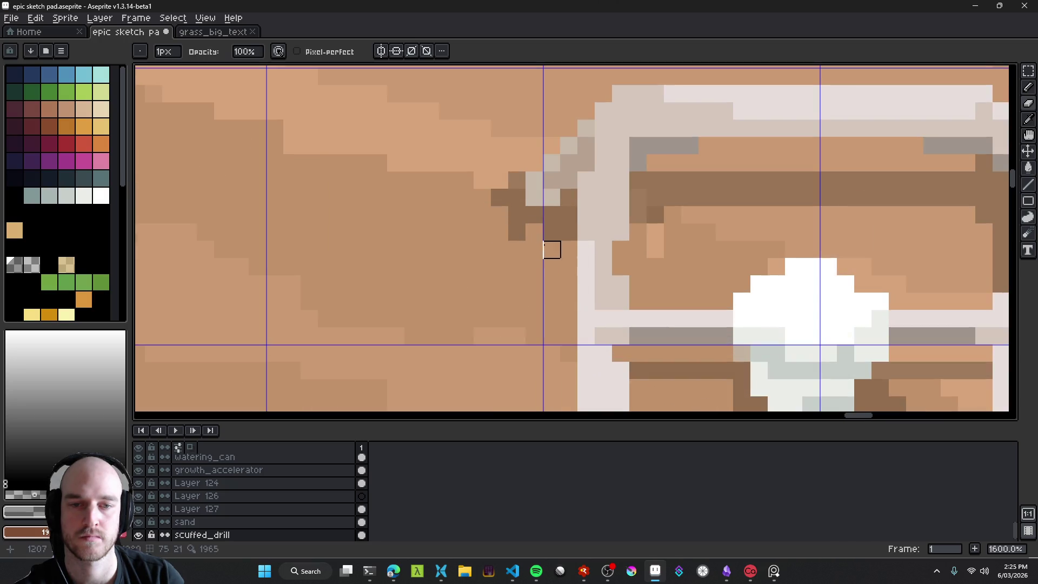
key("b")
left_click(517, 248)
left_click(499, 231)
left_click(500, 249)
Step: Add four dark brown dirt pixels beneath the drill and save the sketch with Ctrl+S
scroll(597, 317, "down", 6)
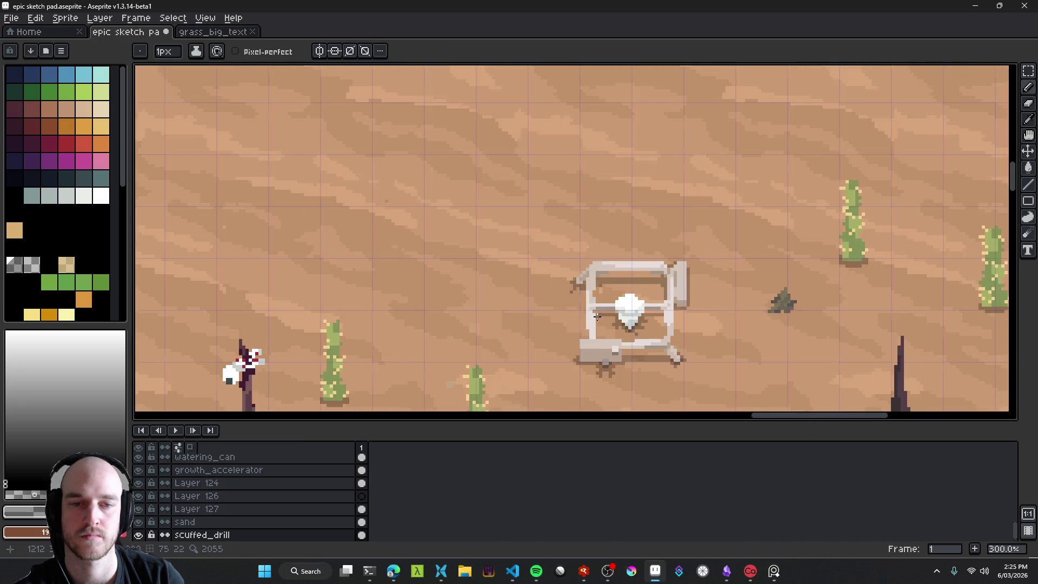
scroll(596, 316, "down", 2)
scroll(638, 316, "down", 2)
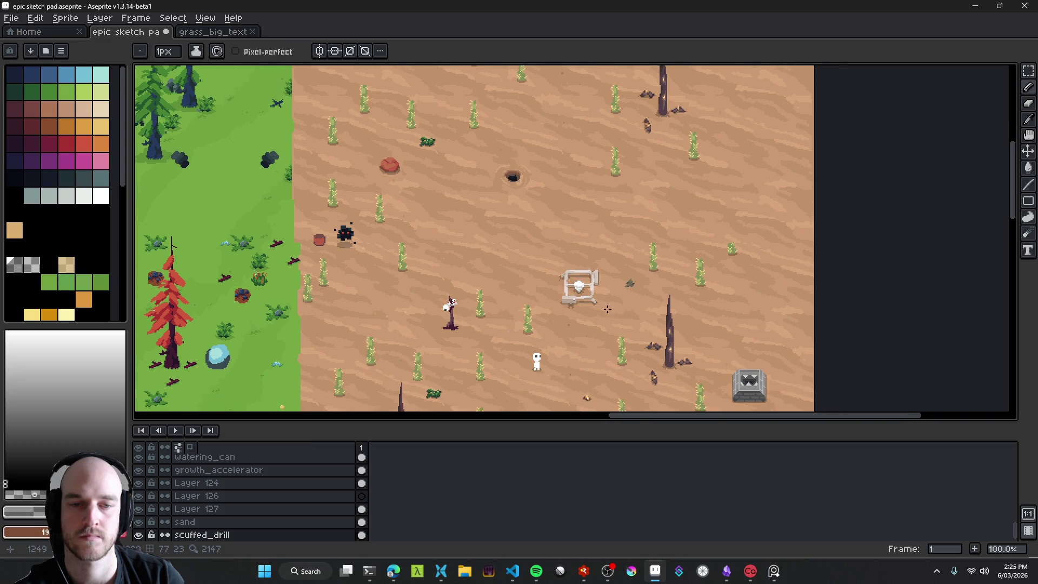
scroll(607, 309, "up", 9)
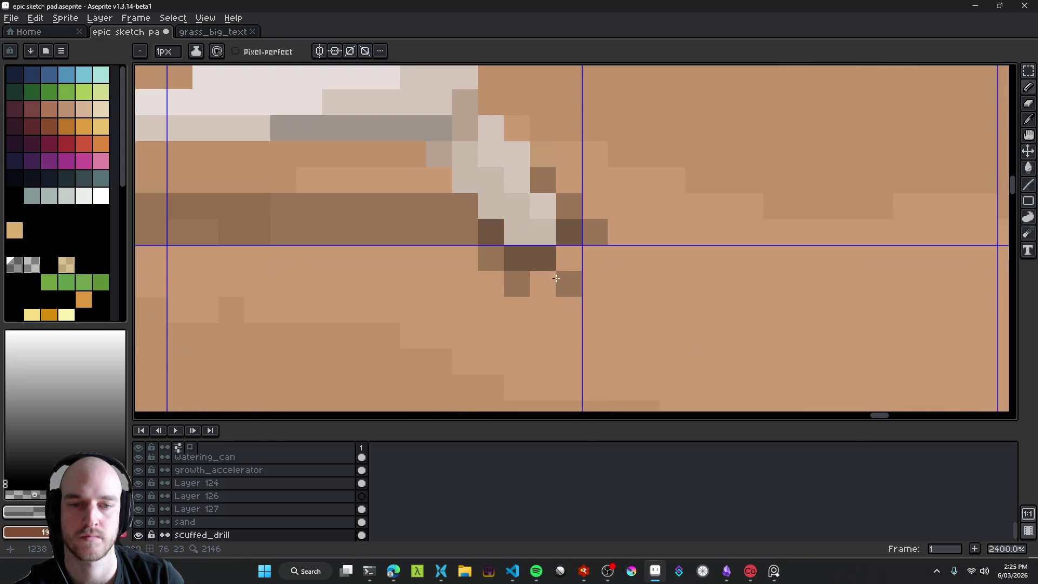
left_click(563, 262)
left_click(613, 260)
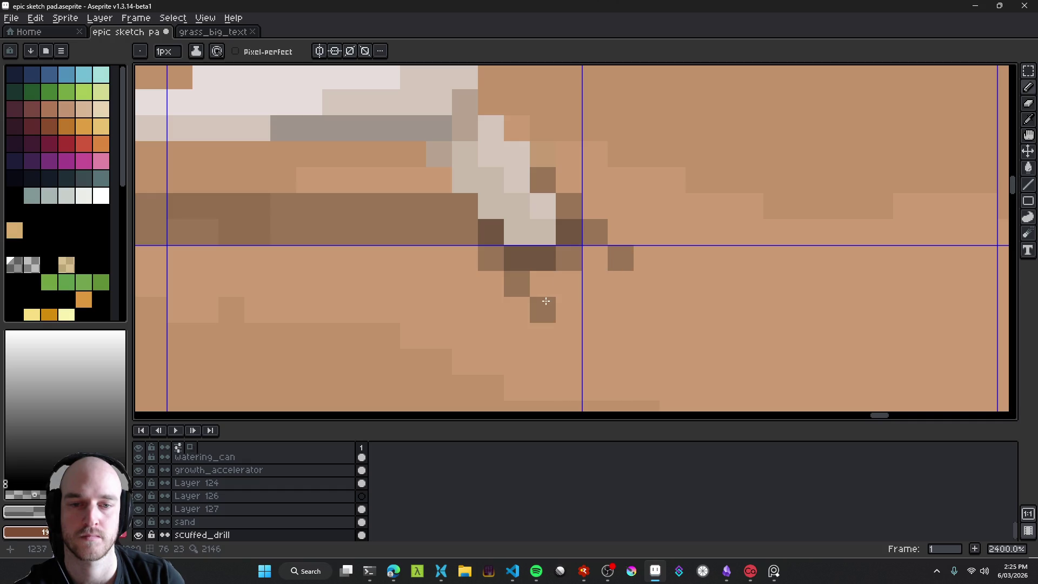
left_click(543, 284)
left_click(543, 309)
scroll(622, 337, "down", 10)
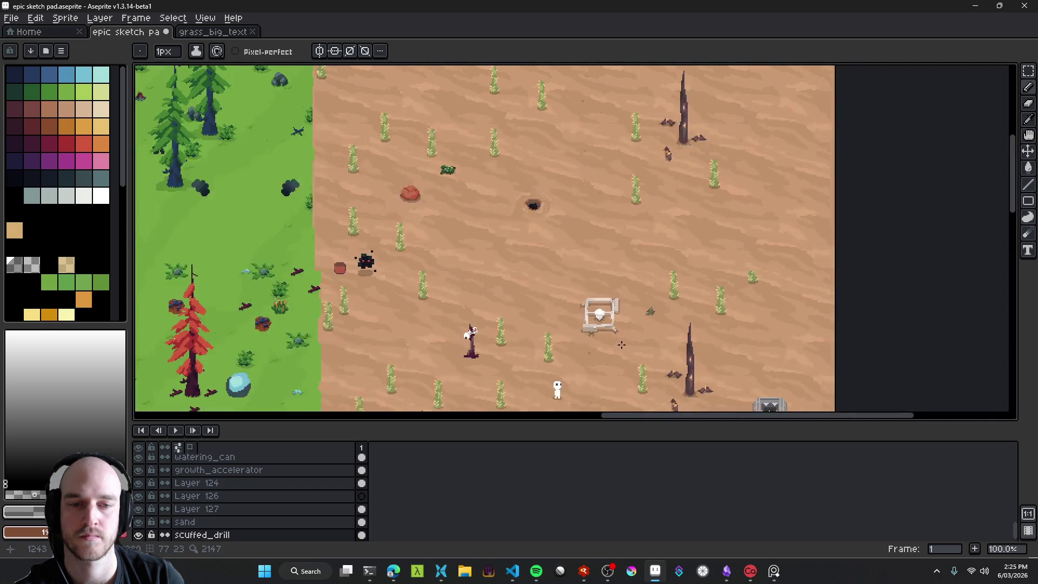
key("ctrl+s")
Step: Pan the map around the drill and show the drill layer's bounding box
scroll(611, 339, "up", 2)
key("v")
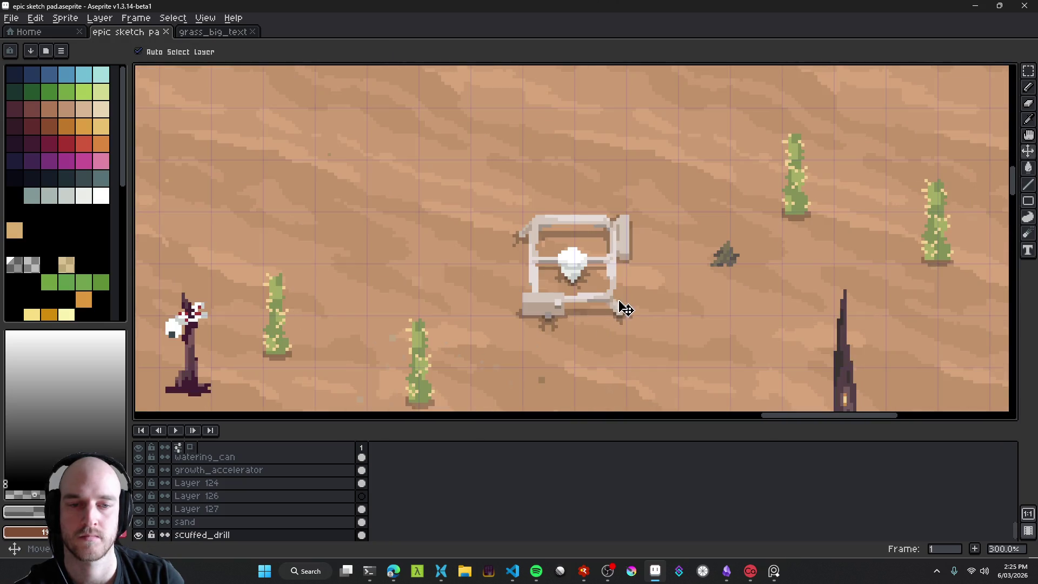
scroll(621, 317, "down", 4)
scroll(622, 319, "up", 2)
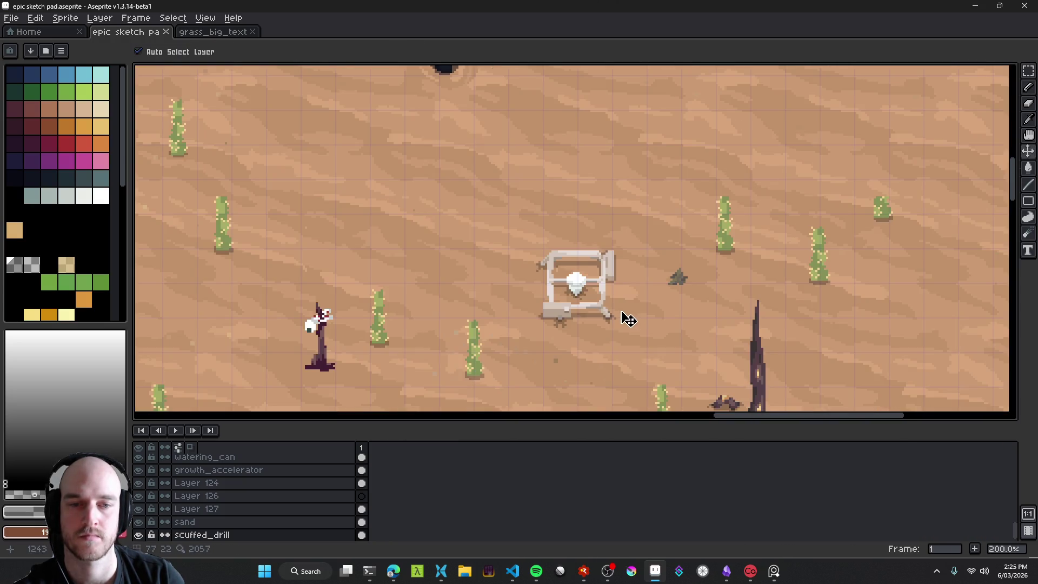
scroll(626, 336, "down", 2)
scroll(626, 336, "up", 1)
left_click_drag(575, 178, 565, 296)
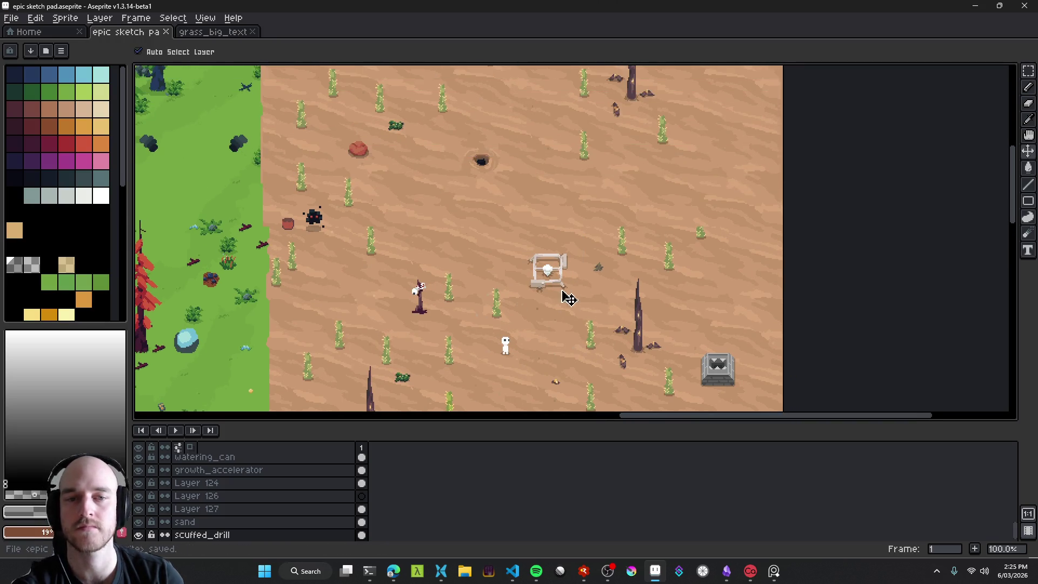
mouse_move(374, 577)
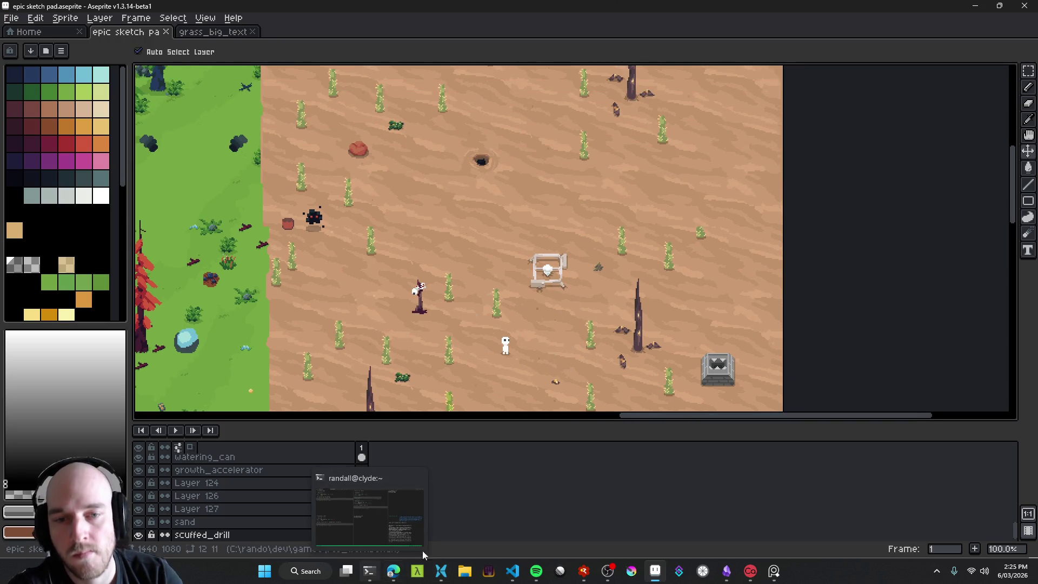
scroll(549, 238, "up", 3)
key("ctrl")
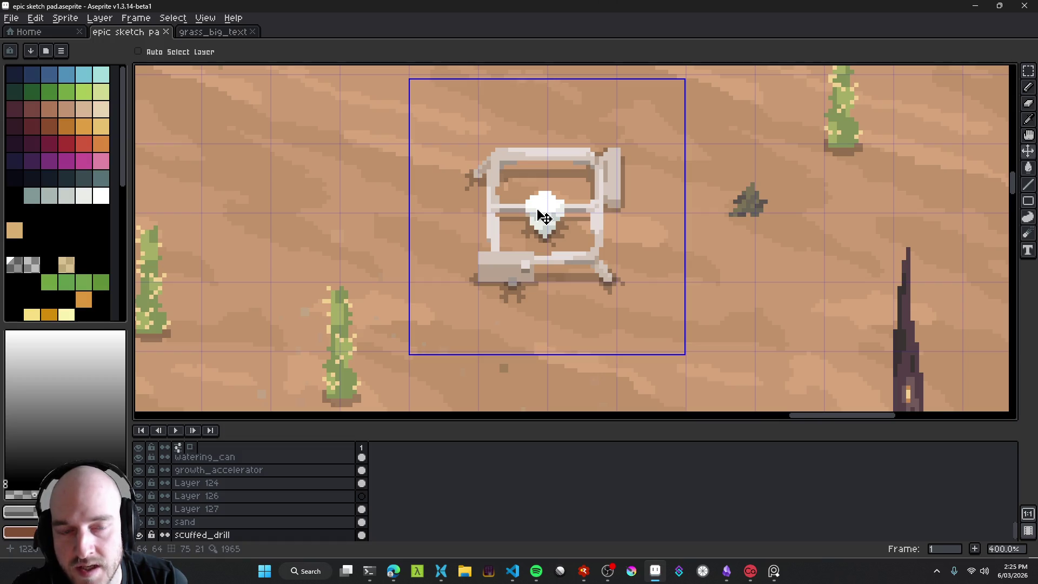
Step: Briefly check the terminal, then open the Linear wasteland issue in the browser
left_click(373, 579)
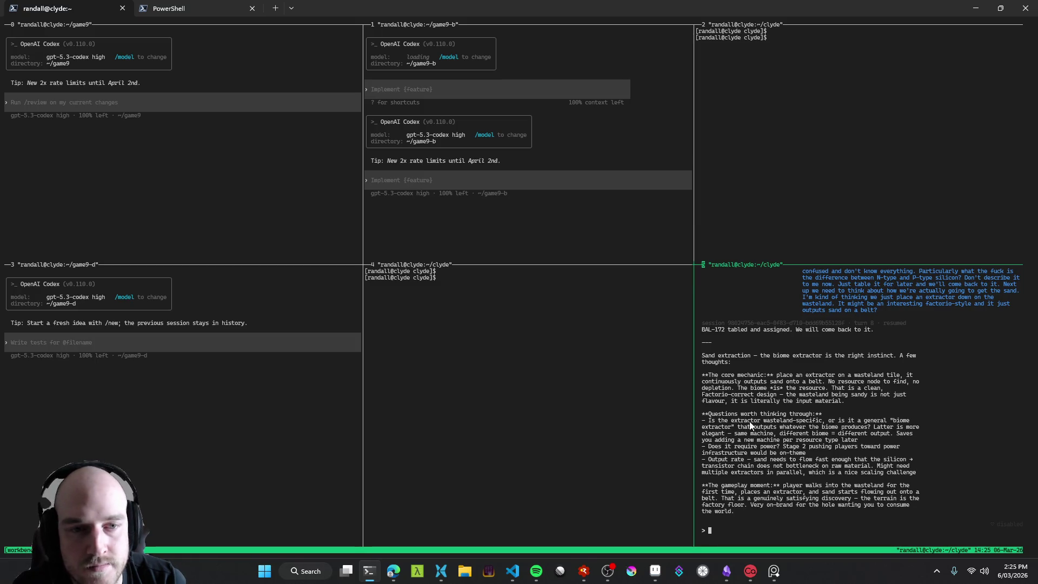
left_click(975, 8)
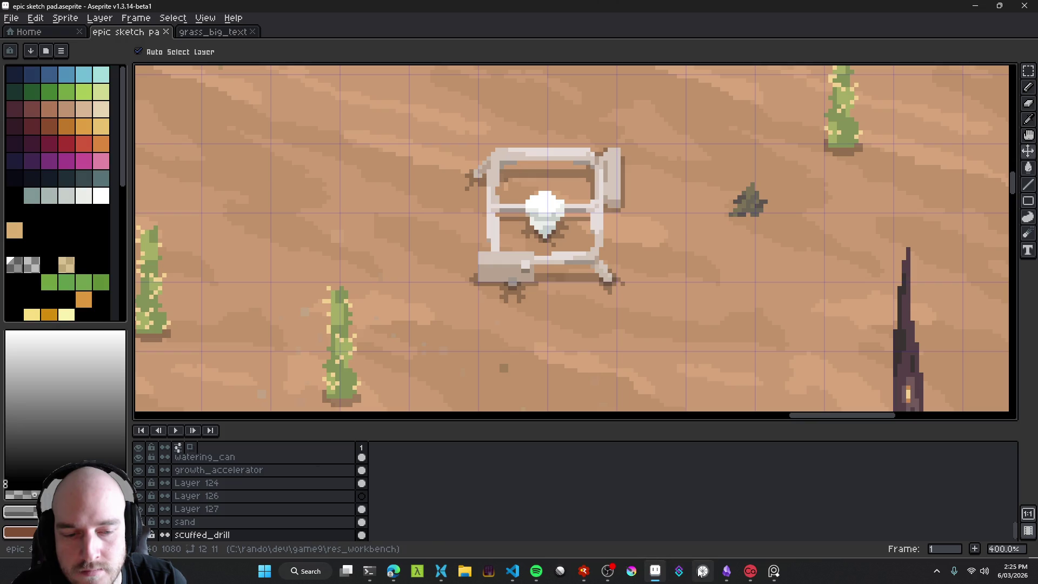
mouse_move(508, 576)
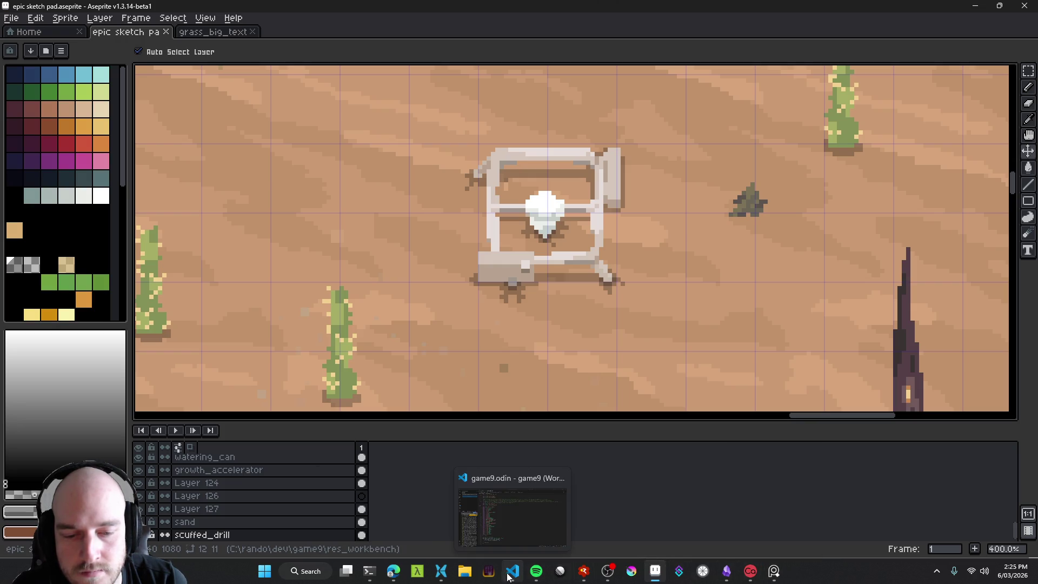
mouse_move(606, 572)
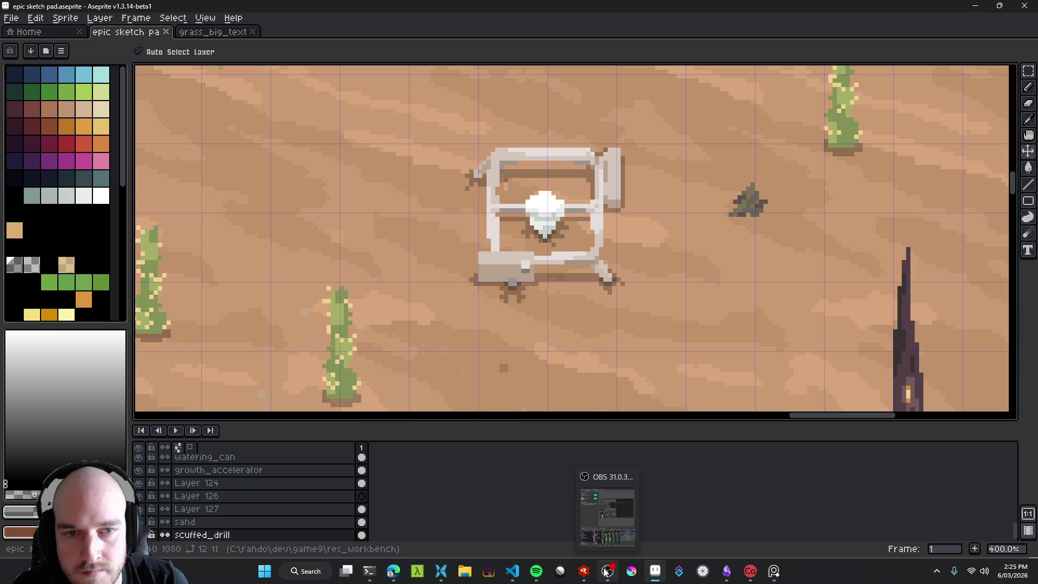
mouse_move(447, 575)
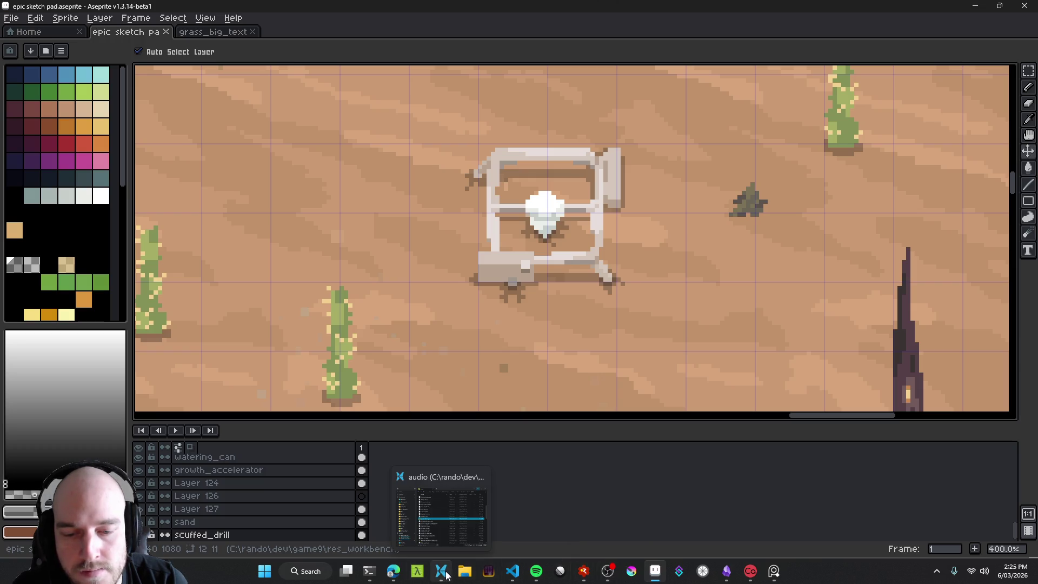
left_click(393, 570)
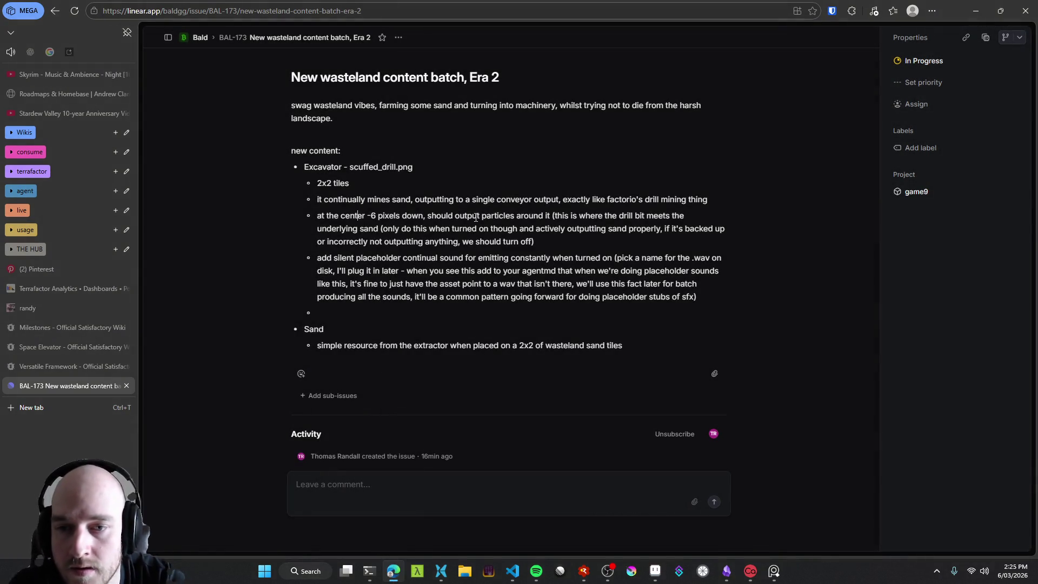
Step: Add a '+1, +1' bullet after the drill-mining note in the Excavator list, then return to Aseprite
key("Return")
type("to")
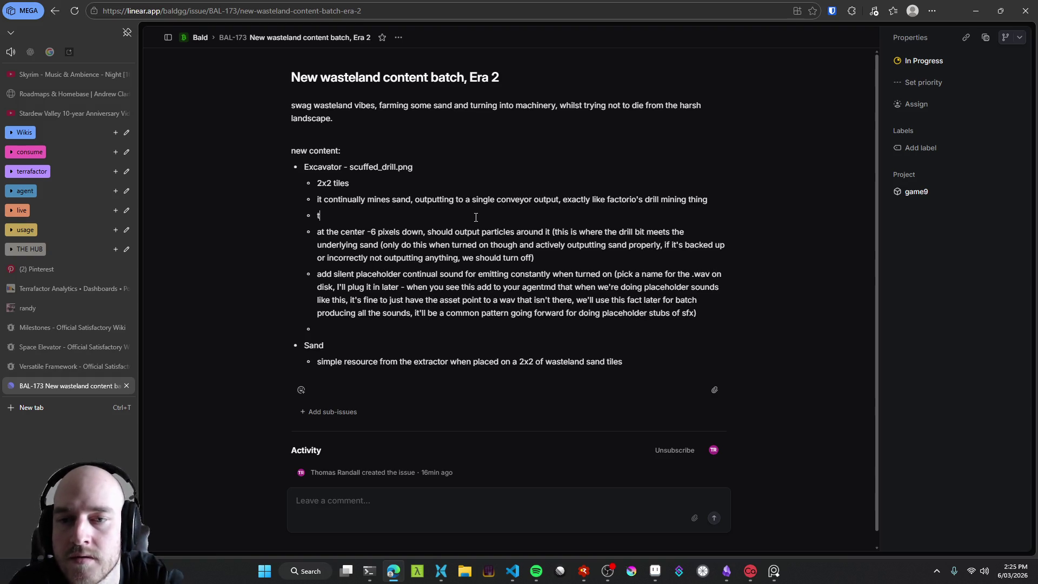
key("BackSpace")
key("BackSpace")
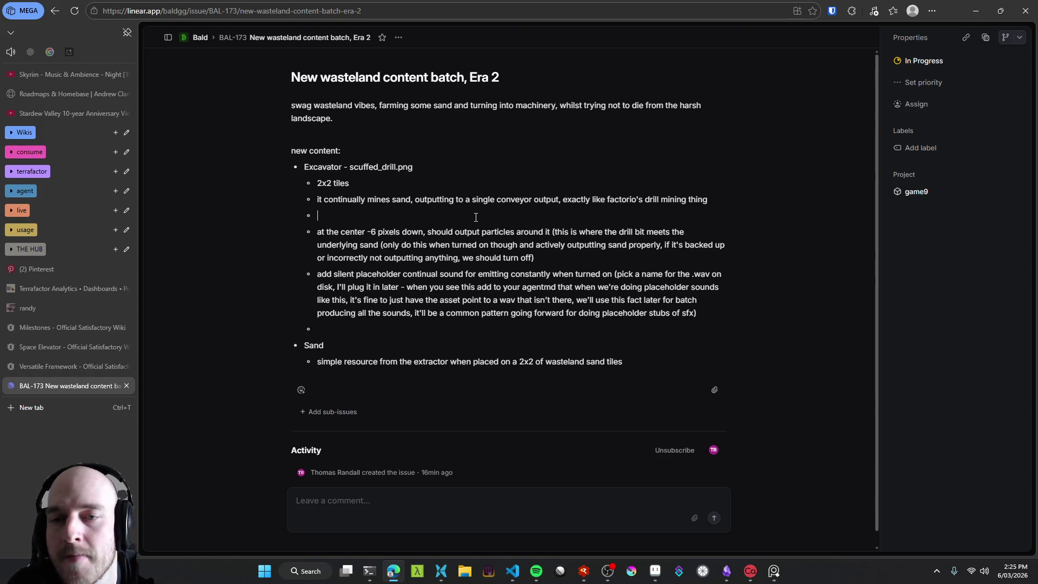
type("+")
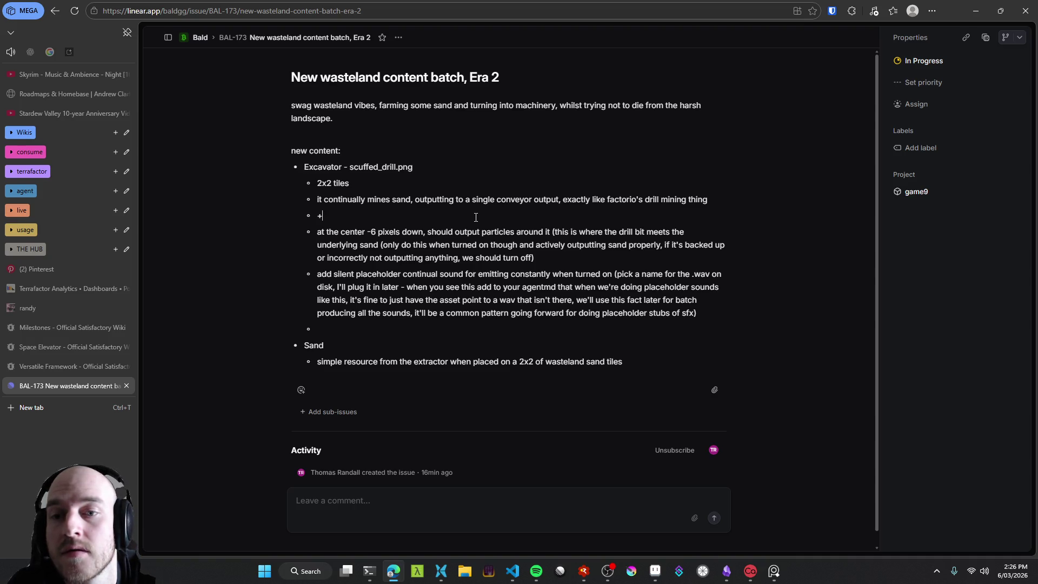
type("1, +1")
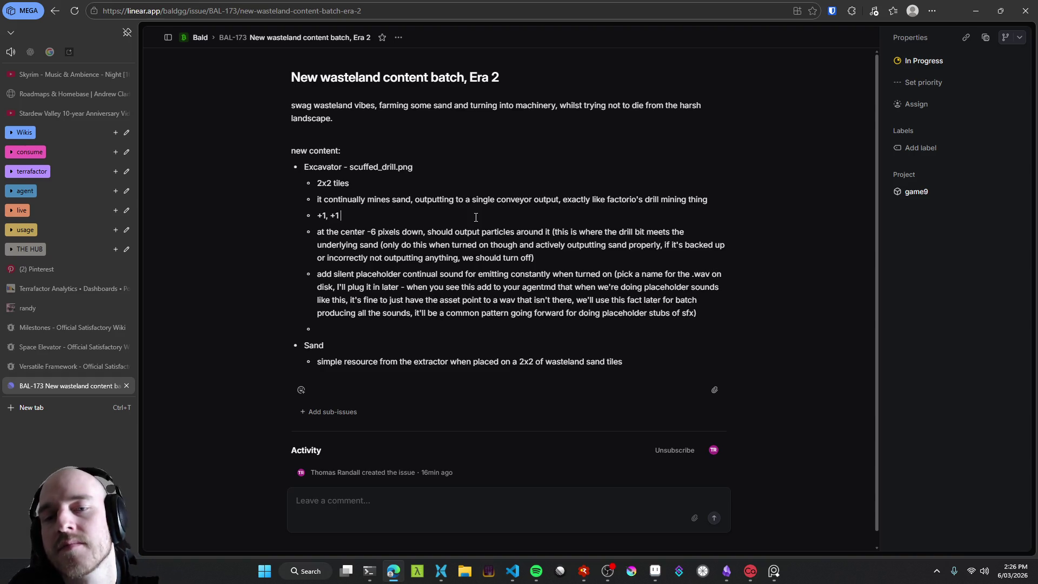
key("alt+Tab")
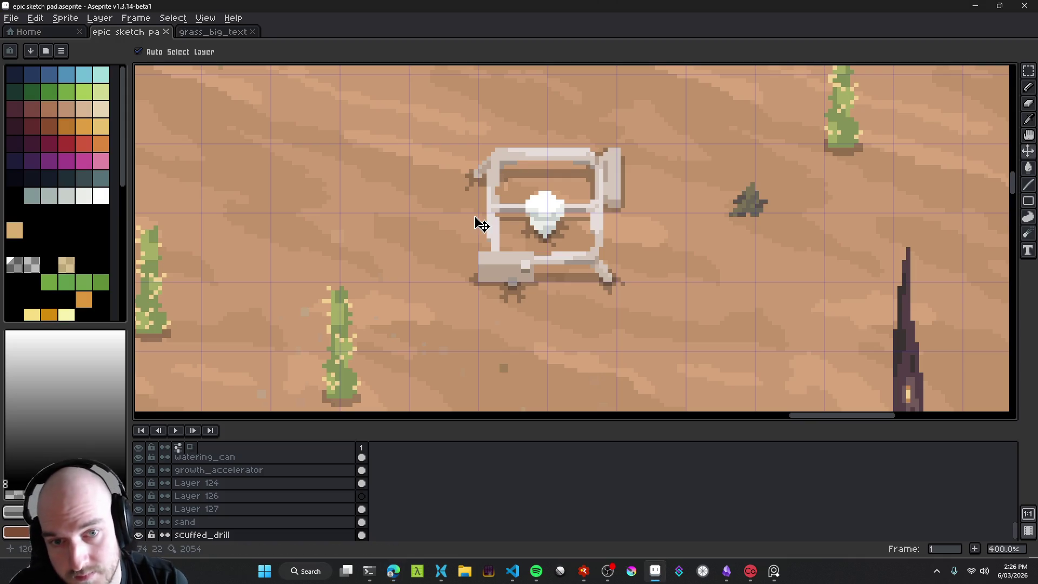
Step: Zoom and pan around the drill sprite to inspect it, then switch back to the Linear issue
scroll(589, 214, "up", 2)
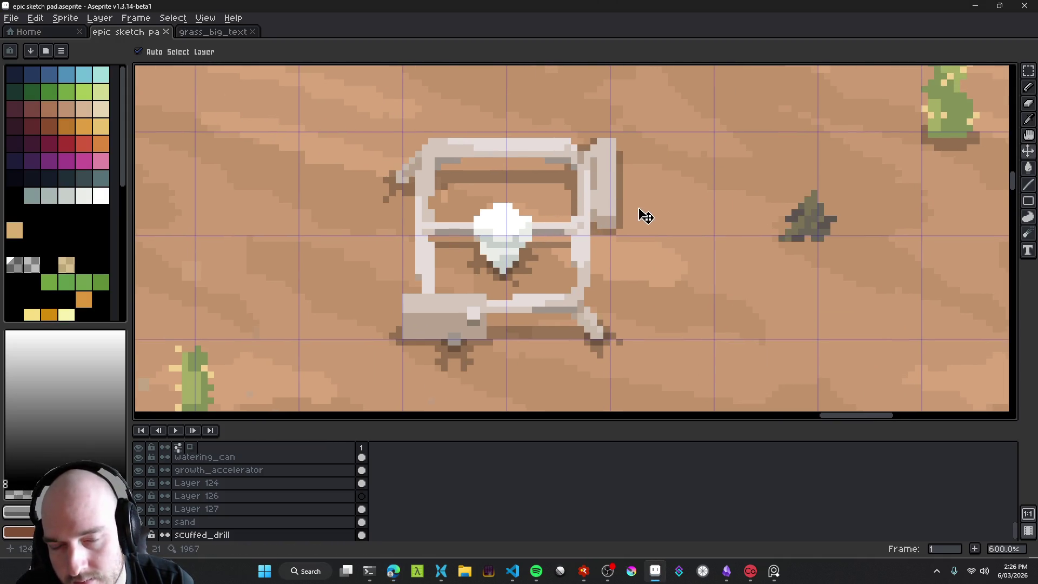
left_click_drag(605, 211, 609, 196)
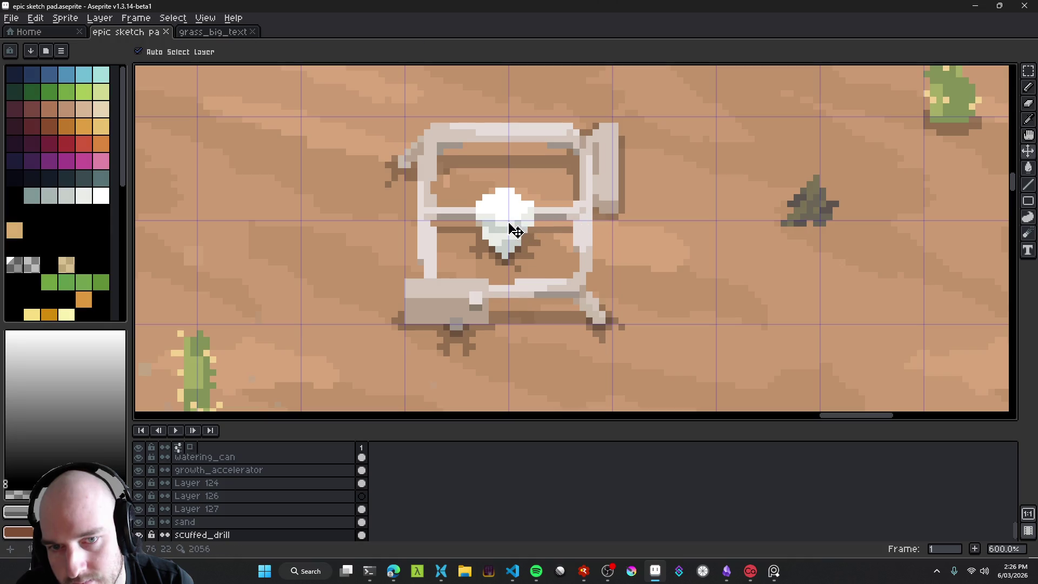
scroll(513, 231, "down", 2)
scroll(517, 230, "down", 1)
scroll(514, 227, "up", 3)
mouse_move(514, 227)
left_mouse_down()
mouse_move(519, 248)
mouse_move(573, 239)
left_mouse_up()
scroll(535, 261, "down", 3)
scroll(536, 261, "down", 2)
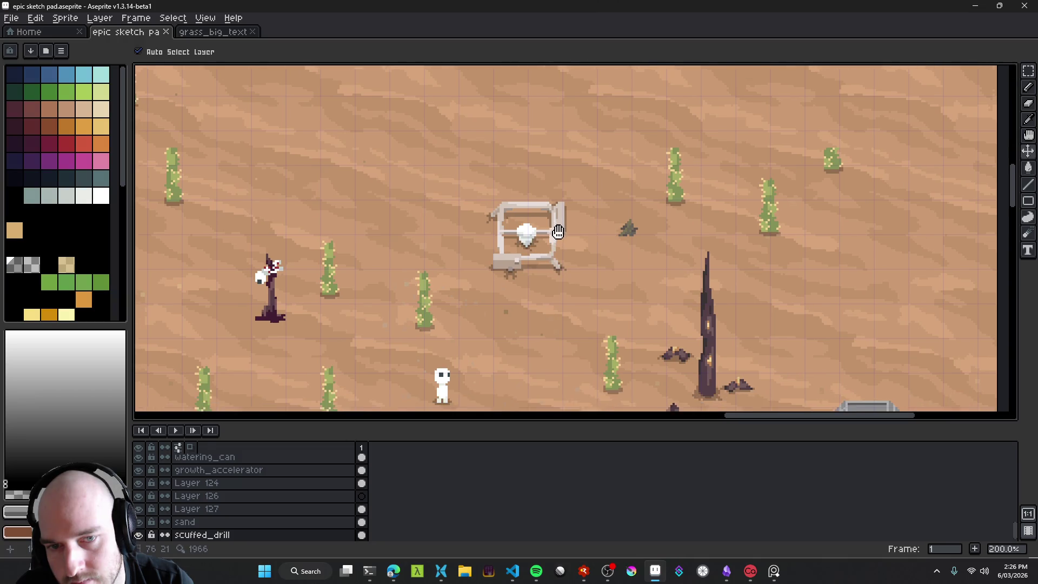
key("alt+Tab")
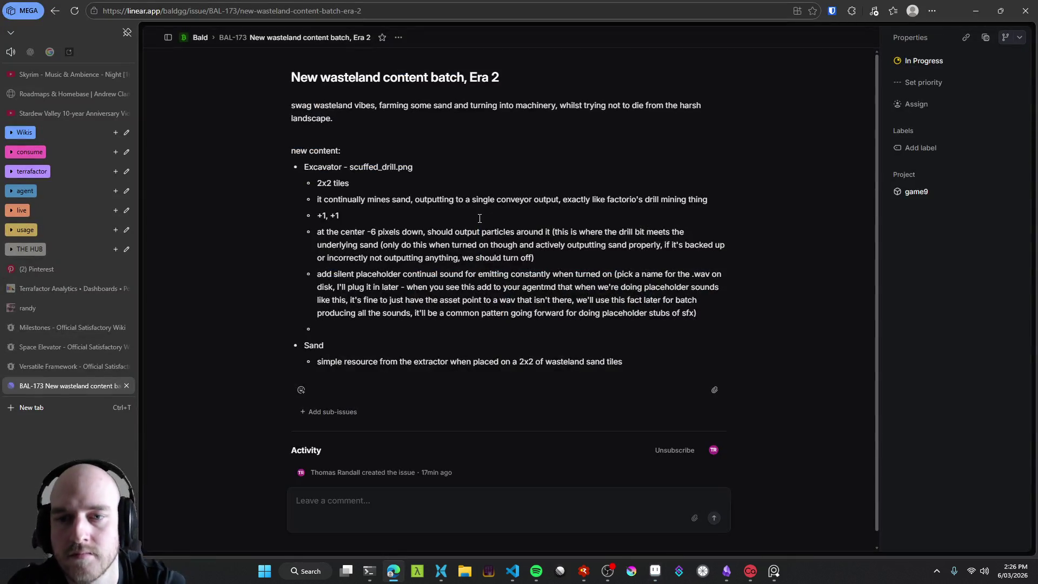
Step: Write the bullet 'conveyor output is horizontal, from the top right corner, +x'
key("BackSpace")
key("BackSpace")
key("BackSpace")
type("convey")
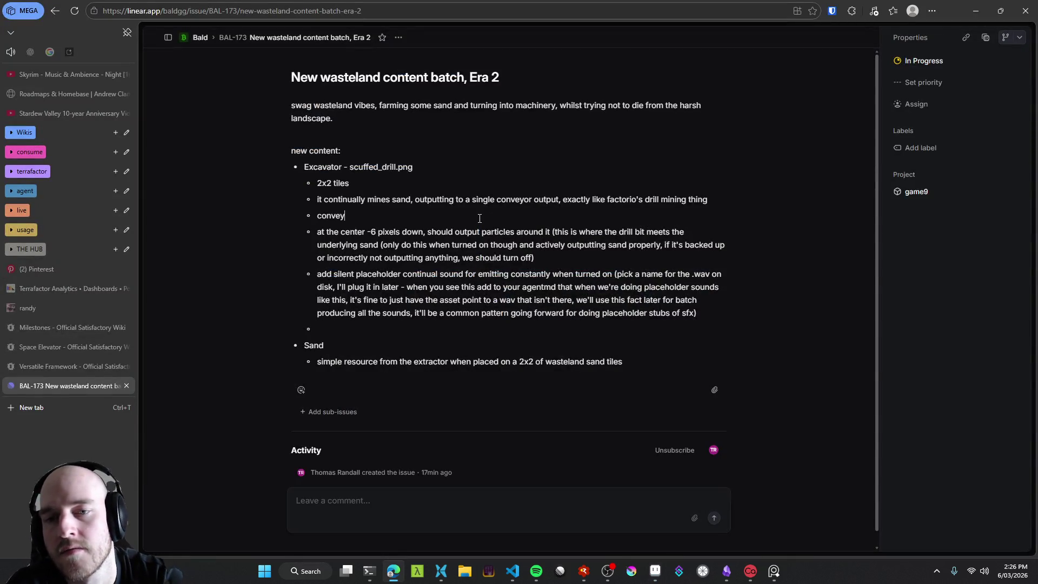
type("or output is ho")
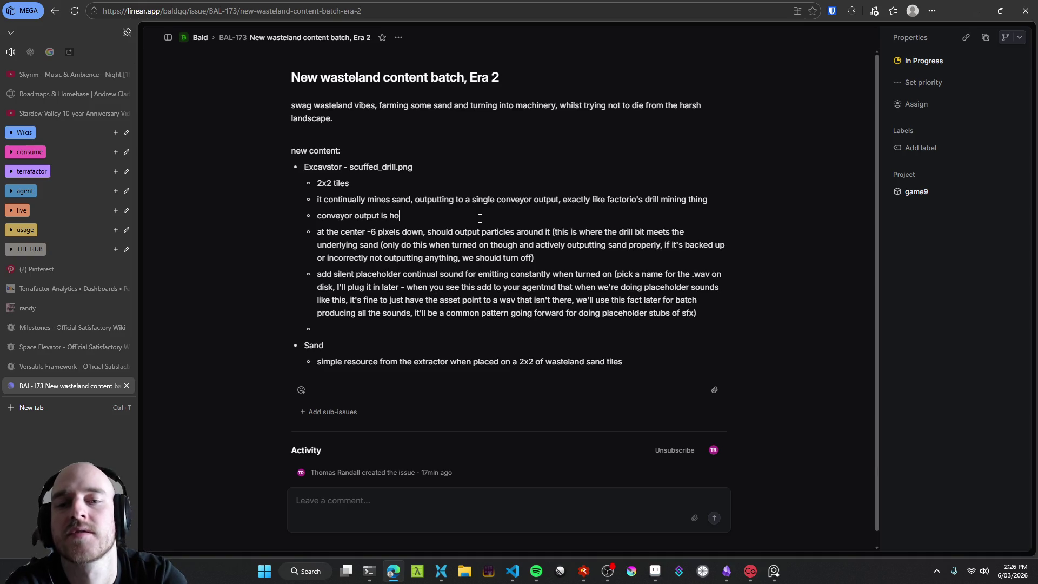
type("rizontal")
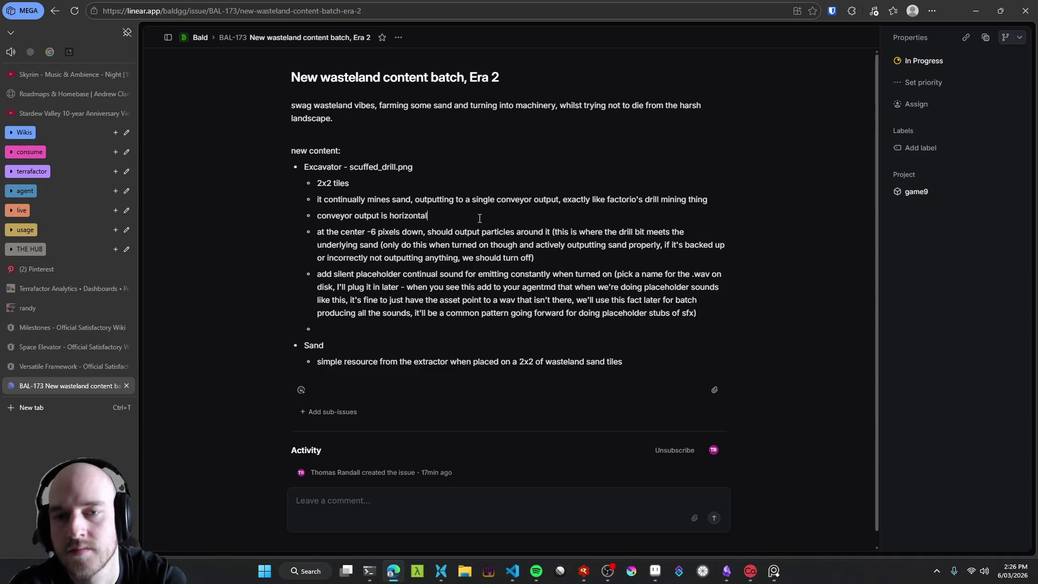
type(", from the top")
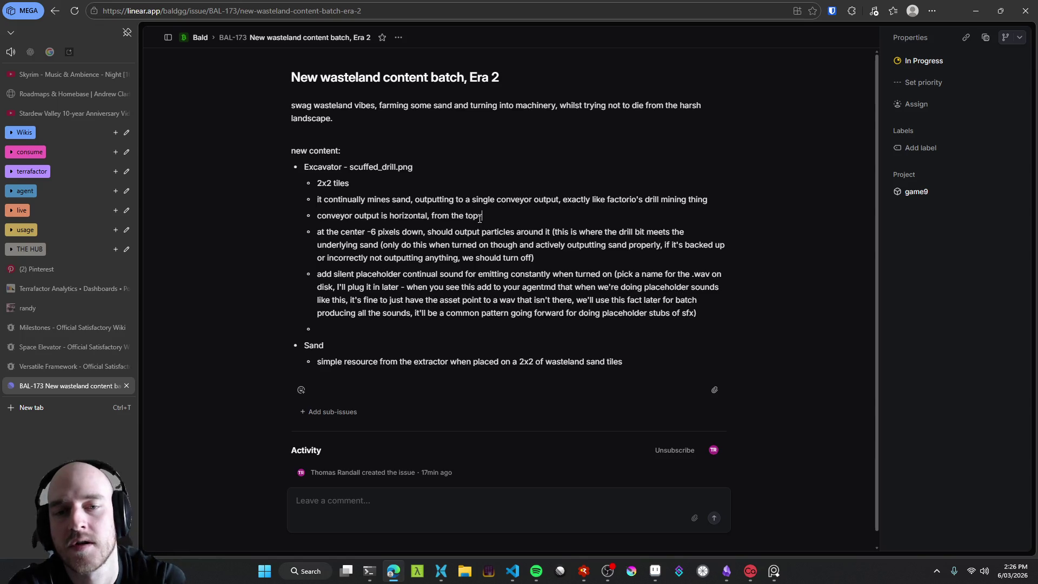
type(" right corner")
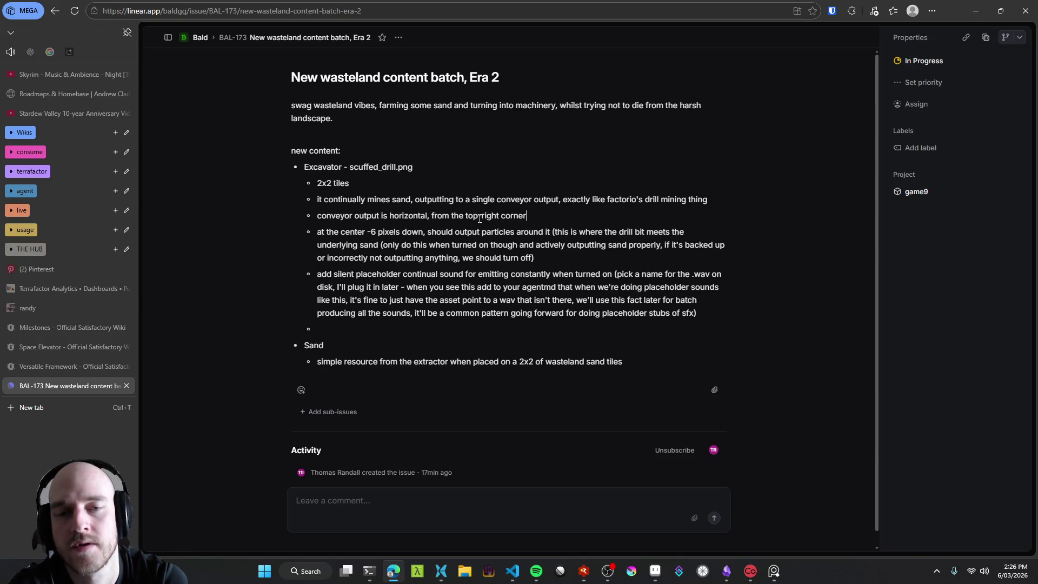
type(", +x")
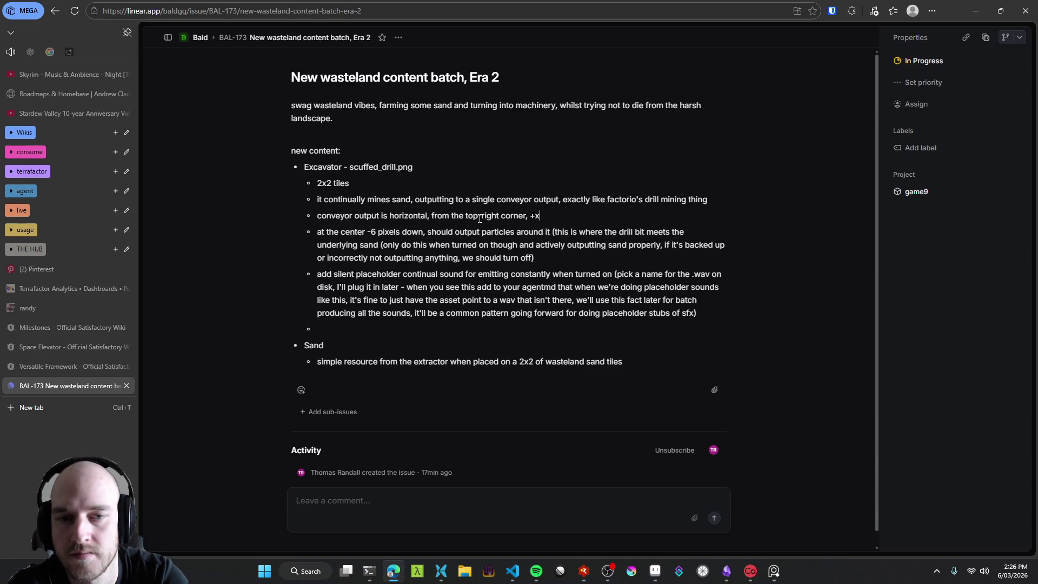
key("Return")
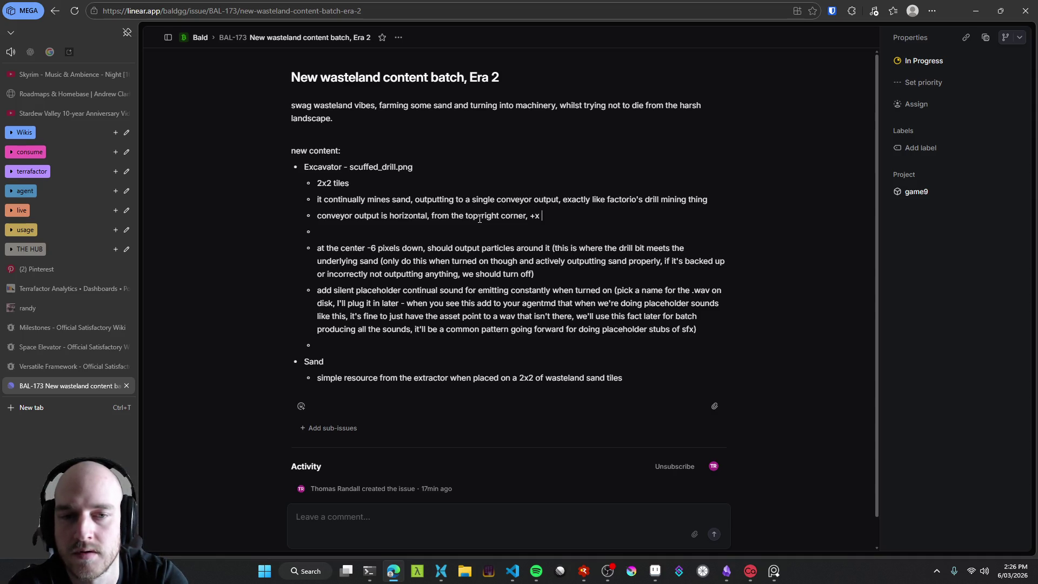
Step: Reword the conveyor line's offset so it ends 'x: +1 outwards'
type("1")
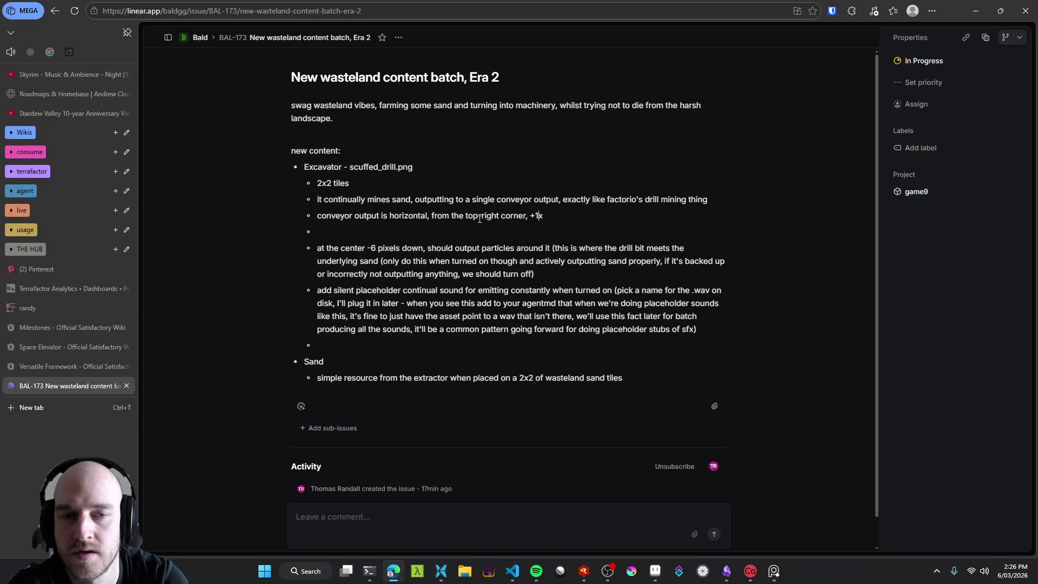
key("Delete")
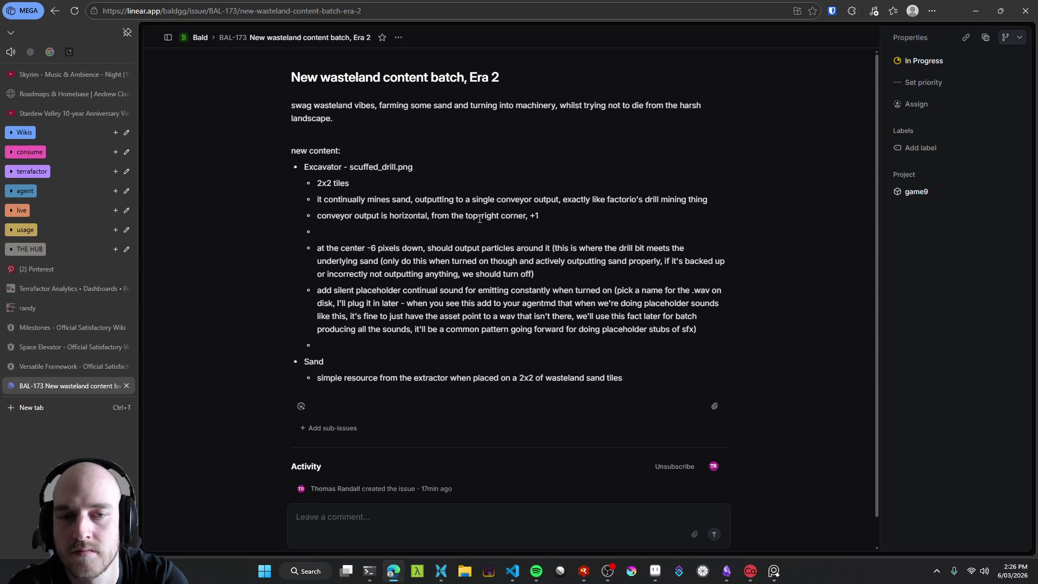
type("x")
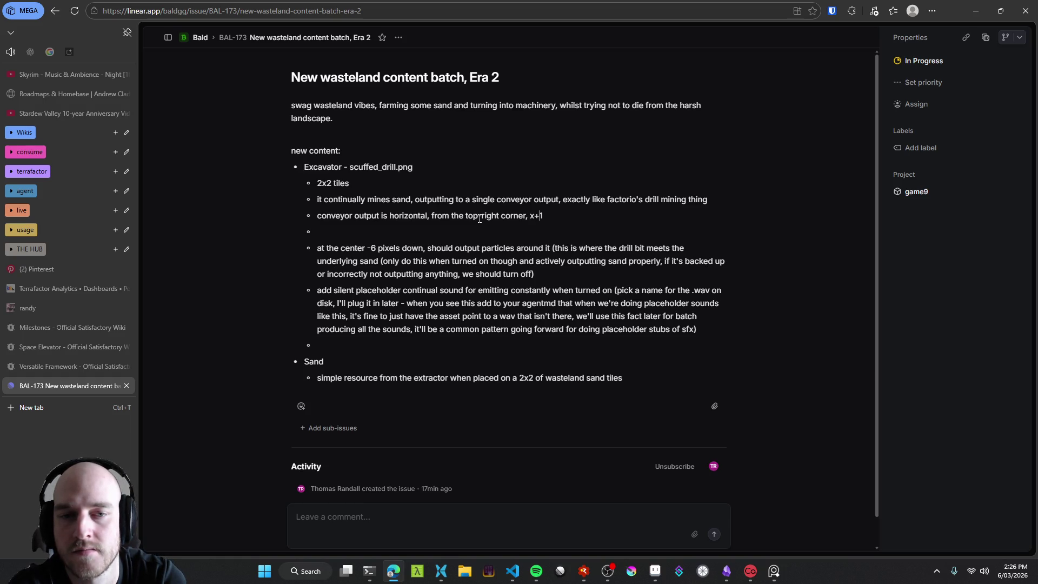
key("BackSpace")
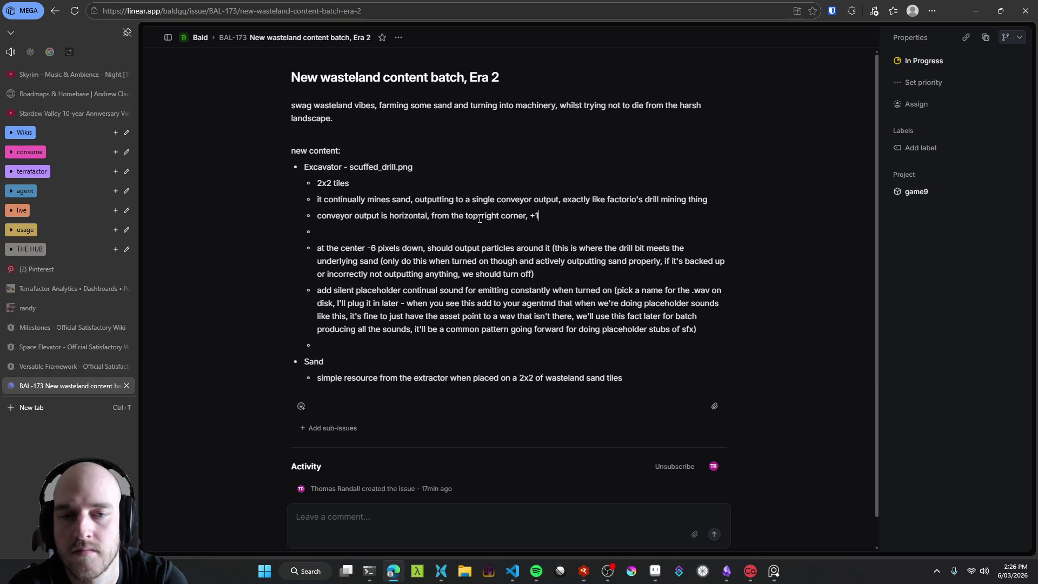
type(" x")
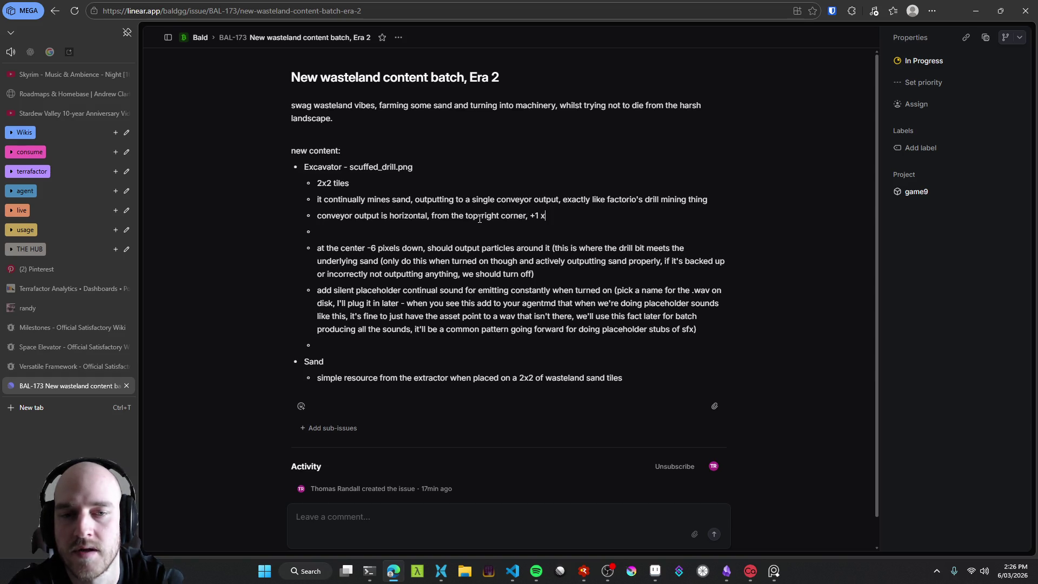
key("BackSpace")
type("along x")
key("BackSpace")
key("BackSpace")
key("BackSpace")
type("x:")
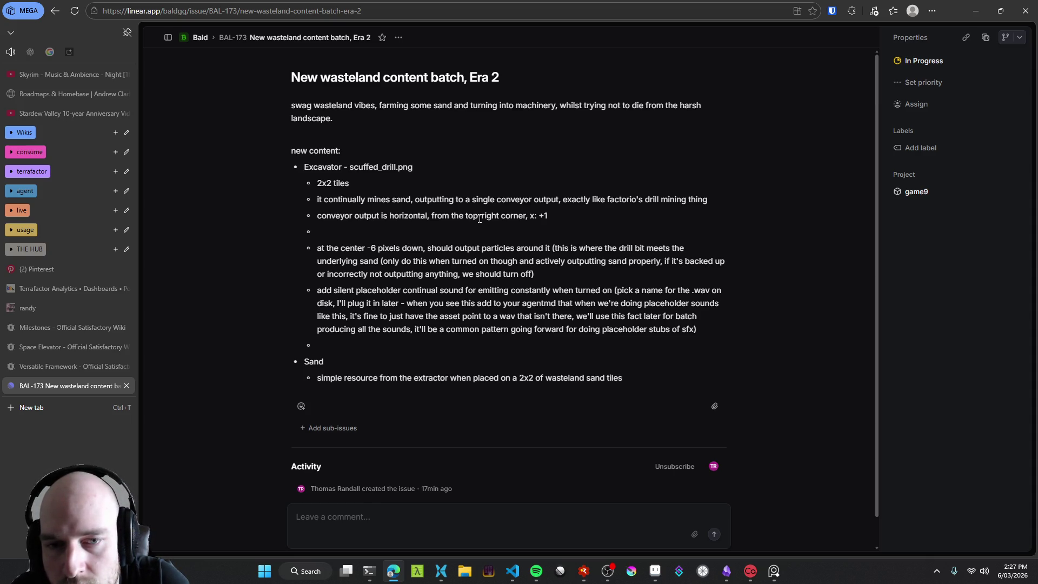
type("outwards")
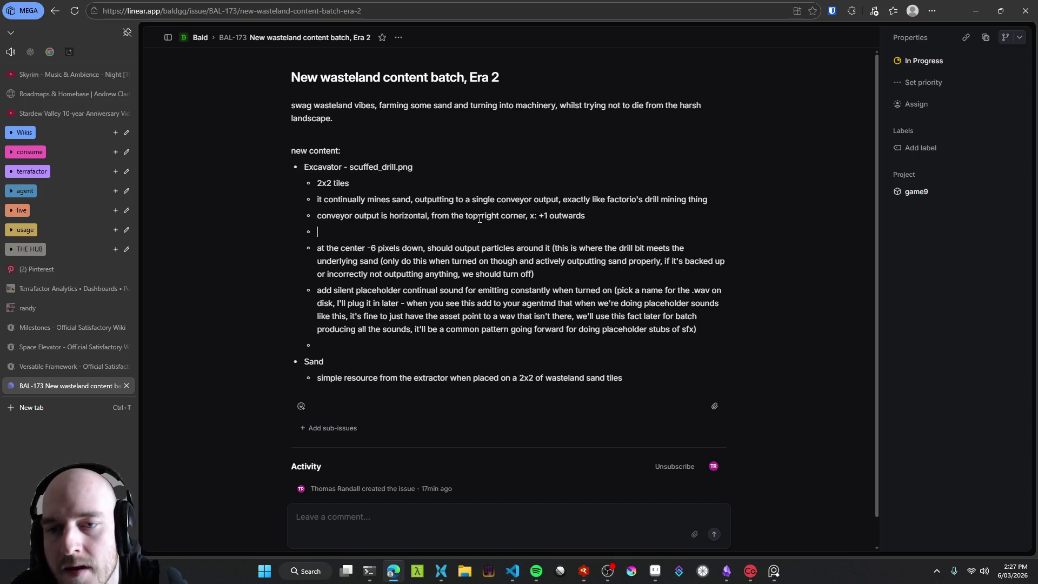
key("alt+Tab")
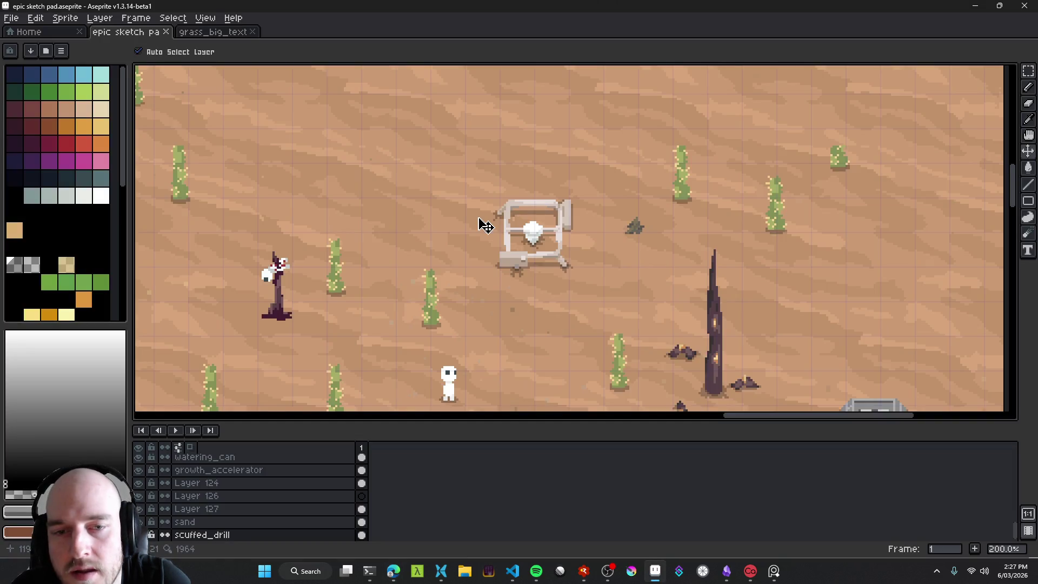
Step: Add the bullet 'wire / power input is vertical, from the bottom left corner, y: -1' and begin another
key("alt+Tab")
type("wir")
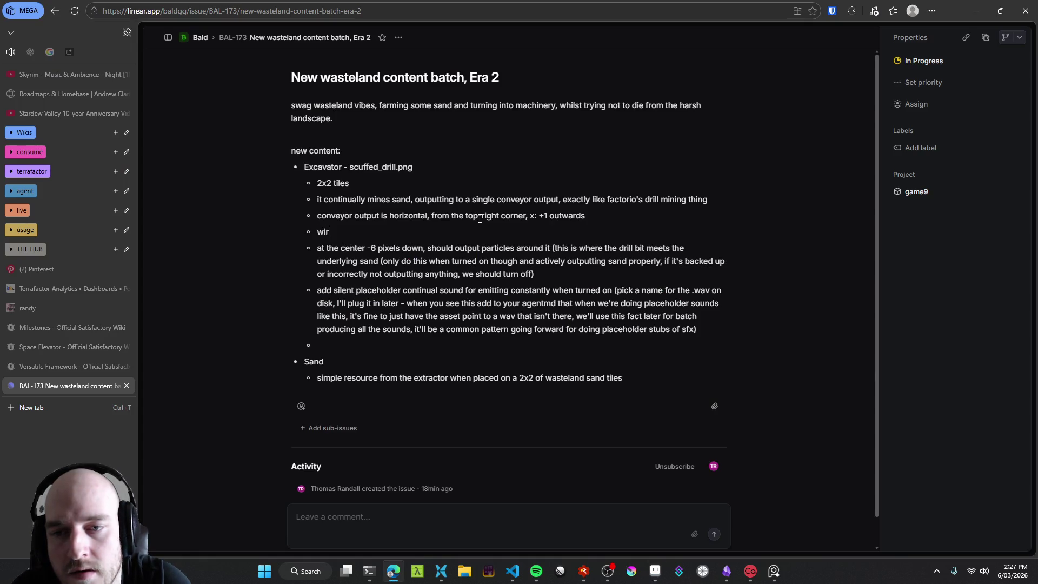
type("e / power input is ")
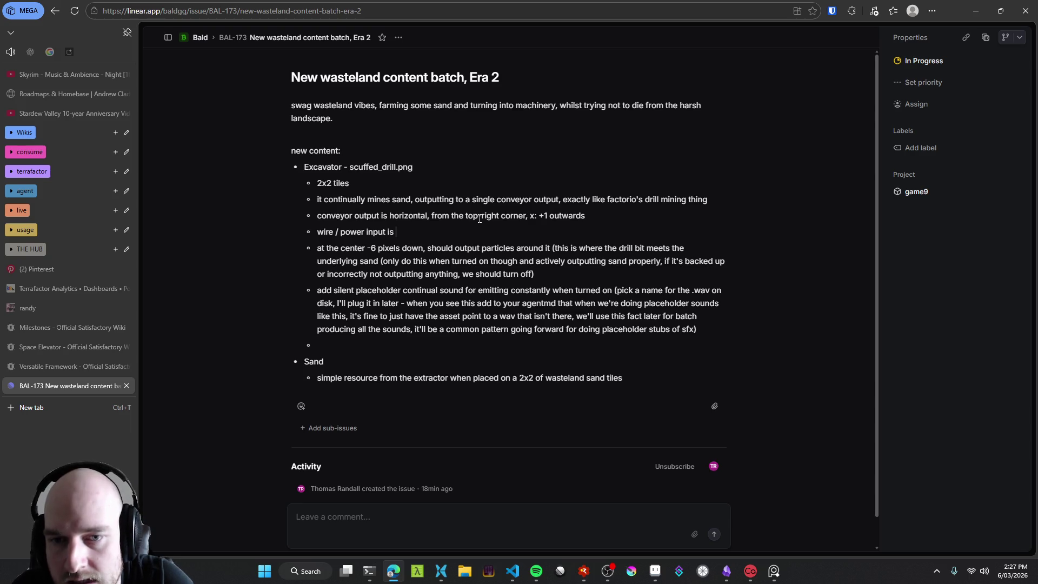
type("ver")
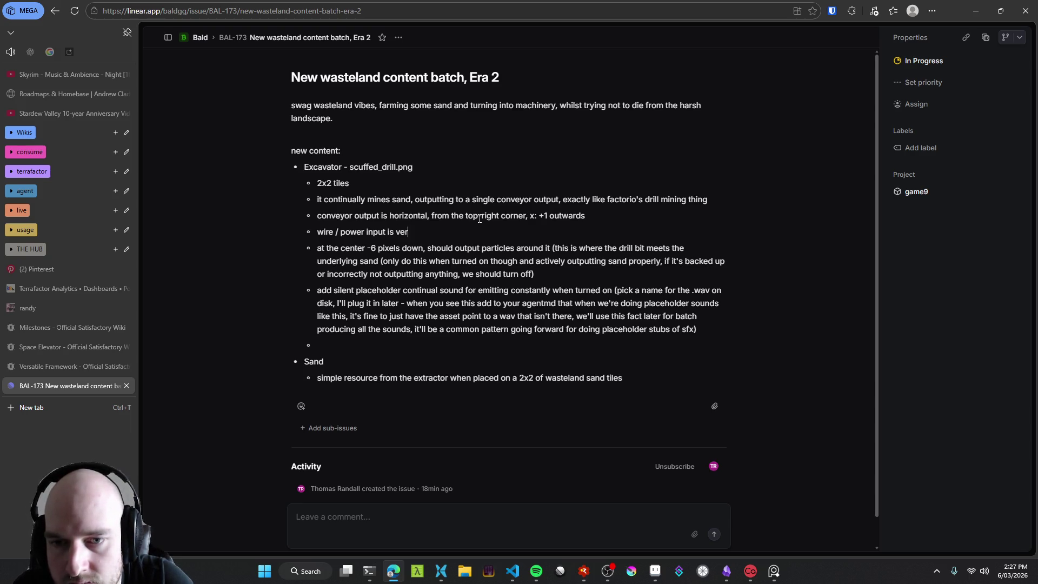
type("tical, from")
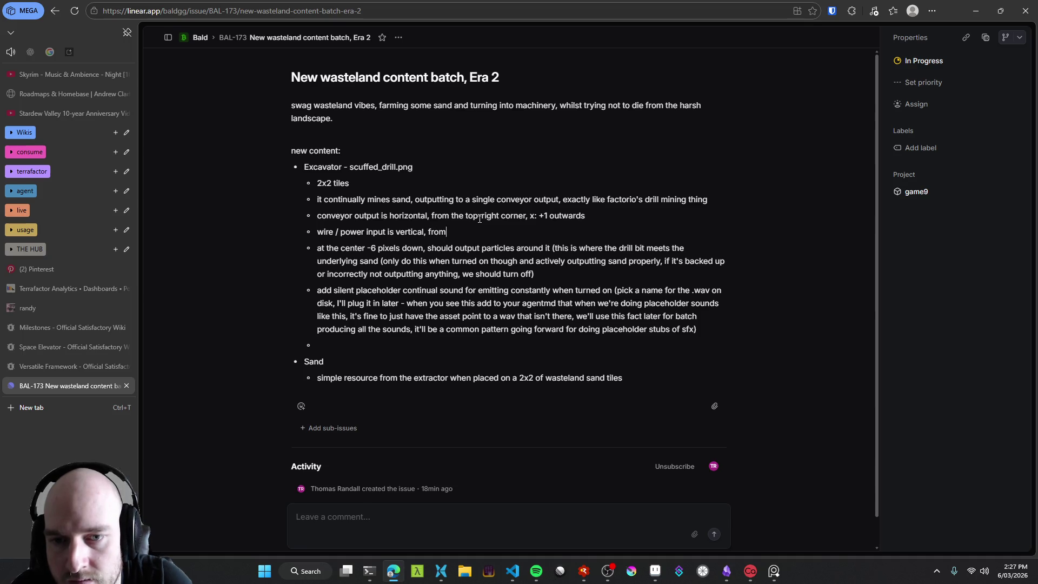
type(" the bottom left corner,")
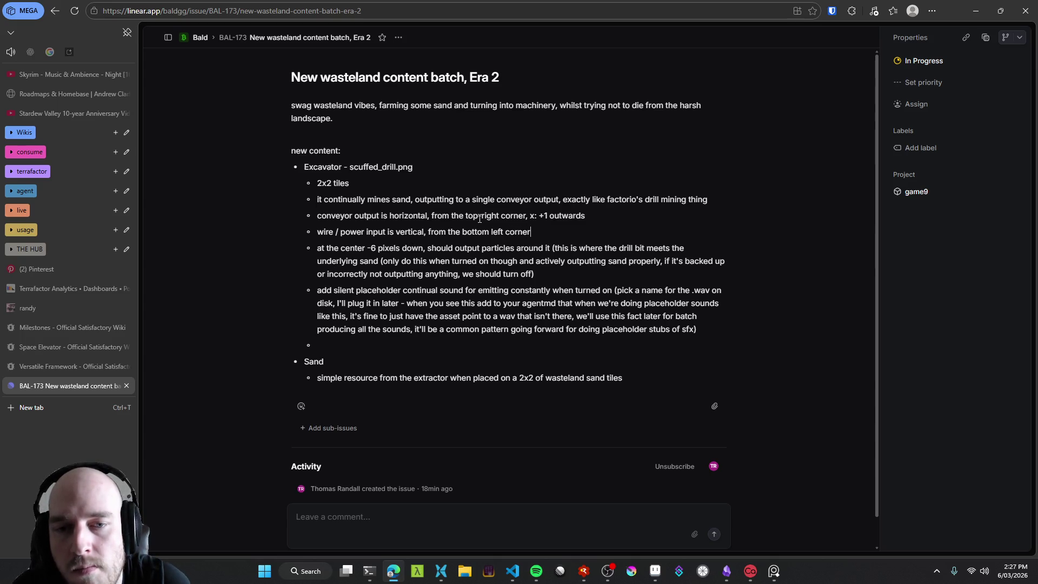
type(" y")
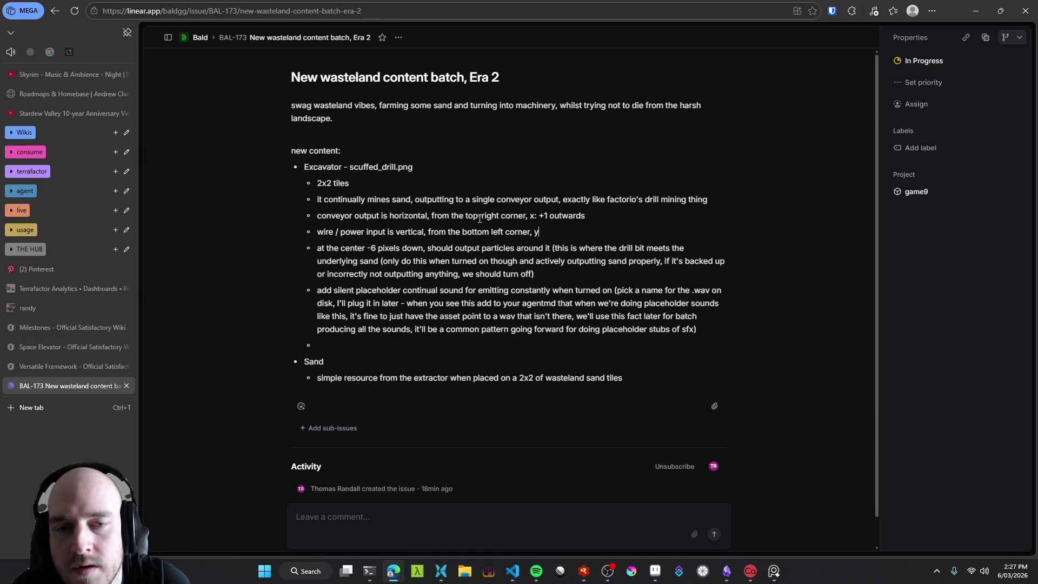
type(": -1")
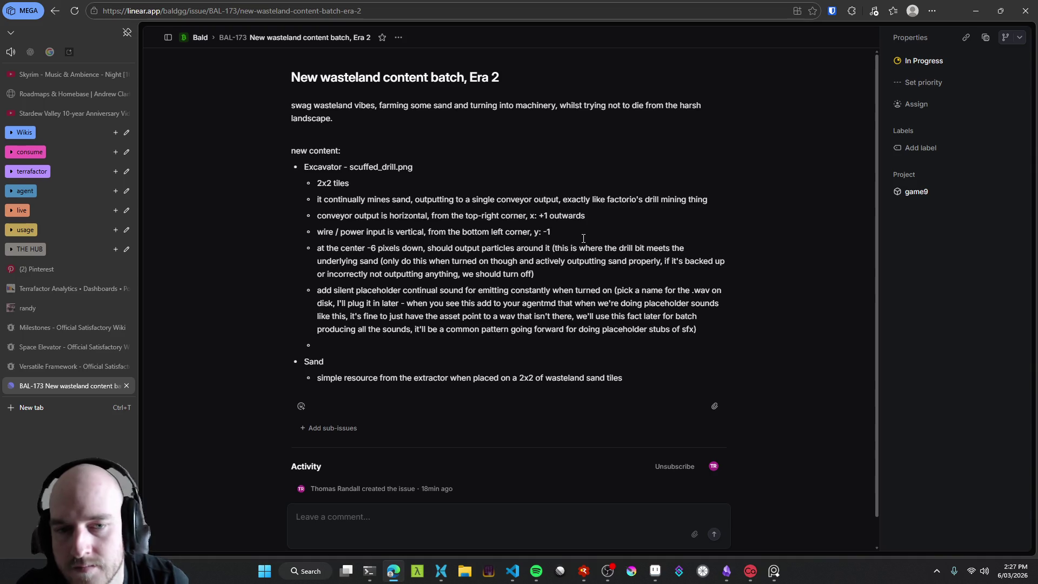
key("Return")
type("this is a p")
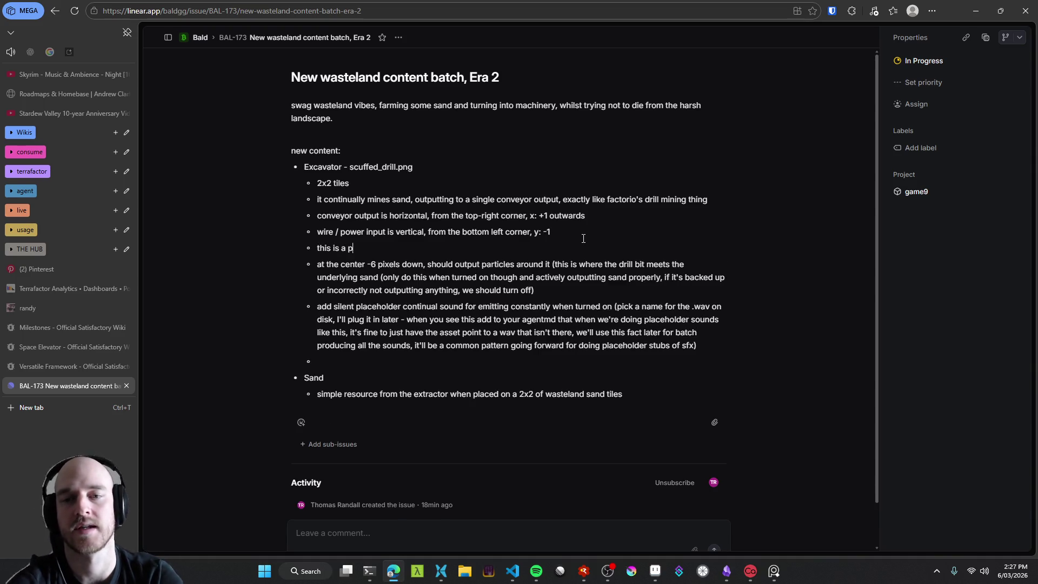
type("ower-based machine")
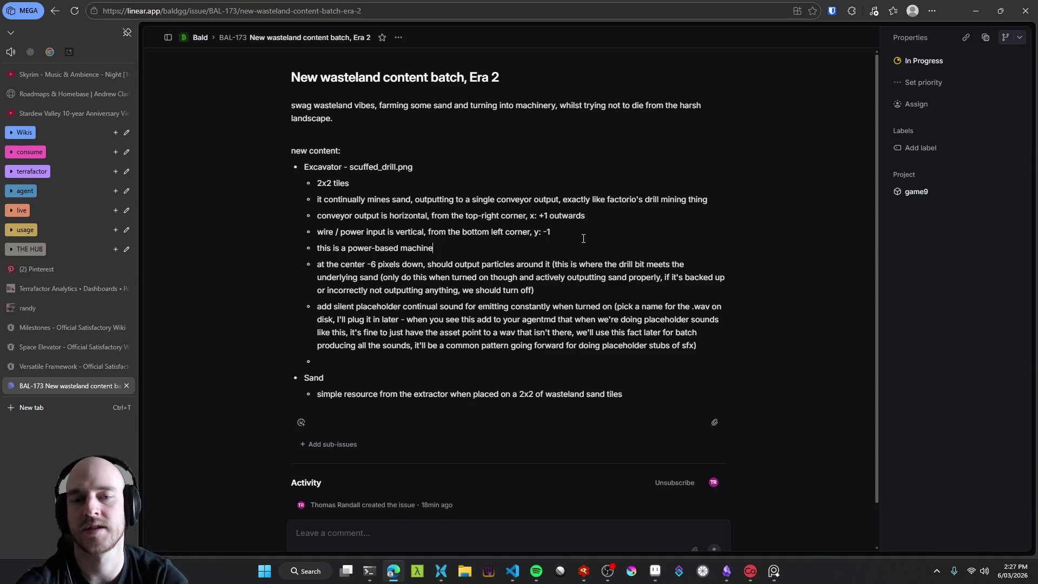
type(", gives")
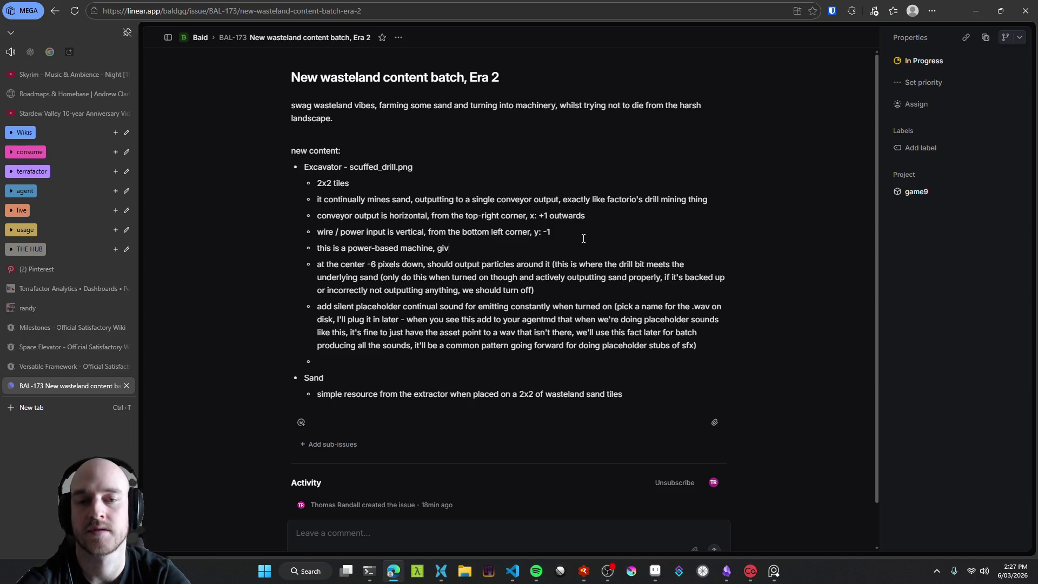
Step: Complete the note 'this is a power-based machine, when it's mining it should have a continual power draw'
key("BackSpace")
key("BackSpace")
key("BackSpace")
type("whe")
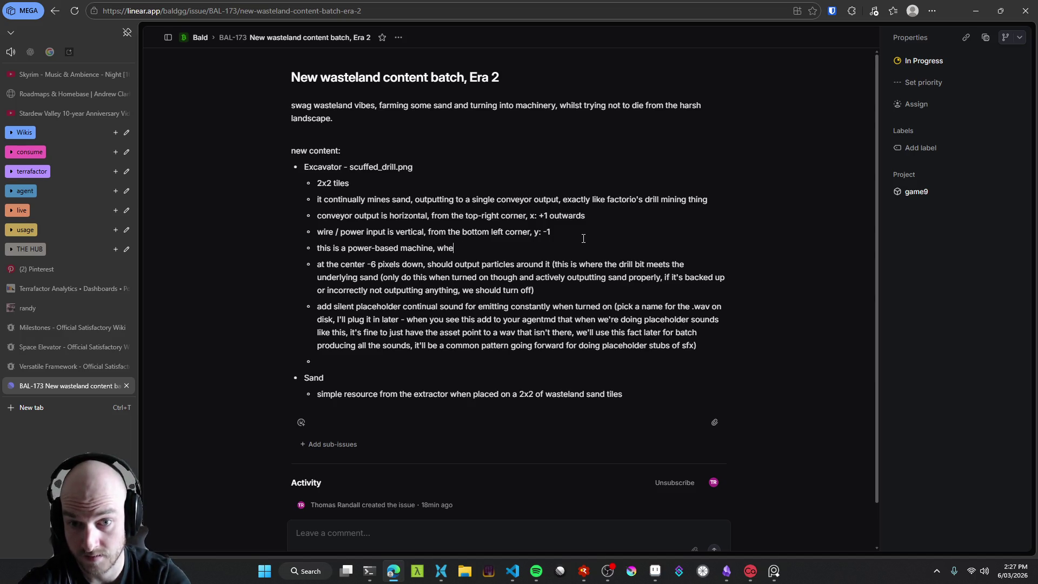
type("n it's mining conti")
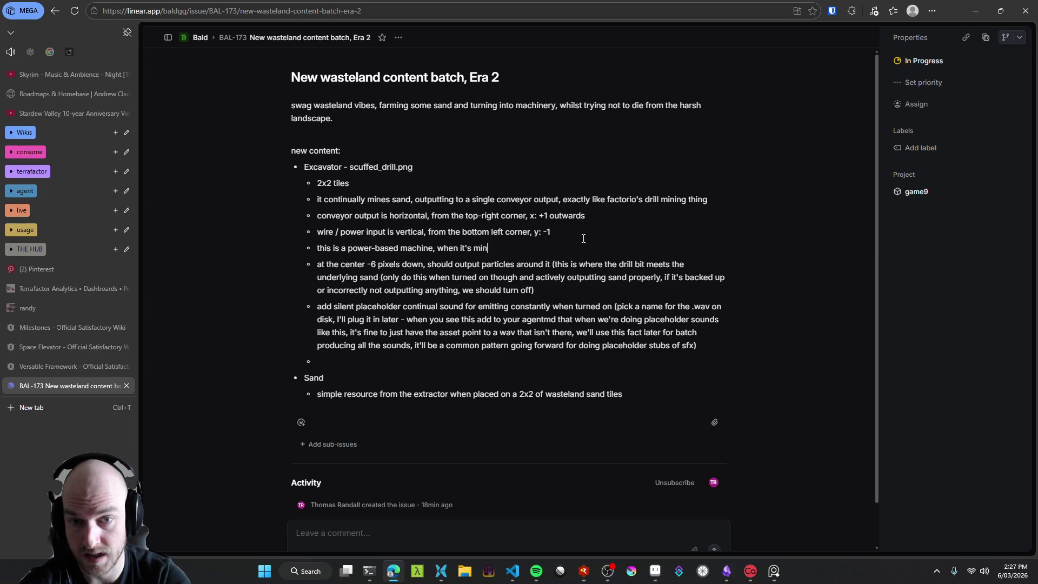
key("BackSpace")
key("BackSpace")
key("BackSpace")
type("it should have a continual power d")
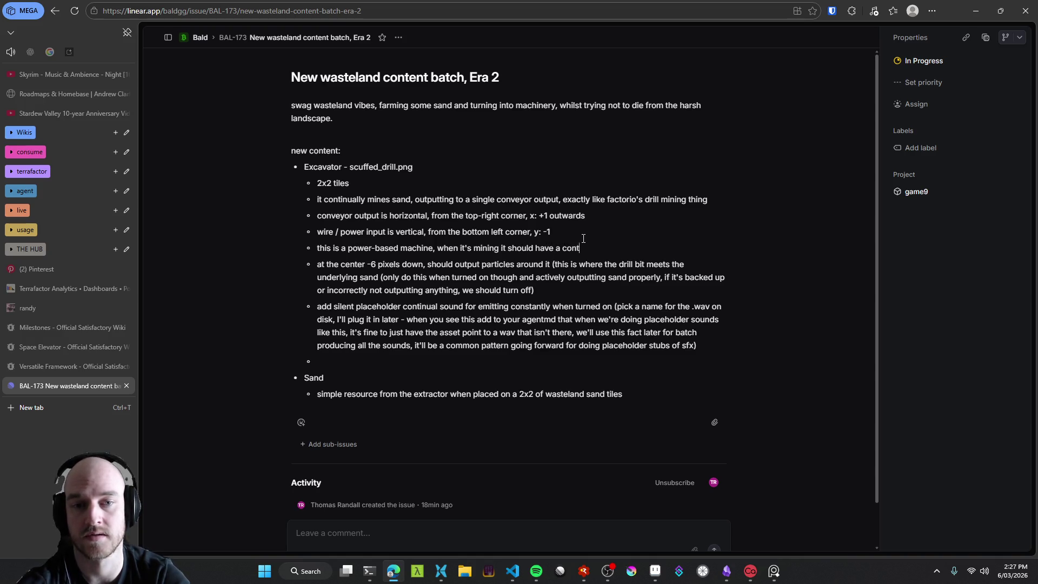
type("raw")
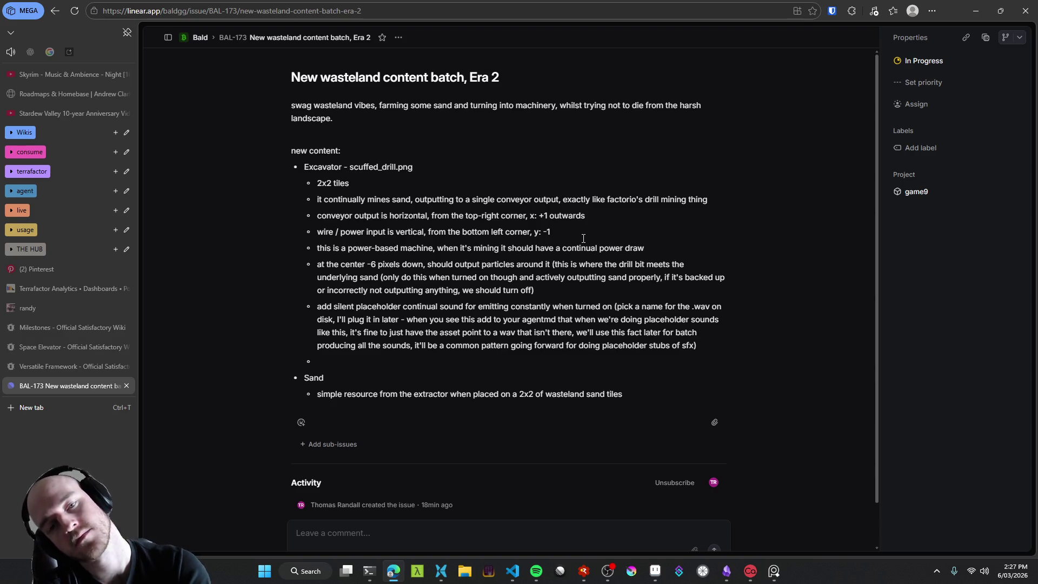
key("shift+End")
key("End")
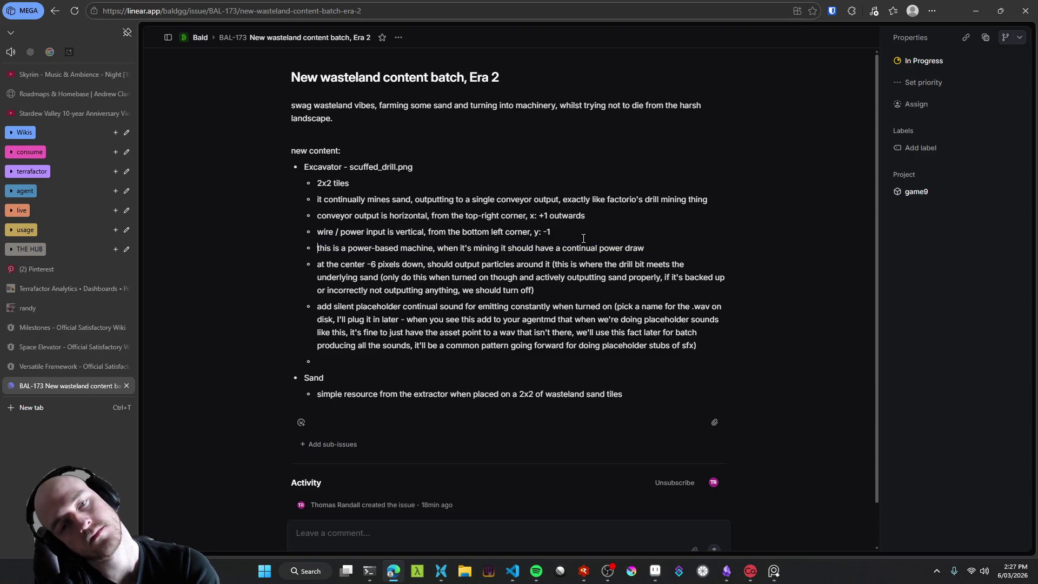
key("alt+Tab")
Step: Glance at the wasteland issue notes, then return to the drill sprite in Aseprite
scroll(551, 254, "down", 3)
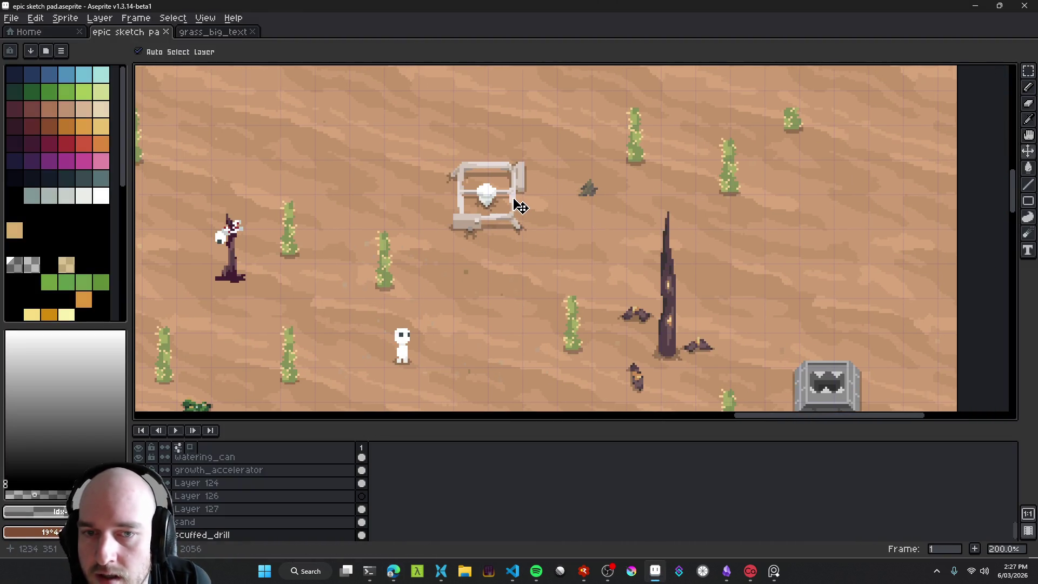
scroll(522, 203, "up", 3)
scroll(550, 214, "down", 2)
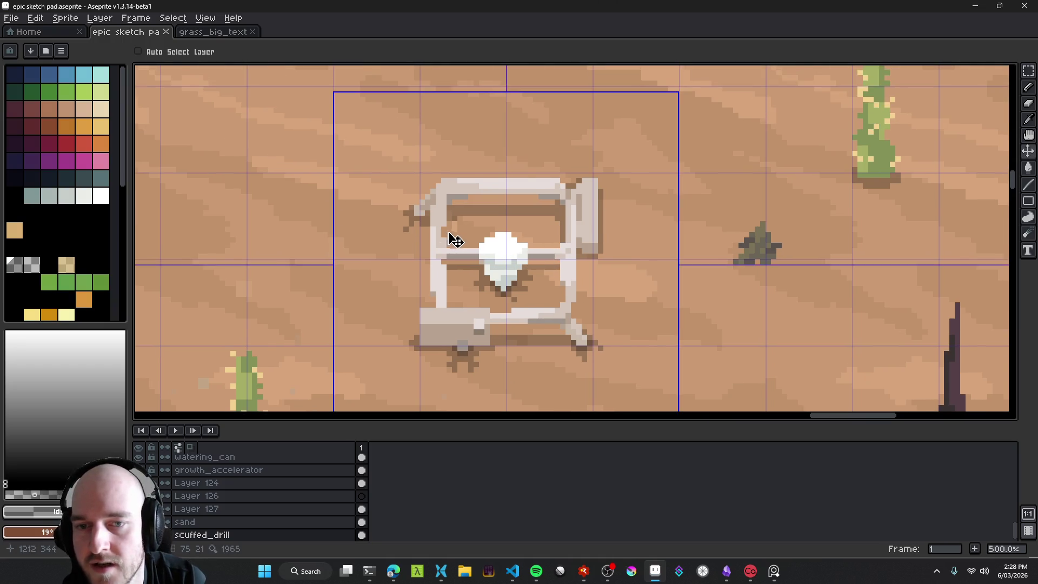
key("i")
key("alt+Tab")
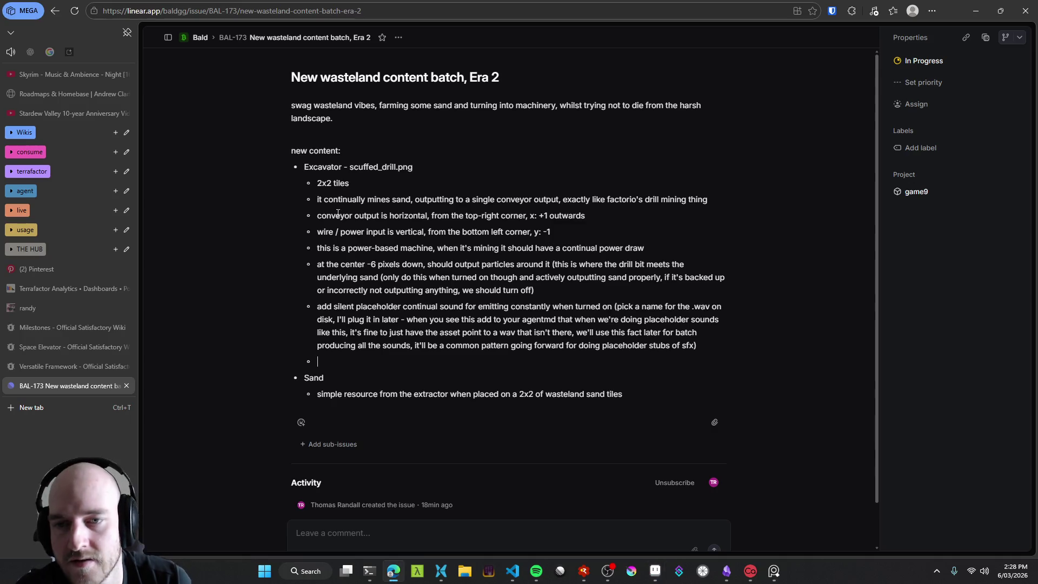
key("alt+Tab")
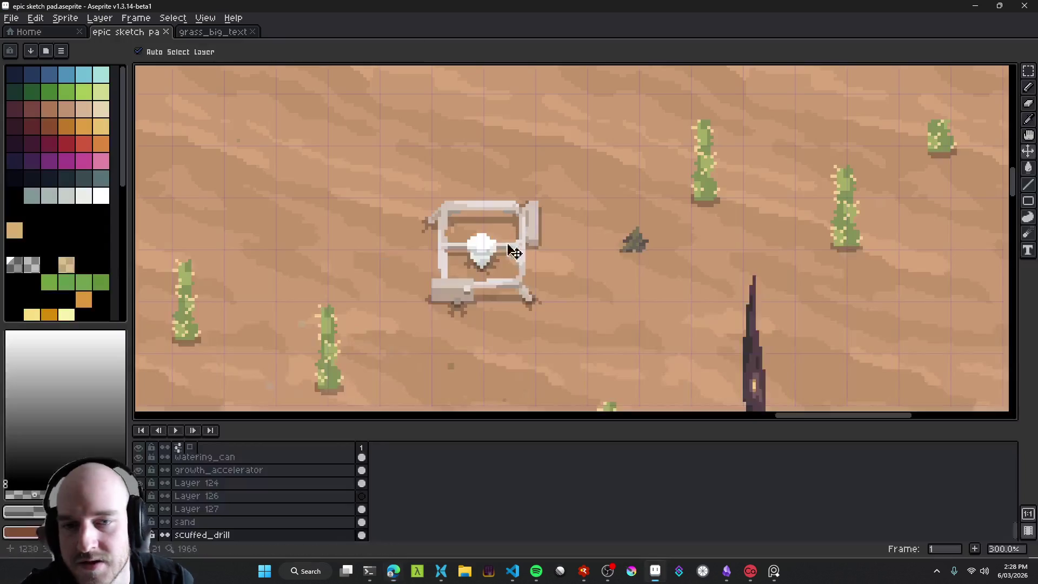
Step: Save the drill sketch file
scroll(445, 278, "up", 1)
scroll(454, 266, "down", 3)
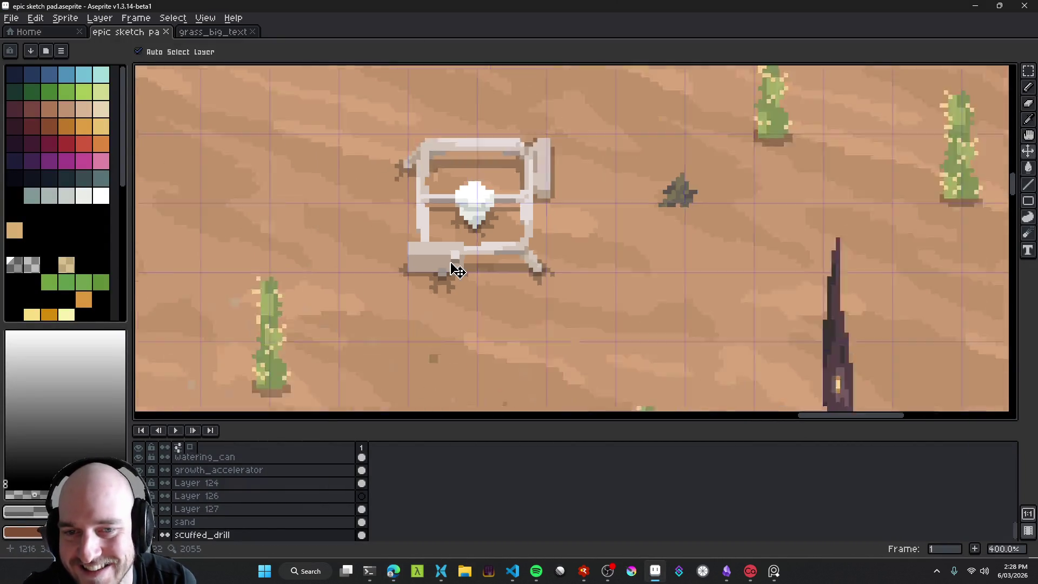
scroll(459, 260, "up", 4)
scroll(454, 252, "down", 2)
scroll(454, 252, "left", 2)
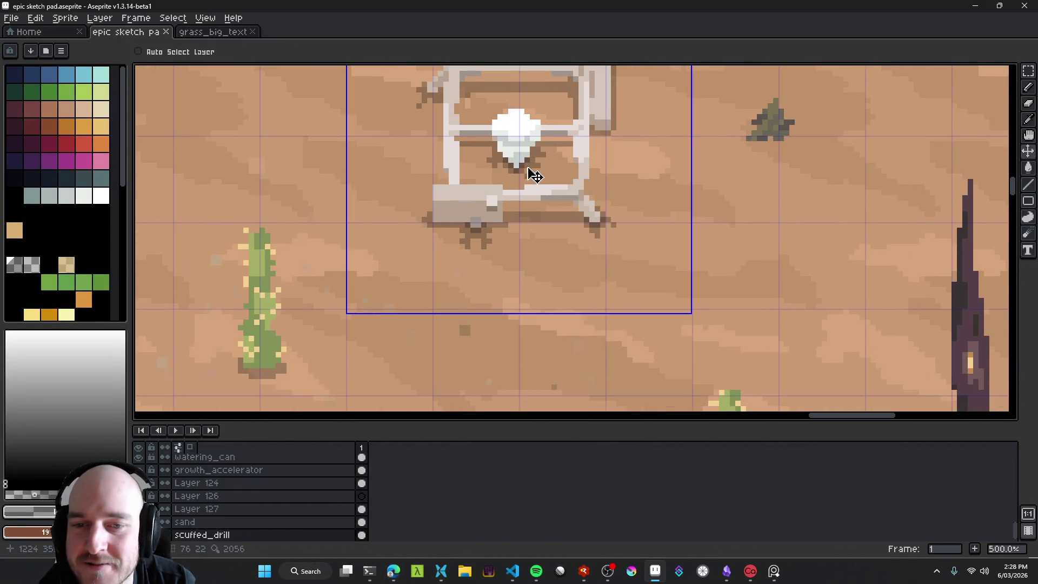
scroll(524, 190, "up", 3)
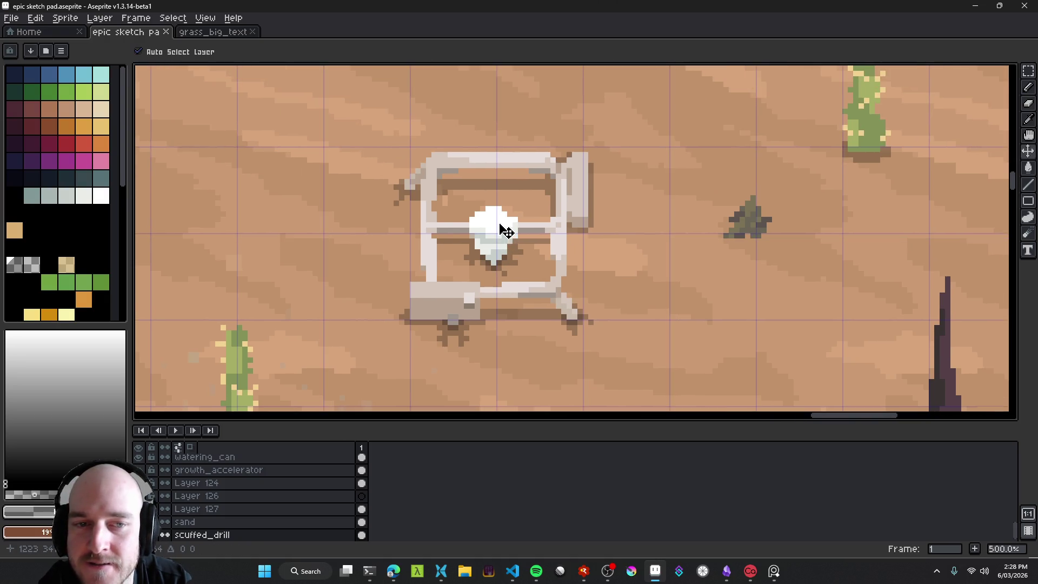
scroll(535, 303, "up", 3)
key("ctrl+s")
scroll(554, 260, "down", 4)
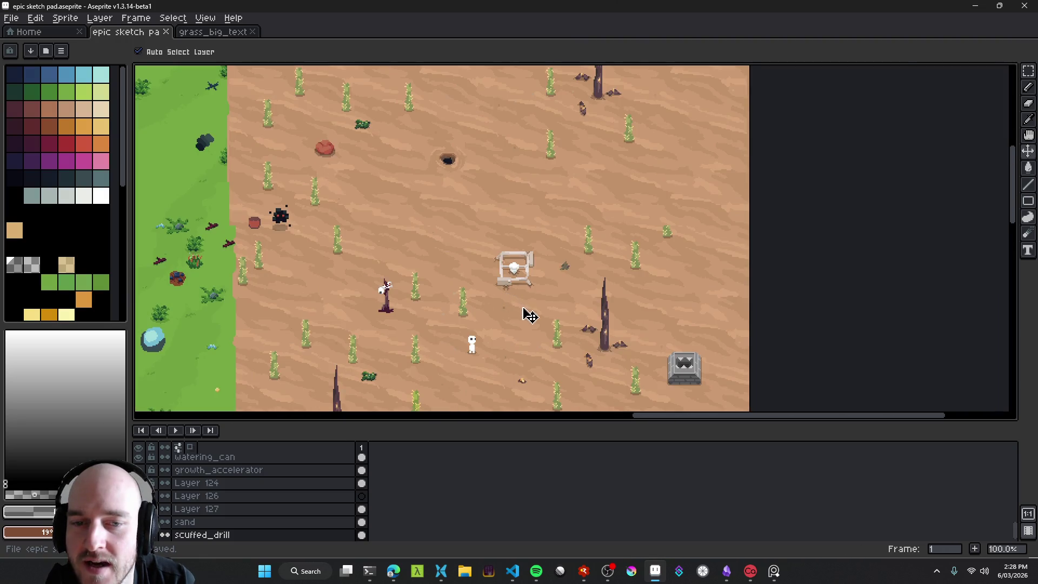
Step: Pan the view to centre the drill beside the spire and machine
left_click_drag(530, 315, 475, 184)
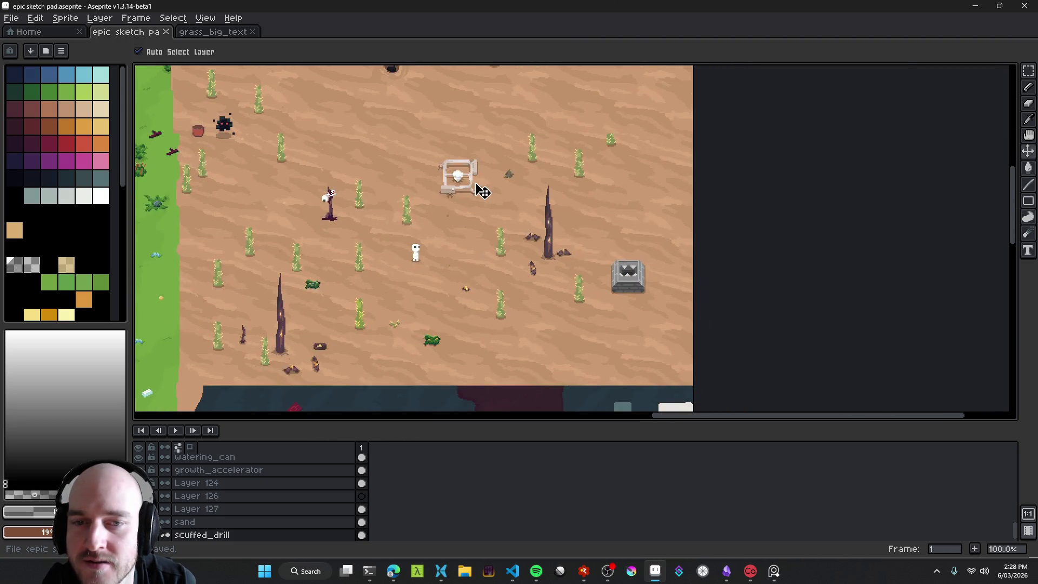
scroll(465, 179, "up", 3)
mouse_move(513, 305)
left_mouse_down()
mouse_move(409, 85)
mouse_move(317, 255)
left_mouse_up()
scroll(556, 312, "down", 3)
scroll(696, 284, "up", 2)
mouse_move(549, 157)
left_mouse_down()
mouse_move(339, 98)
mouse_move(630, 277)
left_mouse_up()
scroll(521, 227, "up", 4)
scroll(520, 227, "up", 1)
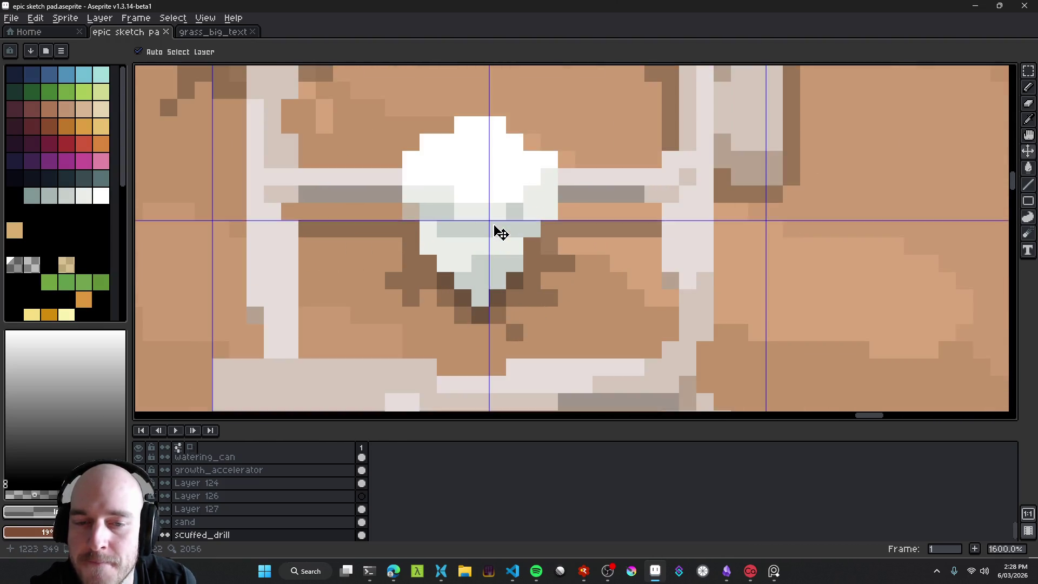
scroll(494, 232, "down", 6)
Step: Nudge the small dark rock beside the drill down-left, then bring up the wasteland issue
left_click_drag(520, 266, 761, 223)
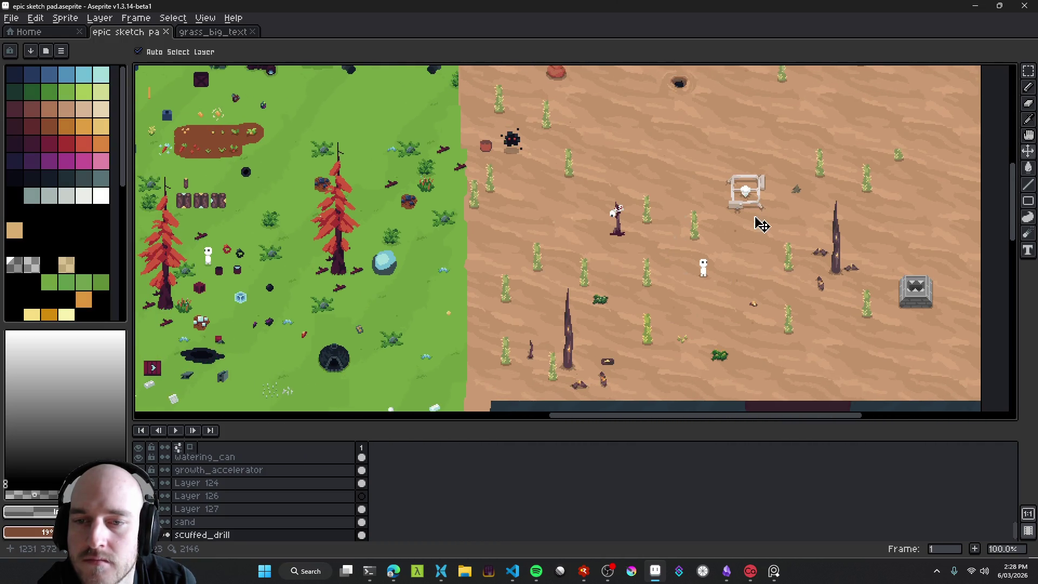
scroll(742, 232, "down", 1)
scroll(745, 210, "up", 1)
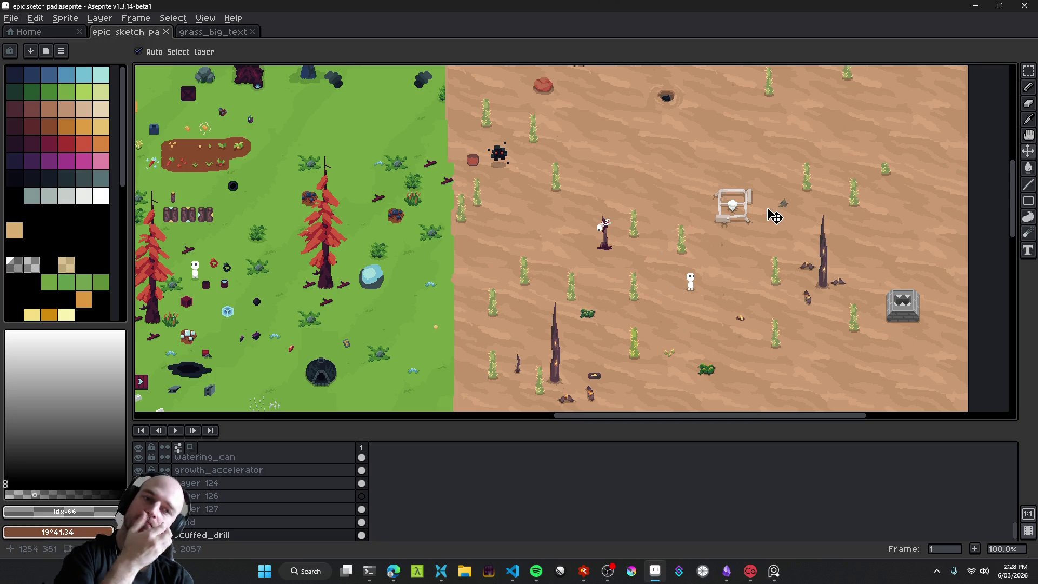
left_click_drag(769, 213, 722, 203)
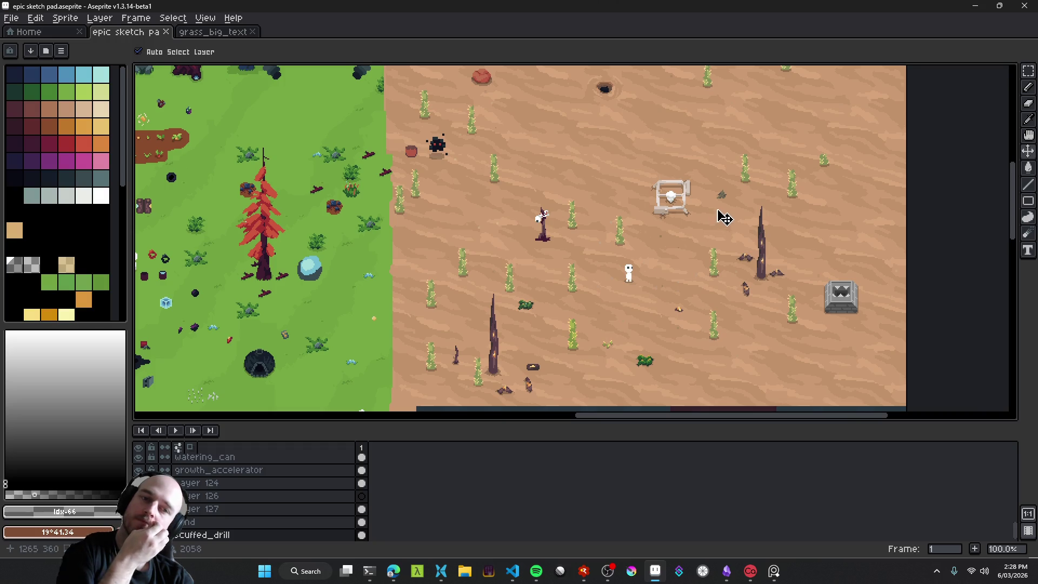
scroll(727, 208, "up", 3)
scroll(727, 208, "up", 1)
left_click_drag(744, 169, 688, 221)
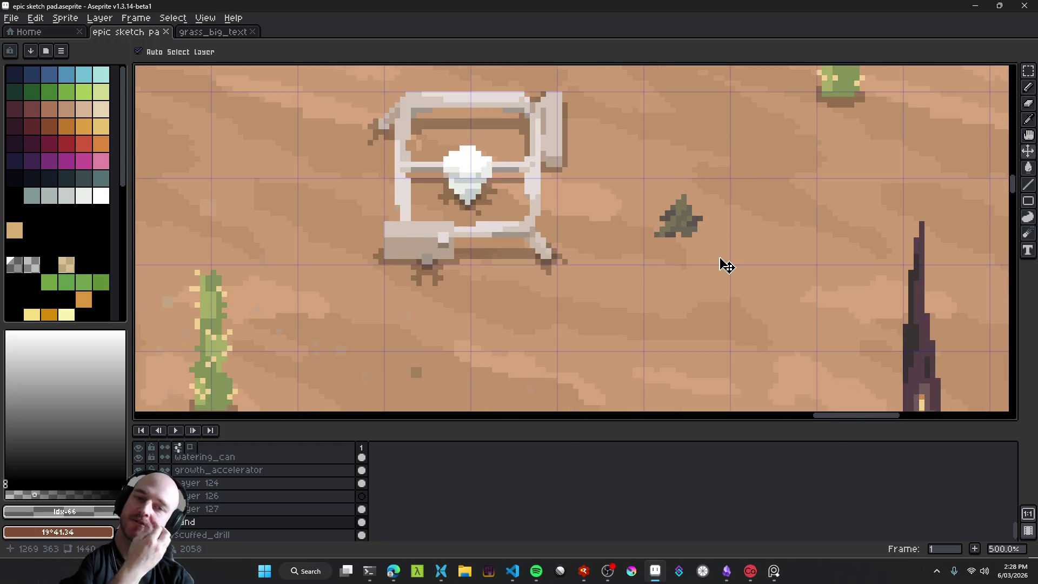
left_click(394, 571)
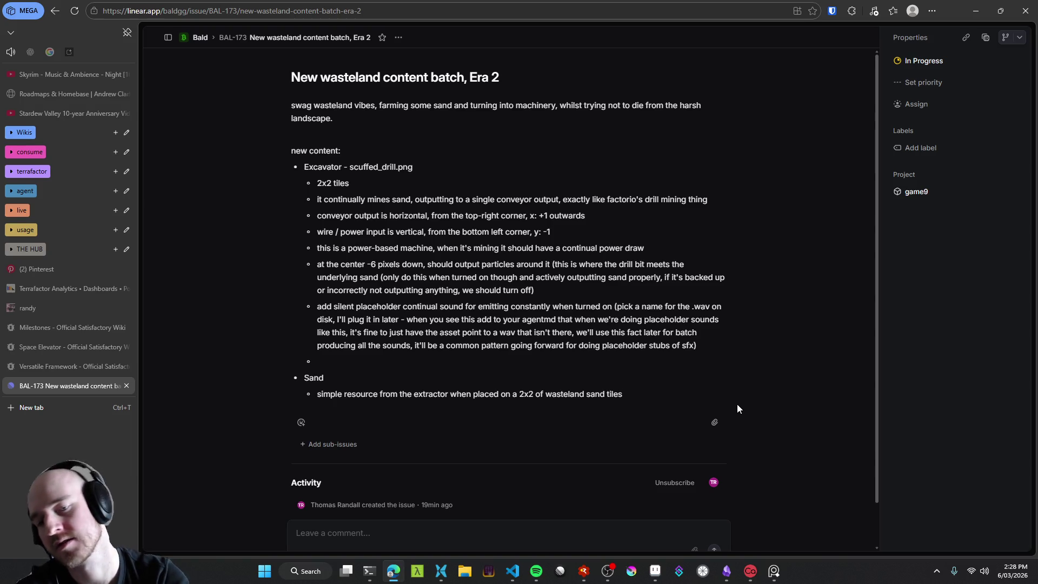
Step: Add an 'intermediate crafting item' bullet under Sand, then minimize the browser
key("Return")
type("in")
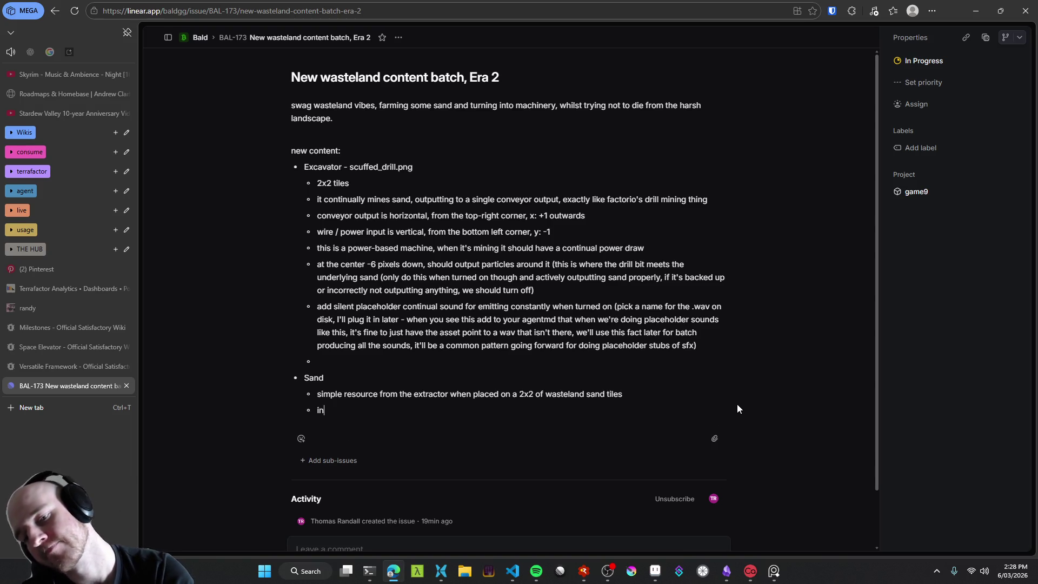
type("termediate item, ")
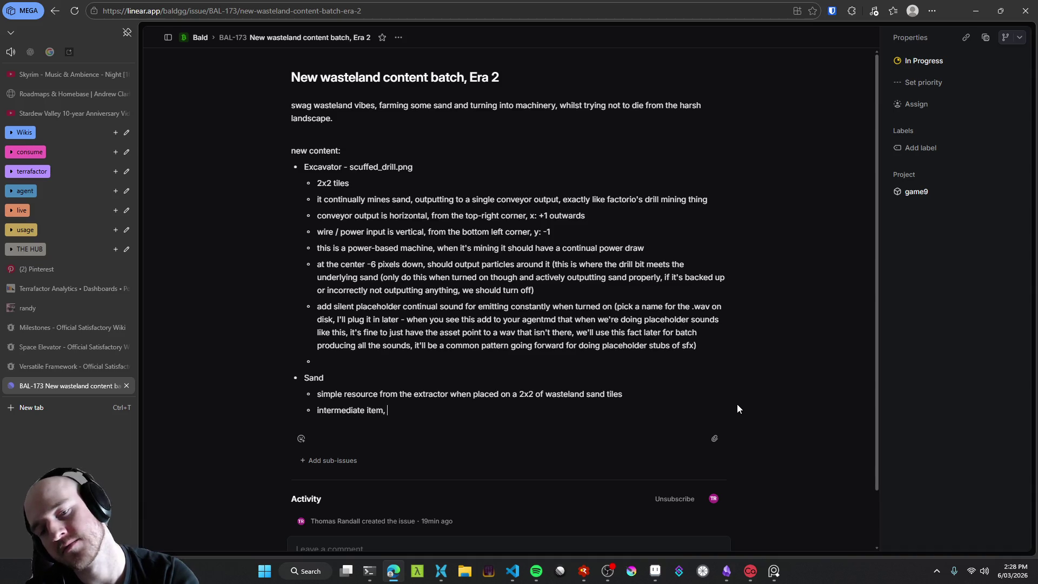
type("will get ")
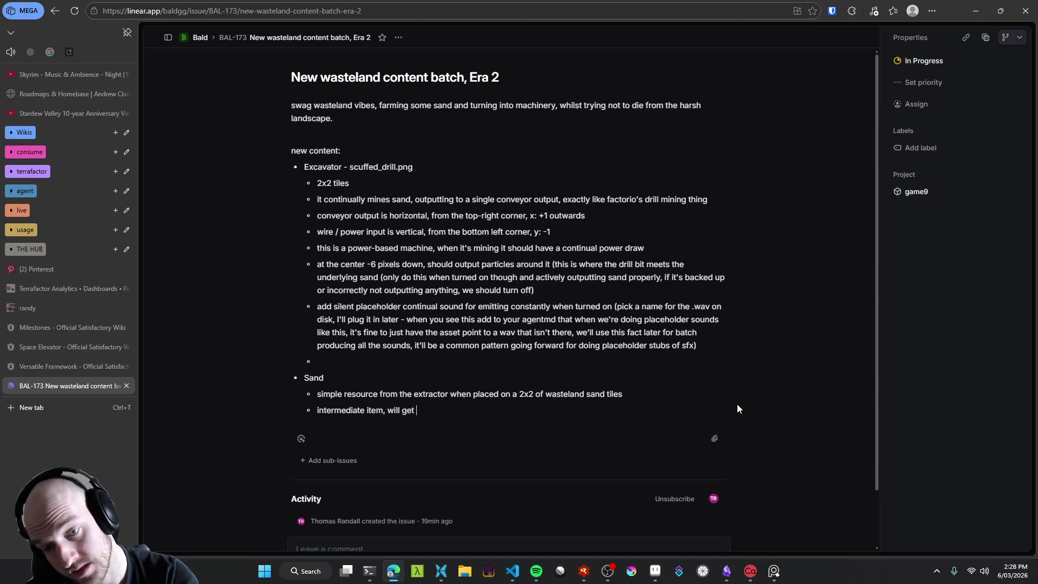
type("used for")
key("BackSpace")
key("BackSpace")
key("BackSpace")
type("crafting item")
key("Return")
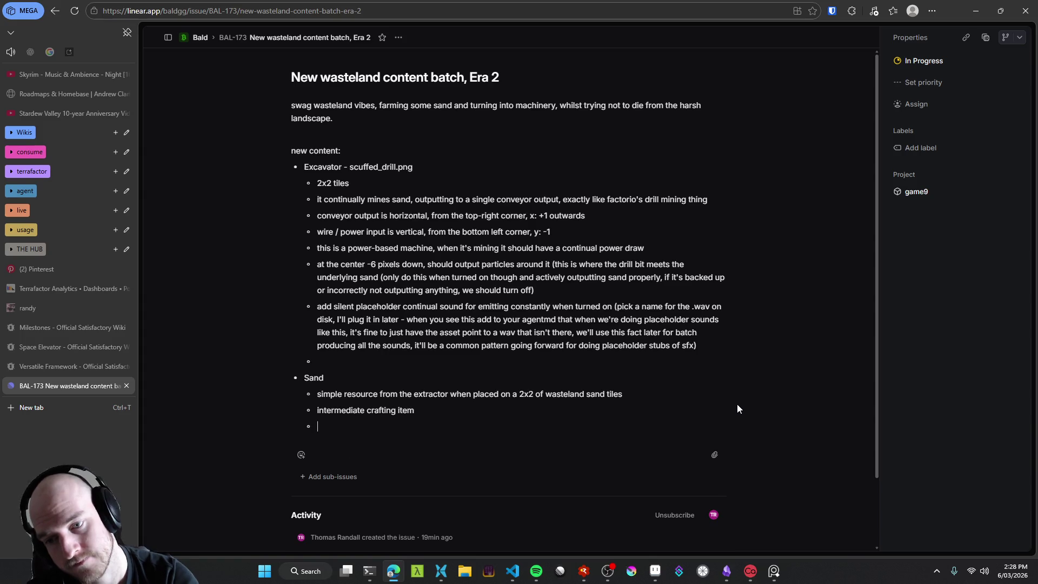
left_click(976, 11)
scroll(572, 213, "down", 5)
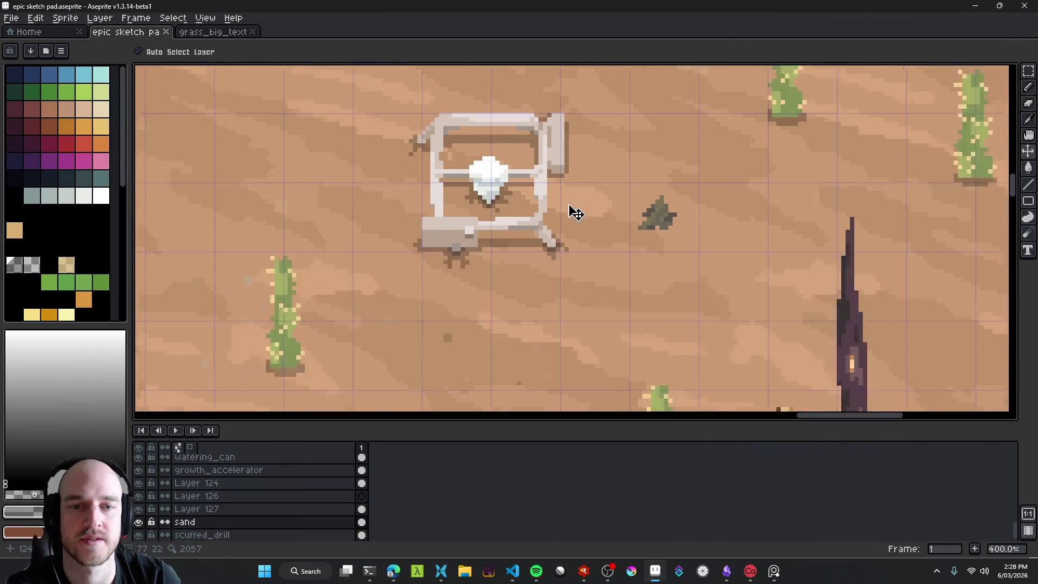
scroll(586, 233, "left", 2)
scroll(670, 219, "up", 2)
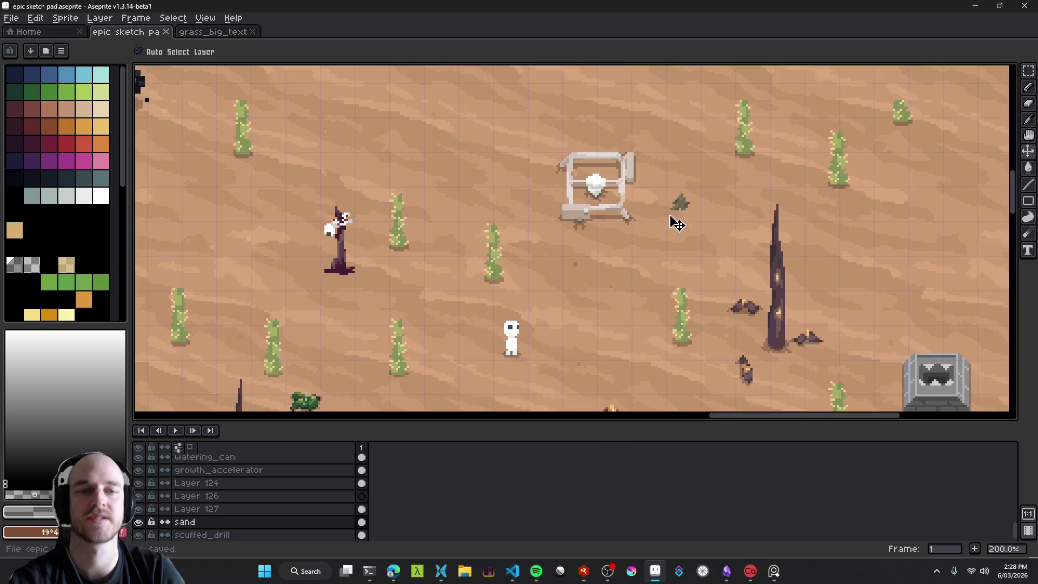
mouse_move(459, 269)
left_mouse_down()
mouse_move(693, 255)
mouse_move(566, 257)
left_mouse_up()
scroll(548, 288, "down", 2)
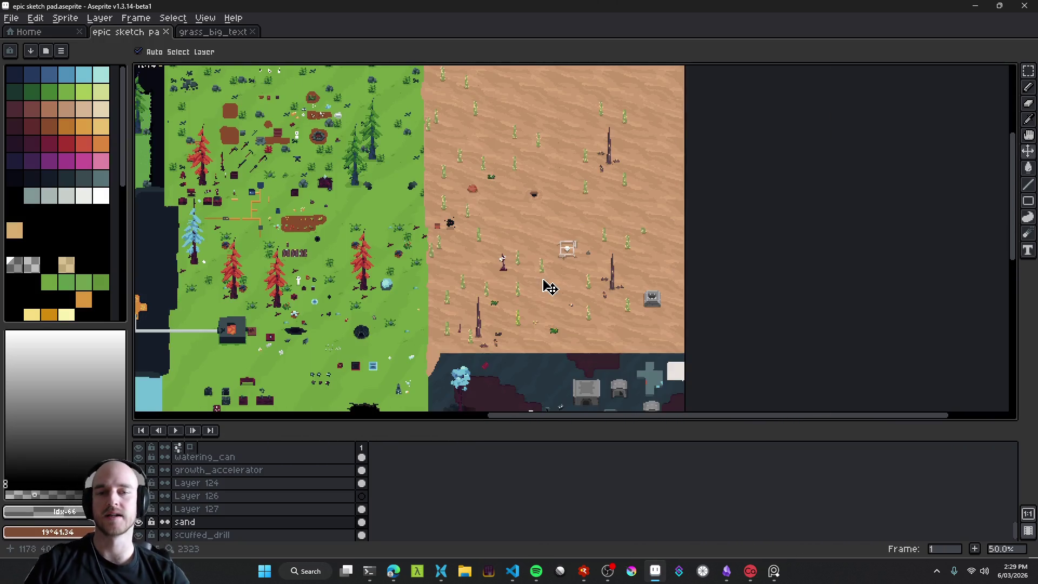
scroll(441, 327, "down", 4)
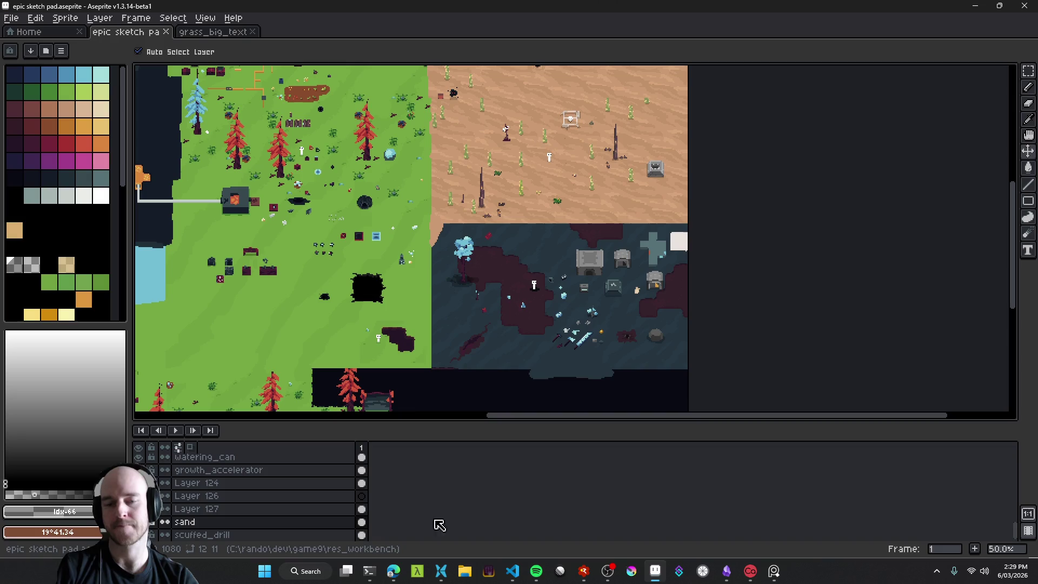
left_click(369, 571)
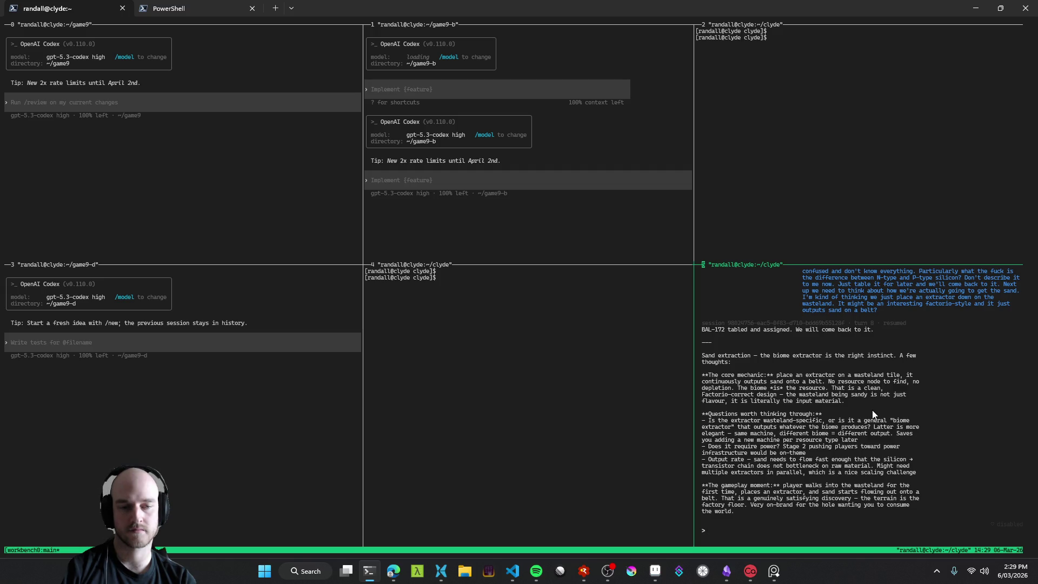
left_click(976, 8)
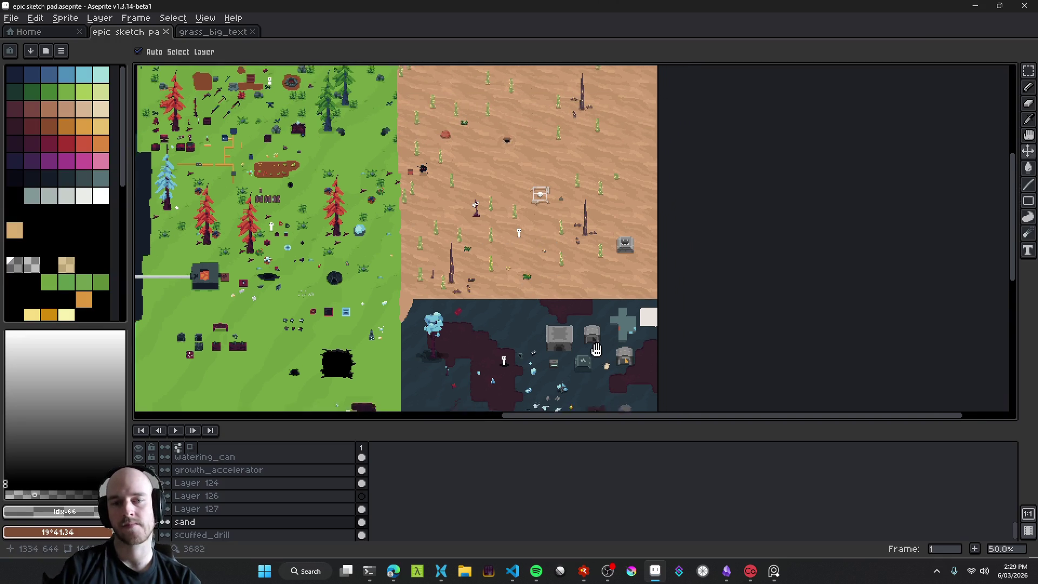
Step: Drag the foundry from the dark biome onto the sand and save the sketch pad
scroll(583, 274, "up", 4)
scroll(583, 274, "down", 3)
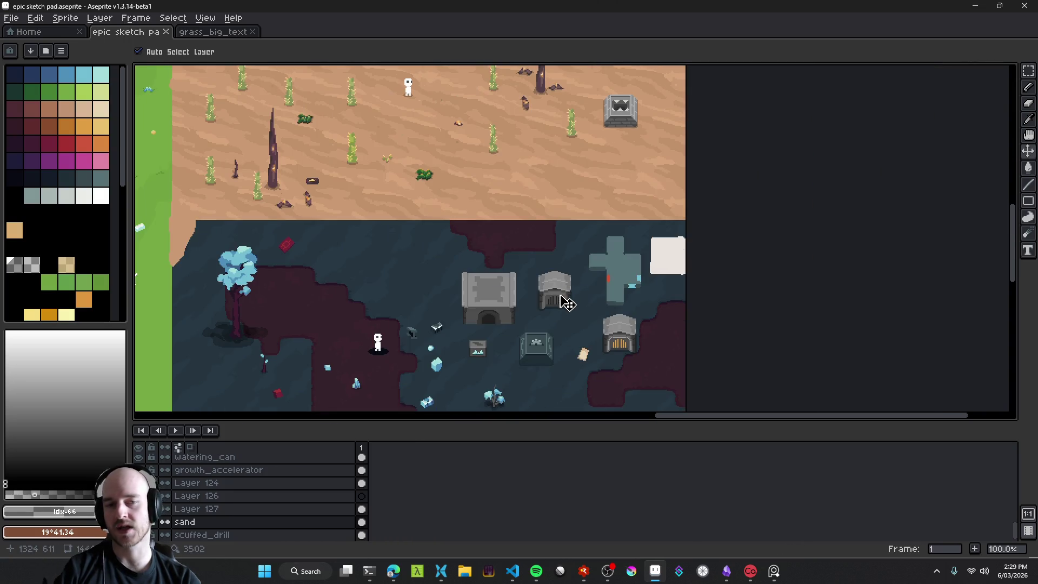
left_click_drag(425, 154, 568, 253)
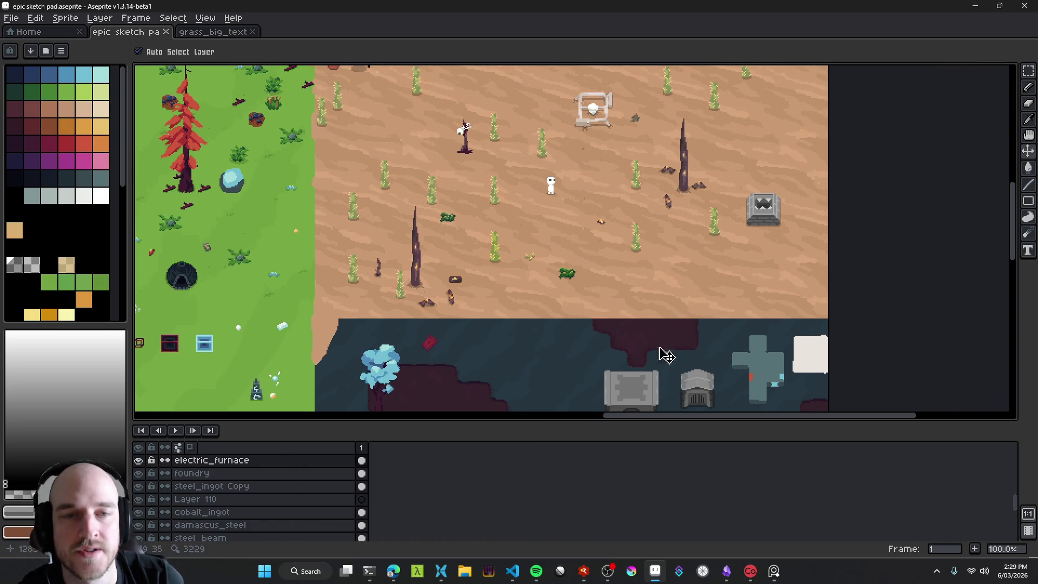
mouse_move(682, 356)
left_mouse_down()
mouse_move(635, 207)
mouse_move(574, 159)
left_mouse_up()
mouse_move(599, 211)
left_mouse_down()
mouse_move(607, 305)
mouse_move(543, 155)
left_mouse_up()
mouse_move(640, 192)
left_mouse_down()
mouse_move(669, 237)
mouse_move(616, 234)
mouse_move(614, 203)
left_mouse_up()
key("ctrl+z")
mouse_move(674, 297)
left_mouse_down()
mouse_move(606, 199)
mouse_move(606, 287)
mouse_move(564, 256)
left_mouse_up()
mouse_move(500, 224)
left_mouse_down()
mouse_move(662, 303)
mouse_move(598, 284)
mouse_move(672, 185)
mouse_move(651, 181)
left_mouse_up()
key("ctrl+s")
Step: Shift the foundry further up-right on the sand, then pan across the dark biome
mouse_move(539, 254)
left_mouse_down()
mouse_move(674, 305)
mouse_move(505, 153)
mouse_move(630, 312)
mouse_move(448, 181)
left_mouse_up()
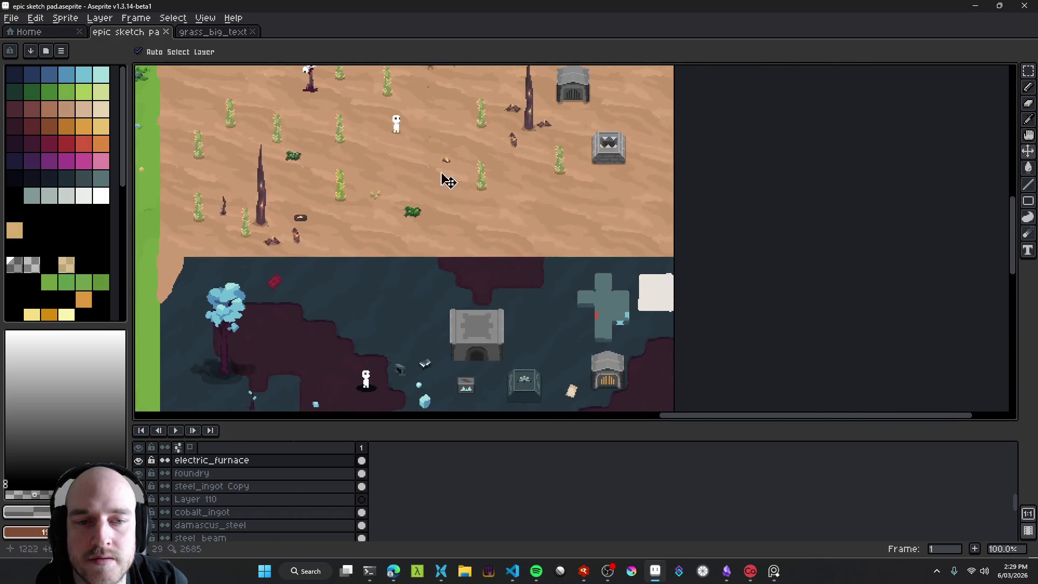
scroll(586, 286, "up", 3)
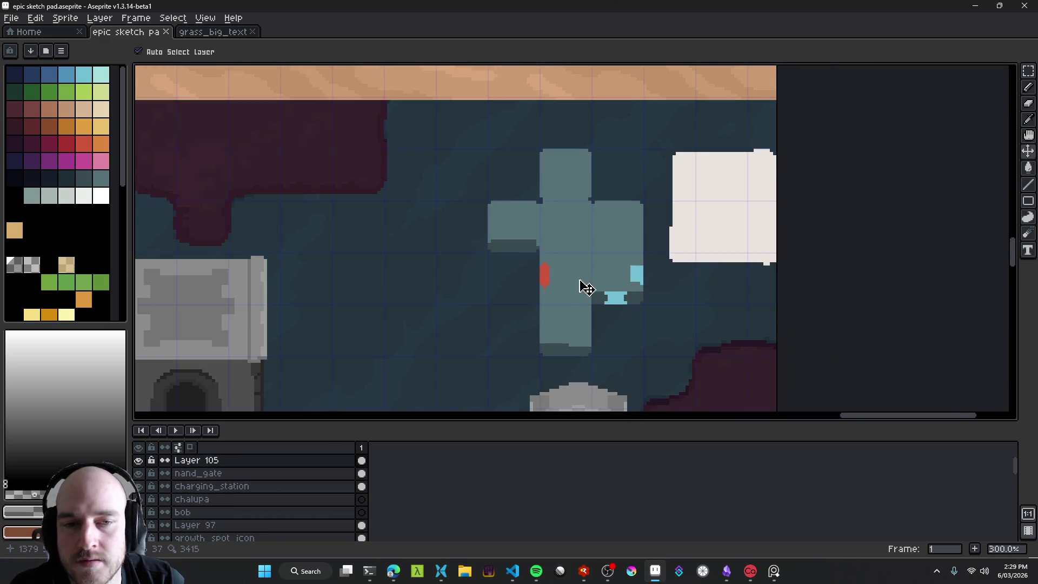
scroll(586, 288, "down", 4)
scroll(586, 287, "up", 3)
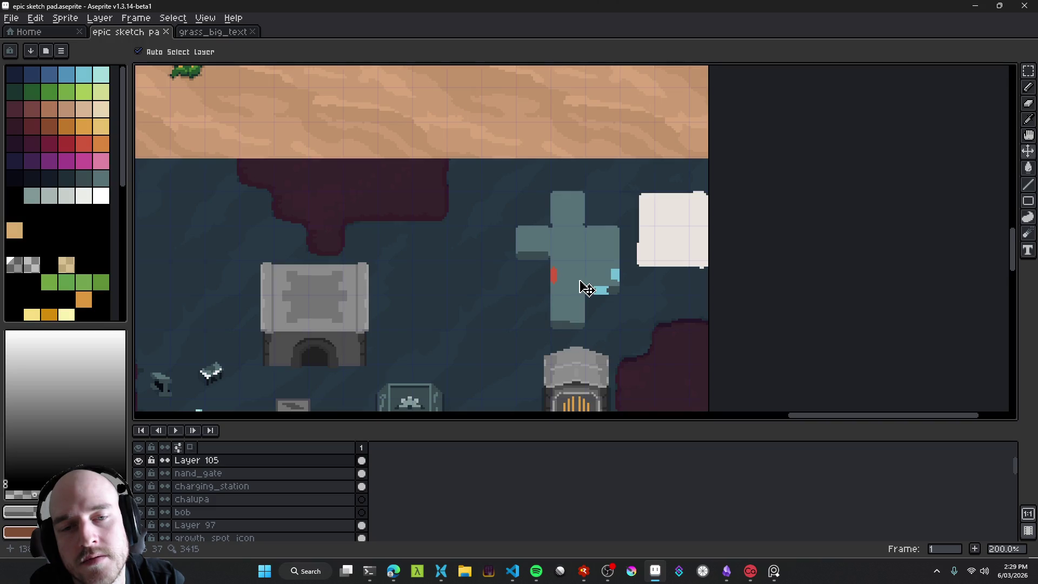
scroll(597, 292, "down", 3)
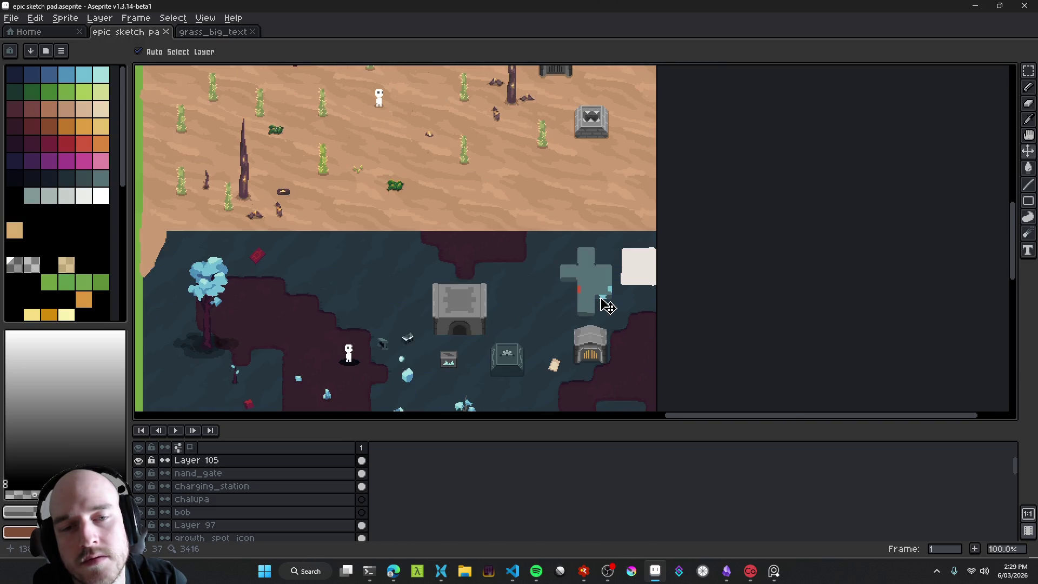
scroll(600, 291, "up", 4)
mouse_move(600, 291)
left_mouse_down()
mouse_move(564, 255)
mouse_move(585, 263)
mouse_move(400, 268)
mouse_move(655, 250)
mouse_move(604, 211)
mouse_move(542, 123)
mouse_move(584, 156)
left_mouse_up()
left_click_drag(432, 250, 284, 304)
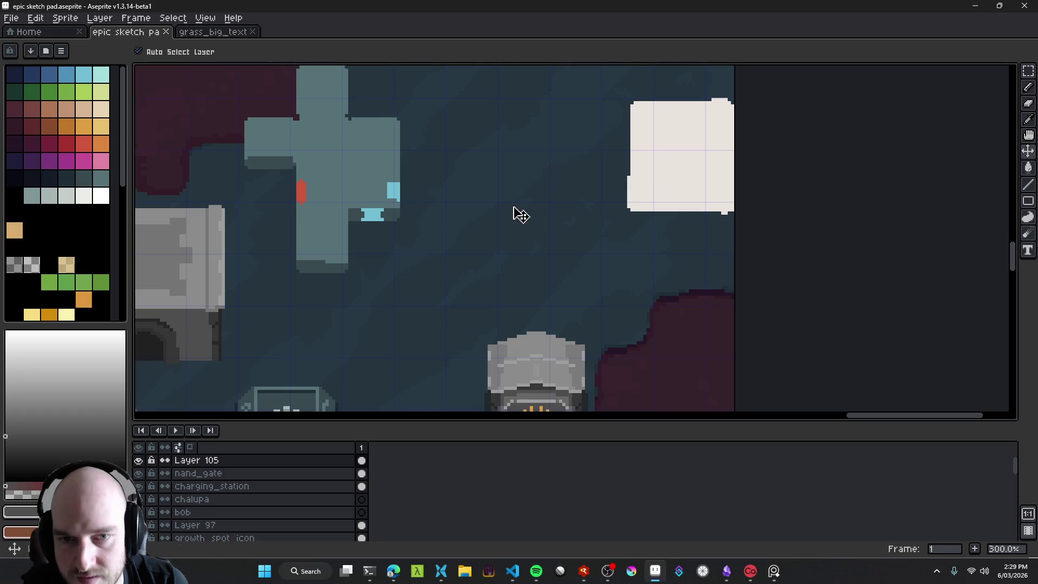
Step: Add a new layer and draw the outline of a box in the empty dark area
key("shift+n")
key("b")
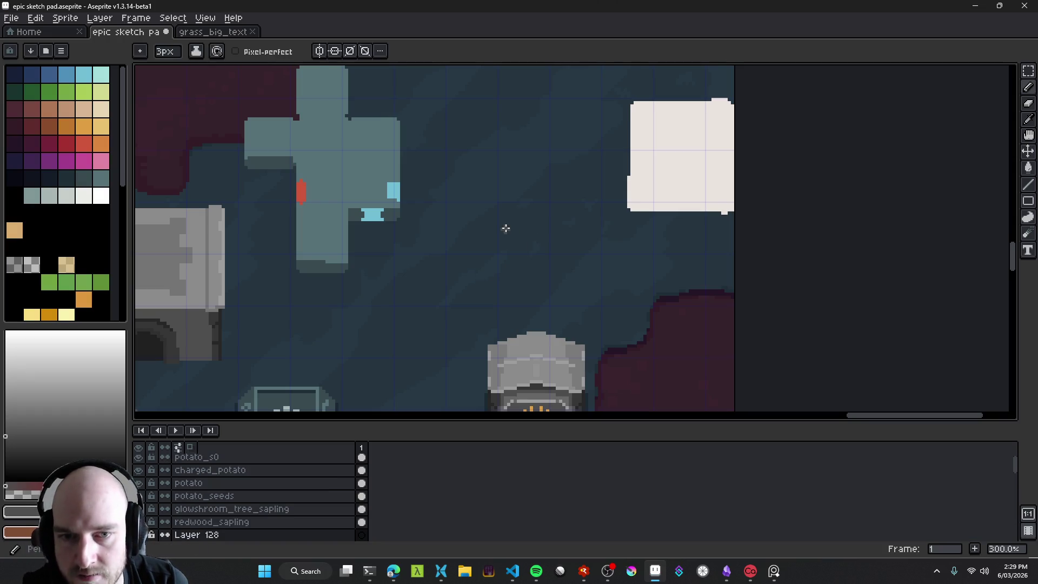
left_click_drag(506, 228, 518, 294)
scroll(518, 313, "down", 2)
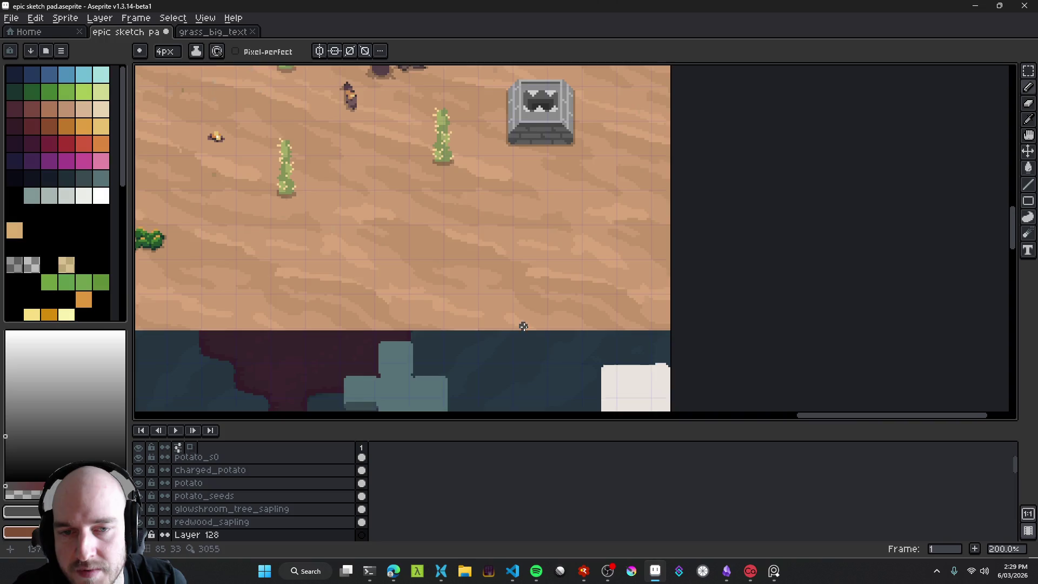
scroll(458, 307, "up", 3)
mouse_move(413, 296)
left_mouse_down()
mouse_move(414, 233)
mouse_move(531, 265)
mouse_move(433, 296)
mouse_move(514, 278)
mouse_move(542, 289)
left_mouse_up()
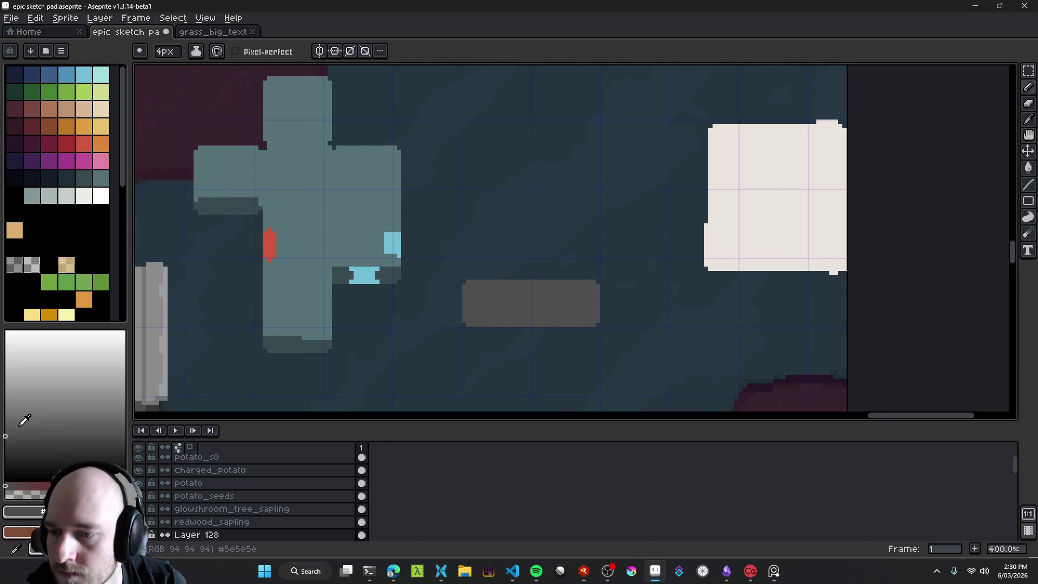
mouse_move(470, 282)
left_mouse_down()
mouse_move(470, 195)
mouse_move(592, 198)
mouse_move(591, 280)
mouse_move(474, 280)
left_mouse_up()
Step: Fill the box's interior with grey and save the sketch pad
key("g")
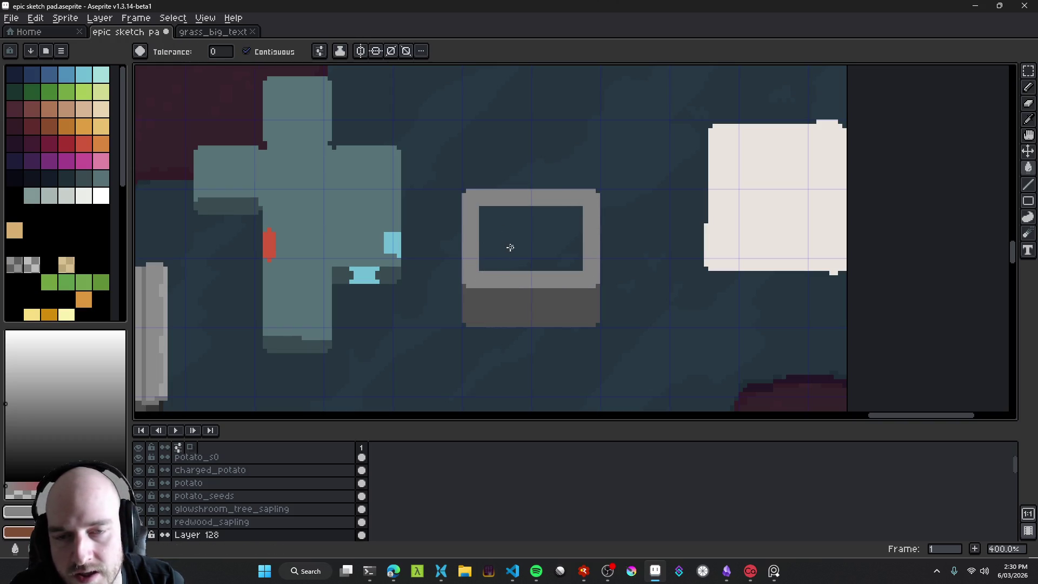
left_click(509, 245)
key("b")
mouse_move(572, 255)
left_mouse_down()
mouse_move(556, 255)
mouse_move(556, 284)
mouse_move(548, 281)
left_mouse_up()
scroll(578, 263, "down", 2)
scroll(579, 263, "up", 1)
key("v")
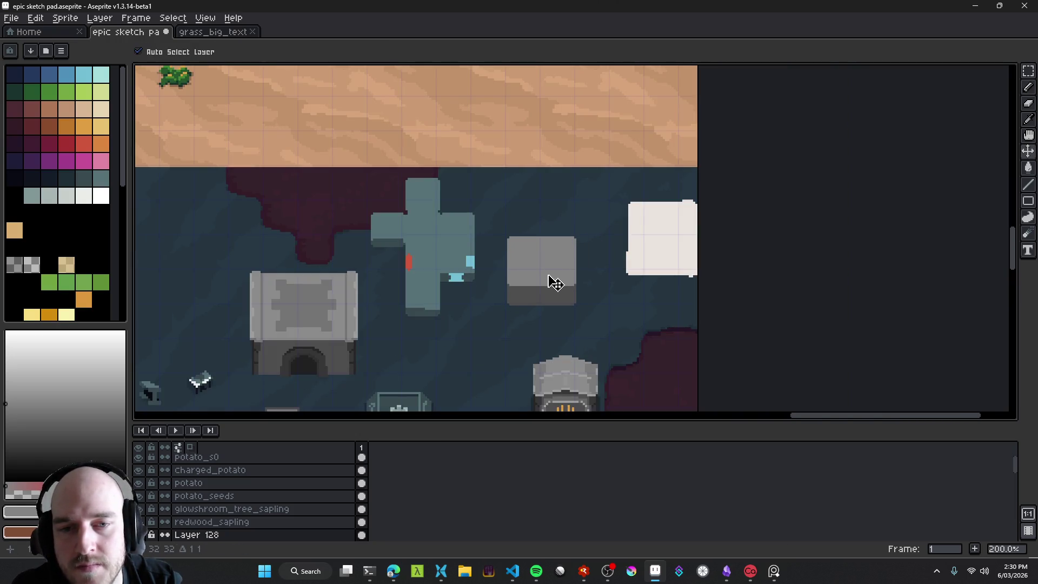
scroll(559, 269, "up", 3)
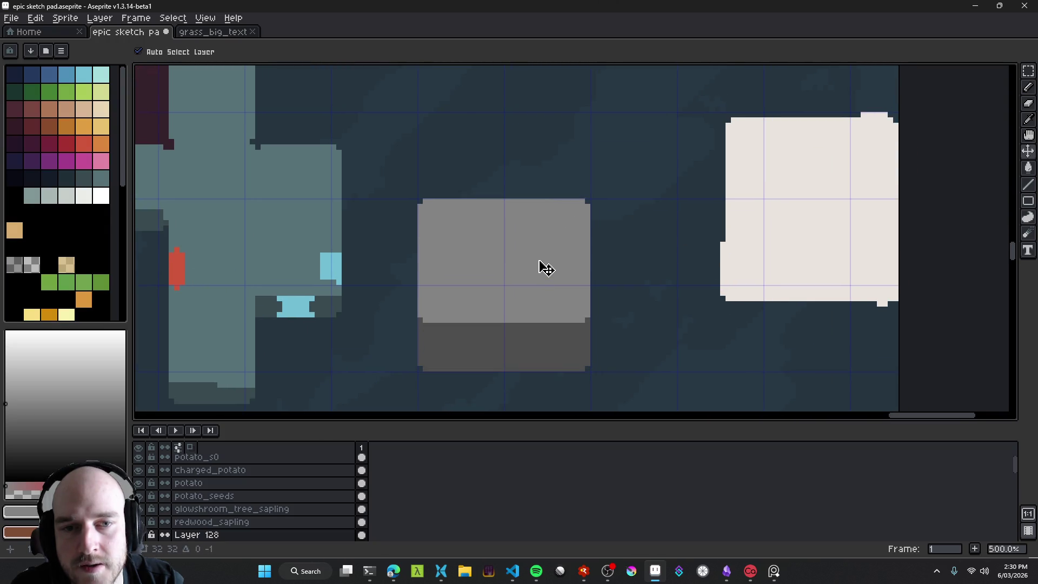
key("ctrl+s")
Step: Delete the white square's content and save
scroll(568, 225, "right", 3)
left_click_drag(567, 225, 540, 278)
scroll(540, 278, "down", 3)
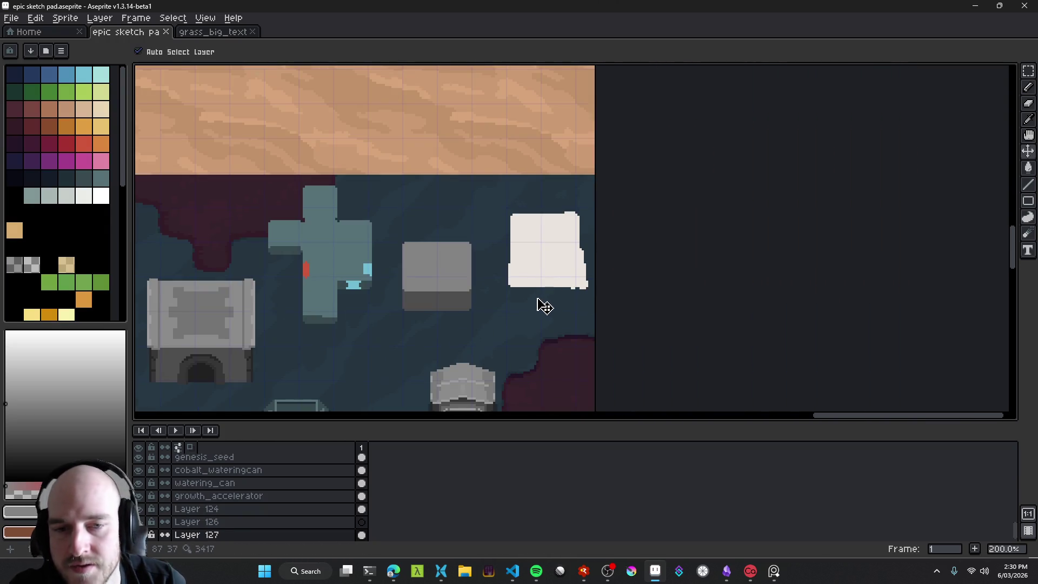
key("Delete")
key("ctrl+s")
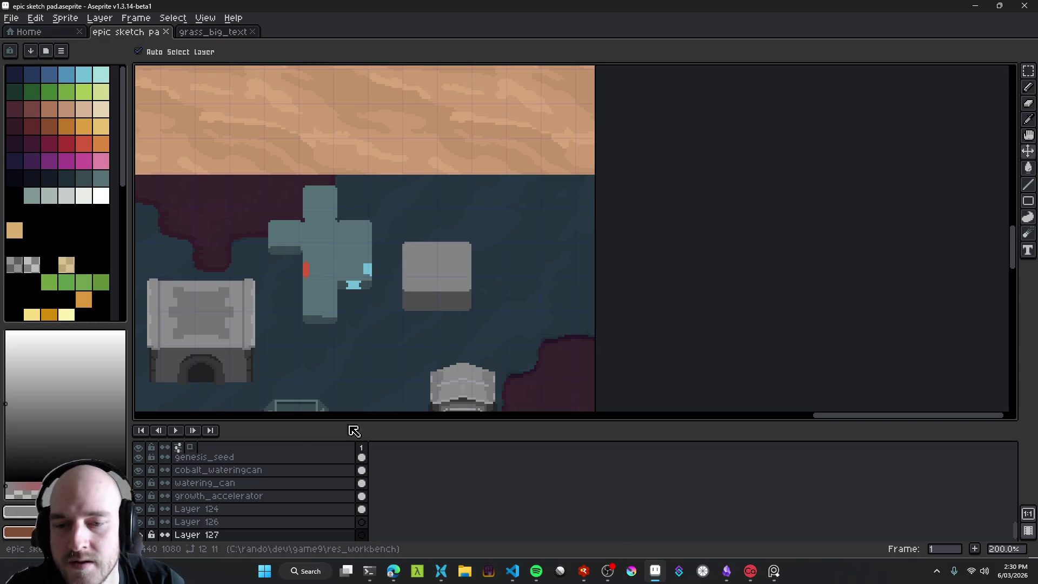
Step: On Layer 127, move the grey block further right of the cross and save
left_click(225, 535)
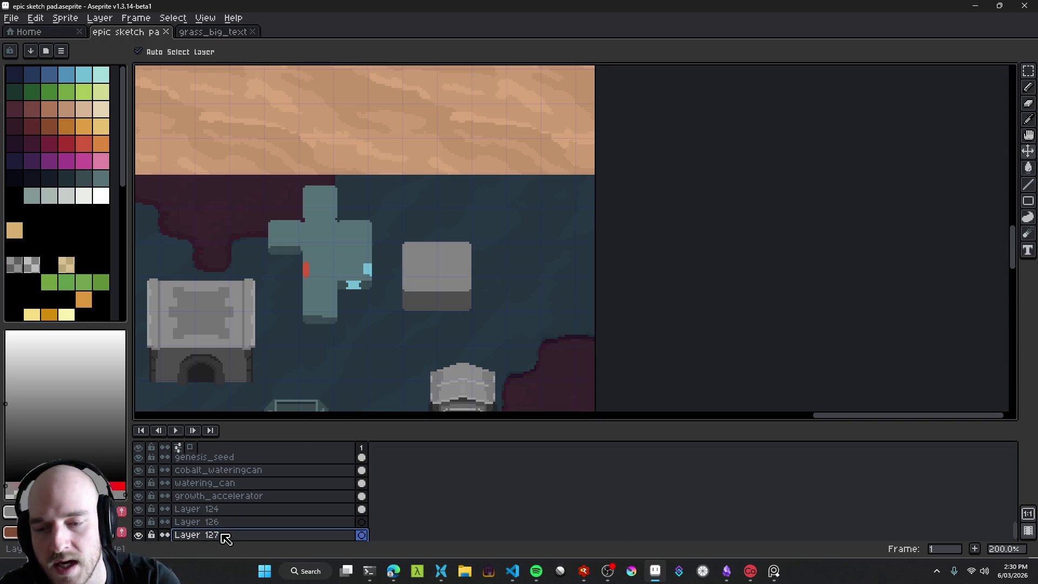
left_click_drag(412, 296, 561, 252)
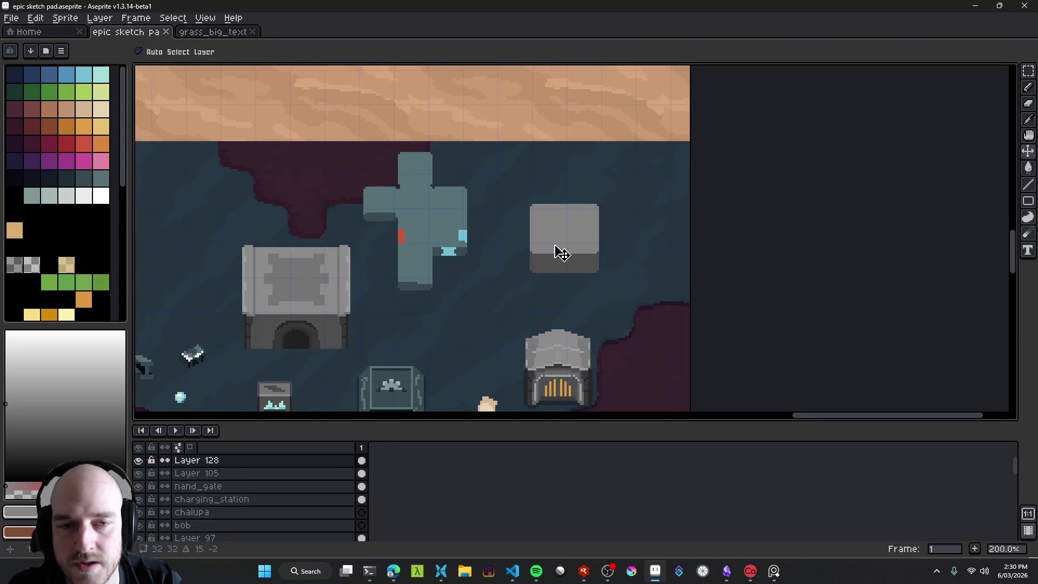
key("ctrl+z")
scroll(538, 259, "up", 3)
scroll(530, 292, "down", 2)
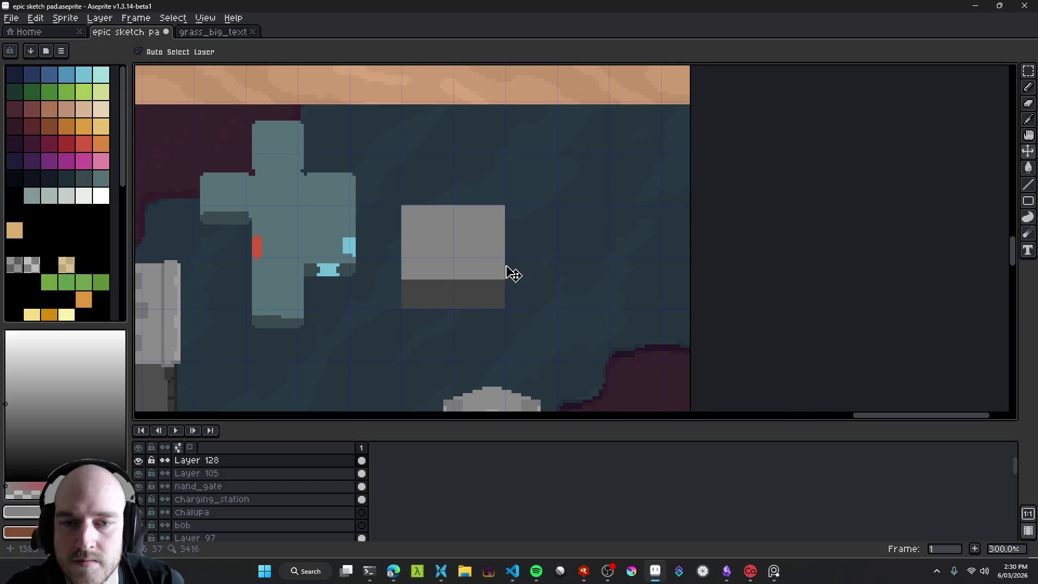
scroll(513, 275, "down", 4)
scroll(523, 285, "up", 1)
scroll(578, 285, "up", 5)
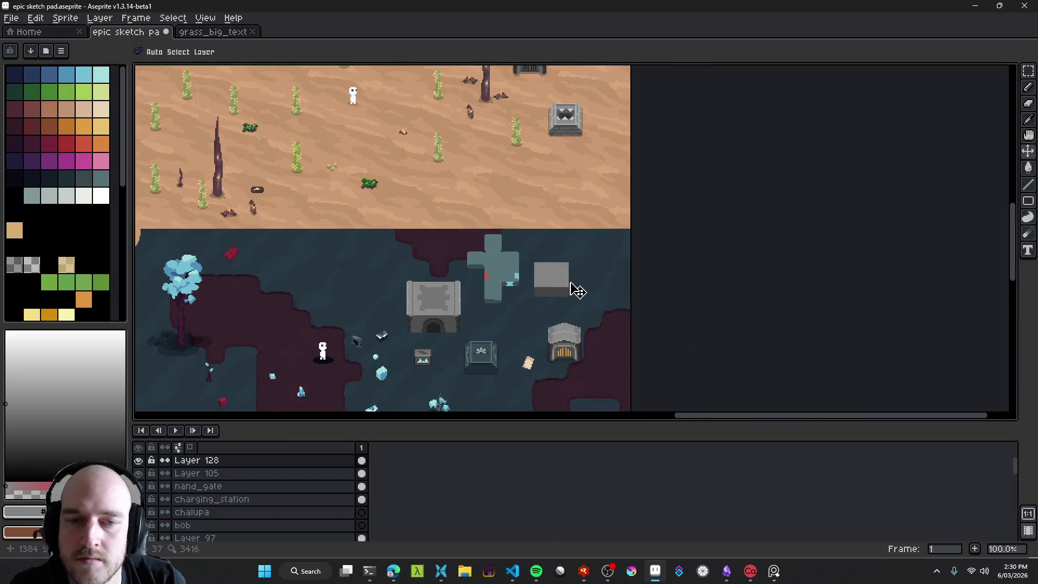
scroll(530, 277, "right", 2)
mouse_move(454, 276)
left_mouse_down()
mouse_move(537, 276)
mouse_move(517, 273)
left_mouse_up()
key("ctrl+s")
Step: Adjust the grey block slightly up and right, then save the map again
scroll(531, 273, "down", 2)
scroll(517, 273, "up", 2)
scroll(520, 272, "up", 1)
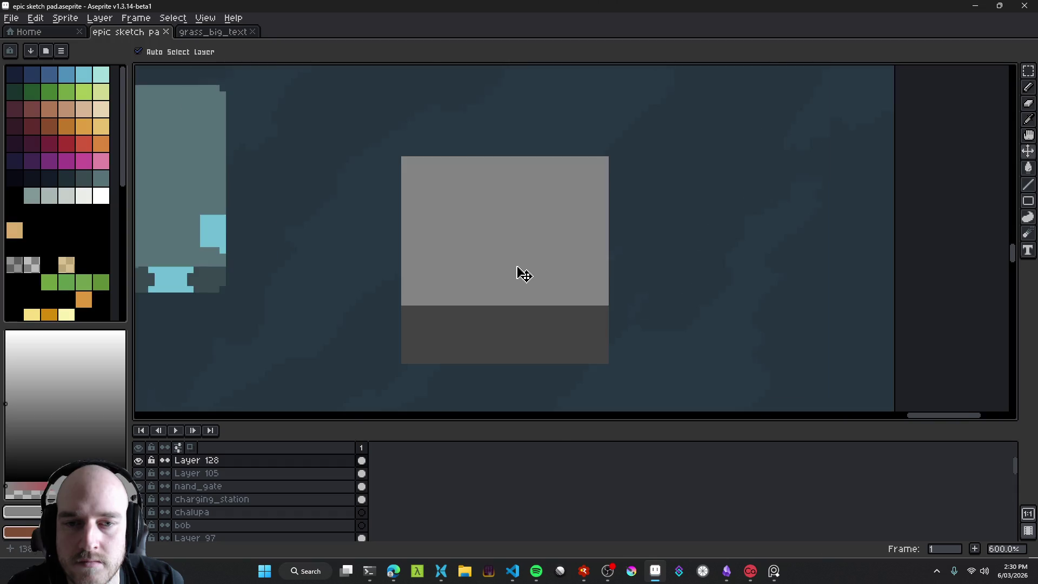
scroll(530, 281, "down", 5)
scroll(540, 290, "up", 1)
scroll(546, 287, "up", 1)
left_click(550, 280)
scroll(557, 273, "up", 1)
scroll(562, 272, "down", 3)
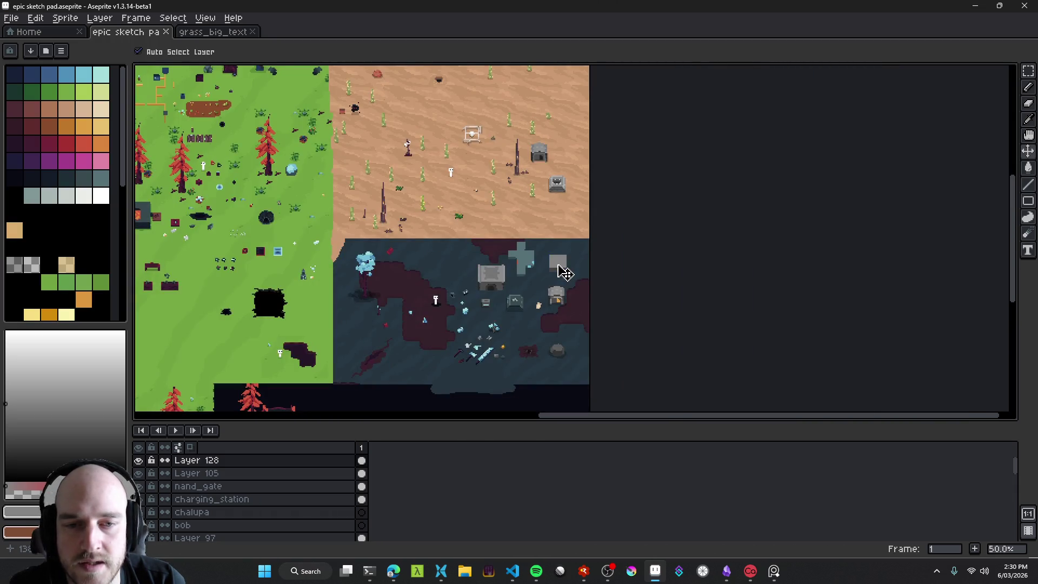
scroll(565, 270, "up", 6)
mouse_move(567, 267)
left_mouse_down()
mouse_move(586, 282)
mouse_move(622, 270)
left_mouse_up()
key("ctrl+s")
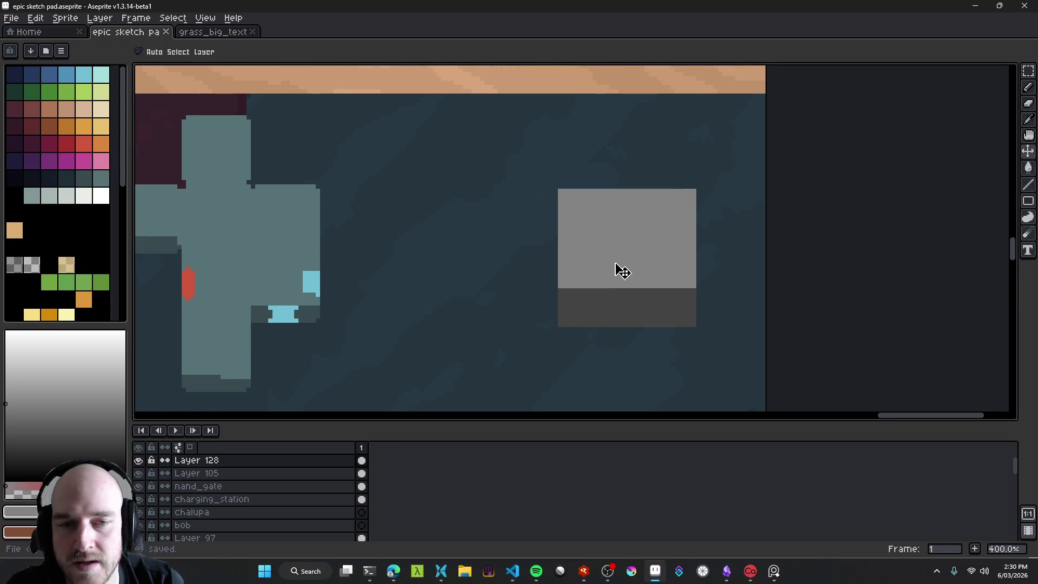
scroll(622, 273, "right", 2)
Step: Paint a small dark square at the left end of the block's lower strip
key("b")
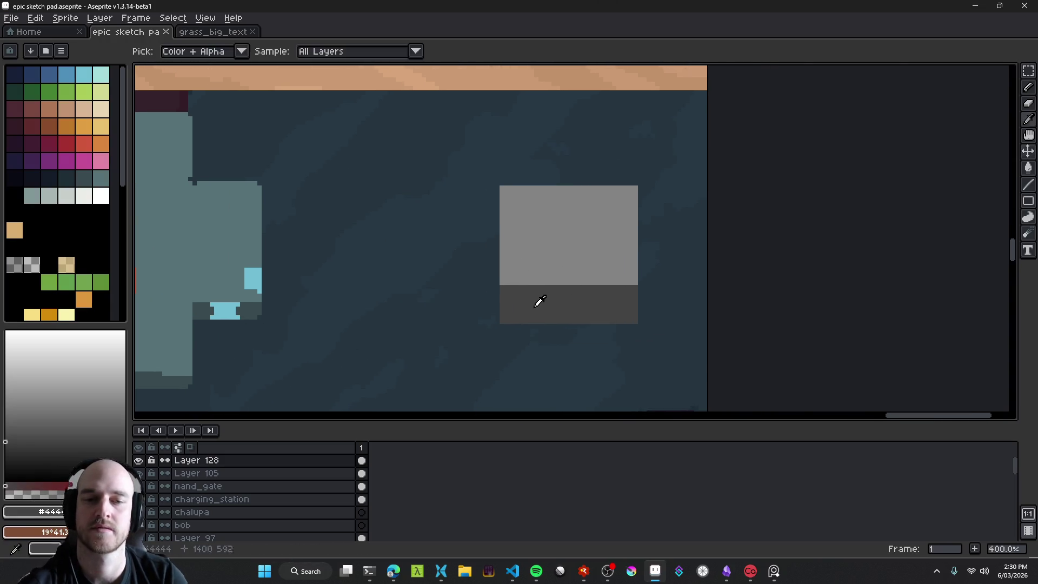
scroll(539, 310, "up", 1)
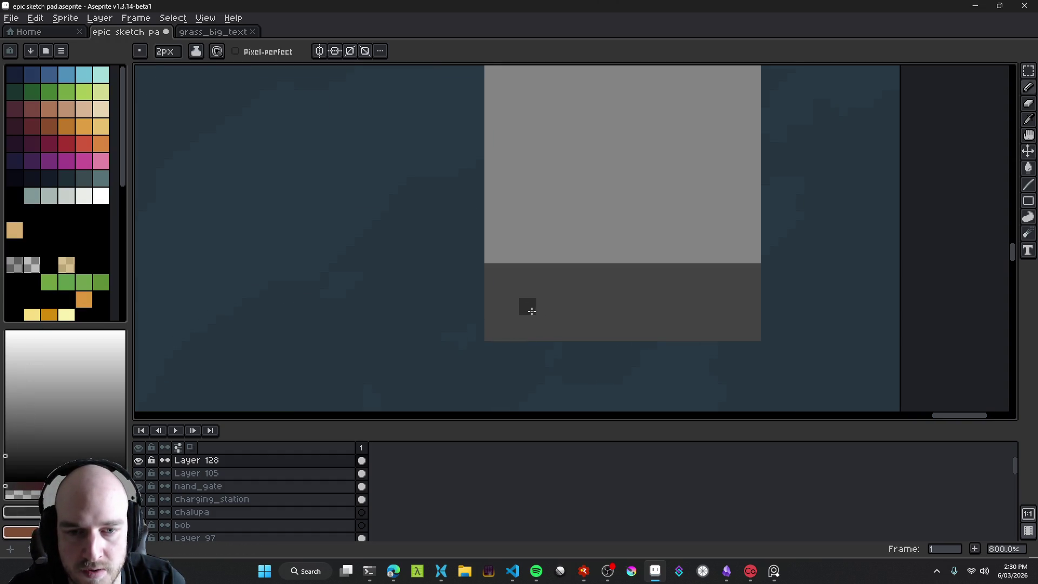
key("plus")
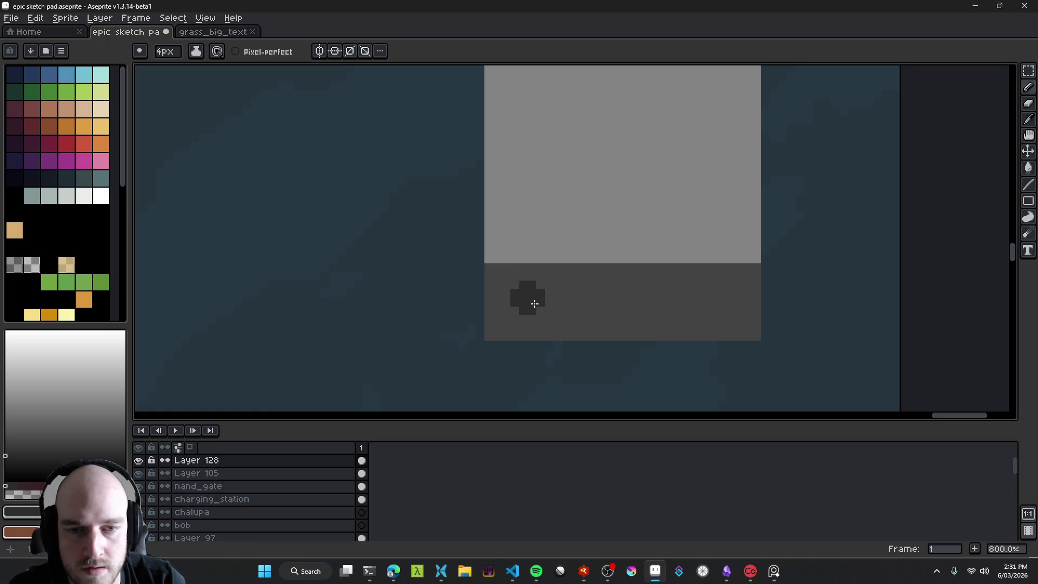
left_click(535, 307, "shift")
key("minus")
key("minus")
key("minus")
left_click(545, 316, "shift")
left_click(546, 301, "shift")
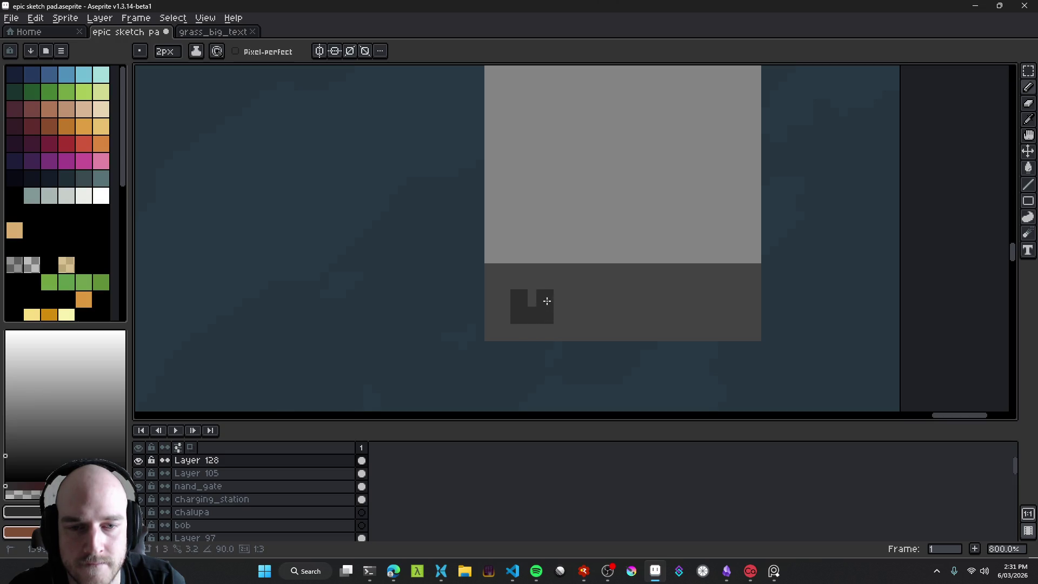
scroll(578, 326, "down", 5)
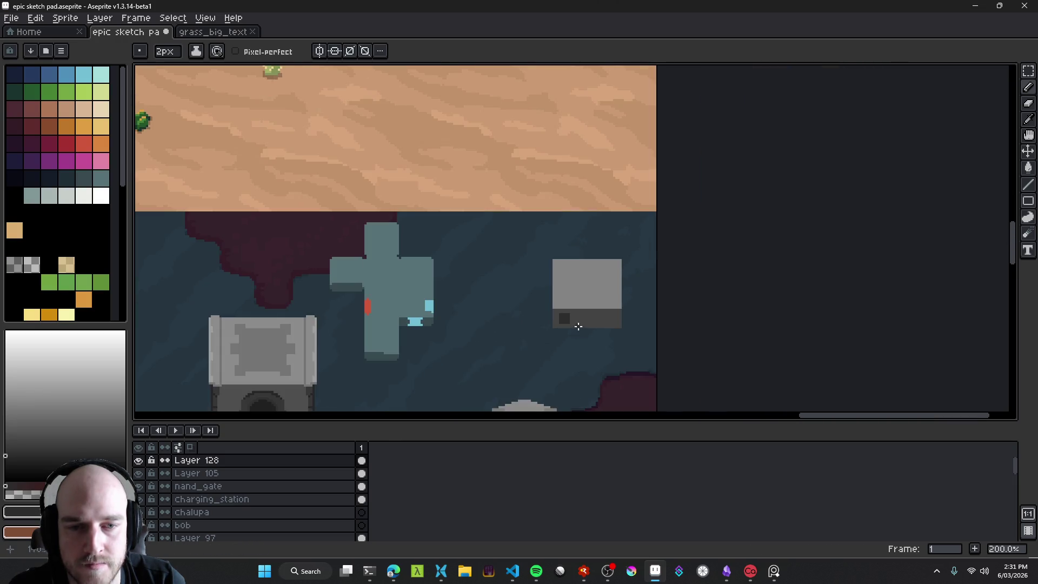
left_click_drag(595, 322, 511, 319)
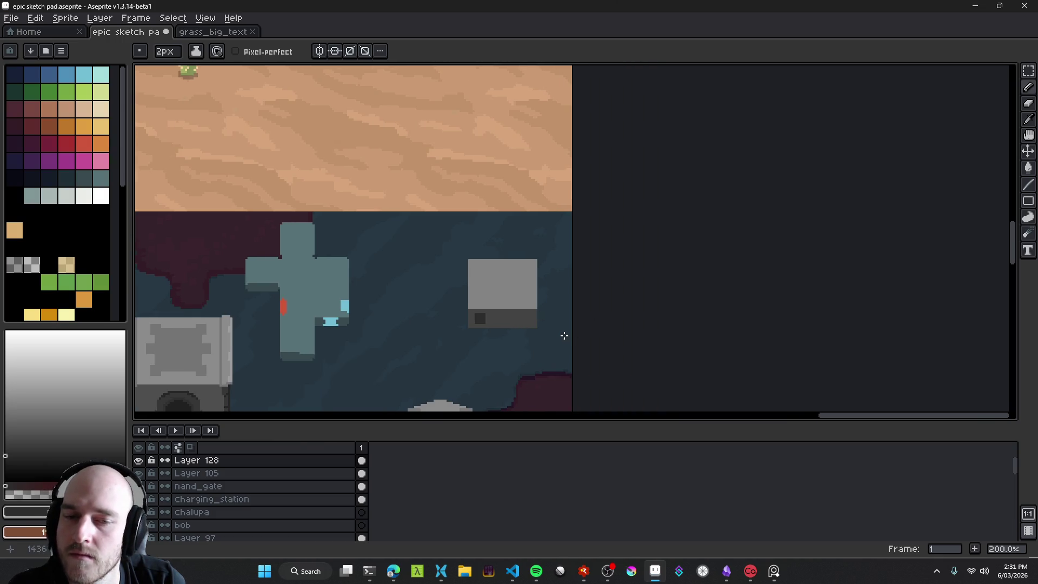
Step: Outline an inset panel in slightly darker grey and flood-fill its inner bar
scroll(502, 330, "up", 4)
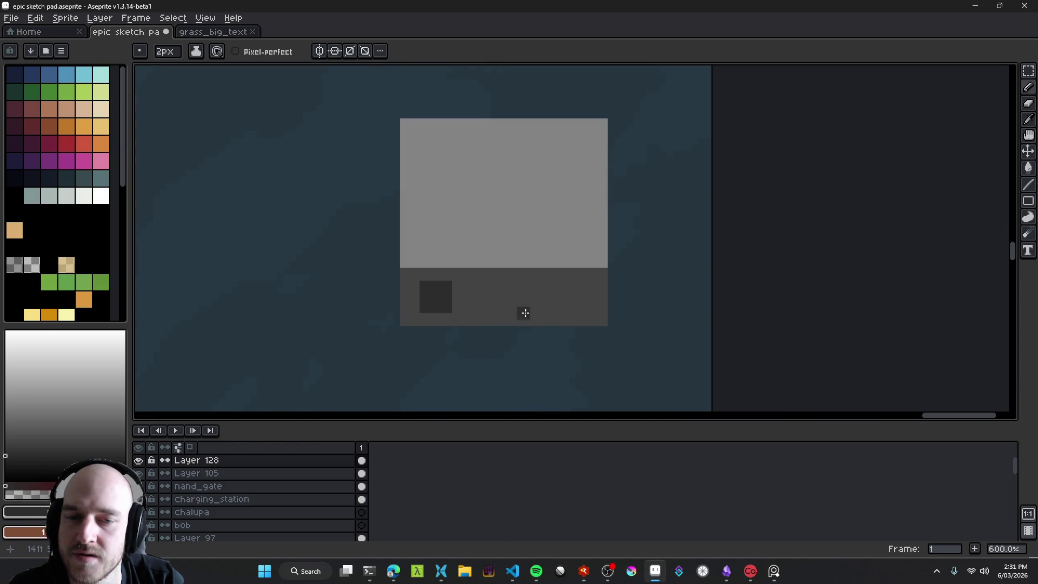
scroll(517, 297, "up", 2)
left_click_drag(498, 248, 452, 197)
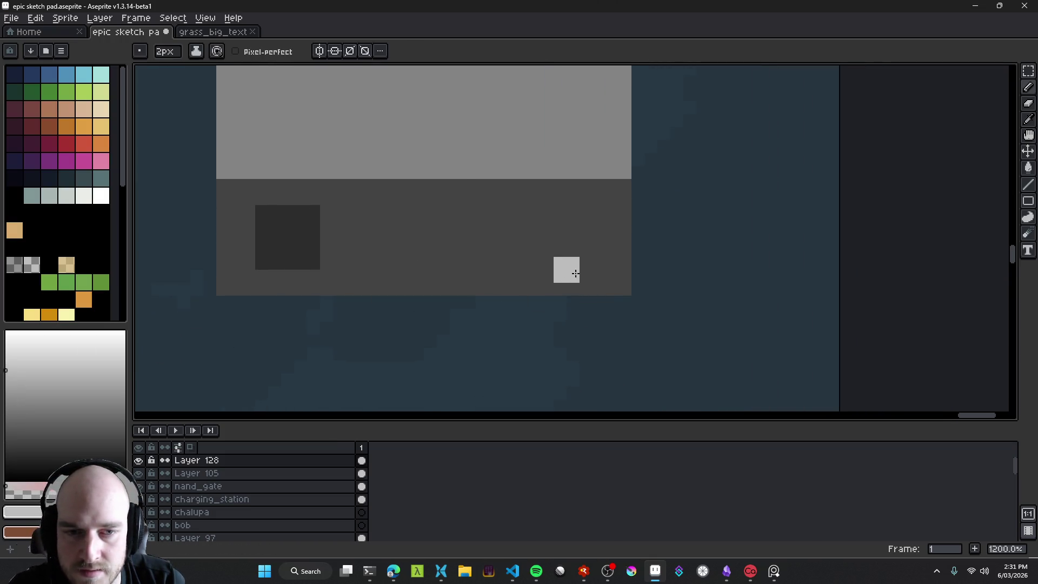
left_click(563, 264, "alt")
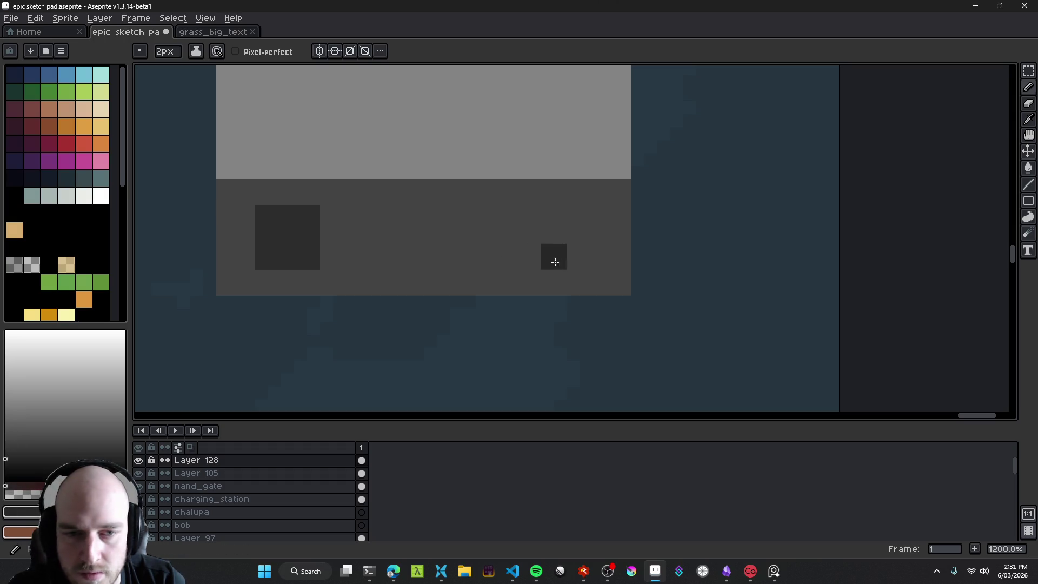
left_click(521, 271, "alt")
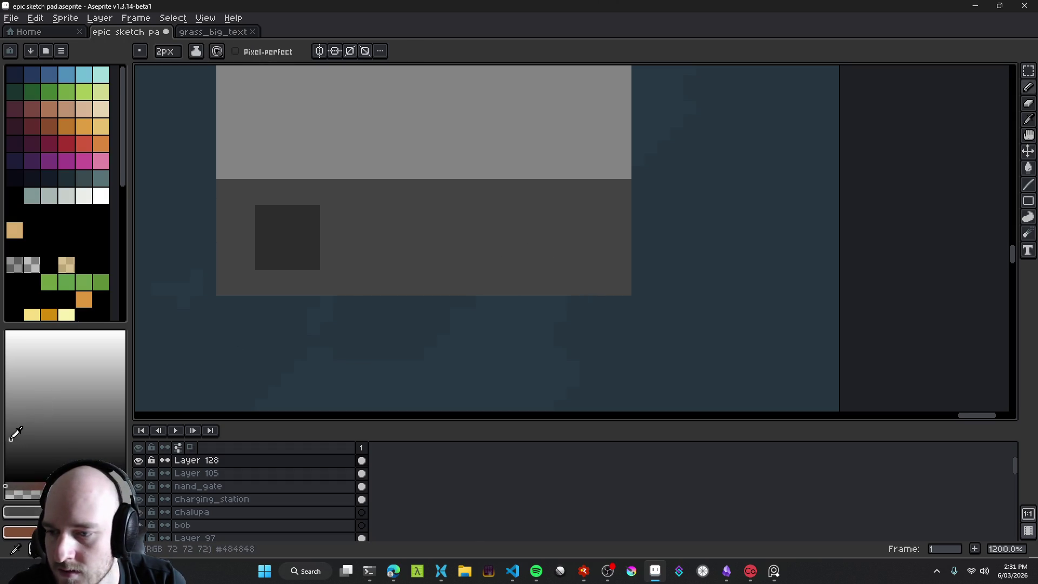
mouse_move(606, 270)
left_mouse_down()
mouse_move(329, 271)
mouse_move(607, 260)
mouse_move(612, 217)
mouse_move(339, 213)
mouse_move(243, 201)
mouse_move(234, 276)
mouse_move(322, 277)
left_mouse_up()
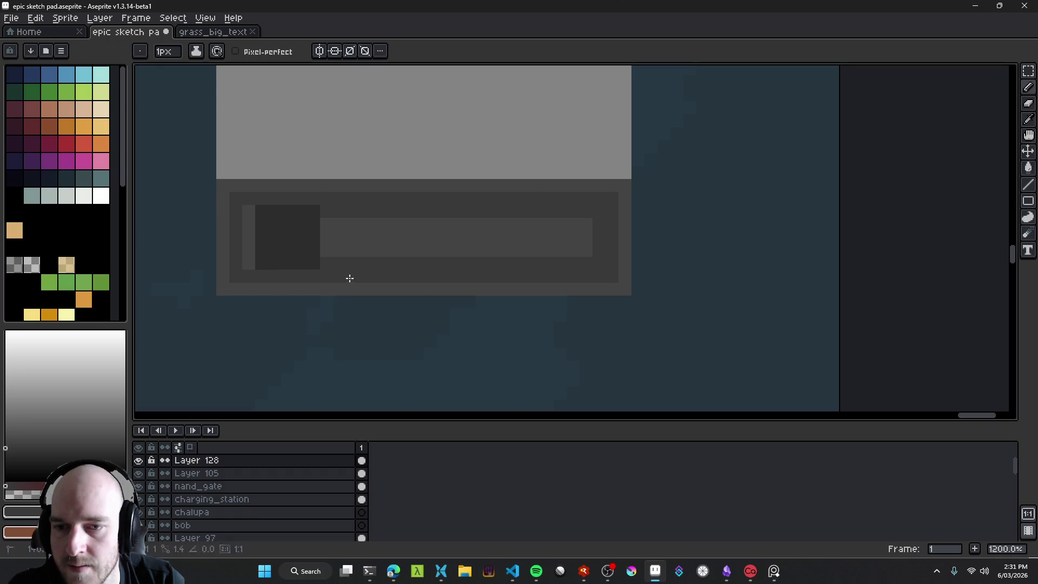
key("g")
left_click(333, 248)
Step: Save the map and centre the view on the block's new panel
scroll(468, 269, "down", 6)
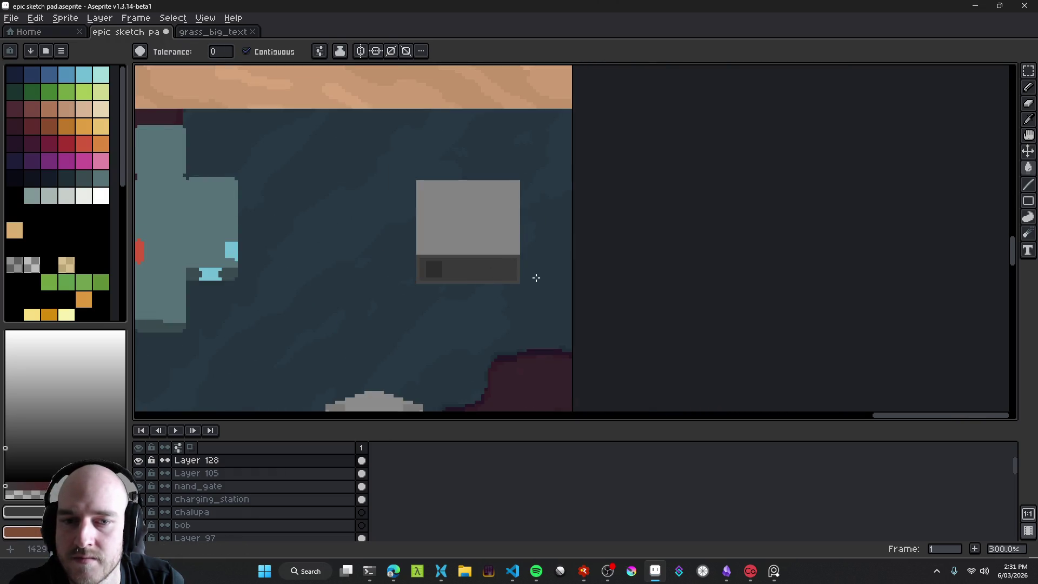
scroll(536, 277, "up", 7)
scroll(436, 267, "down", 6)
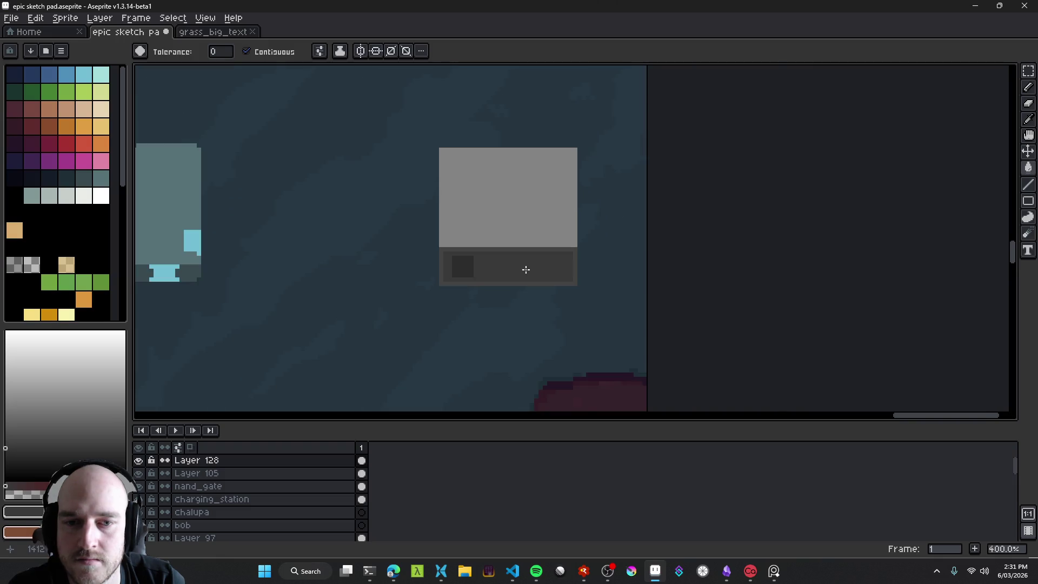
scroll(526, 269, "up", 3)
scroll(511, 243, "down", 5)
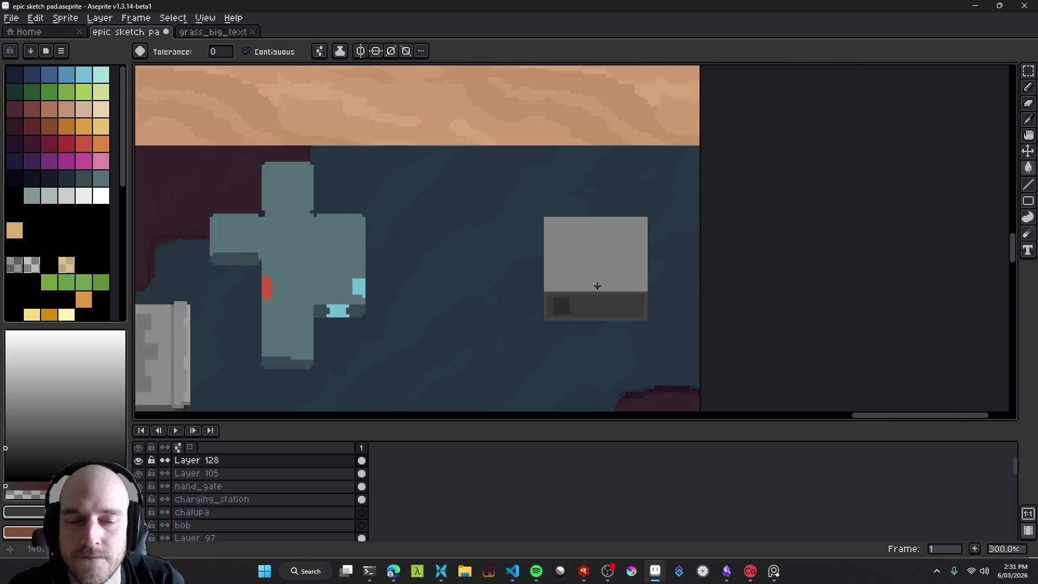
scroll(597, 286, "up", 3)
mouse_move(548, 285)
left_mouse_down()
mouse_move(537, 243)
mouse_move(751, 289)
mouse_move(671, 279)
left_mouse_up()
key("ctrl+s")
scroll(752, 290, "down", 4)
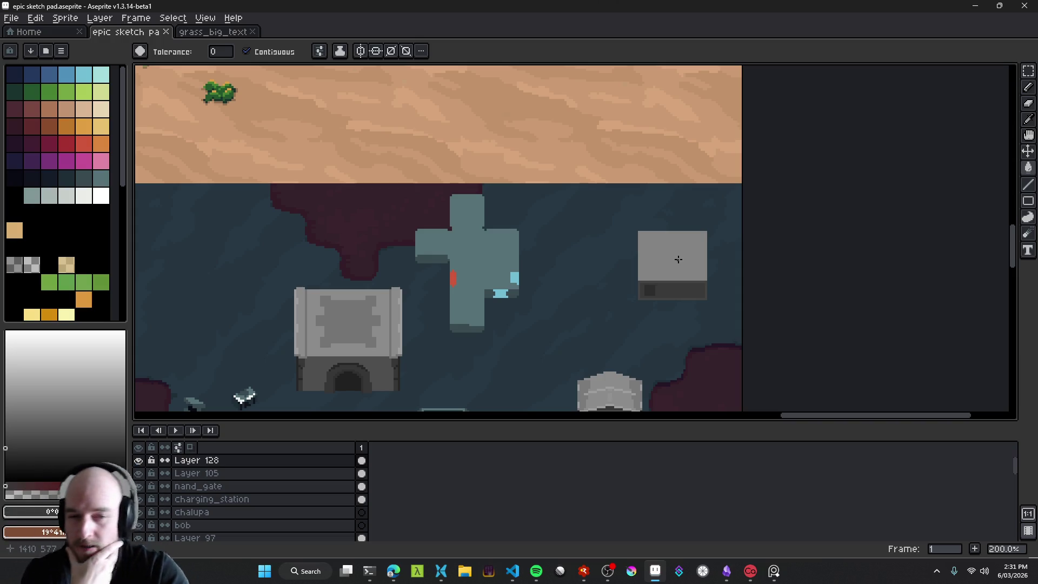
scroll(678, 259, "up", 5)
left_click_drag(670, 276, 437, 196)
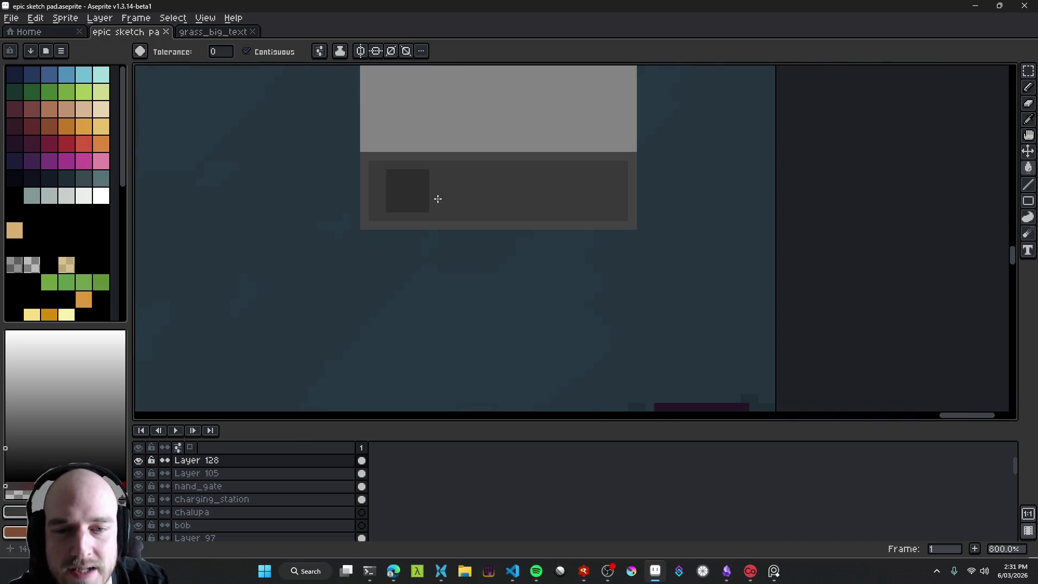
Step: Shift the dark square in the grey box's bottom strip further to the right
scroll(438, 196, "up", 5)
left_click(347, 212)
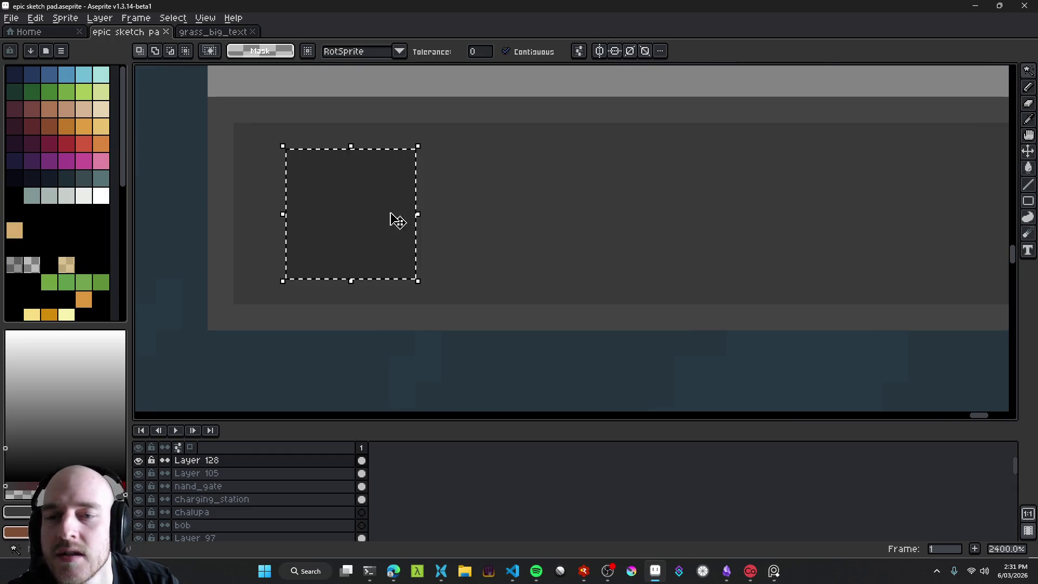
scroll(433, 233, "down", 5)
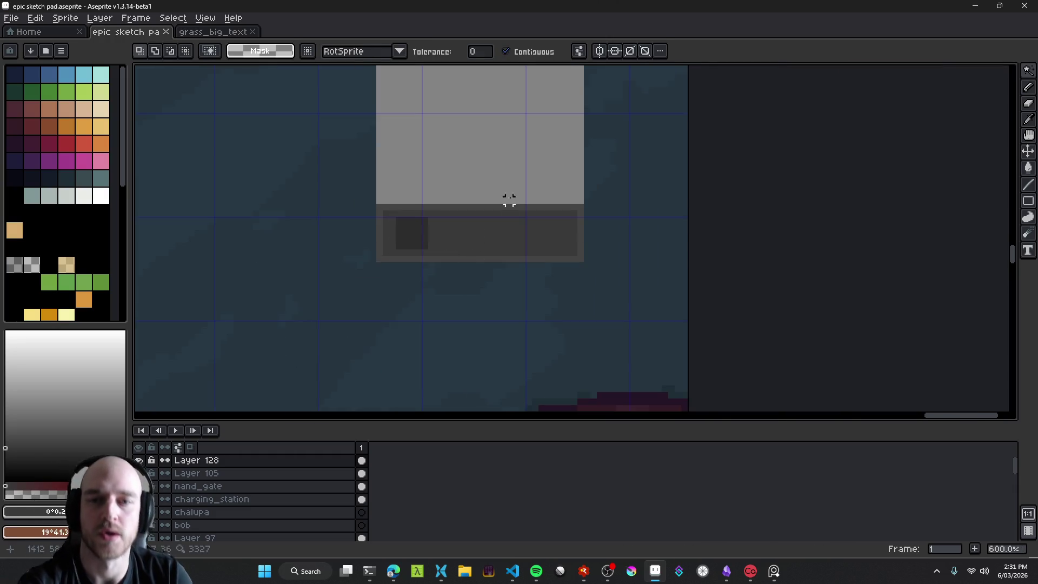
scroll(509, 200, "up", 1)
key("v")
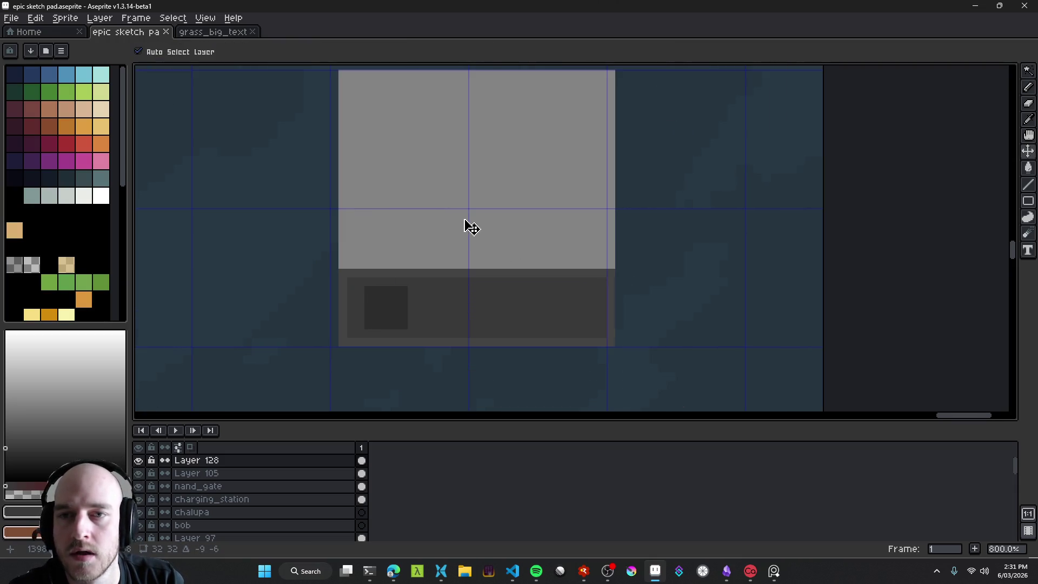
scroll(457, 282, "up", 5)
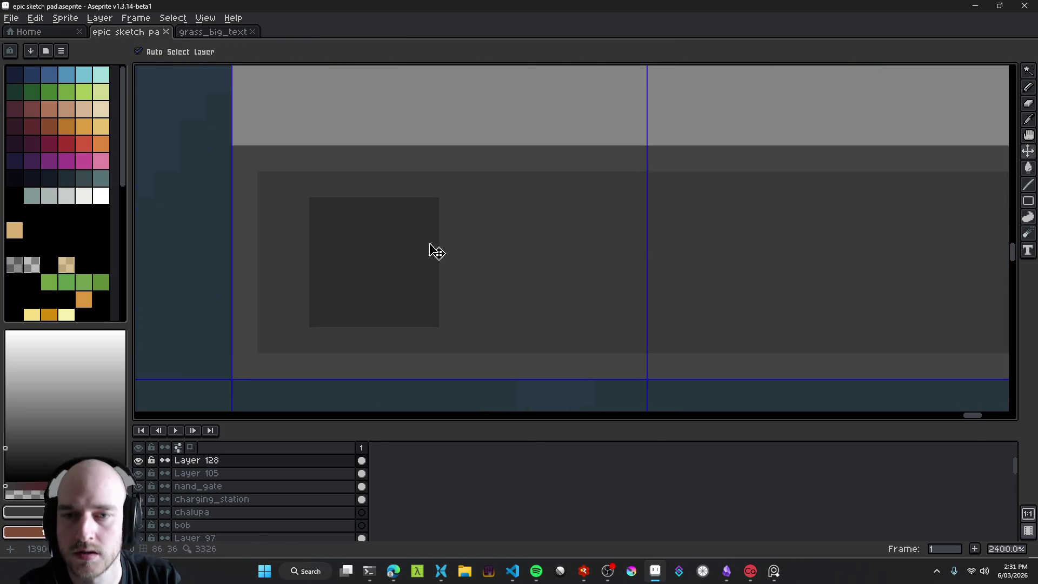
left_click_drag(375, 262, 448, 261)
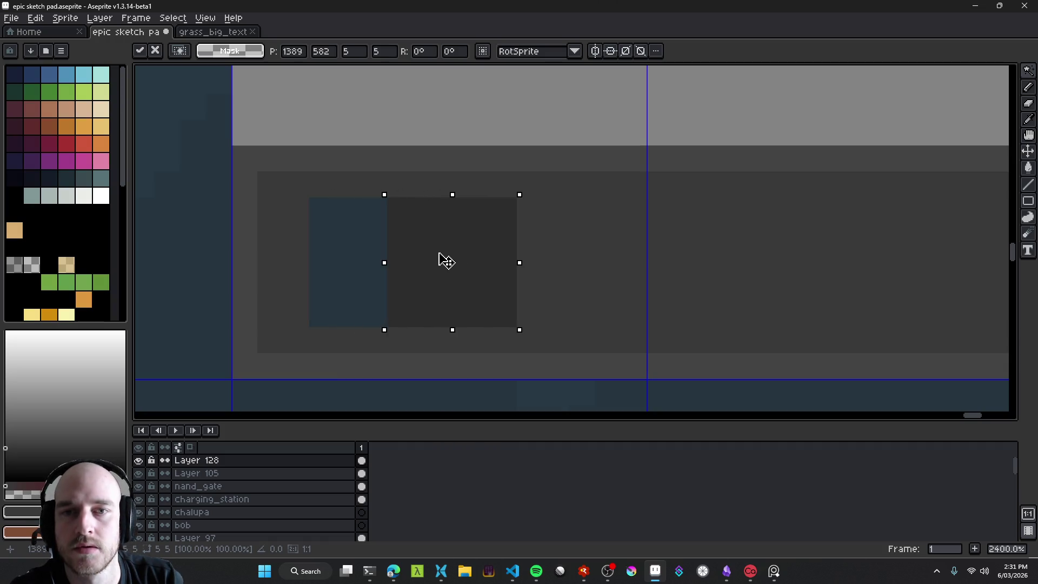
scroll(446, 260, "down", 6)
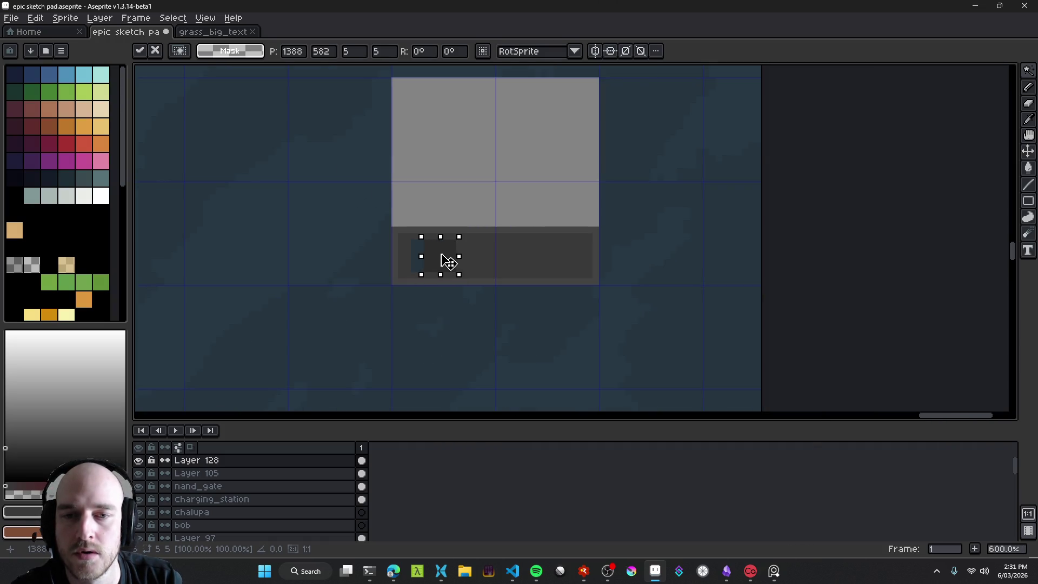
key("i")
Step: Fill the square's vacated spot and save the map file
key("g")
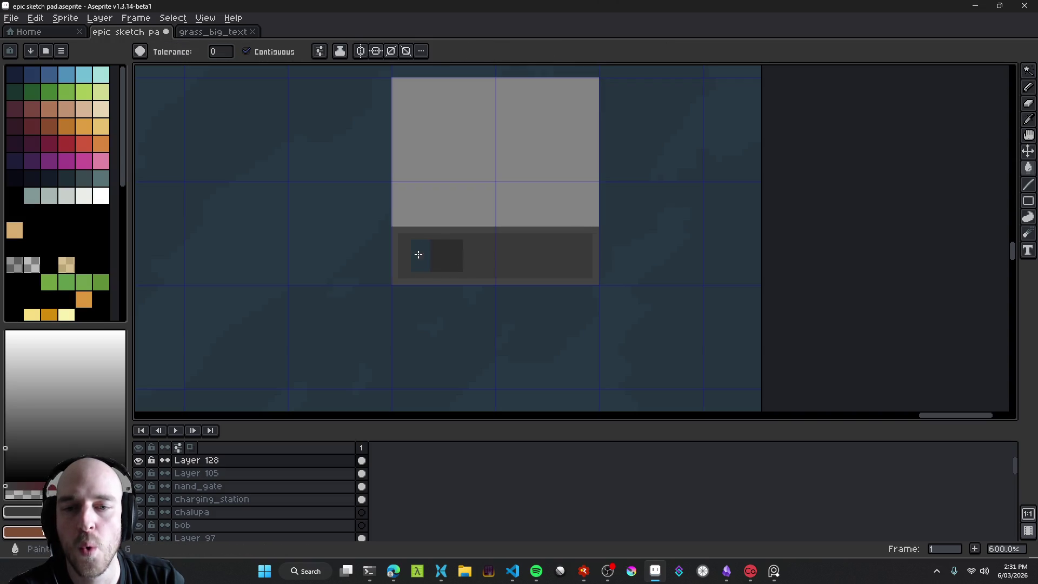
scroll(466, 273, "down", 4)
scroll(478, 298, "down", 2)
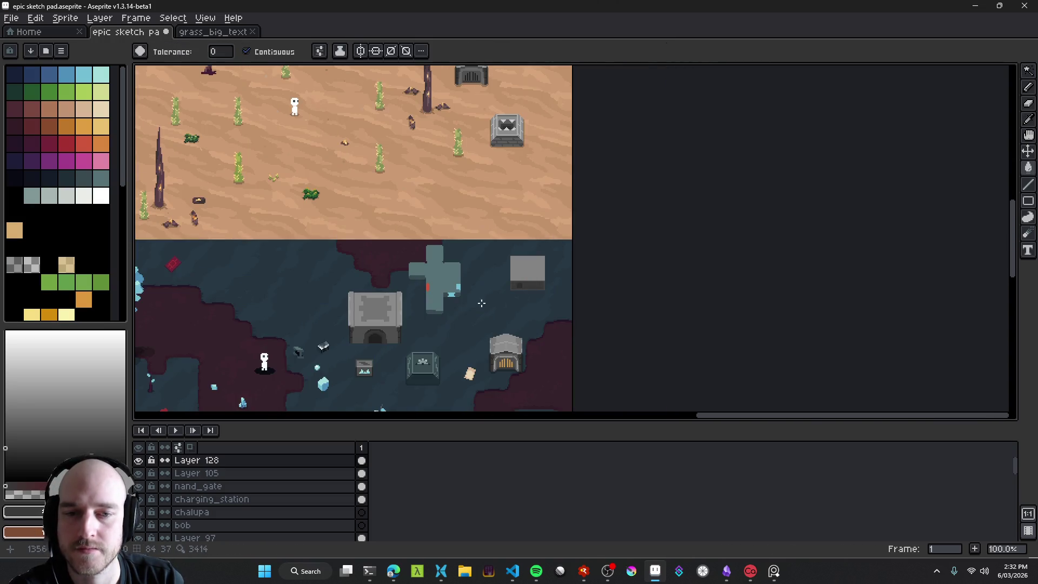
scroll(527, 299, "up", 1)
key("ctrl+s")
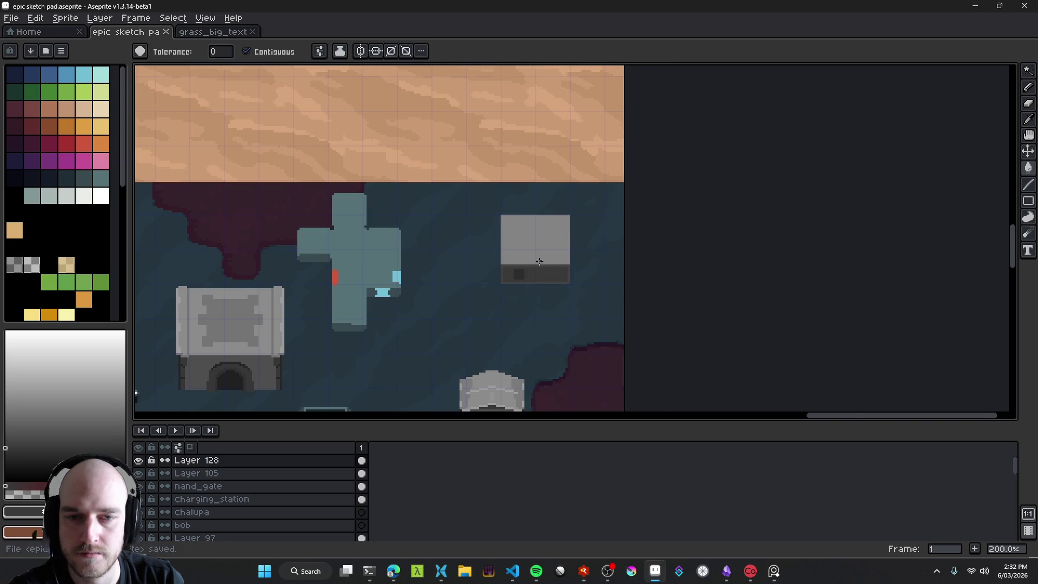
Step: Drag Layer 105 aside to reveal the grey box, then make Layer 128 active
scroll(551, 274, "up", 1)
key("v")
left_click(398, 271)
left_click_drag(399, 271, 504, 262)
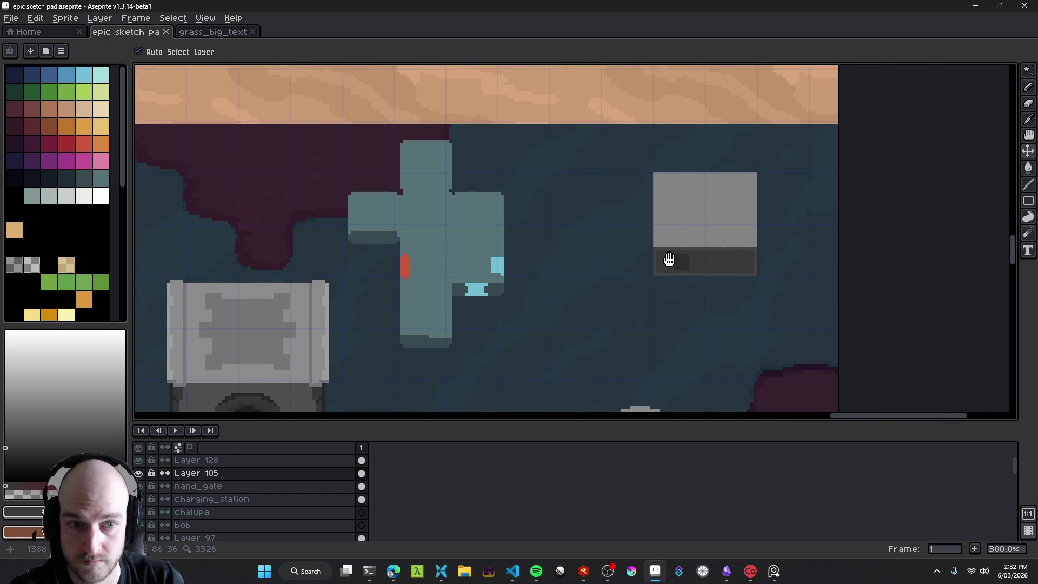
scroll(686, 262, "up", 1)
left_click(697, 265)
Step: Try light blue and dark teal fills and blocks in the dark square, undoing each attempt
scroll(648, 260, "up", 3)
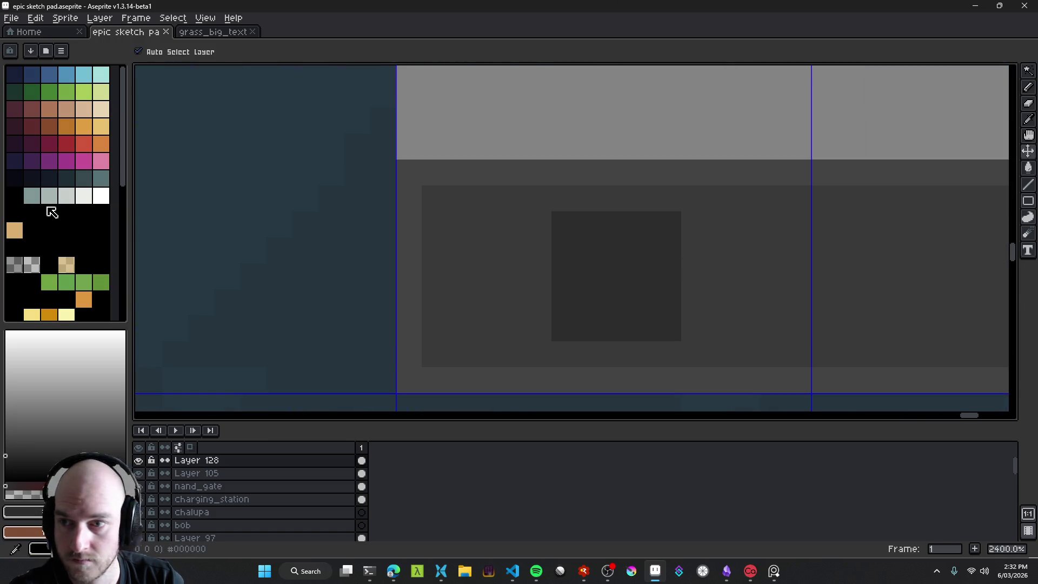
left_click(84, 74)
key("g")
left_click(618, 285)
scroll(622, 295, "down", 7)
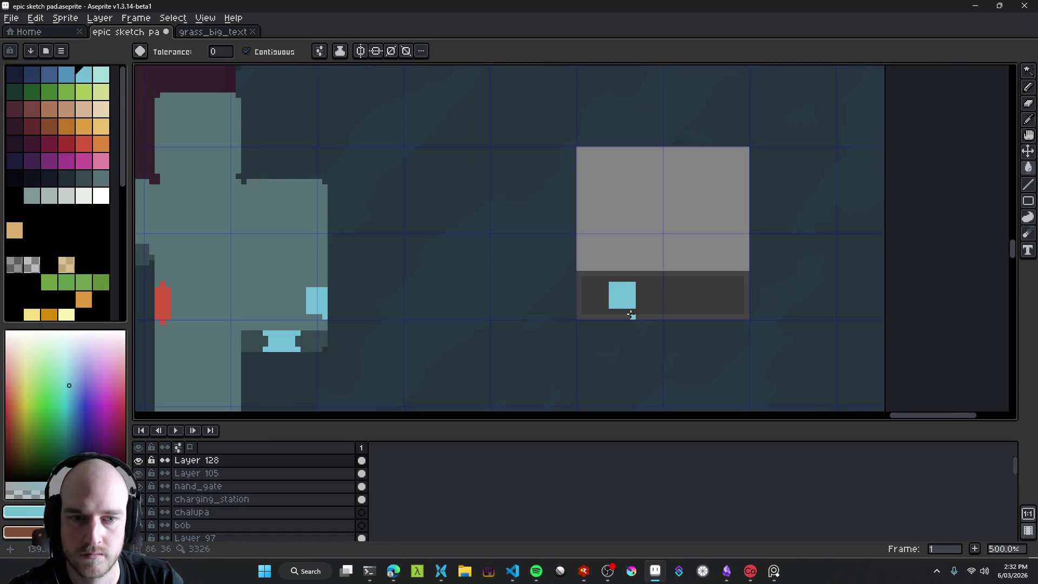
scroll(632, 313, "up", 2)
key("ctrl+z")
scroll(622, 292, "up", 4)
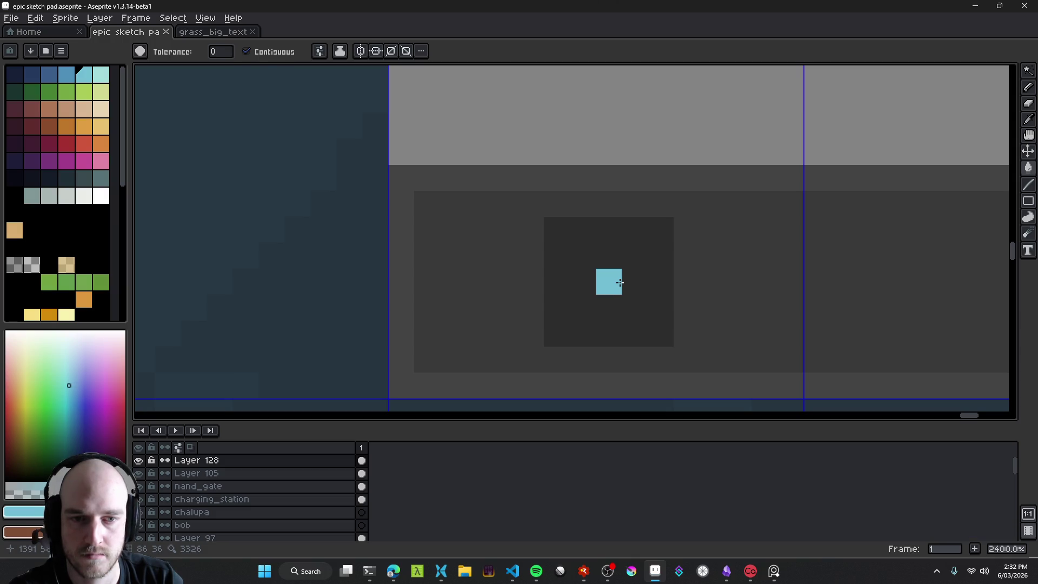
key("b")
left_click_drag(583, 256, 619, 282)
key("ctrl+z")
left_click_drag(68, 385, 69, 430)
left_click_drag(584, 257, 619, 285)
key("ctrl+z")
Step: Stamp a 3px teal plus into the dark square
key("plus")
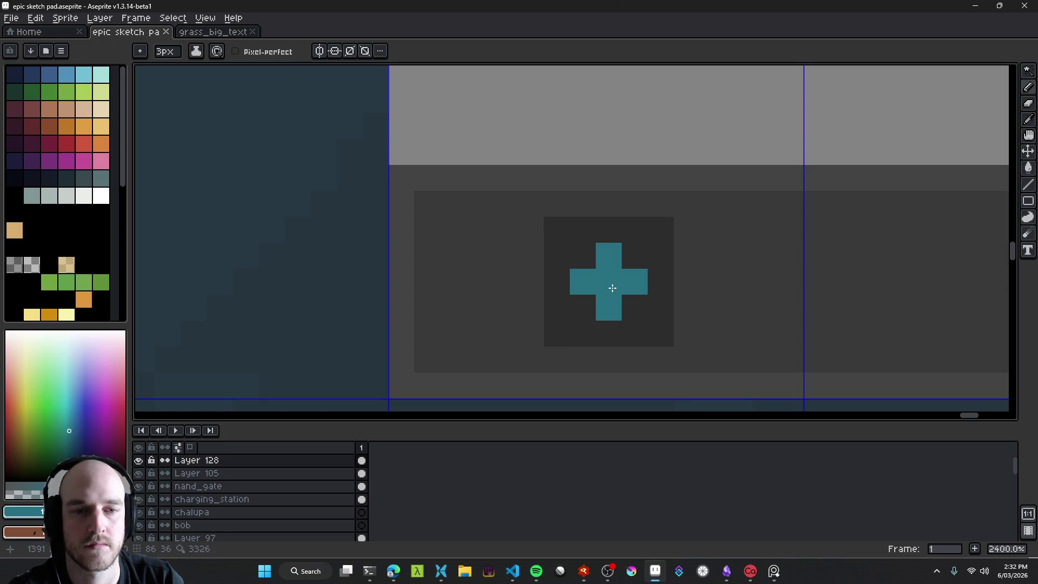
left_click(612, 288)
scroll(612, 288, "down", 8)
scroll(770, 324, "down", 2)
left_click_drag(769, 324, 722, 303)
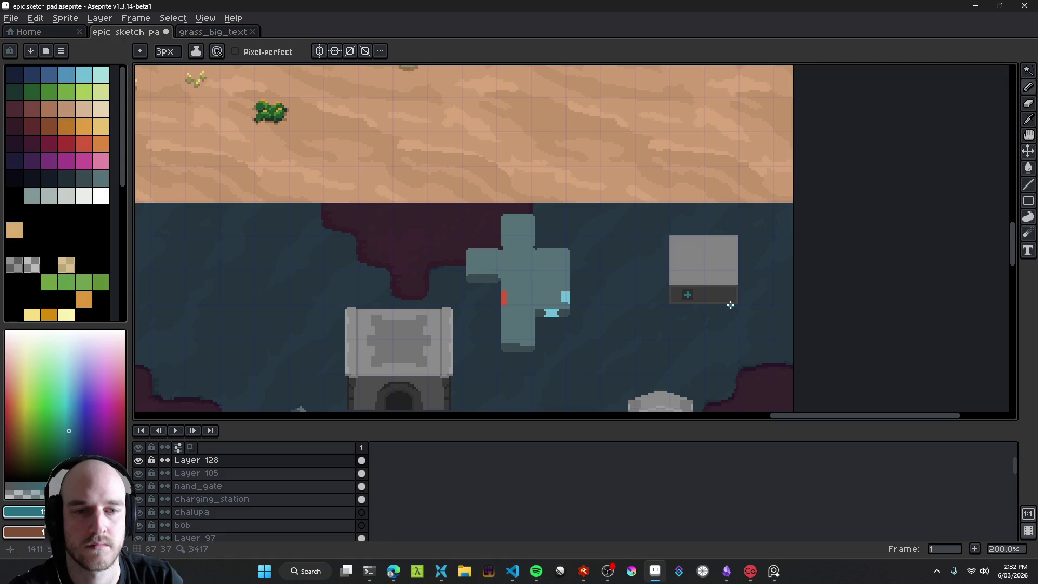
scroll(507, 317, "up", 1)
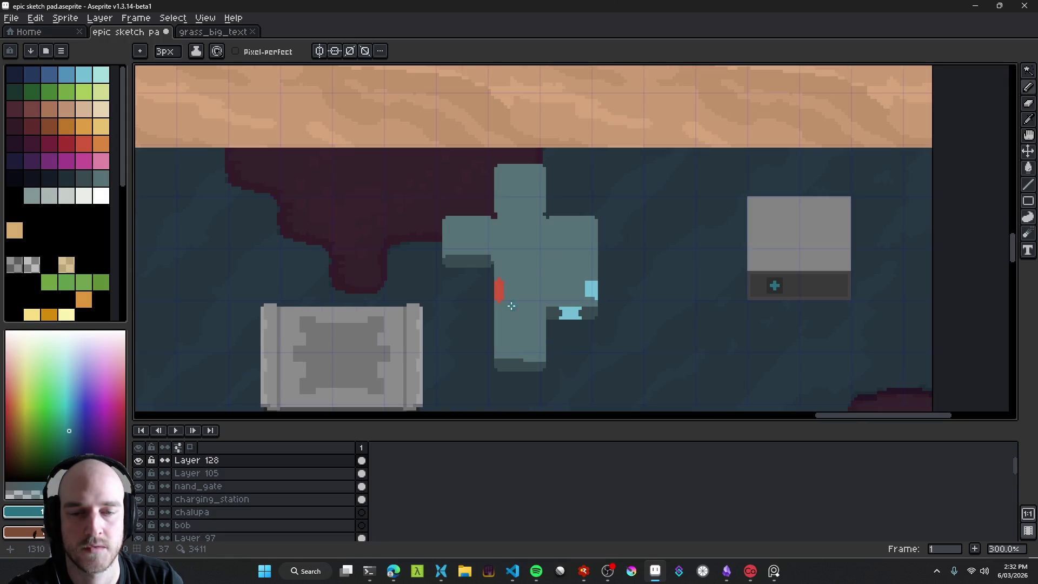
Step: Add a 1px red minus, with a 2px dark grey square painted behind it
left_click(500, 288, "alt")
scroll(843, 308, "up", 3)
scroll(580, 264, "up", 1)
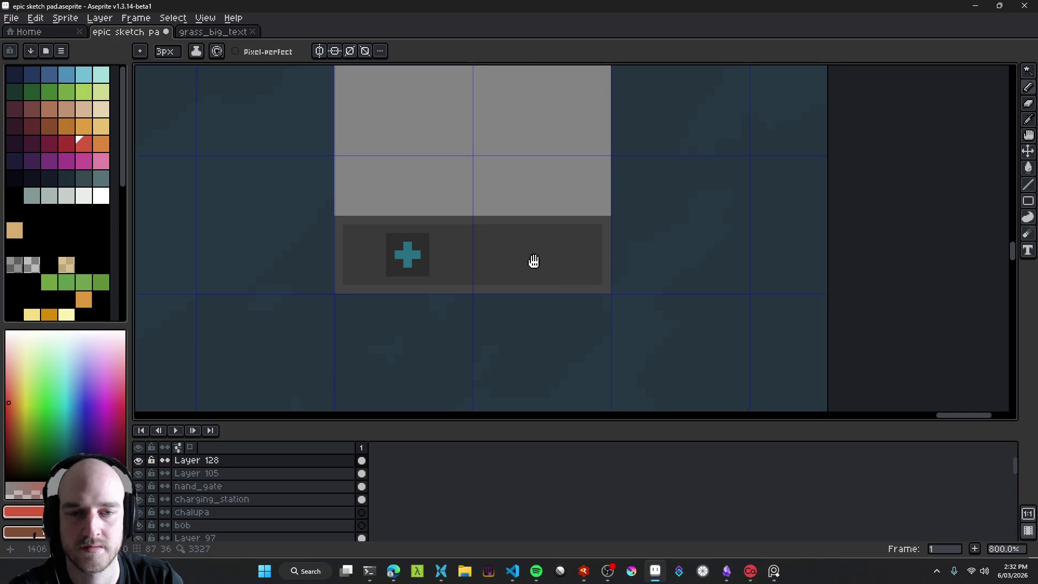
key("minus")
key("minus")
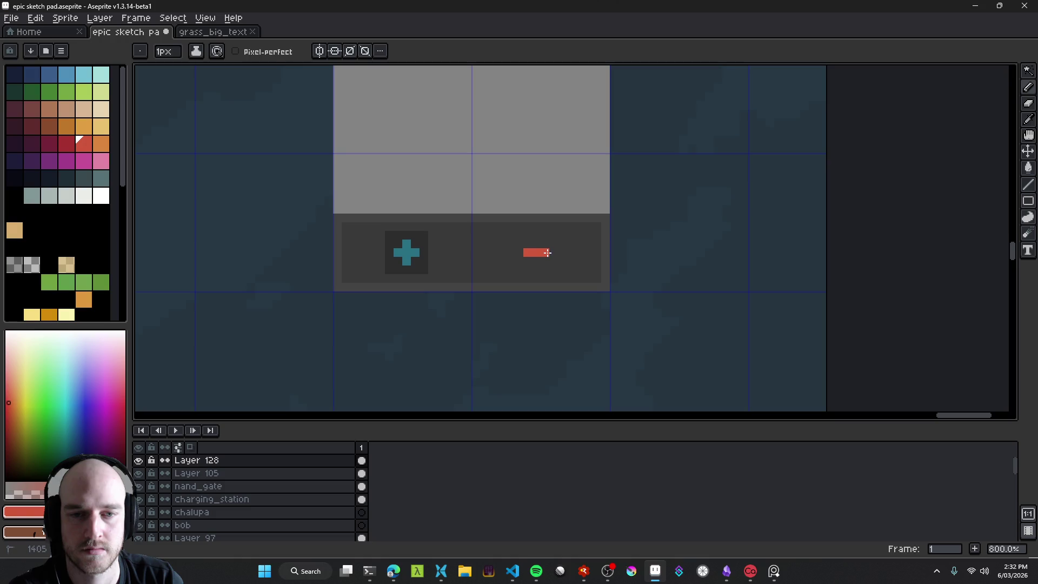
left_click(464, 257, "alt")
key("plus")
mouse_move(532, 243)
left_mouse_down()
mouse_move(522, 239)
mouse_move(562, 240)
mouse_move(521, 267)
left_mouse_up()
key("minus")
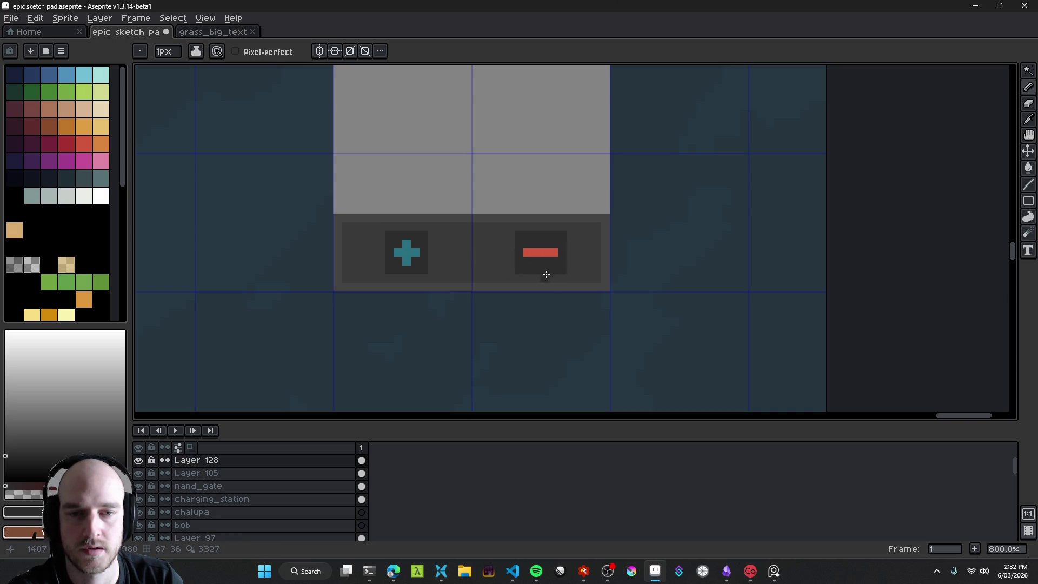
scroll(546, 275, "down", 1)
scroll(549, 288, "up", 8)
Step: Repaint the dark block's right edge in the lighter panel grey
left_click(627, 167, "alt")
mouse_move(562, 168)
left_mouse_down()
mouse_move(562, 303)
mouse_move(648, 292)
left_mouse_up()
scroll(528, 278, "down", 7)
key("b")
Step: Save the sprite file and pan around the map to review it
scroll(637, 322, "down", 4)
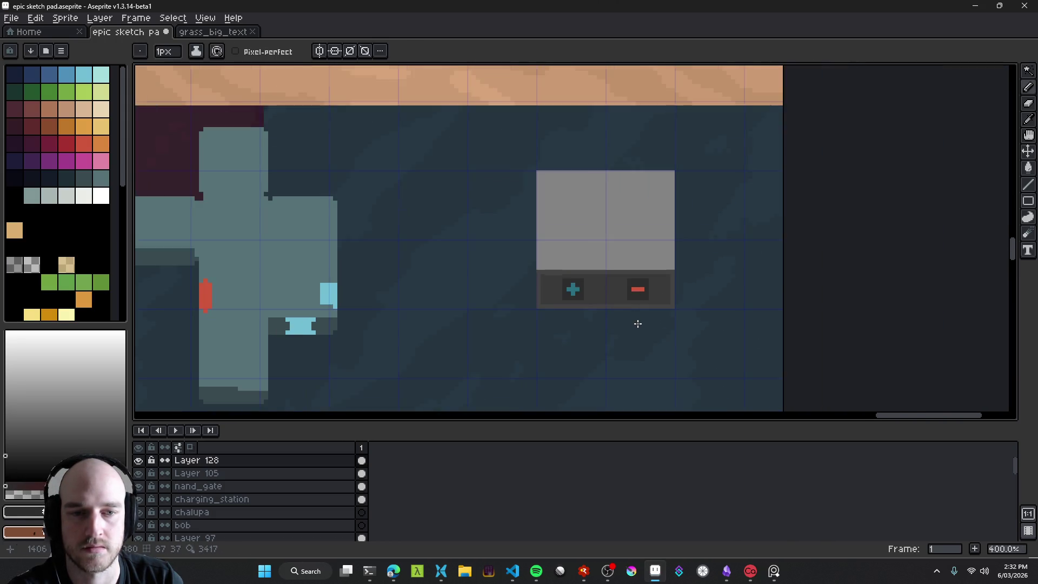
left_click_drag(641, 332, 717, 259)
scroll(717, 259, "down", 1)
key("ctrl+s")
mouse_move(709, 189)
left_mouse_down()
mouse_move(710, 217)
mouse_move(618, 303)
left_mouse_up()
left_click_drag(618, 250, 603, 292)
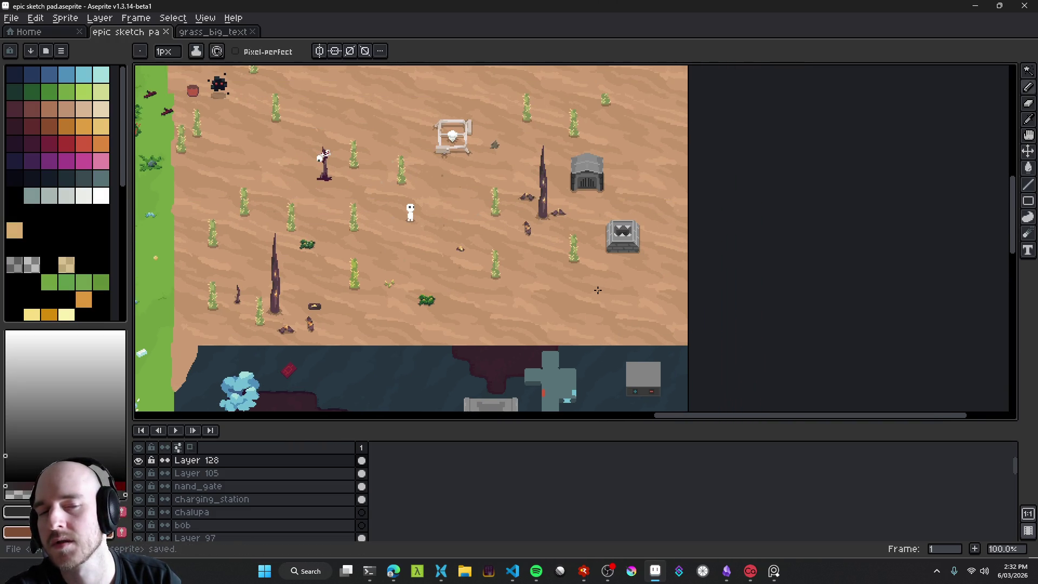
scroll(597, 291, "right", 5)
scroll(612, 289, "up", 2)
scroll(612, 290, "down", 3)
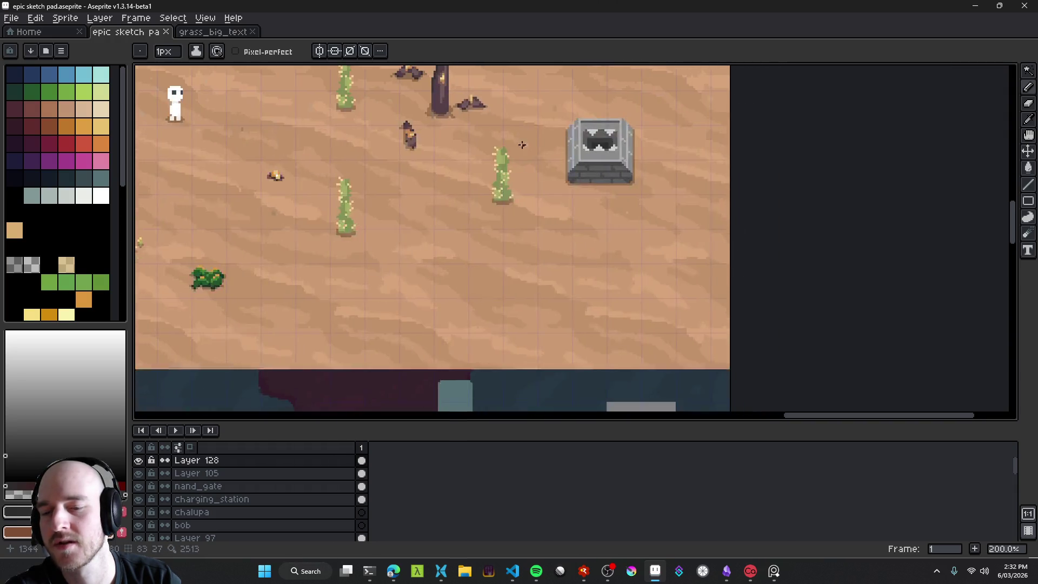
scroll(578, 294, "down", 1)
scroll(575, 269, "up", 3)
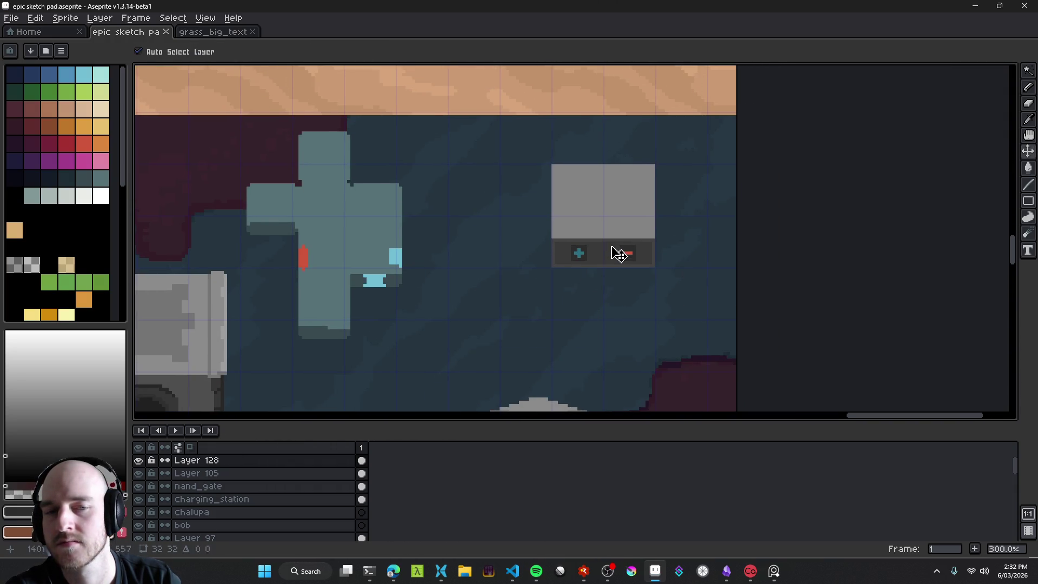
Step: Marquee-select the grey plus/minus box and paste it as a new layer
left_click_drag(614, 306, 589, 277)
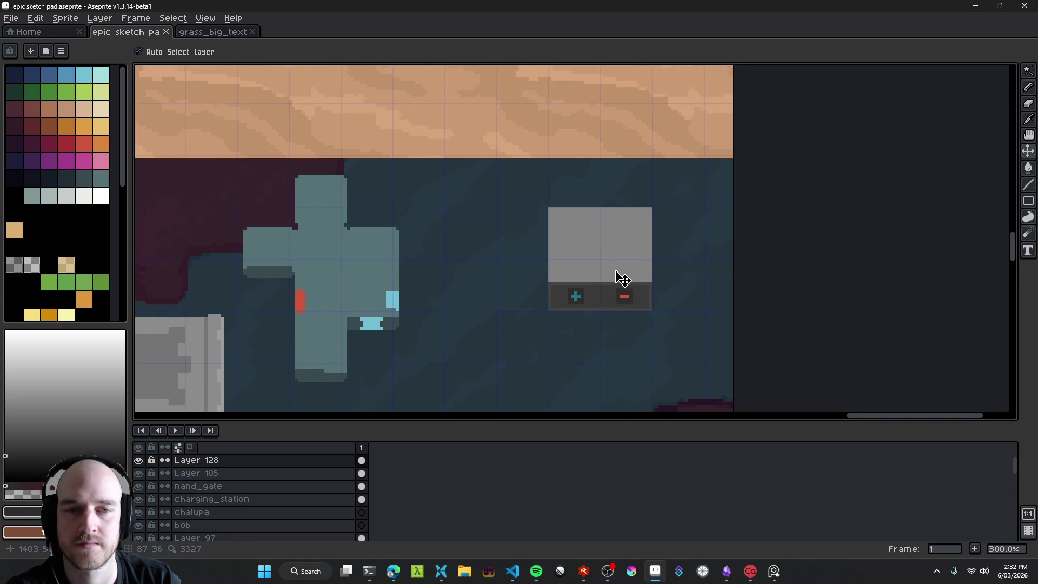
left_click_drag(610, 266, 598, 241)
key("m")
left_click_drag(507, 319, 680, 158)
left_click(724, 191)
key("ctrl+shift+d")
key("ctrl+j")
mouse_move(631, 241)
left_mouse_down()
mouse_move(540, 331)
mouse_move(562, 266)
mouse_move(642, 162)
mouse_move(635, 255)
mouse_move(624, 267)
mouse_move(618, 234)
mouse_move(628, 307)
left_mouse_up()
left_click(667, 199)
Step: Move the box copy up and right above the original, then save
key("v")
scroll(569, 262, "up", 3)
scroll(635, 255, "up", 2)
scroll(616, 249, "up", 1)
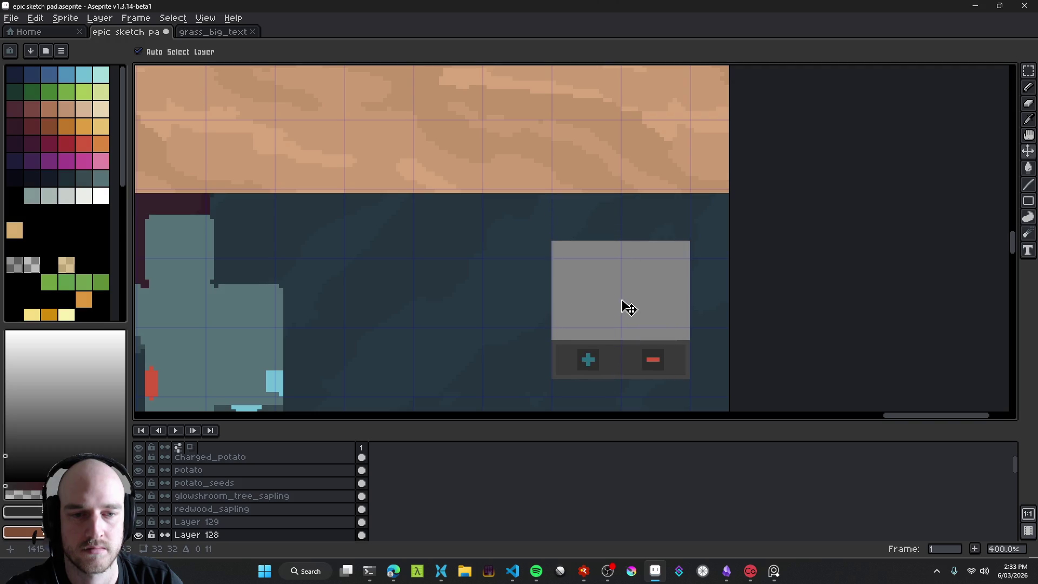
mouse_move(574, 277)
left_mouse_down()
mouse_move(593, 243)
mouse_move(604, 280)
mouse_move(593, 236)
mouse_move(665, 238)
mouse_move(479, 225)
mouse_move(533, 183)
mouse_move(490, 205)
left_mouse_up()
key("e")
key("v")
mouse_move(633, 284)
left_mouse_down()
mouse_move(637, 192)
mouse_move(621, 162)
mouse_move(624, 223)
mouse_move(658, 213)
mouse_move(648, 169)
left_mouse_up()
key("ctrl+s")
scroll(603, 209, "down", 3)
scroll(667, 248, "up", 2)
scroll(648, 169, "up", 2)
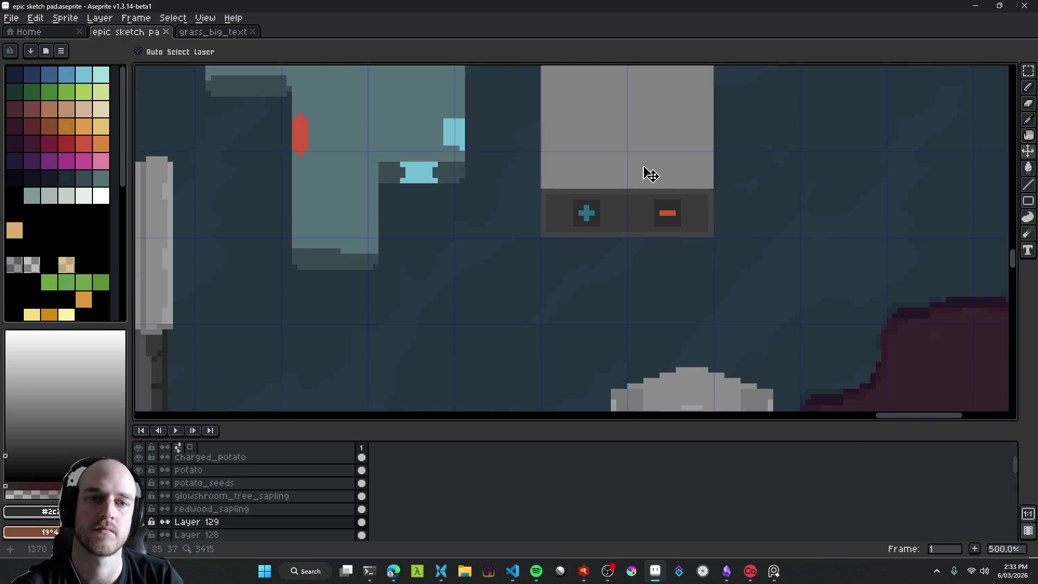
Step: Fill in the teal plus's corners and thicken the red minus into solid squares
scroll(579, 322, "down", 2)
scroll(594, 322, "up", 1)
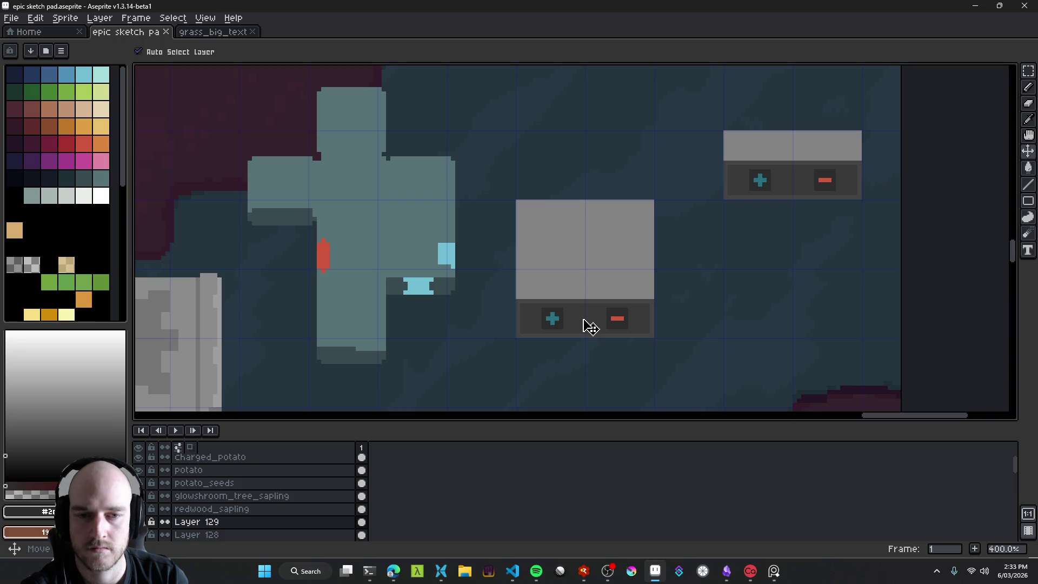
scroll(595, 324, "up", 2)
scroll(518, 319, "up", 1)
key("b")
scroll(508, 319, "up", 3)
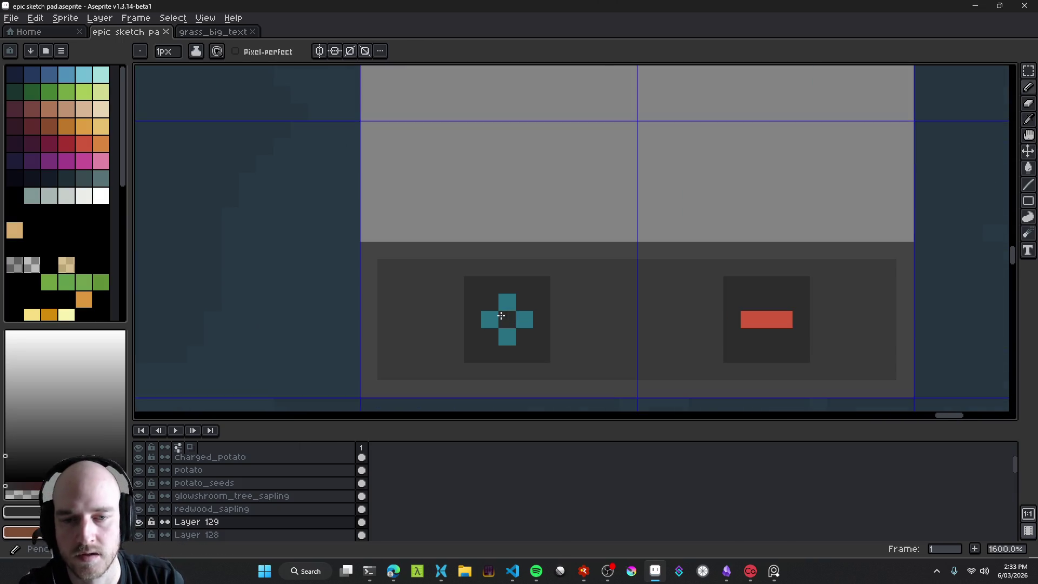
left_click(501, 315, "alt")
left_click(493, 306)
left_click(489, 336)
left_click(764, 319, "alt")
mouse_move(749, 302)
left_mouse_down()
mouse_move(762, 305)
mouse_move(749, 336)
left_mouse_up()
Step: Save the file and undo an accidental shift of the box
key("v")
scroll(816, 342, "down", 6)
mouse_move(816, 343)
left_mouse_down()
mouse_move(627, 276)
mouse_move(604, 256)
mouse_move(628, 271)
mouse_move(594, 277)
left_mouse_up()
key("ctrl+s")
key("ctrl+z")
scroll(598, 257, "down", 3)
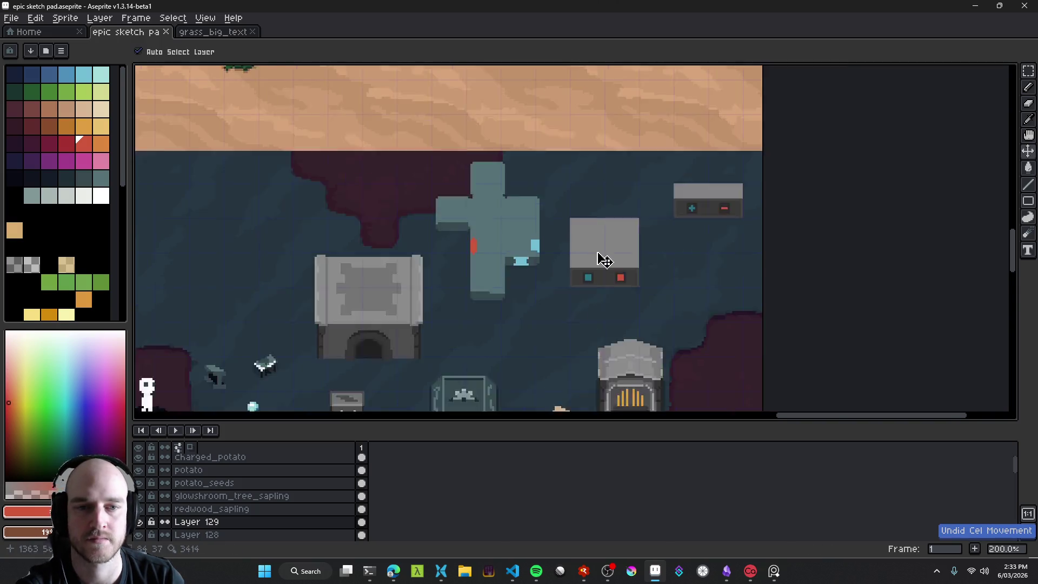
scroll(614, 289, "up", 4)
scroll(595, 230, "up", 1)
Step: Erase the box's grey top into an L shape with a 1px eraser and save
key("e")
key("minus")
key("minus")
mouse_move(537, 279)
left_mouse_down()
mouse_move(613, 278)
mouse_move(612, 203)
mouse_move(559, 209)
mouse_move(568, 227)
mouse_move(600, 216)
mouse_move(586, 268)
left_mouse_up()
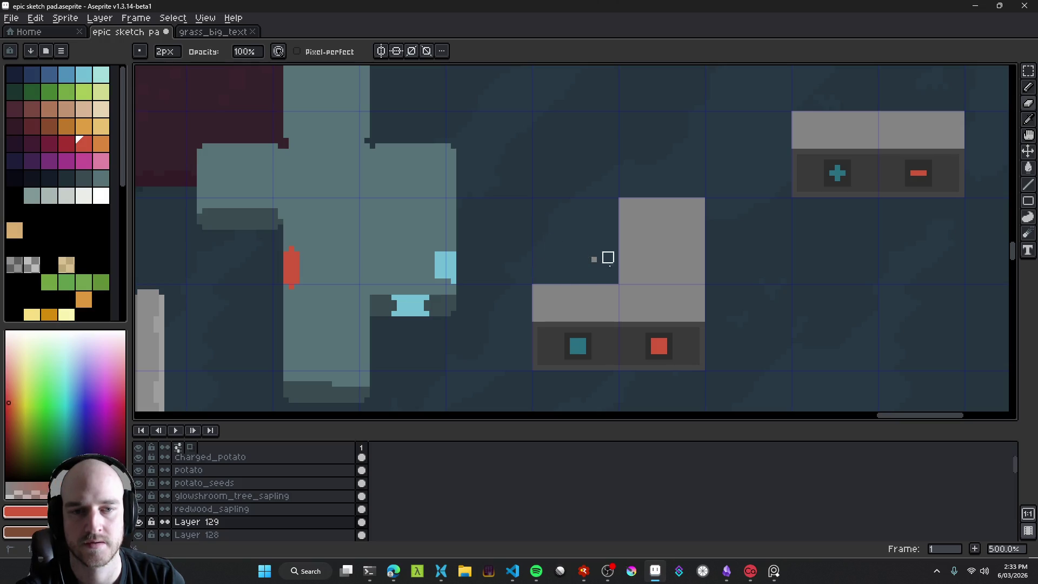
scroll(586, 252, "down", 5)
scroll(643, 278, "up", 6)
key("ctrl+s")
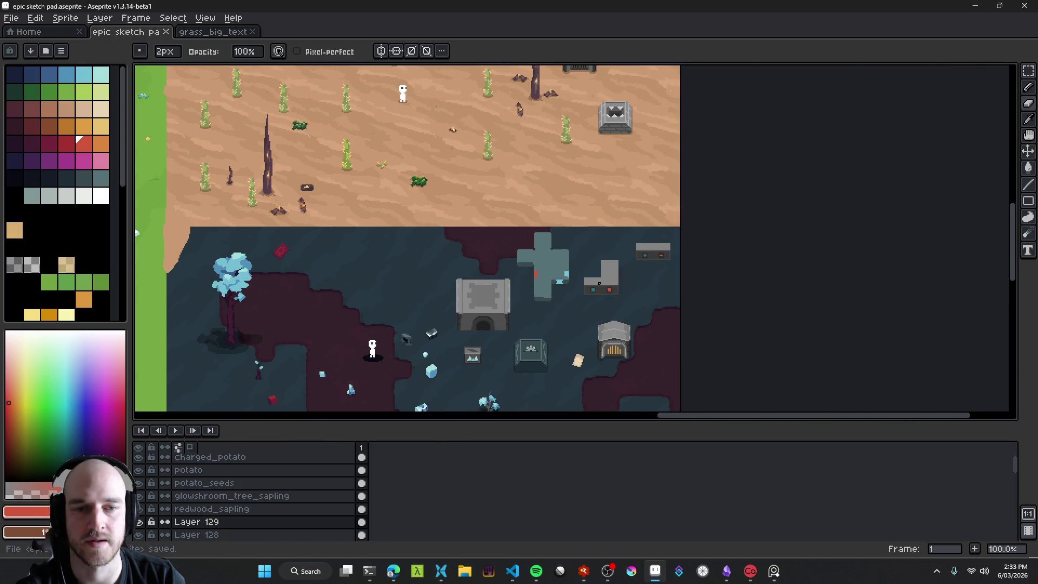
Step: Refill the L-shaped block in a darker grey and save
scroll(641, 260, "down", 3)
scroll(533, 282, "up", 3)
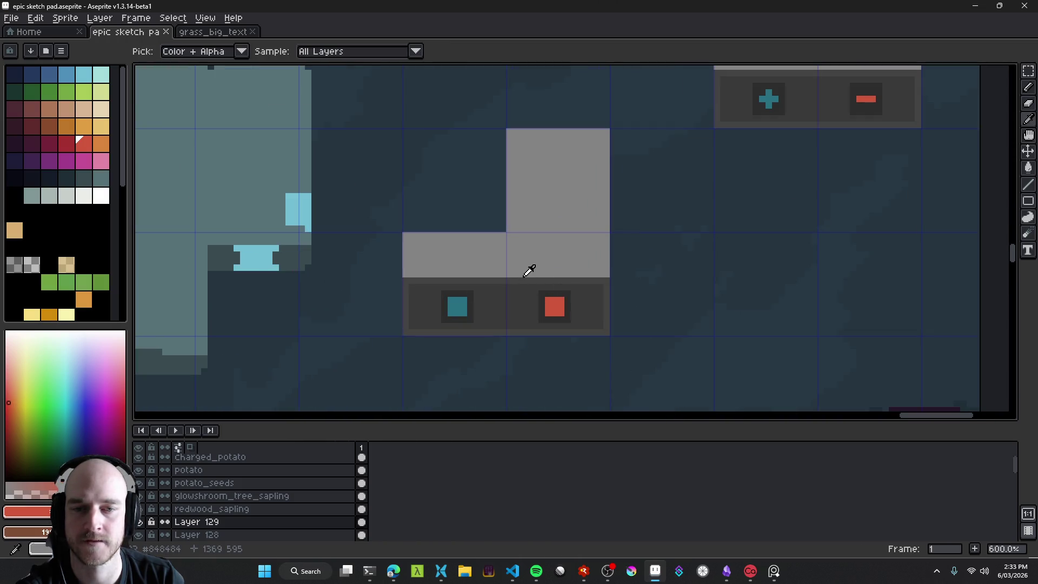
left_click(528, 268, "alt")
left_click(5, 425)
key("g")
left_click(581, 250)
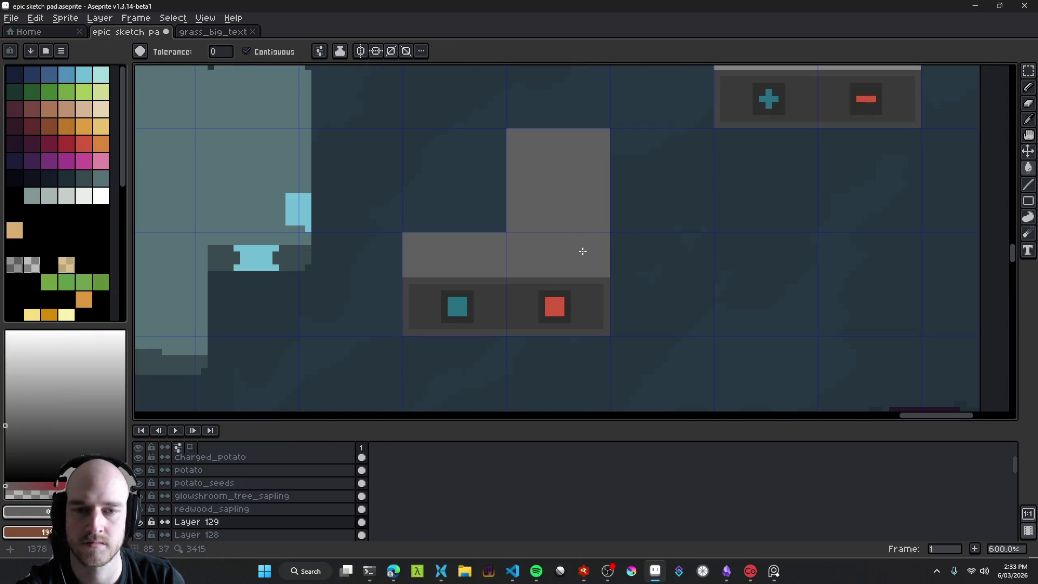
scroll(602, 275, "down", 5)
scroll(601, 274, "up", 5)
left_click(607, 262, "ctrl")
scroll(600, 281, "down", 6)
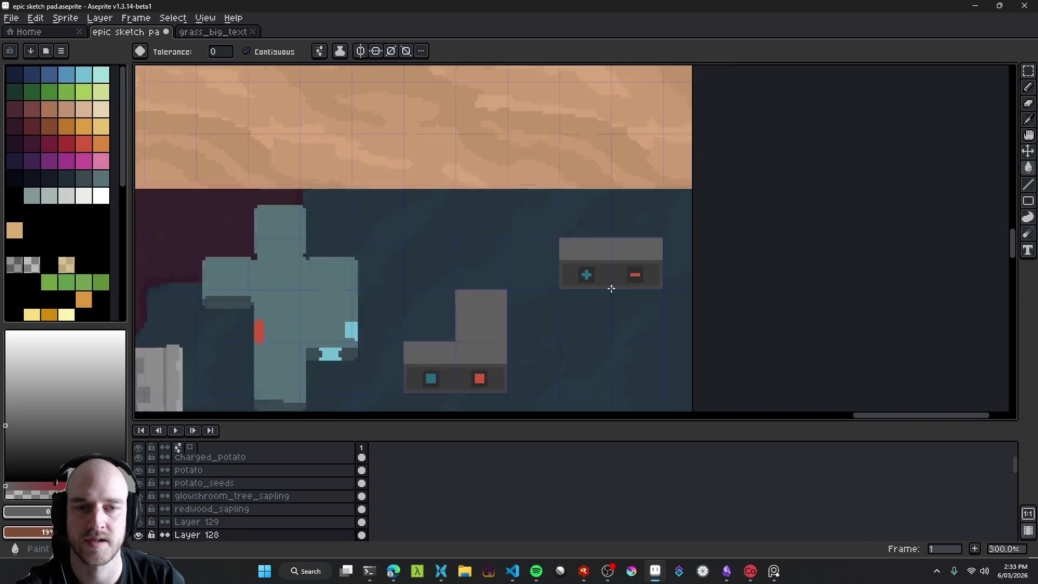
key("ctrl+s")
Step: Delete Layer 105 holding the teal cross machine and save the map
scroll(586, 303, "up", 5)
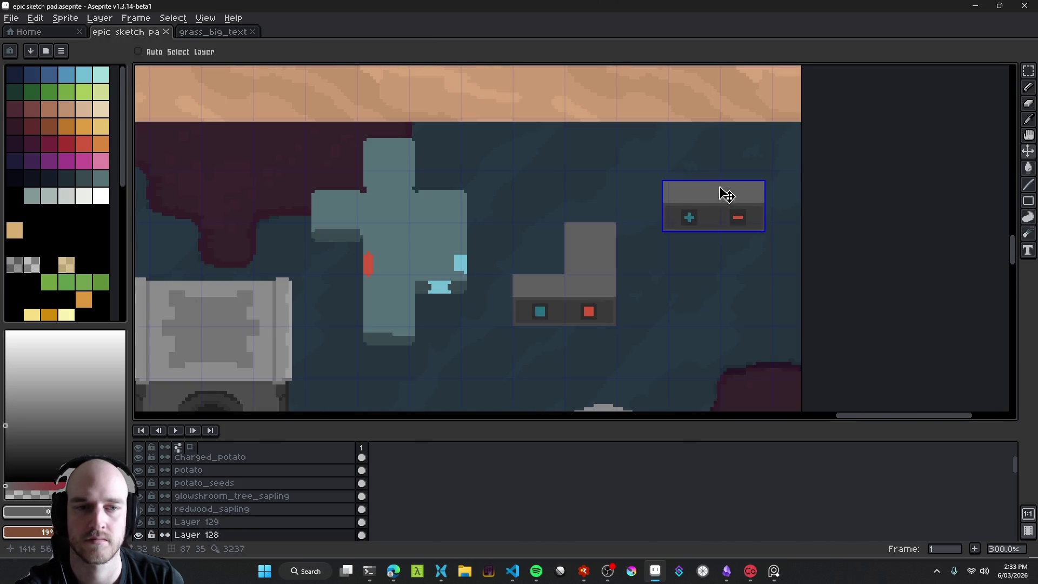
scroll(727, 282, "up", 3)
scroll(727, 283, "down", 3)
left_click(647, 274)
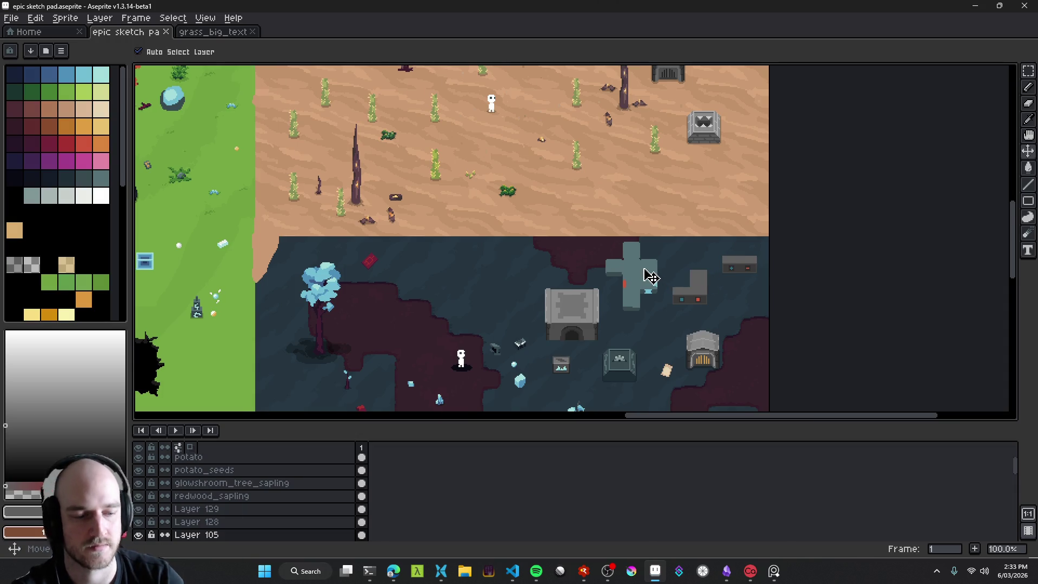
scroll(244, 525, "down", 1)
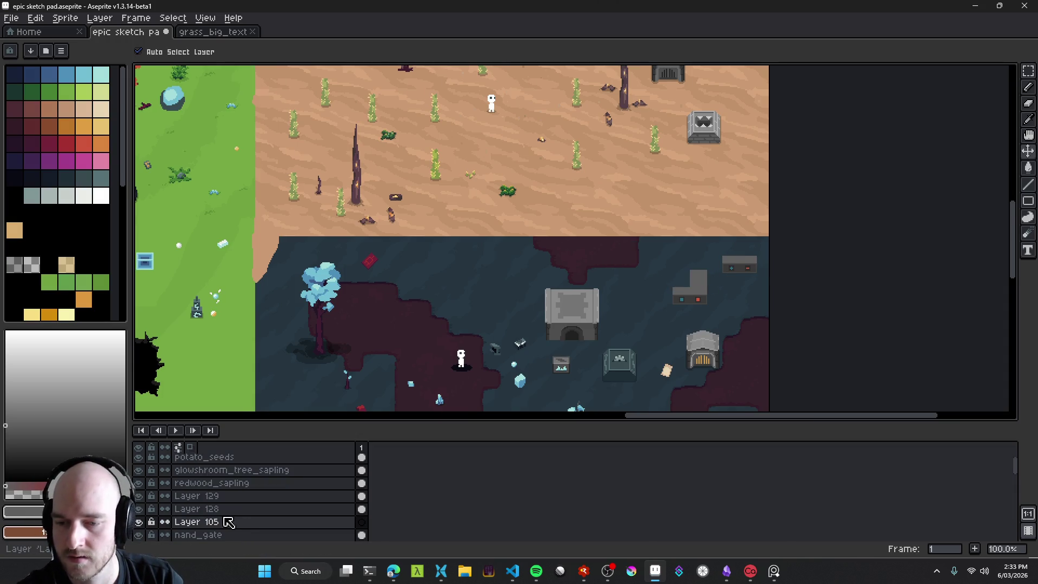
left_click(260, 527)
key("ctrl+e")
key("ctrl+s")
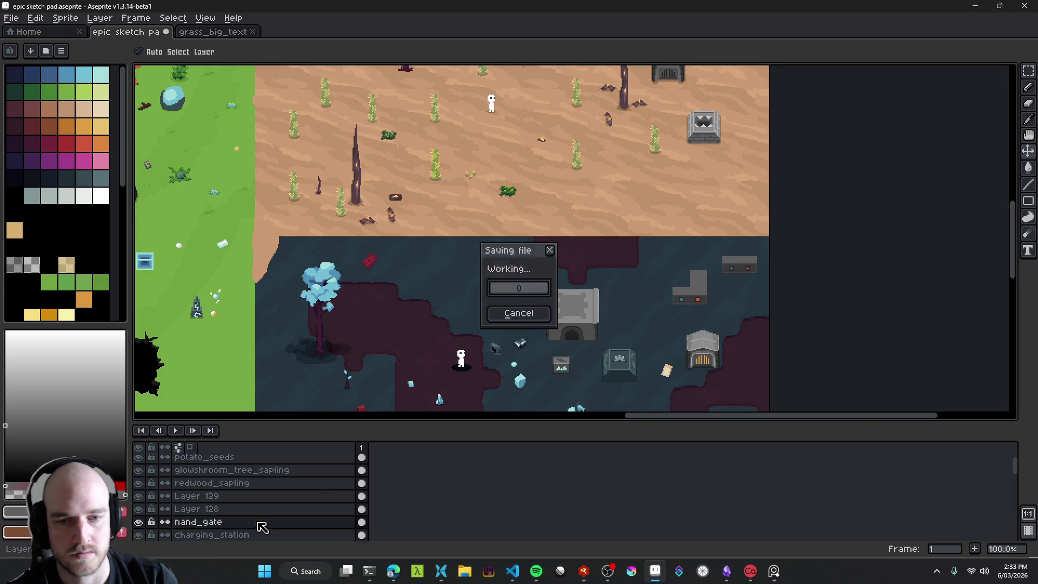
scroll(683, 230, "down", 2)
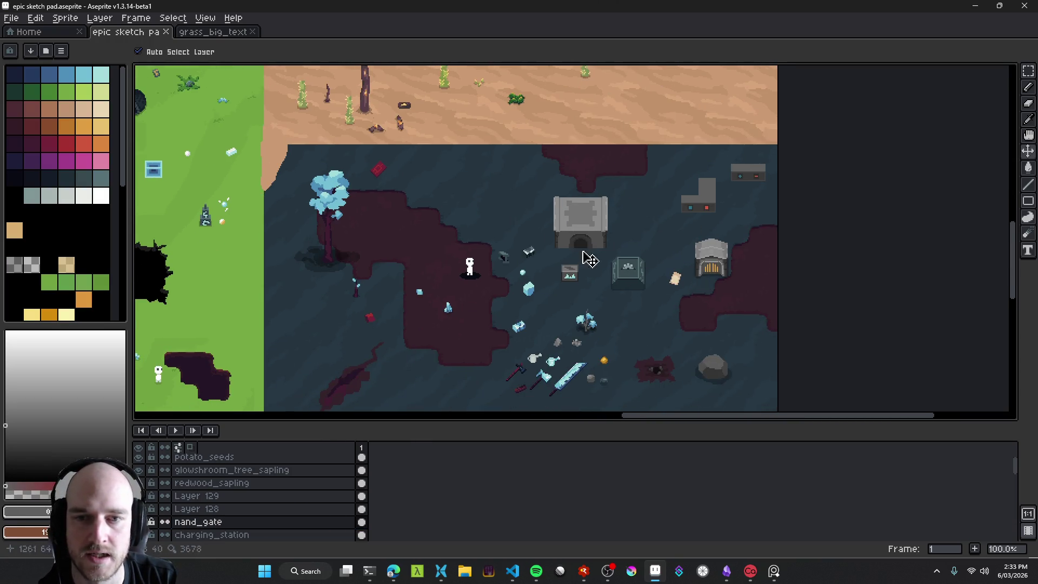
Step: Undo the accidental cel move in the grass area
scroll(589, 259, "up", 5)
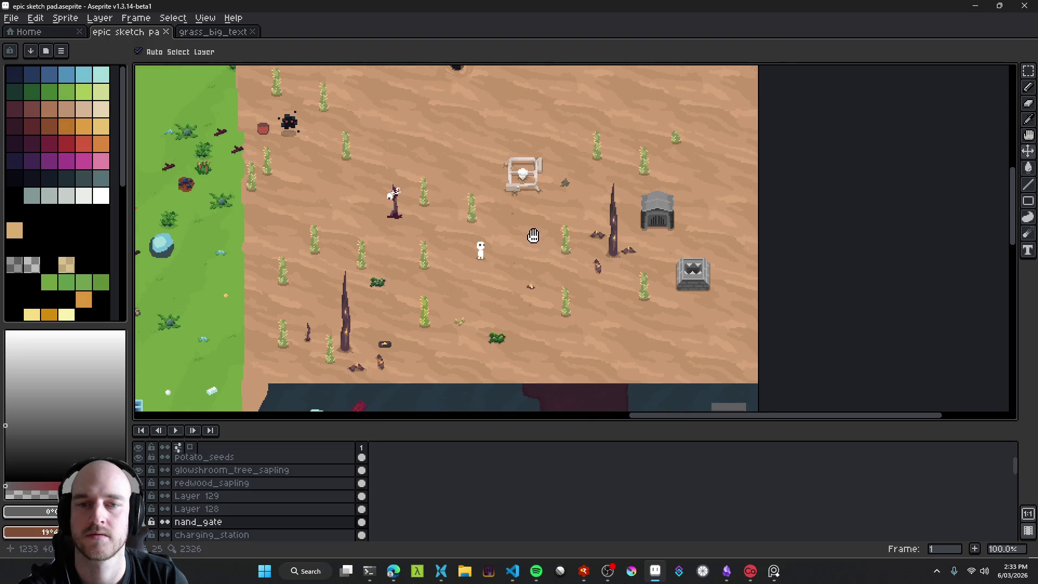
scroll(546, 286, "down", 1)
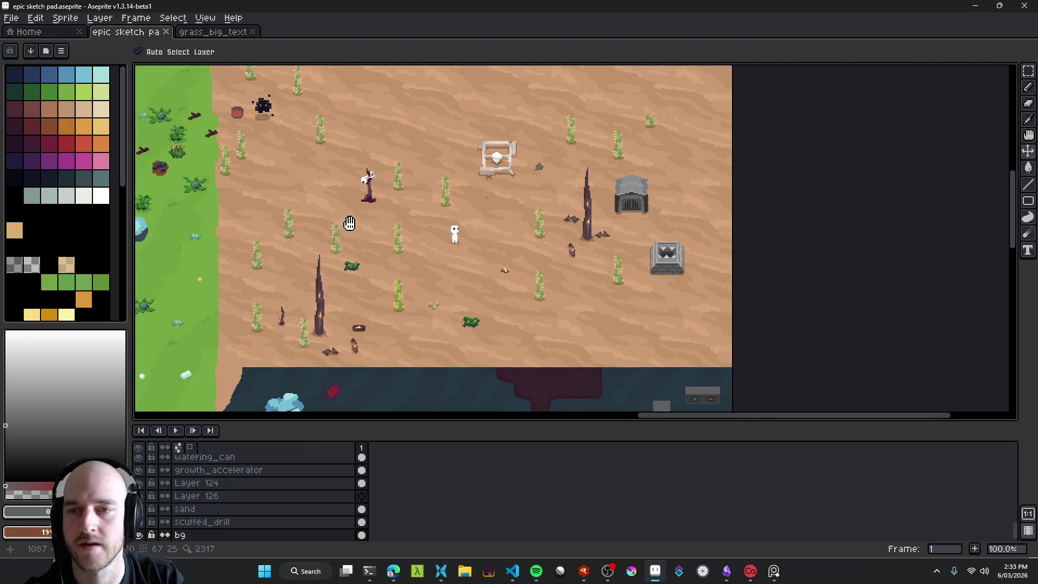
scroll(541, 254, "left", 10)
scroll(540, 254, "up", 4)
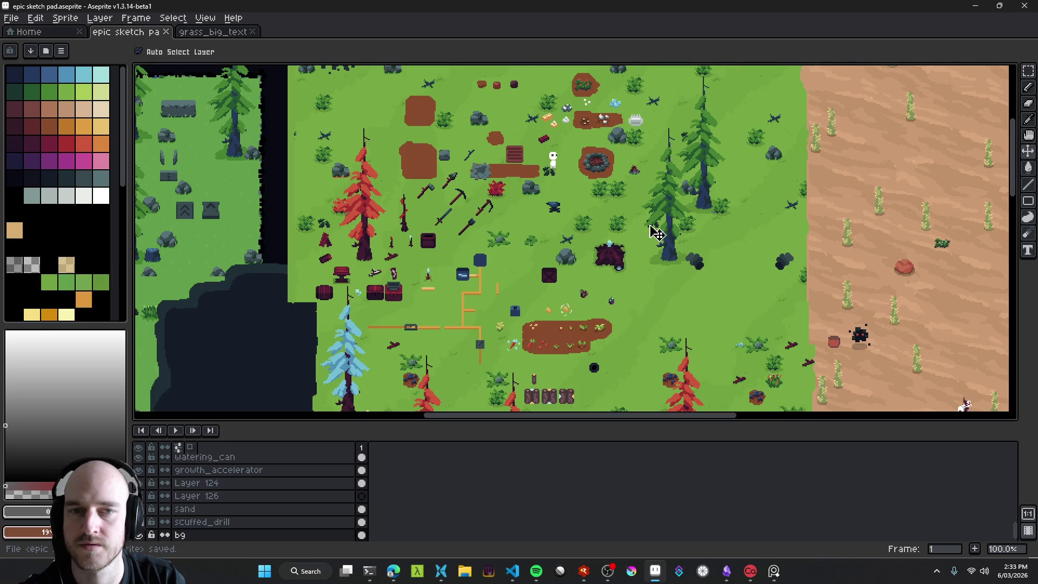
scroll(657, 232, "down", 3)
left_click_drag(485, 251, 500, 236)
key("ctrl+z")
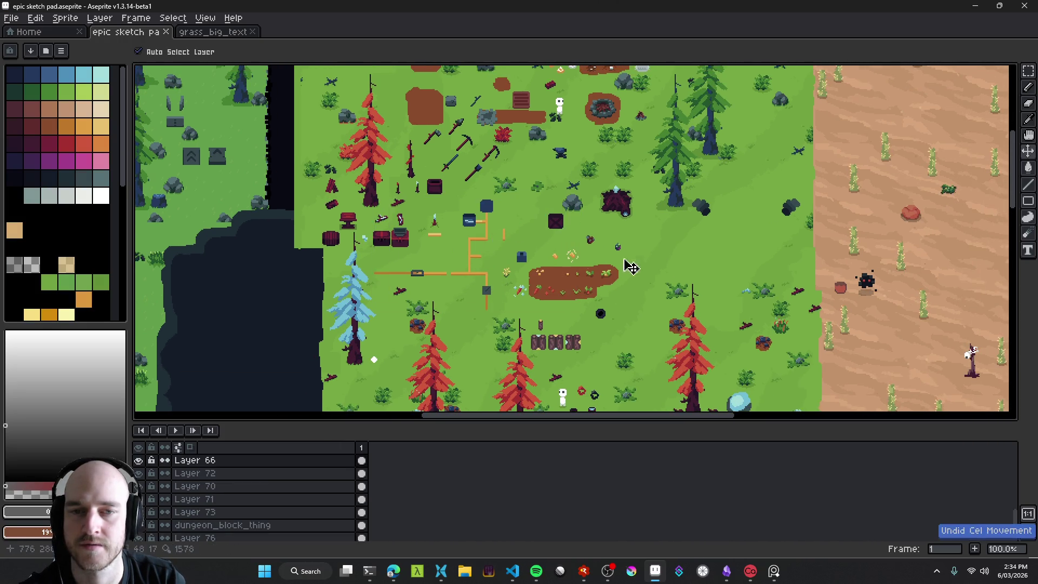
Step: Save the sketch pad and switch over to Windows Terminal
scroll(567, 270, "right", 5)
scroll(613, 270, "down", 2)
scroll(549, 260, "right", 1)
scroll(523, 276, "down", 1)
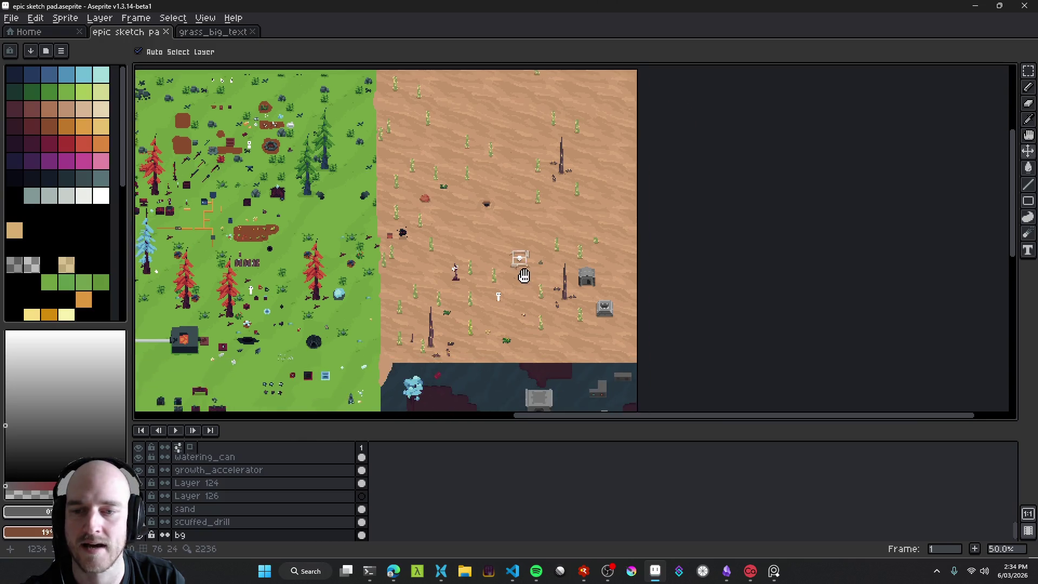
scroll(524, 276, "up", 2)
scroll(475, 231, "down", 3)
scroll(454, 220, "down", 2)
scroll(466, 245, "right", 1)
key("ctrl+s")
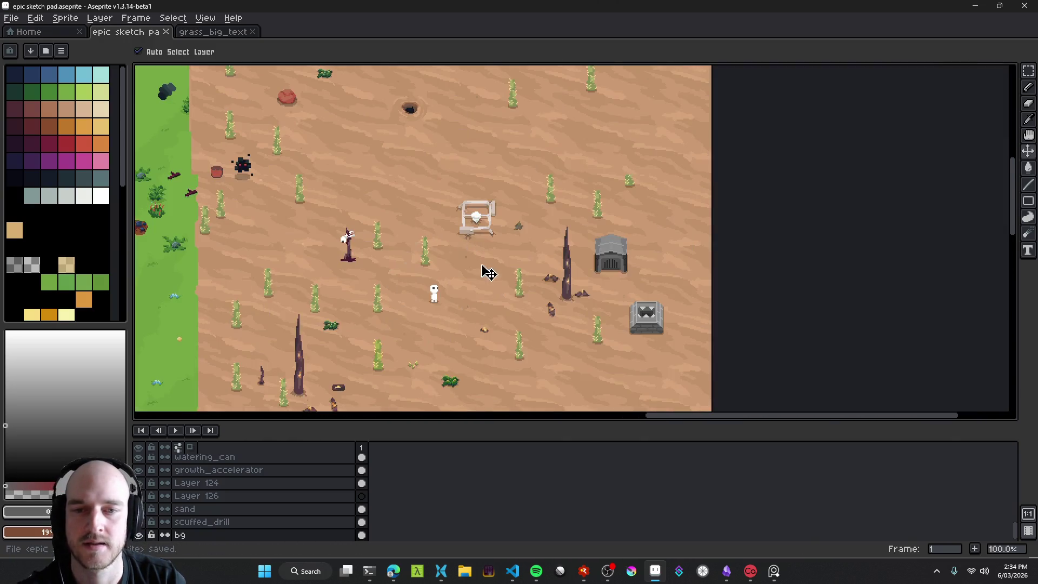
scroll(475, 227, "up", 1)
left_click(369, 571)
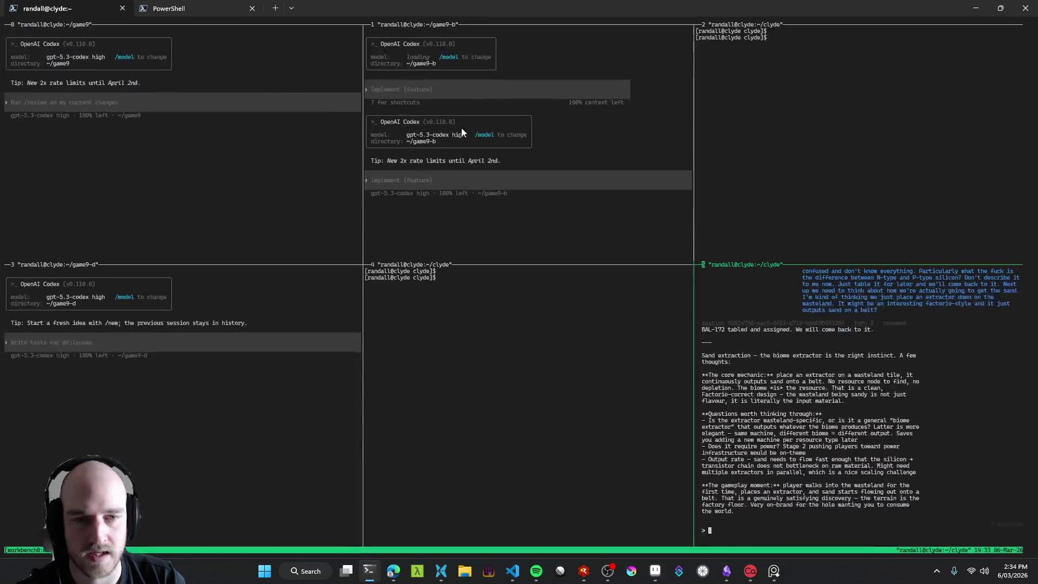
Step: Leave the terminal's agent sessions and return to the Aseprite desert sketch pad
key("alt+Tab")
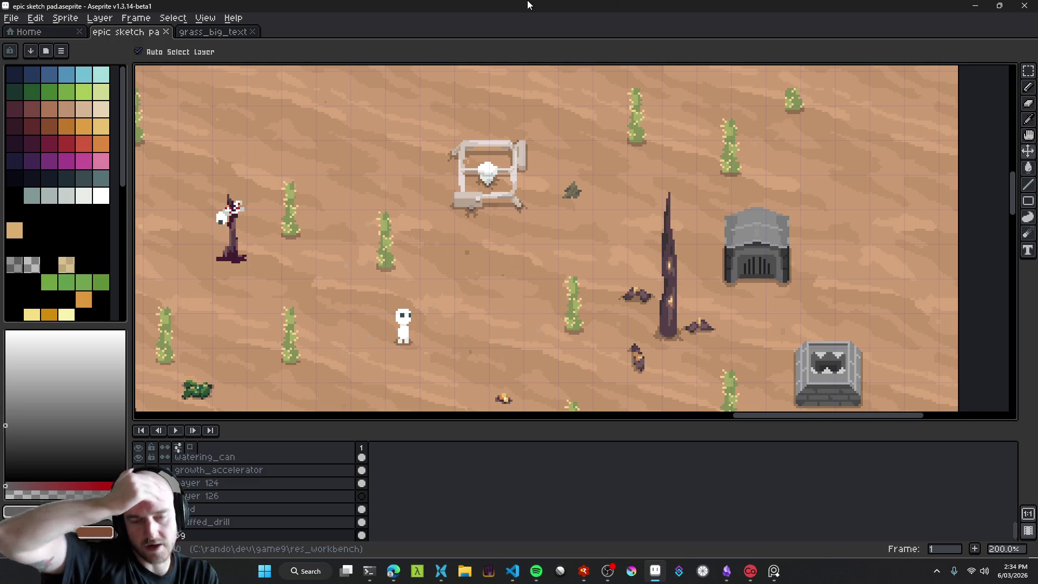
Step: Check the new drill sprite on the desert sand and save the sketch pad
scroll(512, 202, "down", 3)
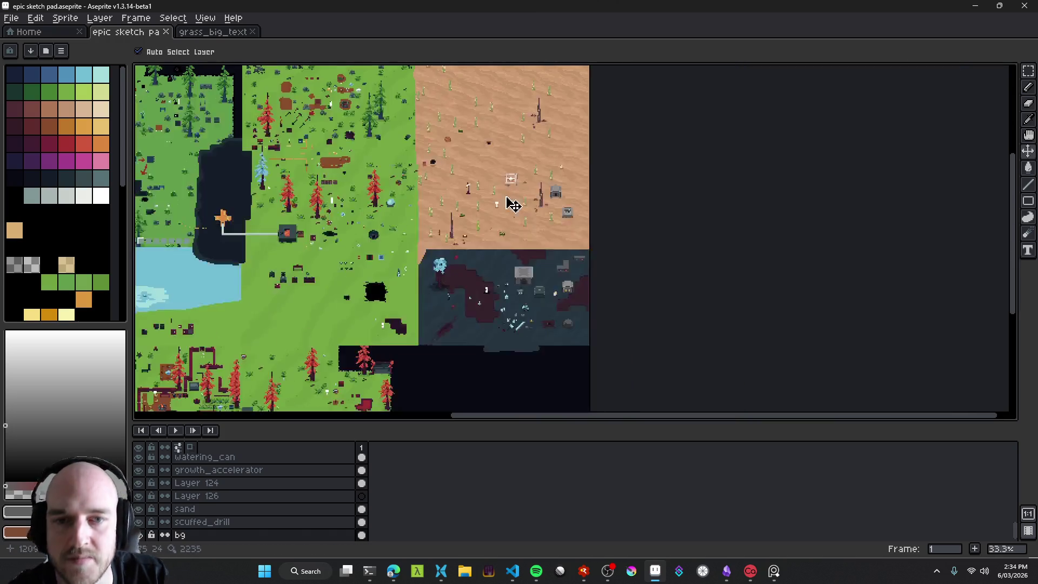
scroll(519, 180, "up", 3)
key("ctrl+s")
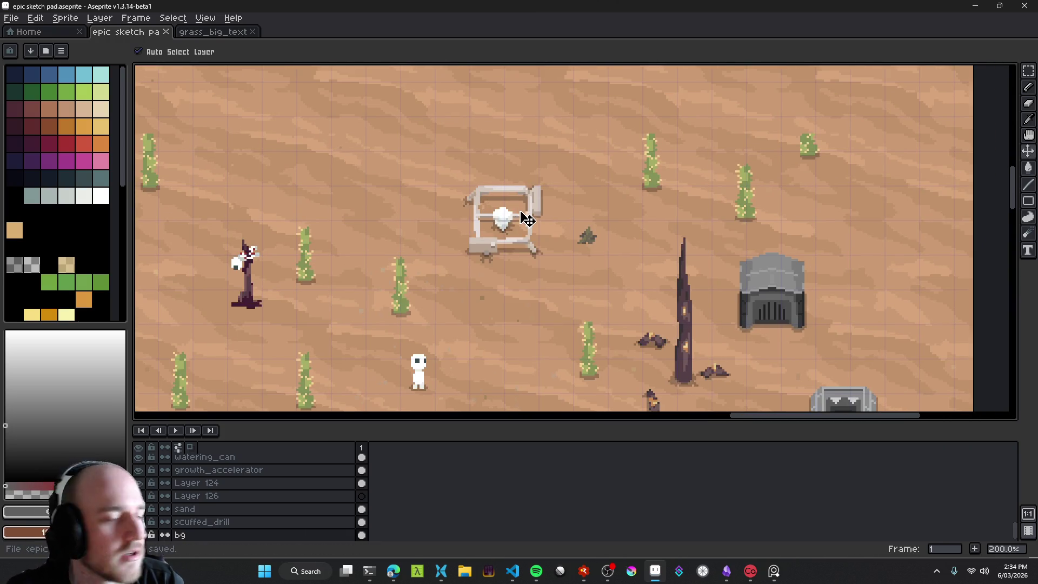
Step: Zoom around the desert and make the sand layer the active layer
scroll(545, 224, "down", 3)
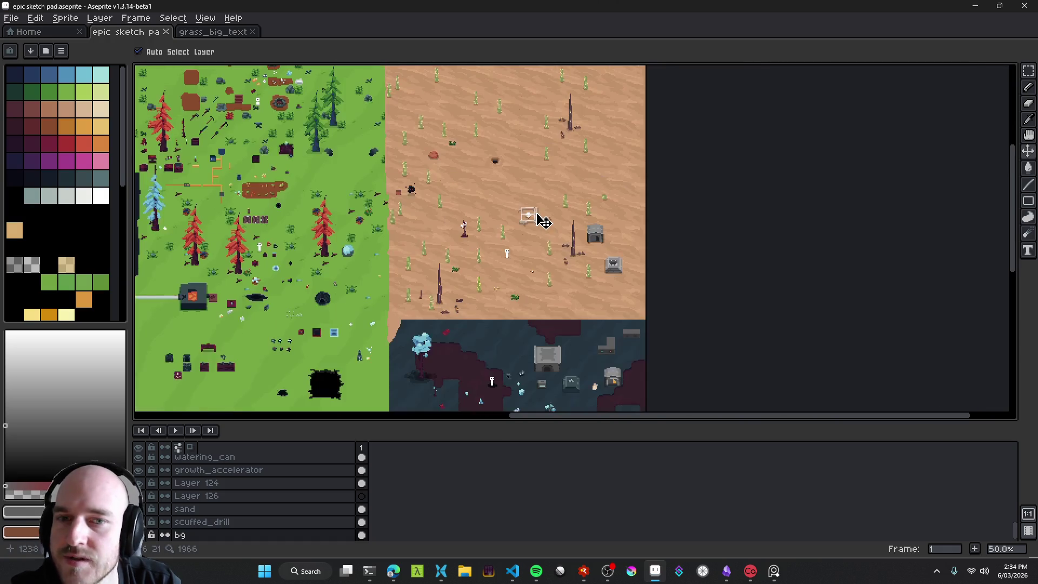
scroll(540, 216, "up", 3)
scroll(540, 205, "down", 4)
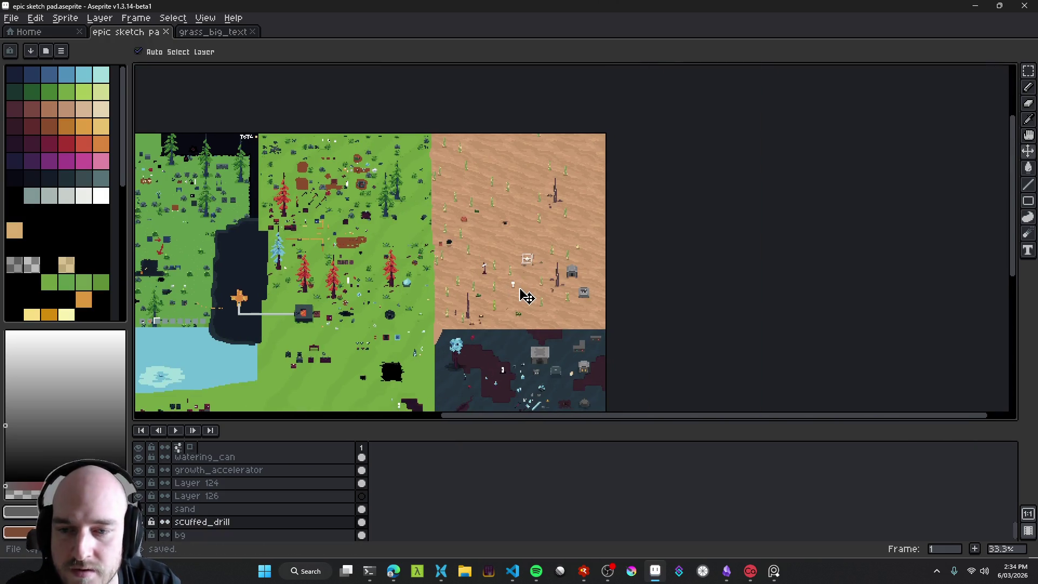
scroll(522, 296, "up", 4)
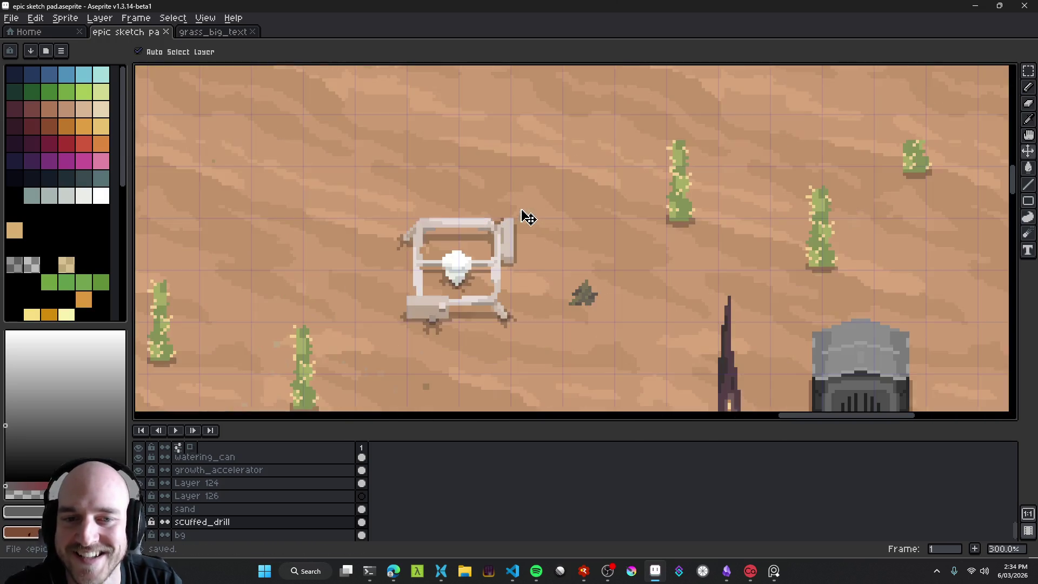
scroll(510, 205, "up", 1)
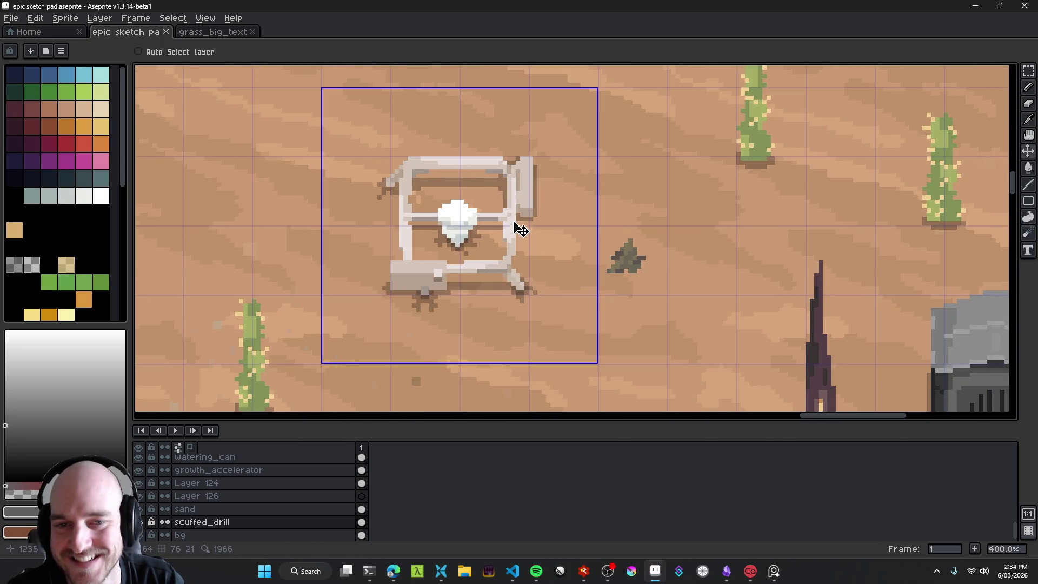
scroll(538, 227, "down", 3)
scroll(552, 313, "up", 1)
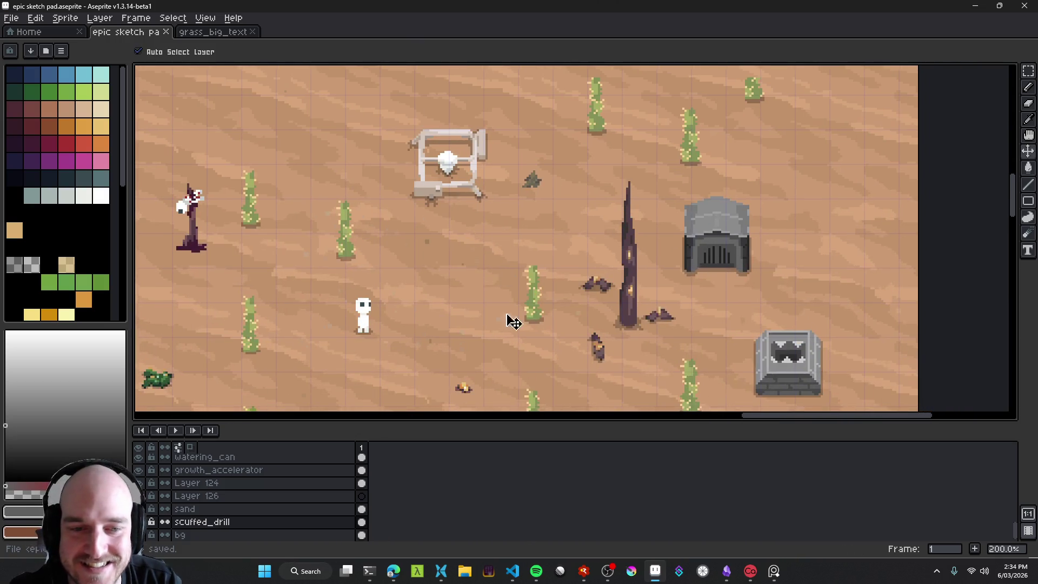
scroll(514, 268, "down", 2)
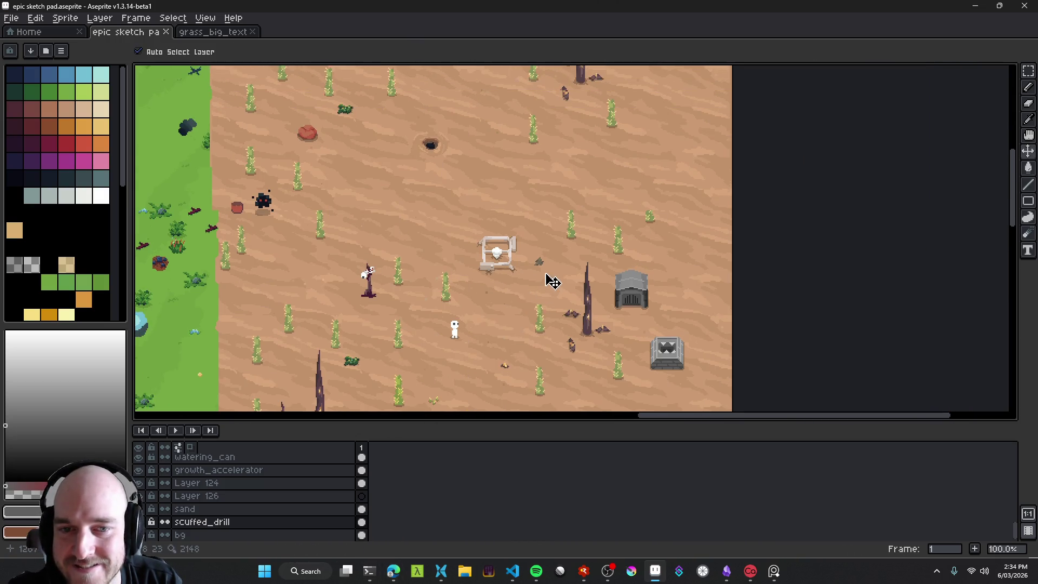
scroll(543, 270, "up", 3)
left_click(540, 268)
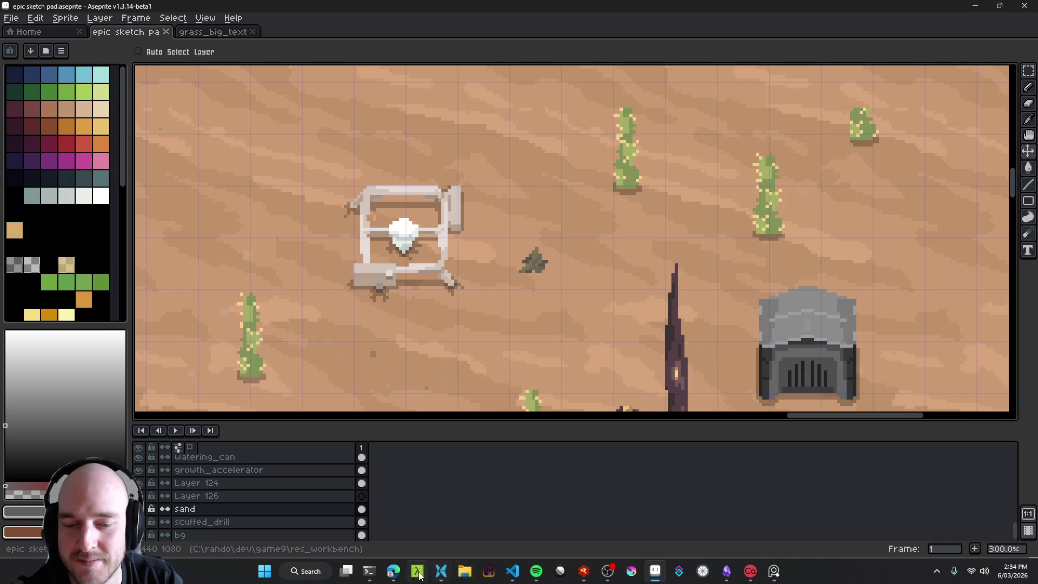
Step: Briefly bring up and hide Windows Terminal, then bring up the wasteland content issue in the browser
left_click(369, 571)
left_click(369, 571)
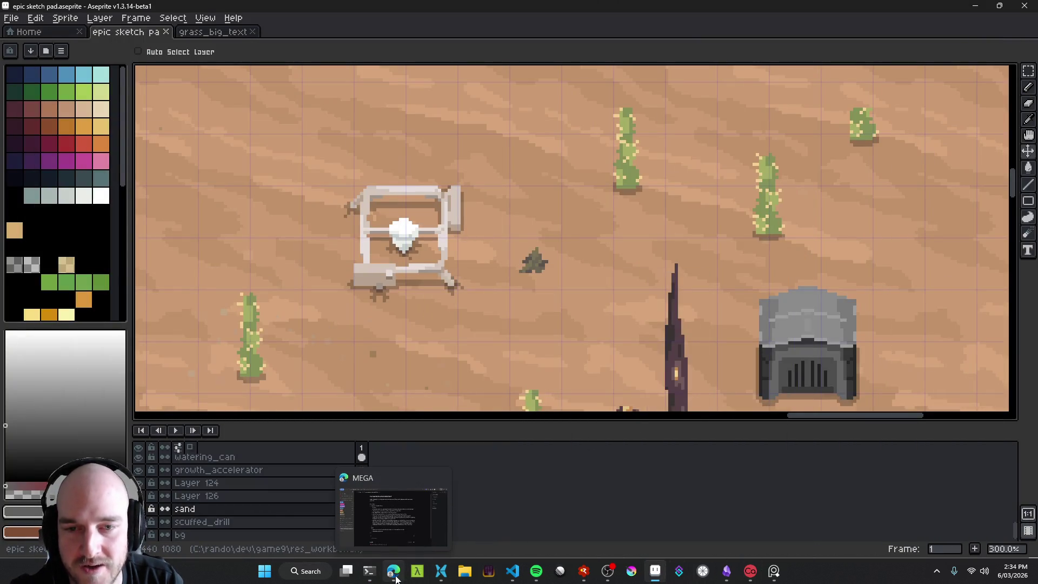
scroll(562, 332, "down", 2)
scroll(562, 333, "down", 2)
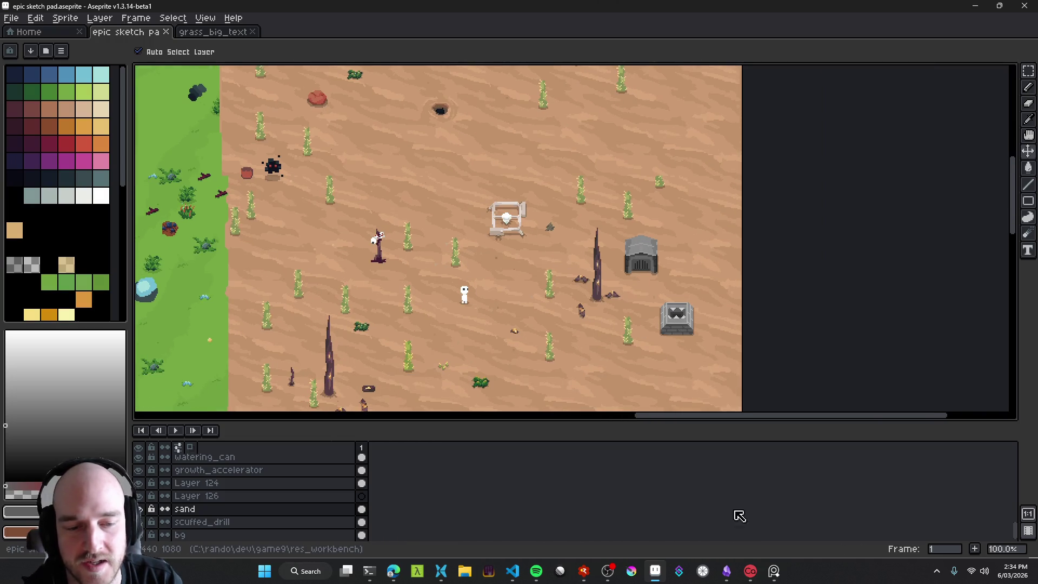
left_click(393, 571)
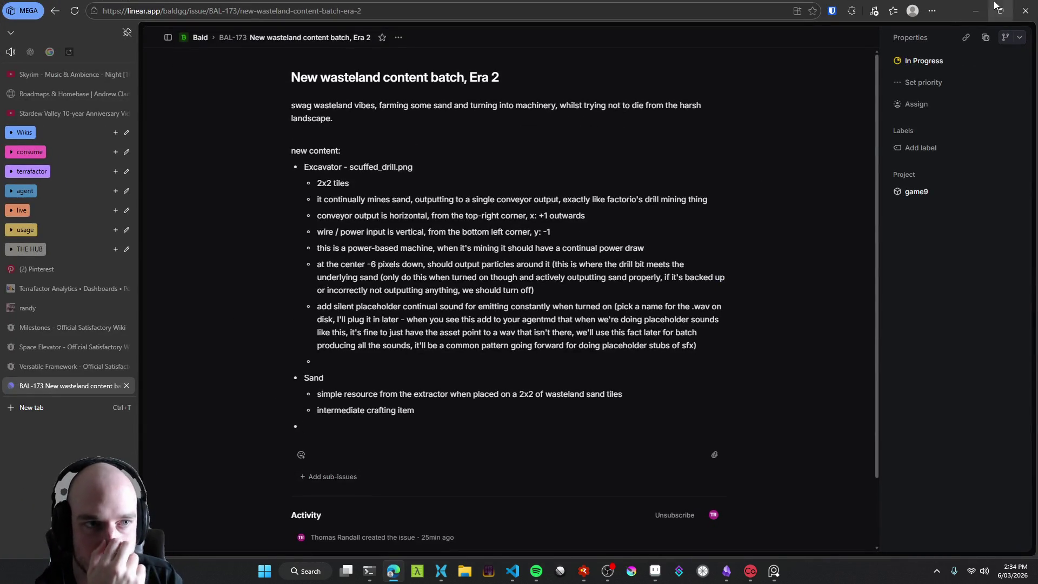
Step: Minimise the browser and recentre the Aseprite view on the drill sprite
left_click(976, 11)
scroll(541, 227, "up", 2)
left_click_drag(573, 216, 565, 220)
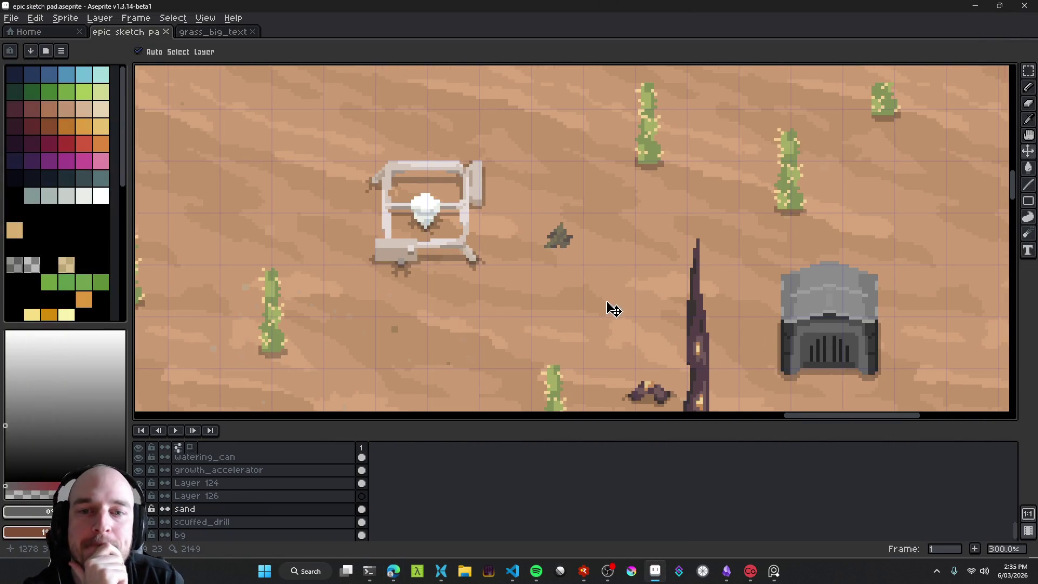
Step: Find the pale blue rock on the grass left of the desert and select its Layer 114
scroll(584, 300, "down", 2)
left_click_drag(495, 250, 551, 258)
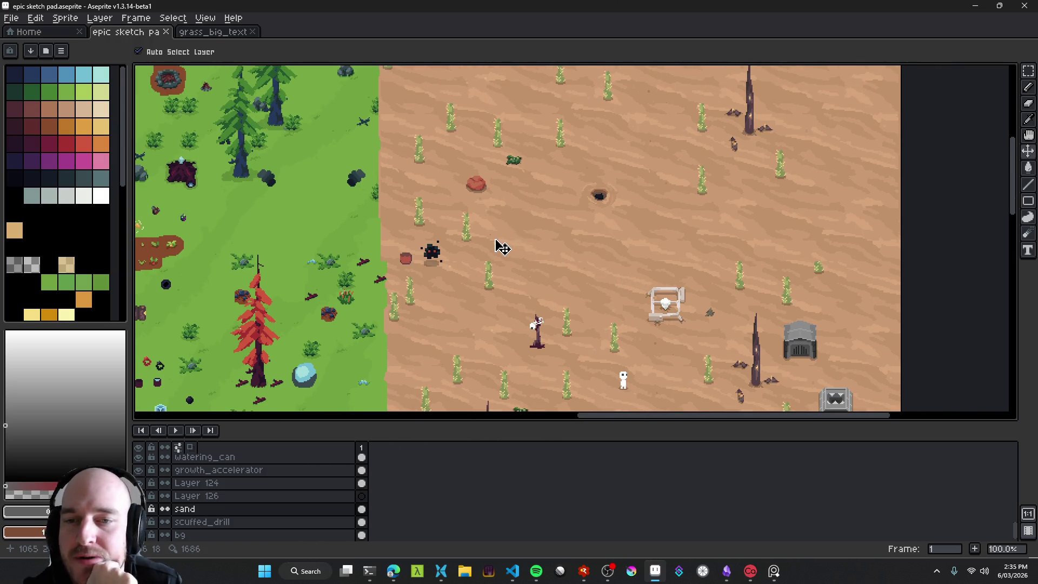
scroll(502, 248, "down", 2)
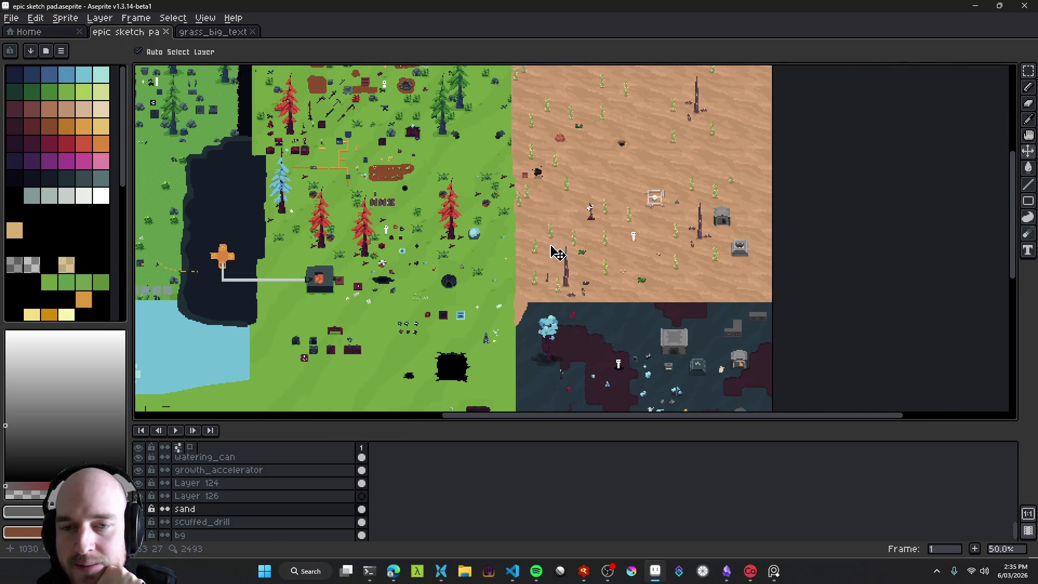
mouse_move(543, 219)
left_mouse_down()
mouse_move(742, 208)
mouse_move(661, 247)
mouse_move(471, 250)
left_mouse_up()
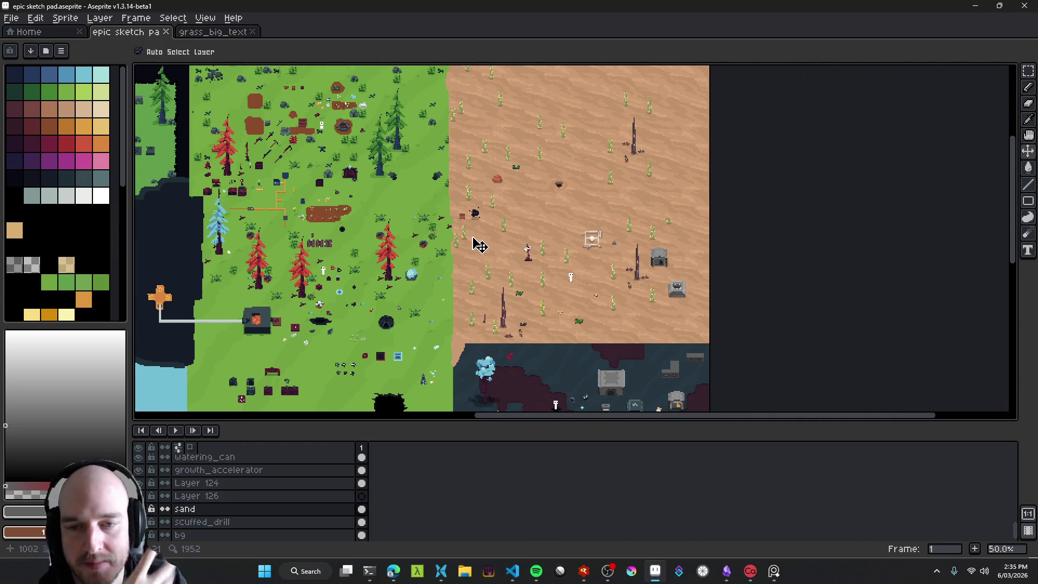
scroll(416, 276, "up", 3)
left_click(420, 294)
scroll(447, 303, "down", 2)
mouse_move(526, 321)
left_mouse_down()
mouse_move(468, 292)
mouse_move(470, 262)
mouse_move(493, 286)
left_mouse_up()
scroll(452, 283, "up", 4)
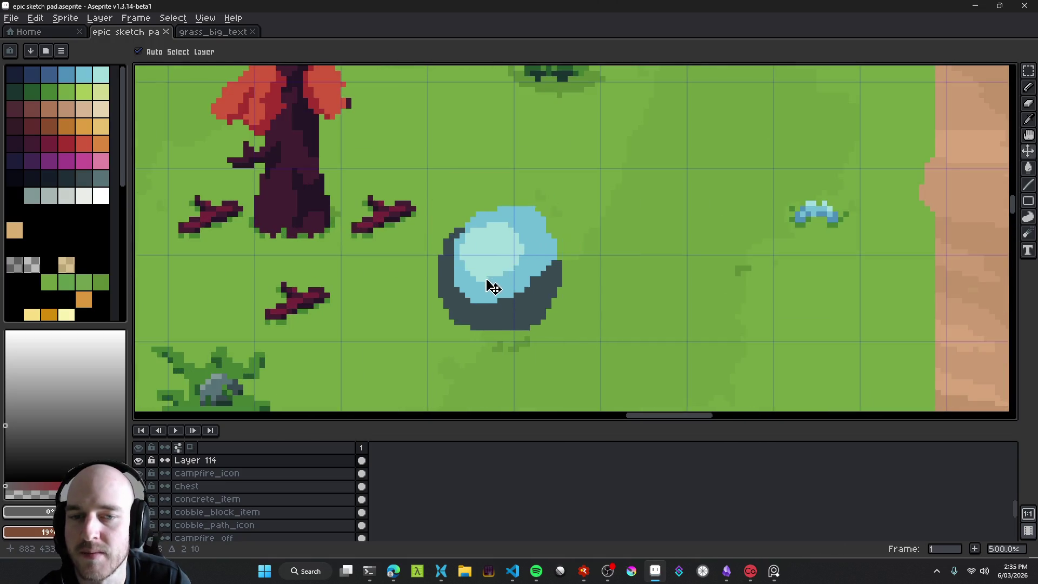
scroll(493, 287, "down", 4)
scroll(530, 281, "down", 1)
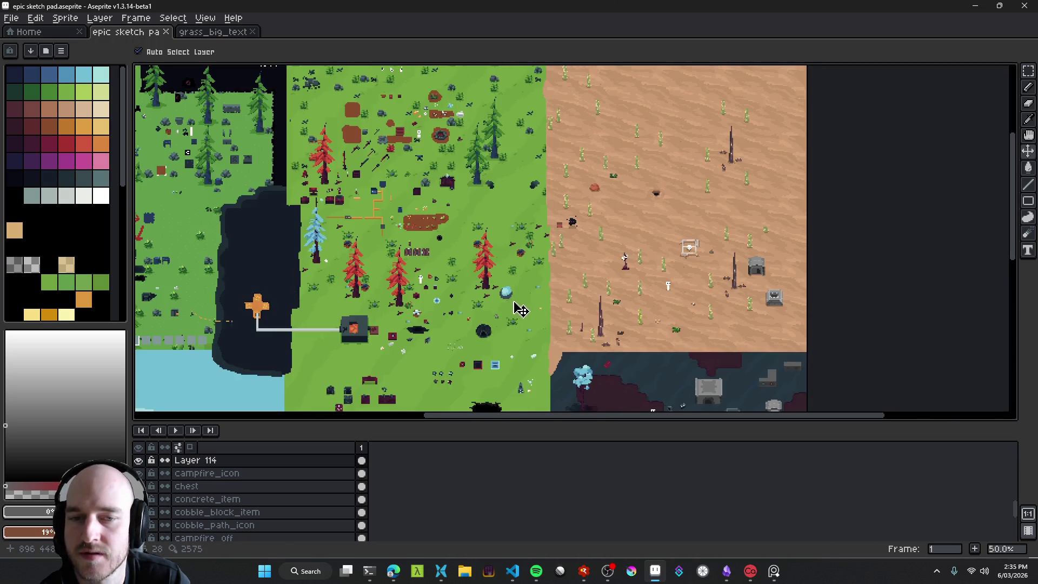
scroll(516, 296, "up", 3)
mouse_move(513, 296)
left_mouse_down()
mouse_move(524, 283)
mouse_move(521, 294)
left_mouse_up()
Step: Delete Layer 114 with the blue rock and save the sketch pad
key("Delete")
left_click(239, 460)
key("Delete")
scroll(581, 250, "down", 2)
scroll(586, 251, "down", 1)
key("ctrl+s")
Step: Pan over the map overview to check the result and save again
scroll(575, 250, "down", 1)
mouse_move(521, 255)
left_mouse_down()
mouse_move(464, 324)
mouse_move(457, 308)
mouse_move(507, 326)
left_mouse_up()
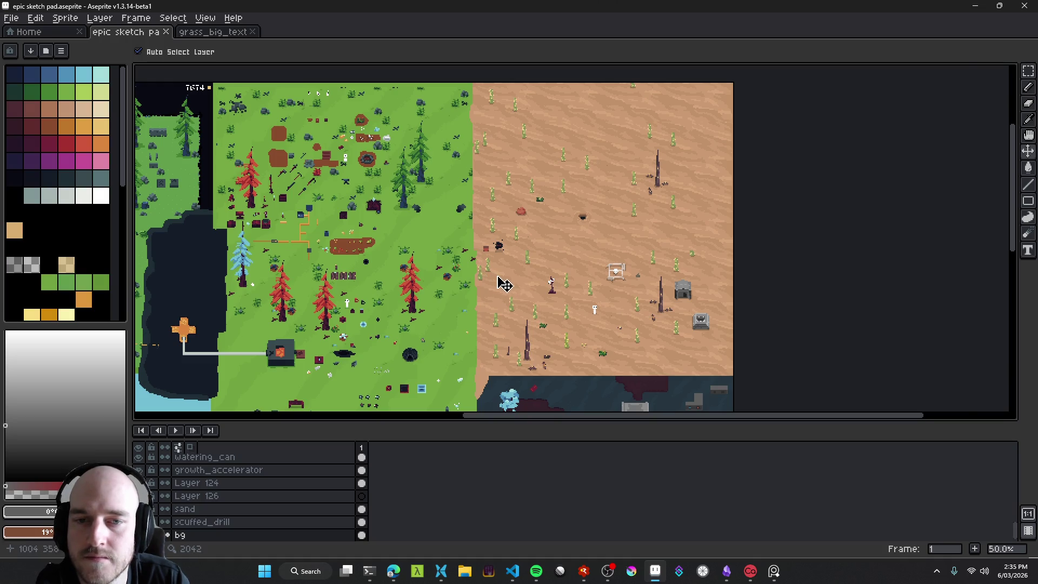
scroll(505, 284, "up", 1)
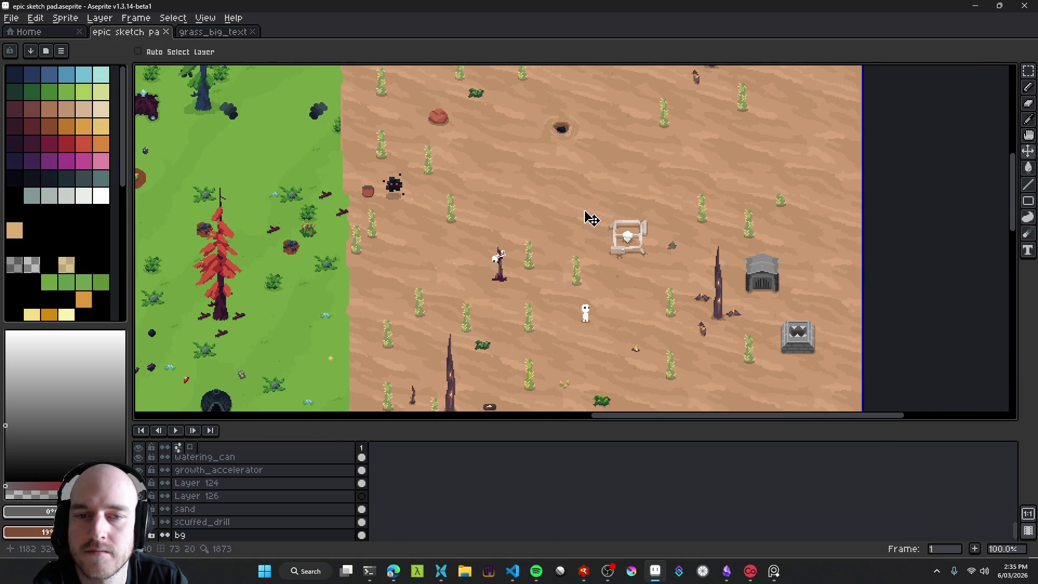
left_click_drag(562, 291, 512, 235)
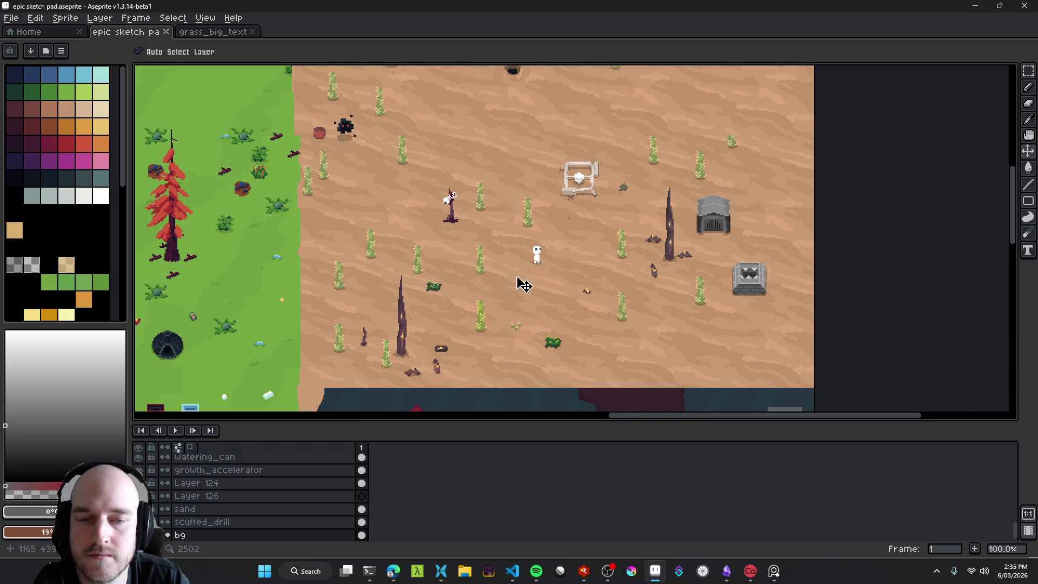
scroll(522, 284, "down", 1)
mouse_move(432, 269)
left_mouse_down()
mouse_move(552, 256)
mouse_move(621, 269)
left_mouse_up()
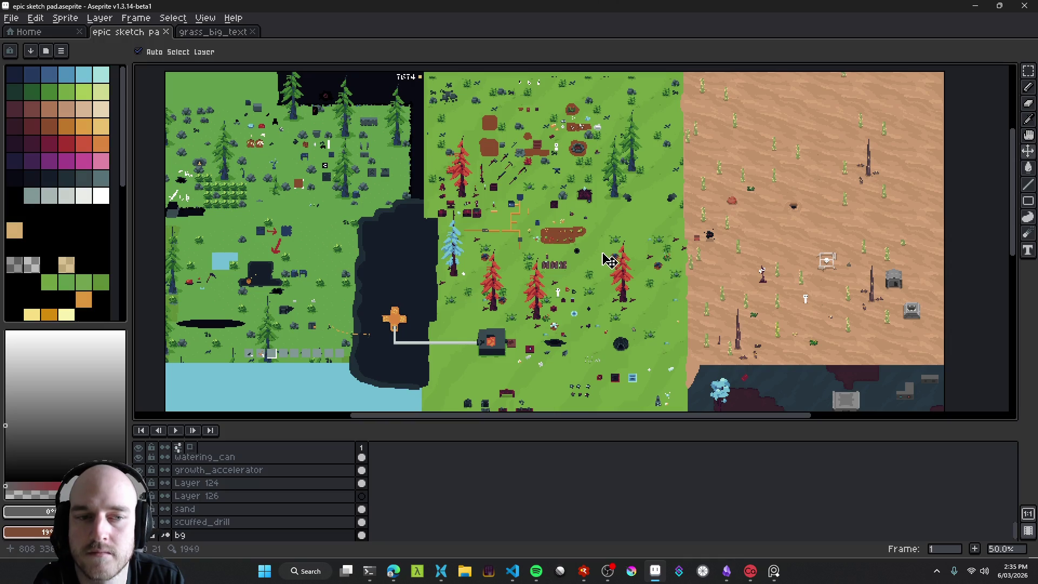
left_click_drag(636, 278, 432, 245)
key("ctrl+s")
left_click_drag(633, 273, 557, 253)
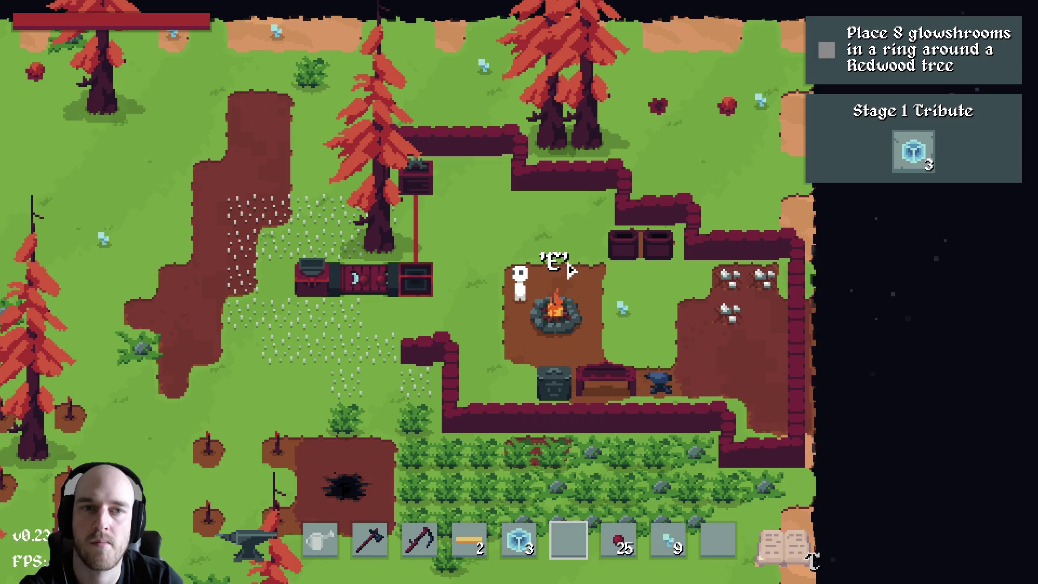
Step: Walk the character to the campfire, hiding the HUD and glancing at the island map
key("a")
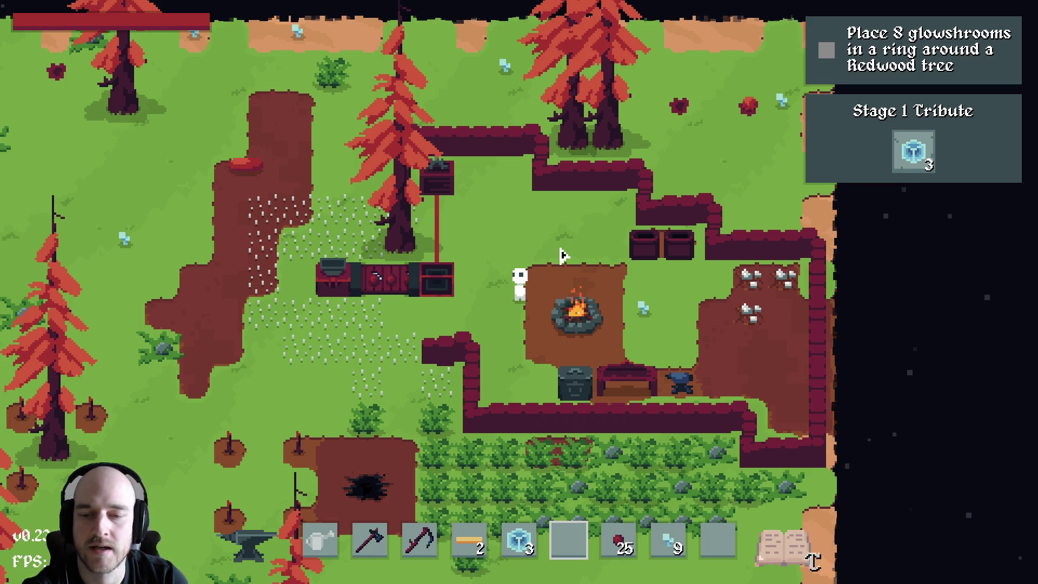
key("F1")
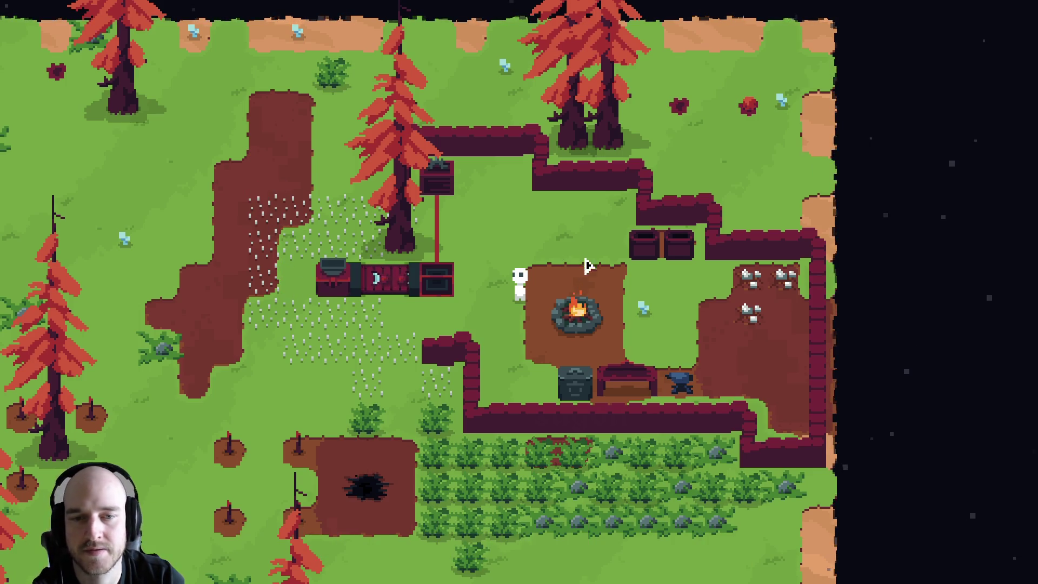
key("m")
key("m")
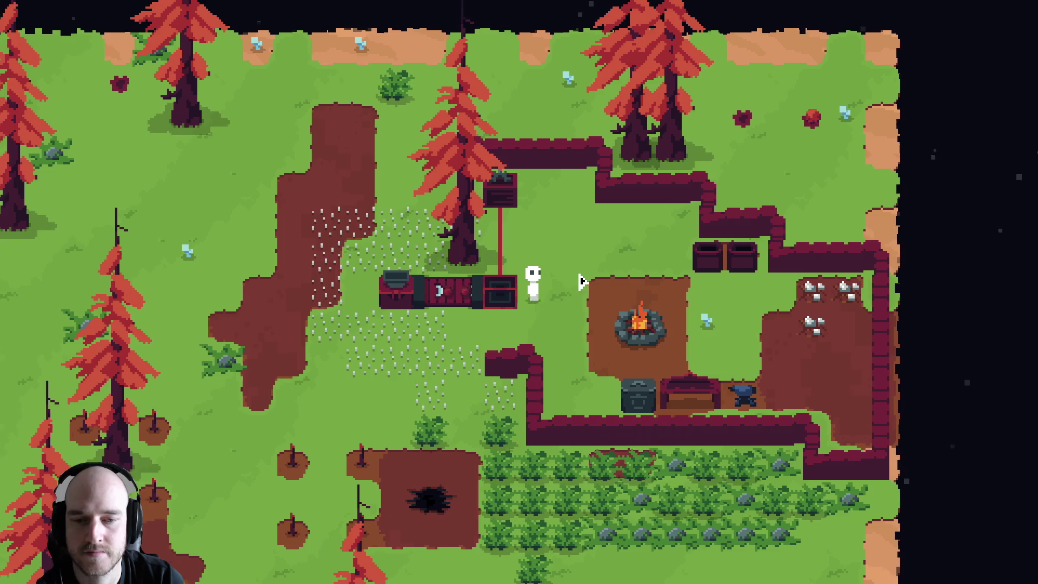
key("d")
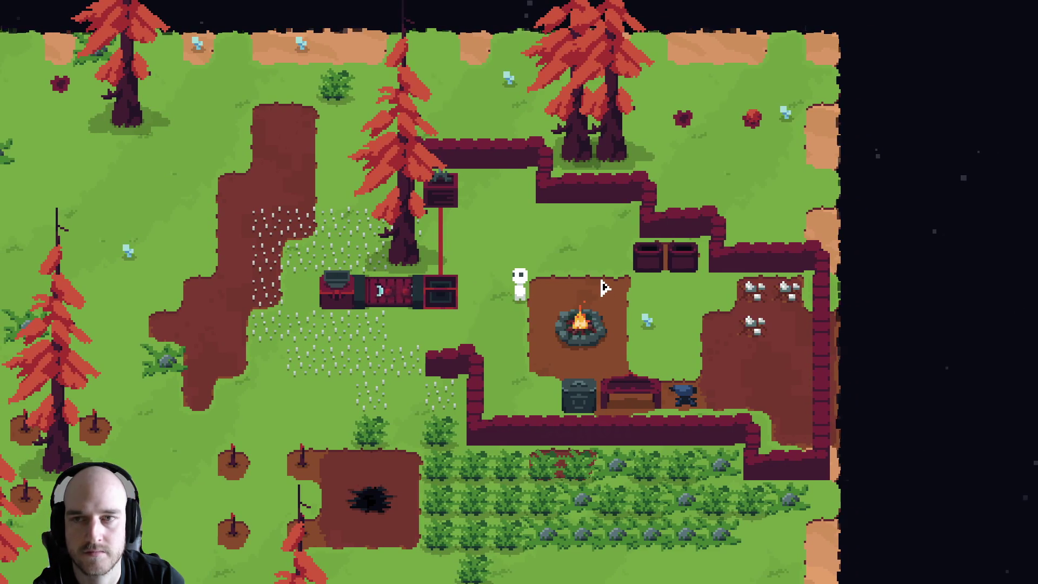
key("s")
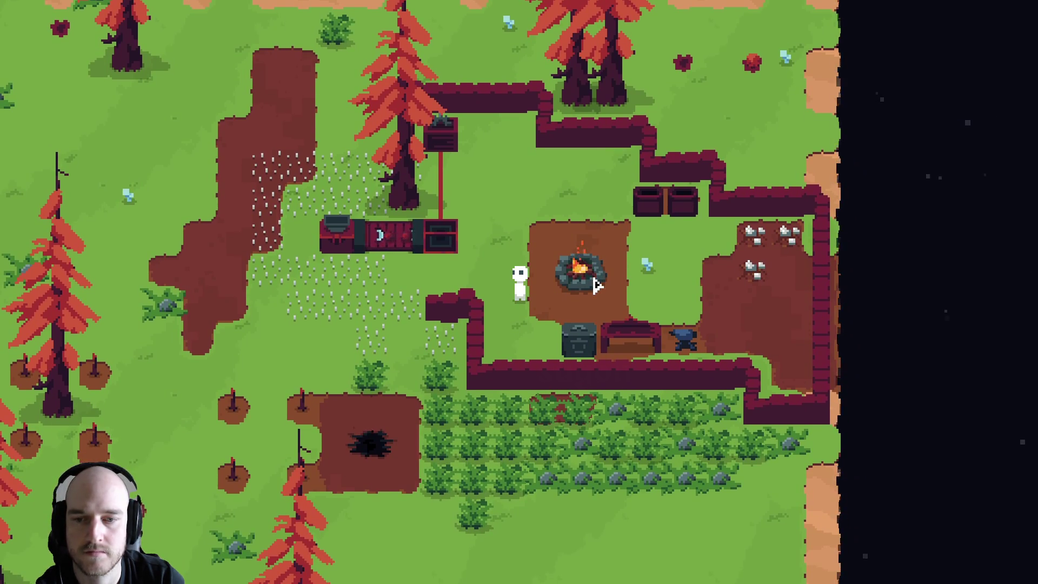
key("a")
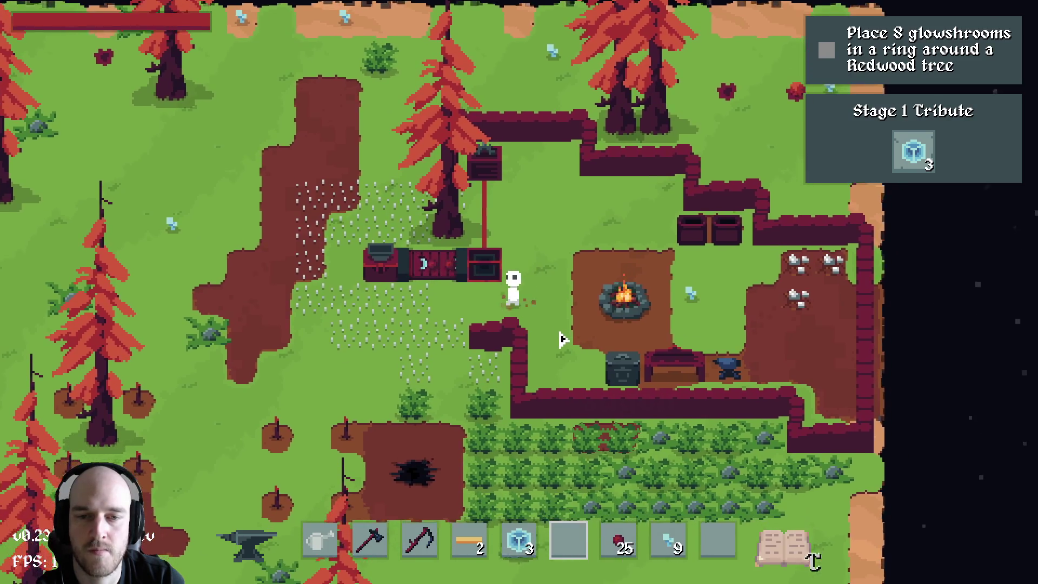
Step: Offer the three-crystal stack from hotbar slot 5 as the Stage 1 Tribute
key("5")
key("s")
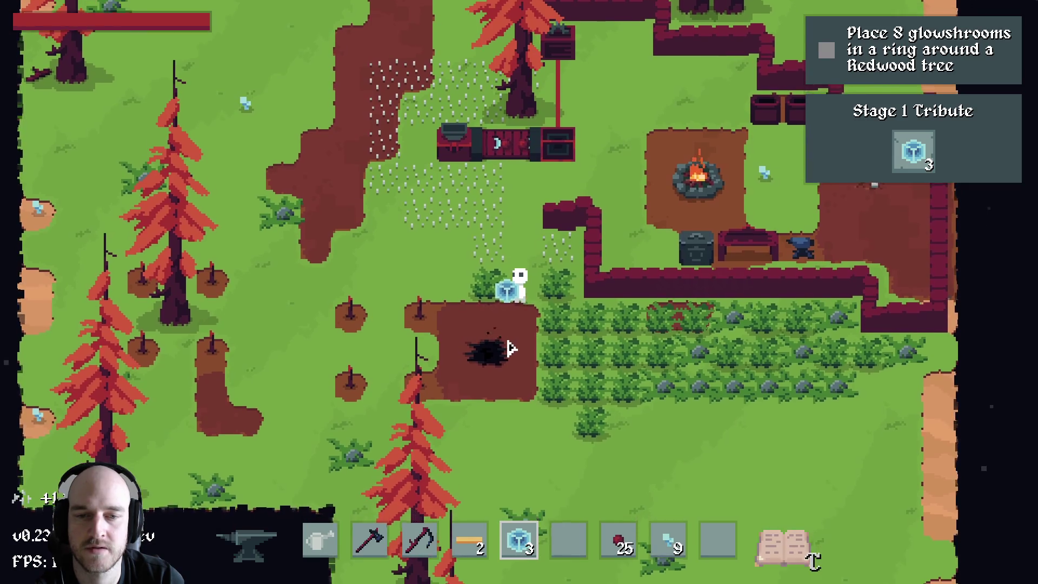
left_click(511, 349)
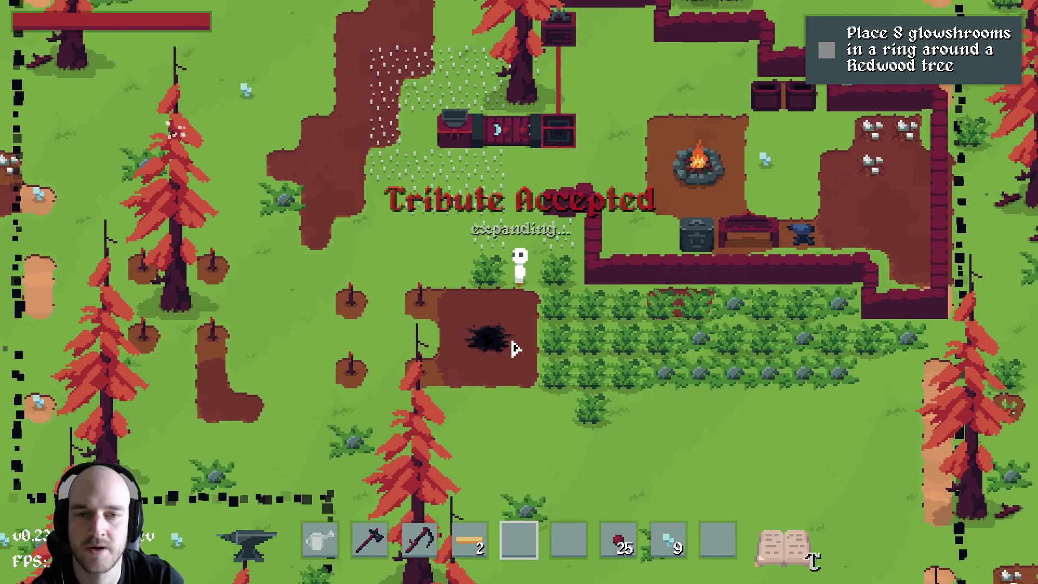
Step: Explore around the campfire and mushroom plot, collecting a glowshroom by the lower wall
key("d")
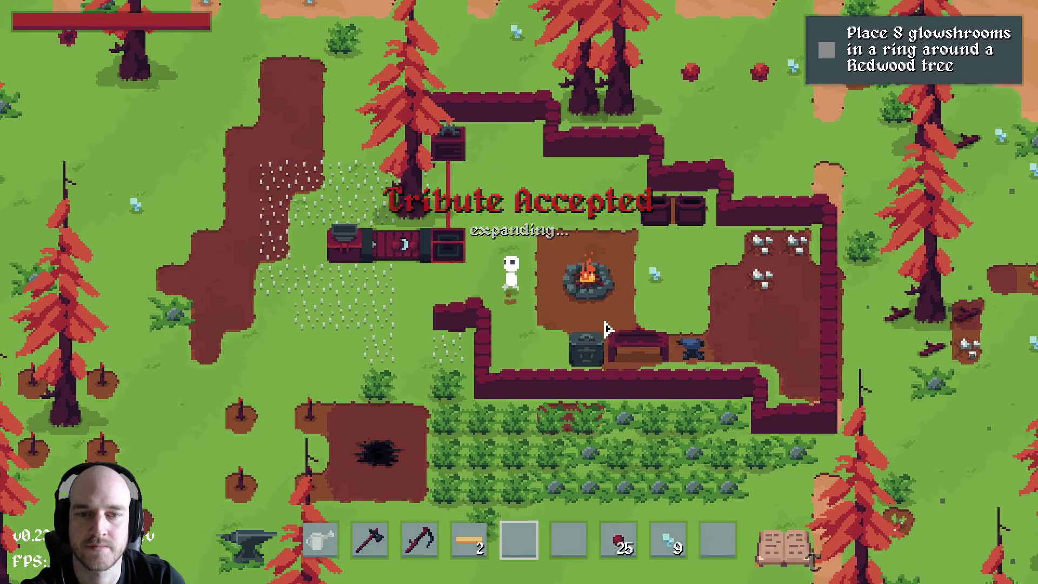
key("d")
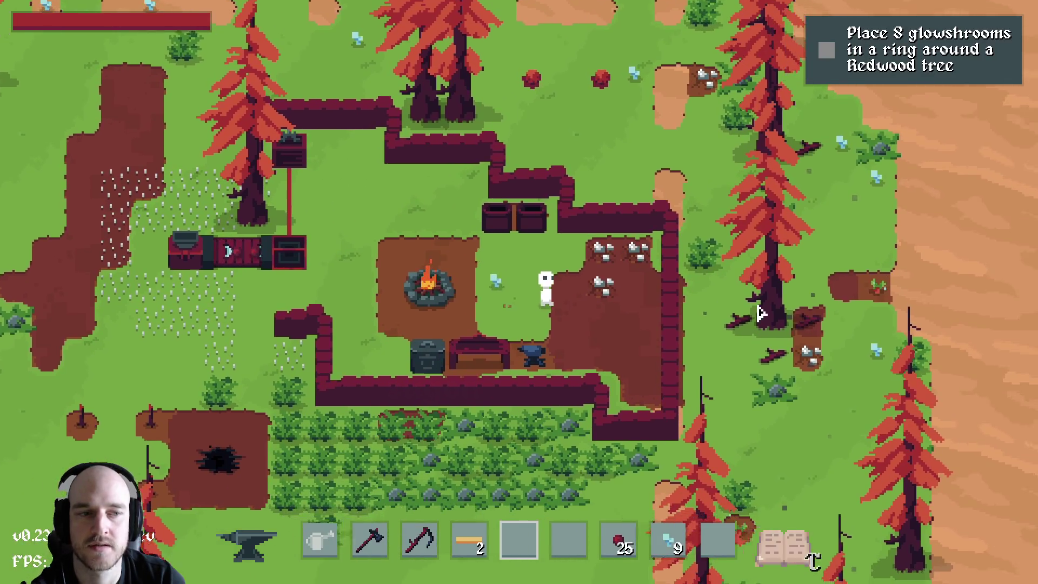
key("w")
key("a")
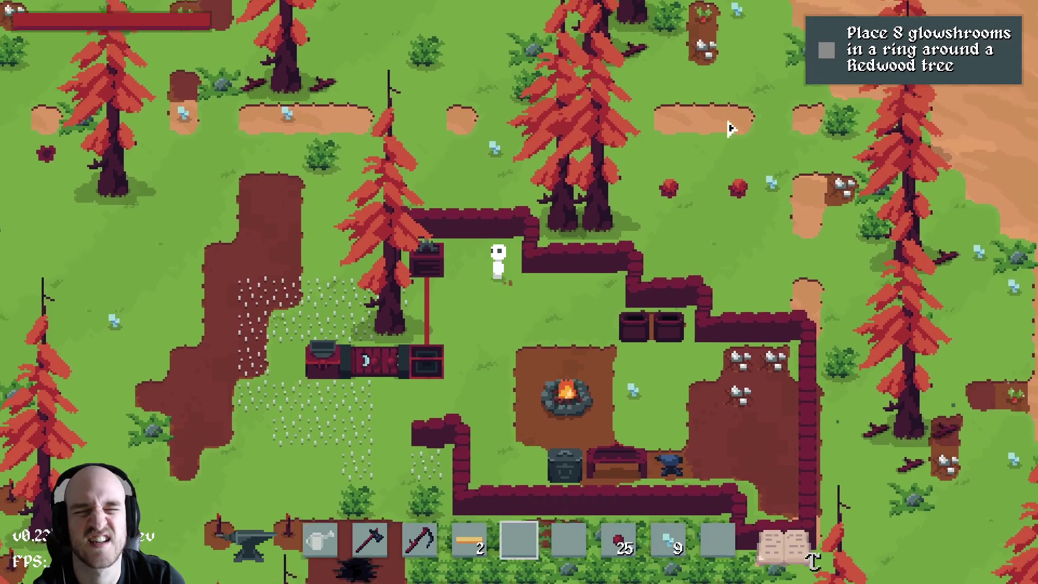
key("d")
key("s")
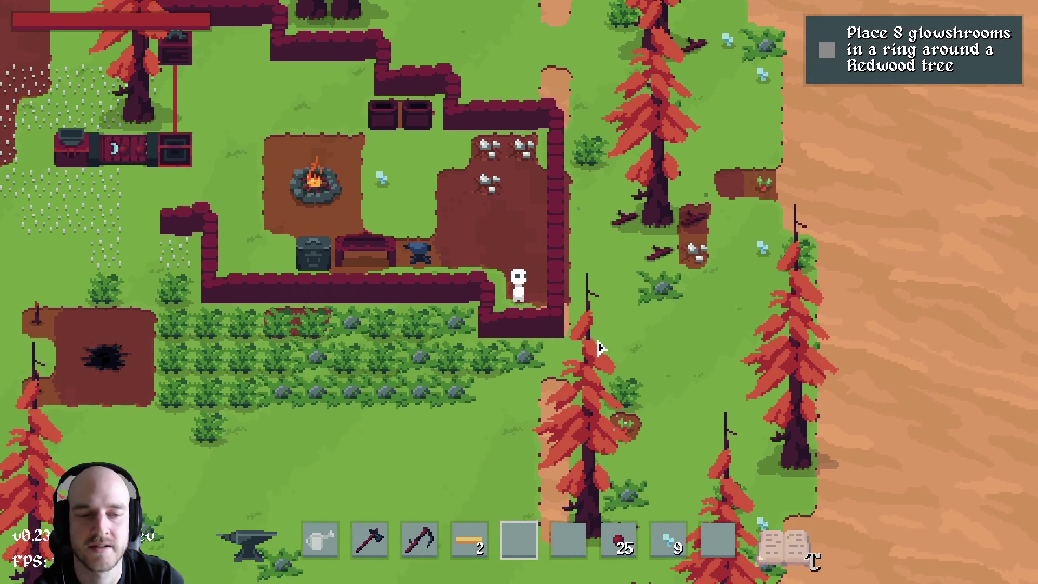
key("w")
key("a")
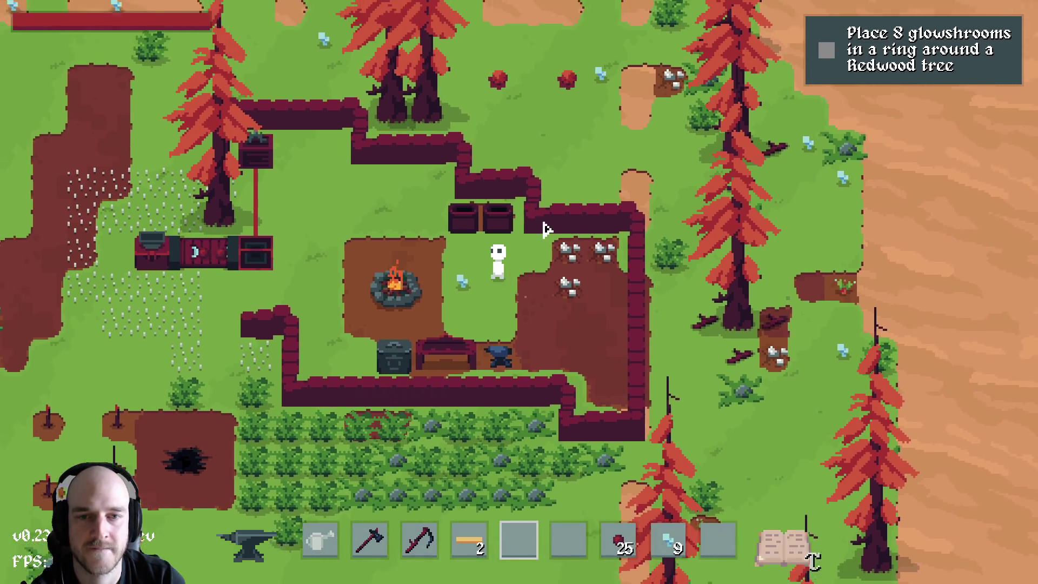
key("w")
key("a")
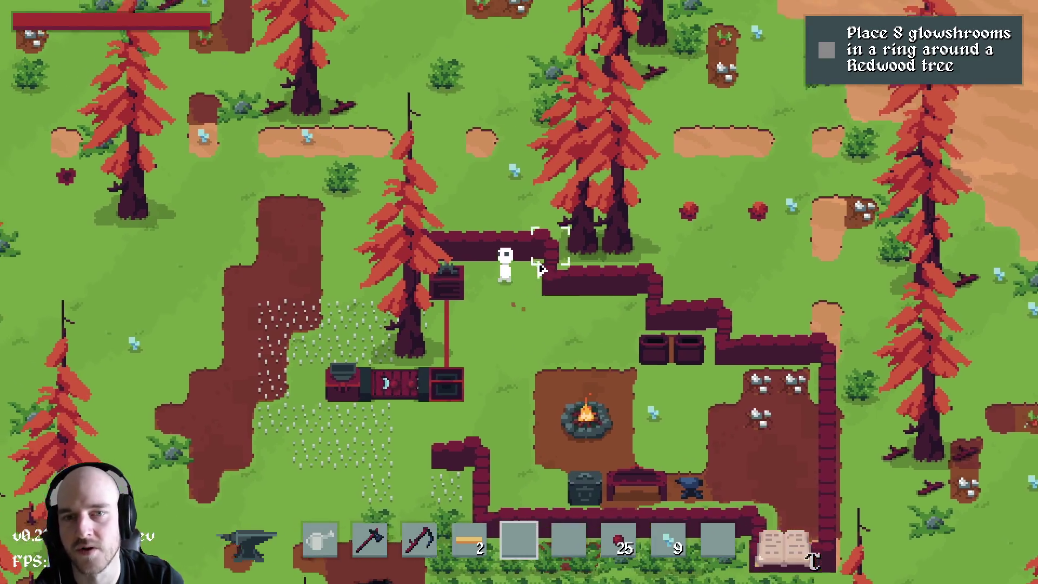
key("d")
key("s")
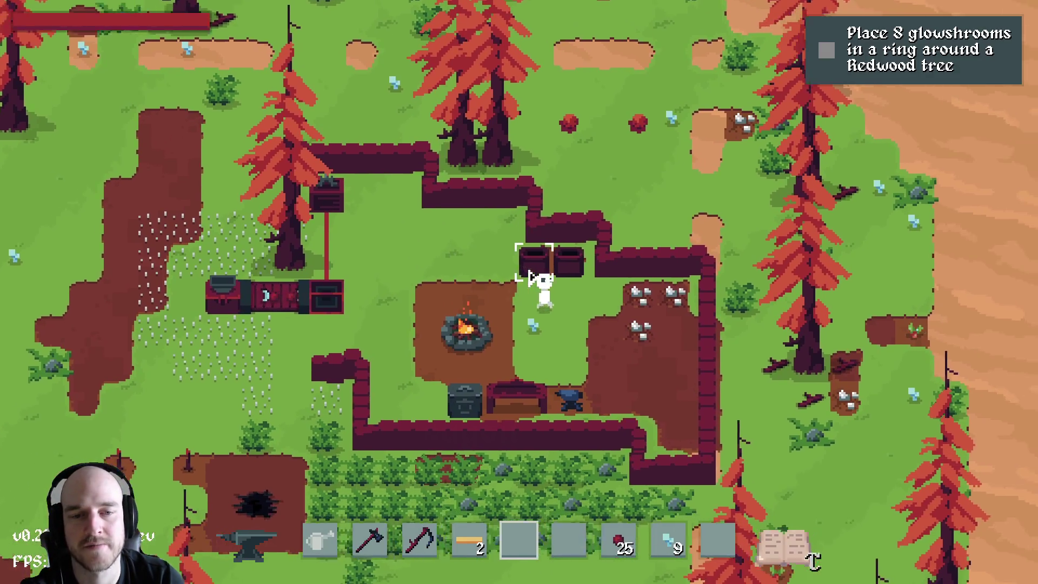
key("d")
key("s")
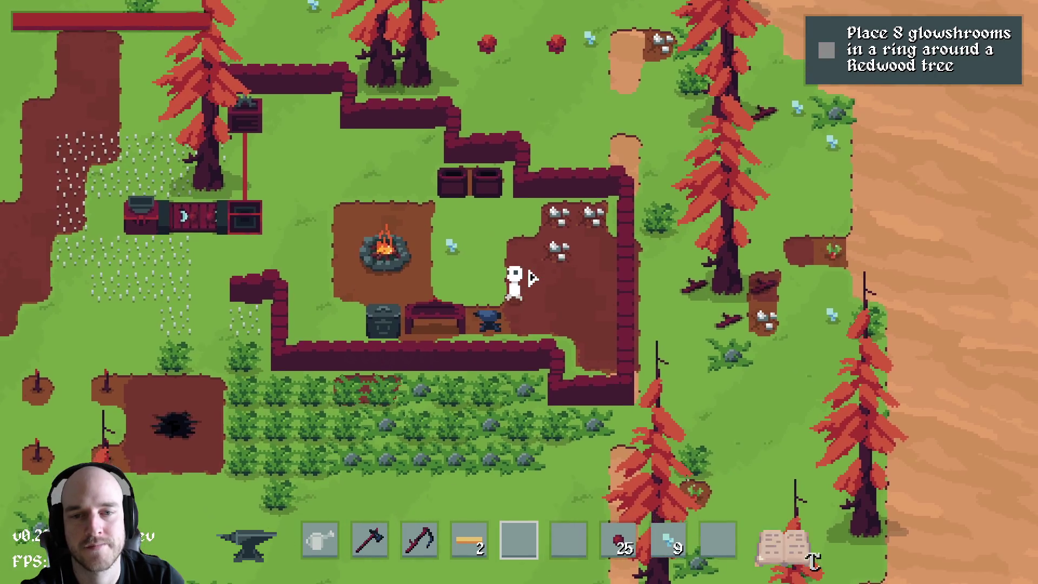
key("a")
key("d")
key("s")
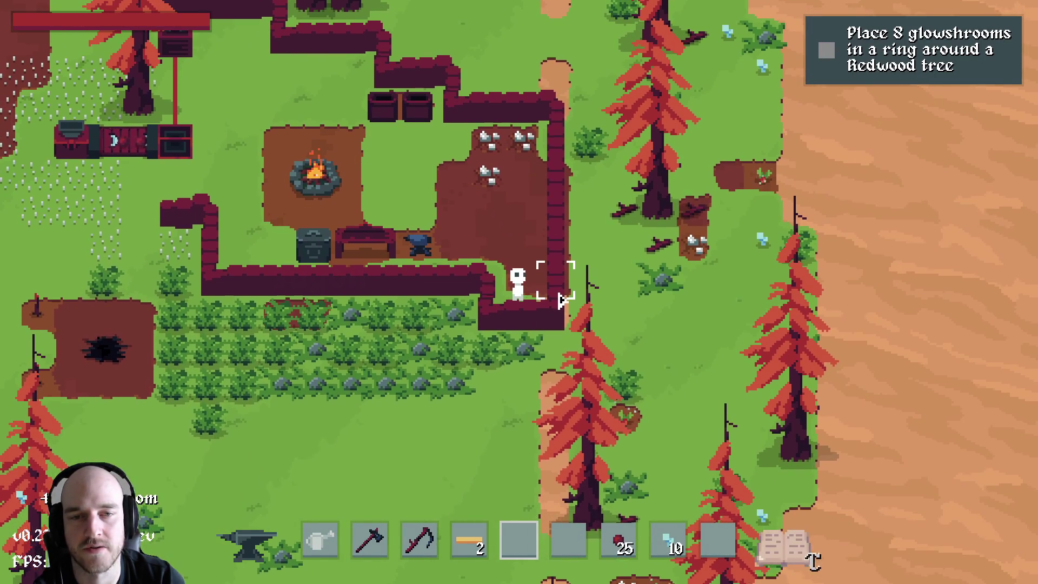
key("w")
key("a")
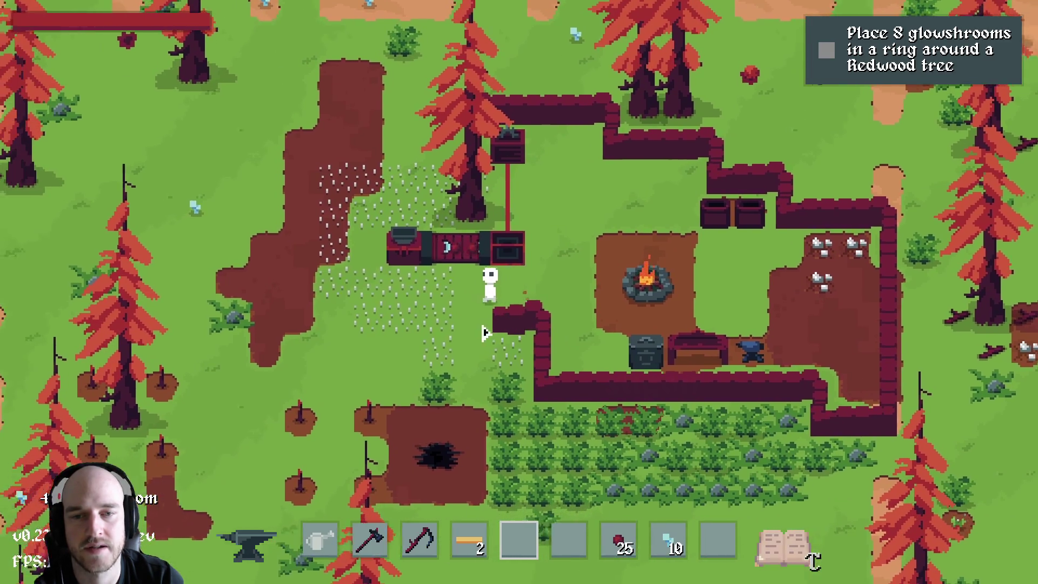
Step: Walk down past the farm plots to the pit and back to the campfire's left
key("s")
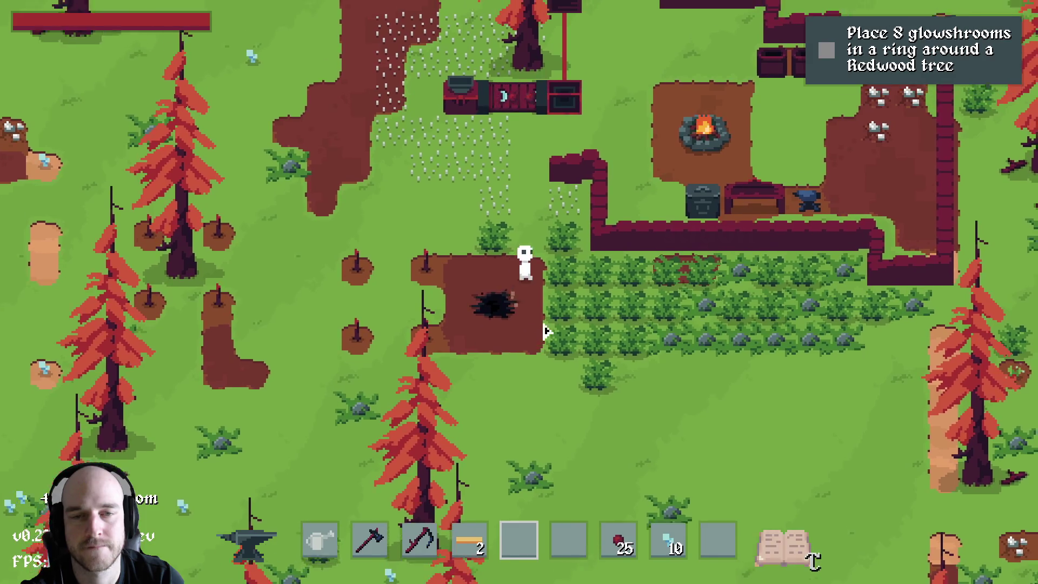
key("w")
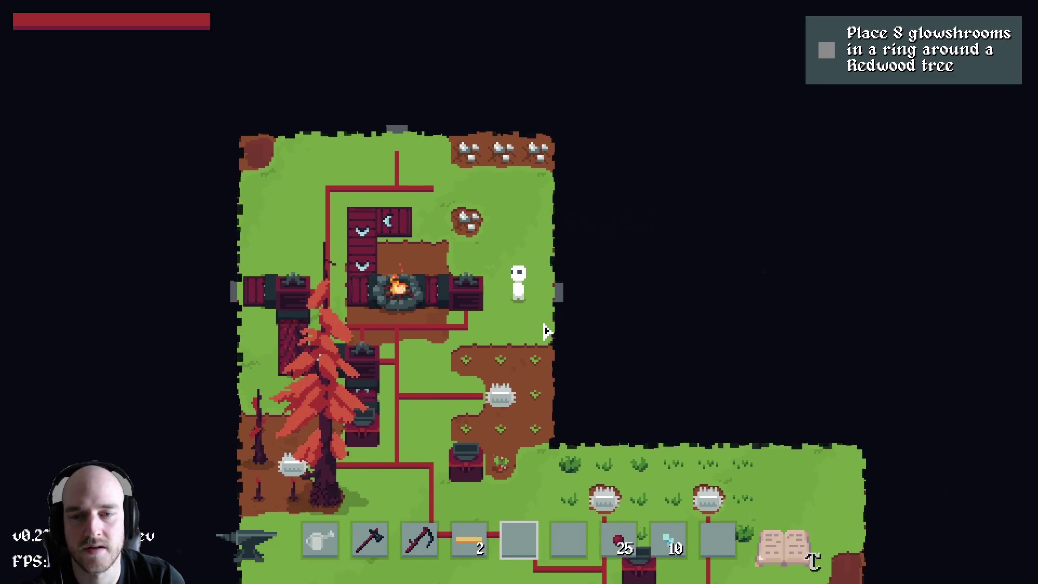
key("d")
key("w")
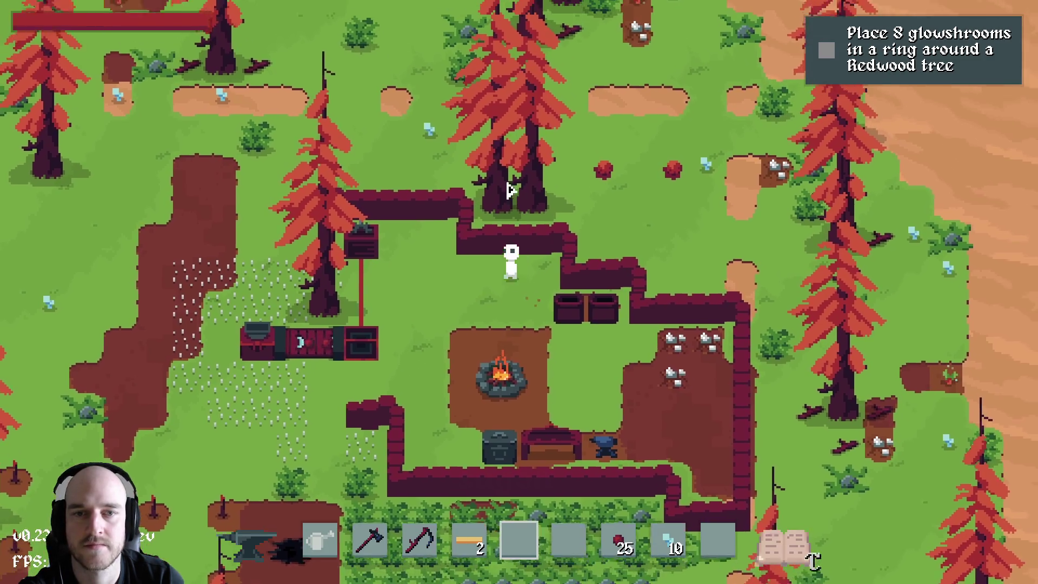
key("a")
key("s")
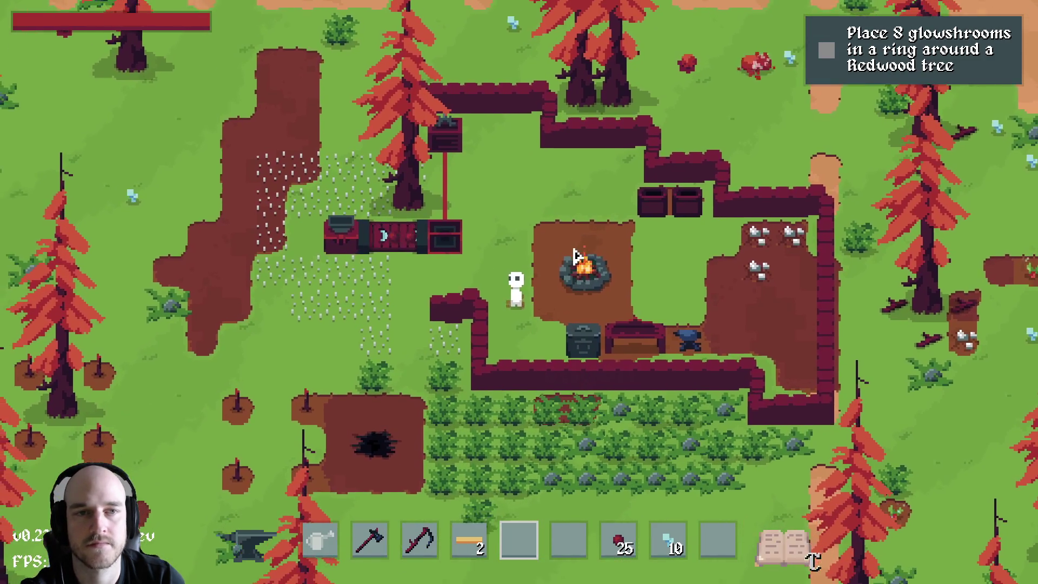
key("w")
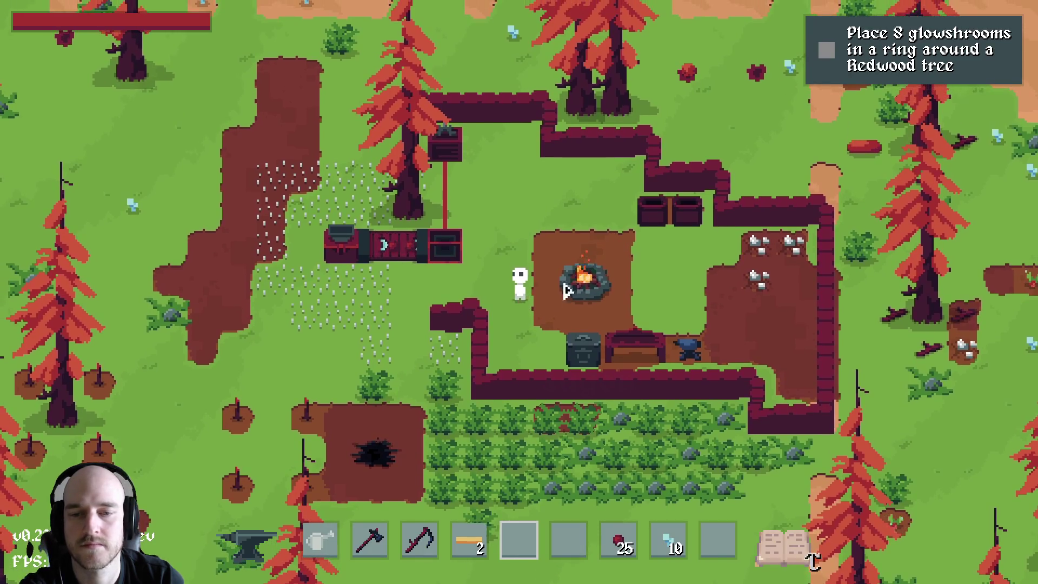
Step: Open the inventory, hide the HUD, walk past the campfire, then bring up OBS Studio
key("e")
key("e")
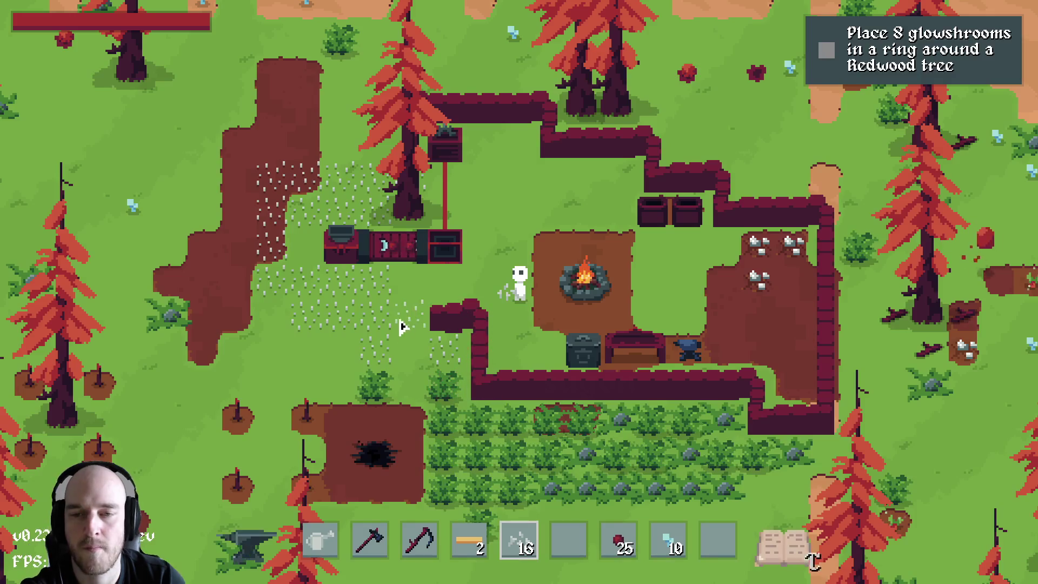
key("F1")
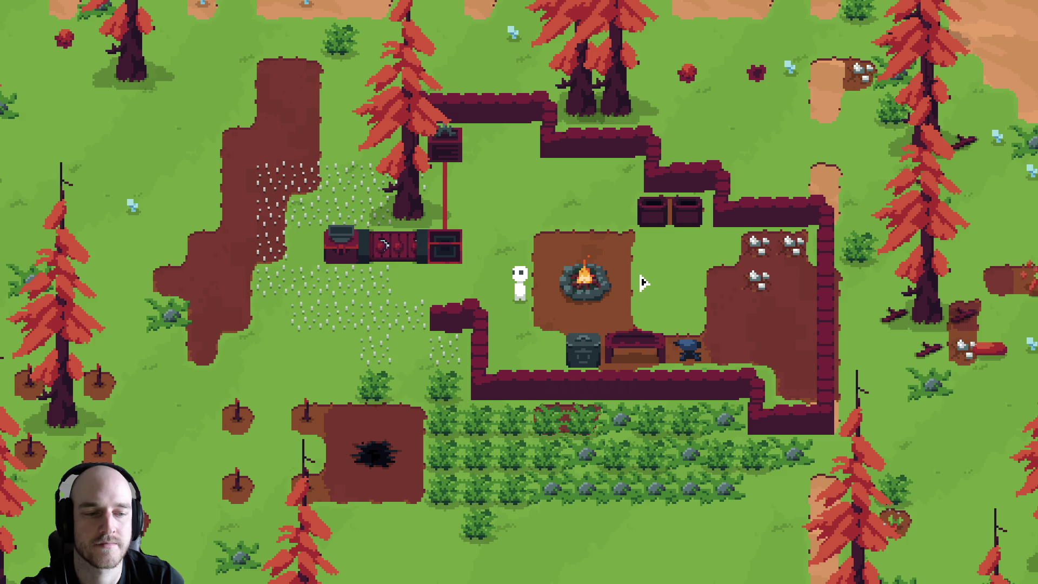
key("a")
key("d")
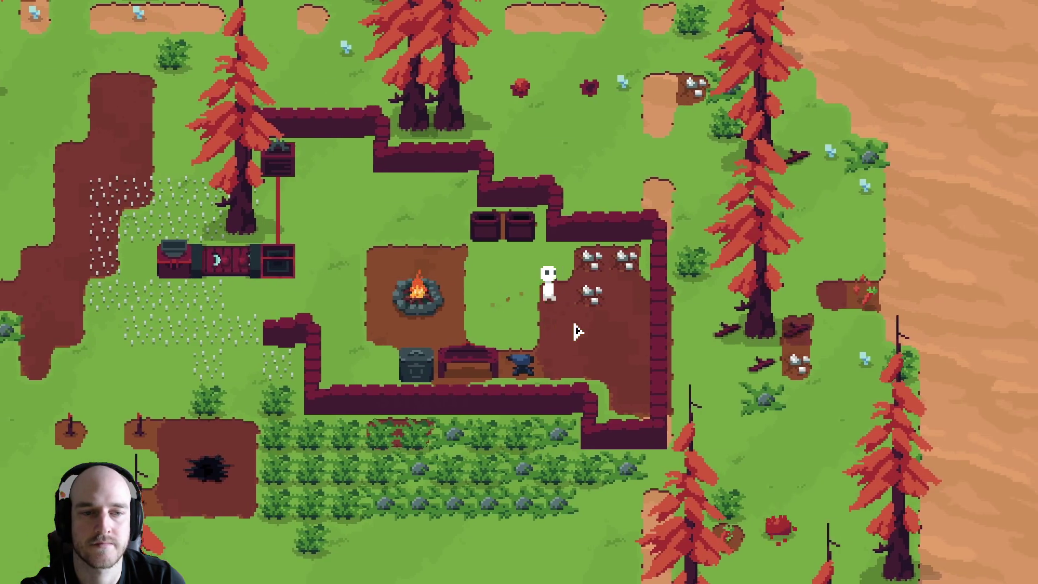
key("a")
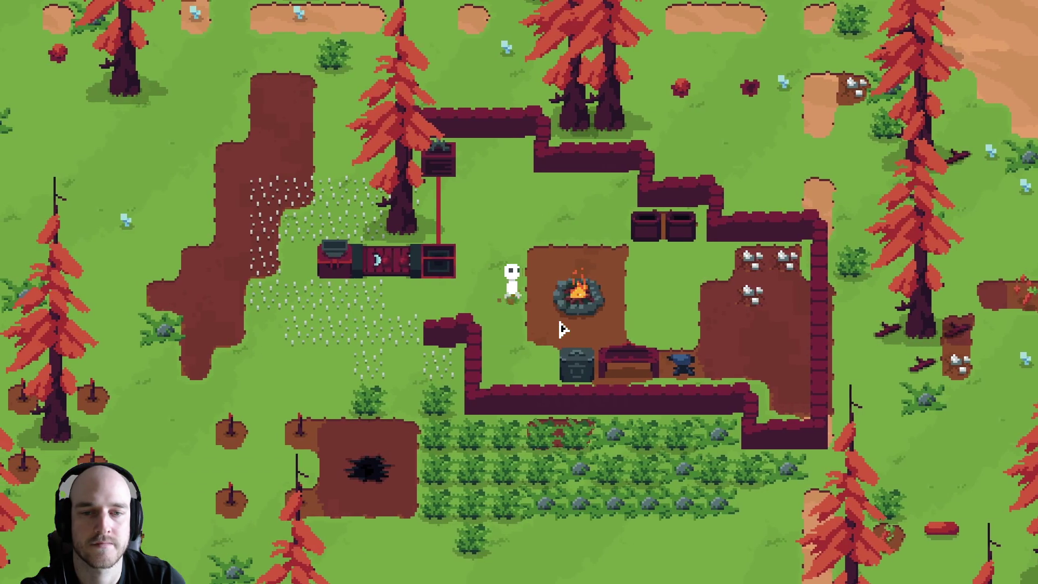
key("a")
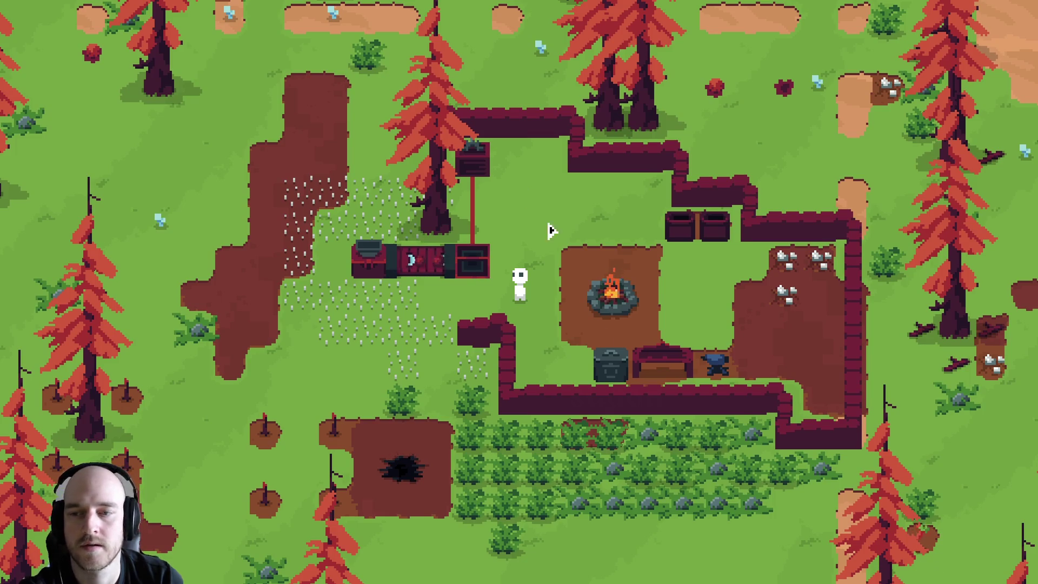
key("super")
left_click(596, 571)
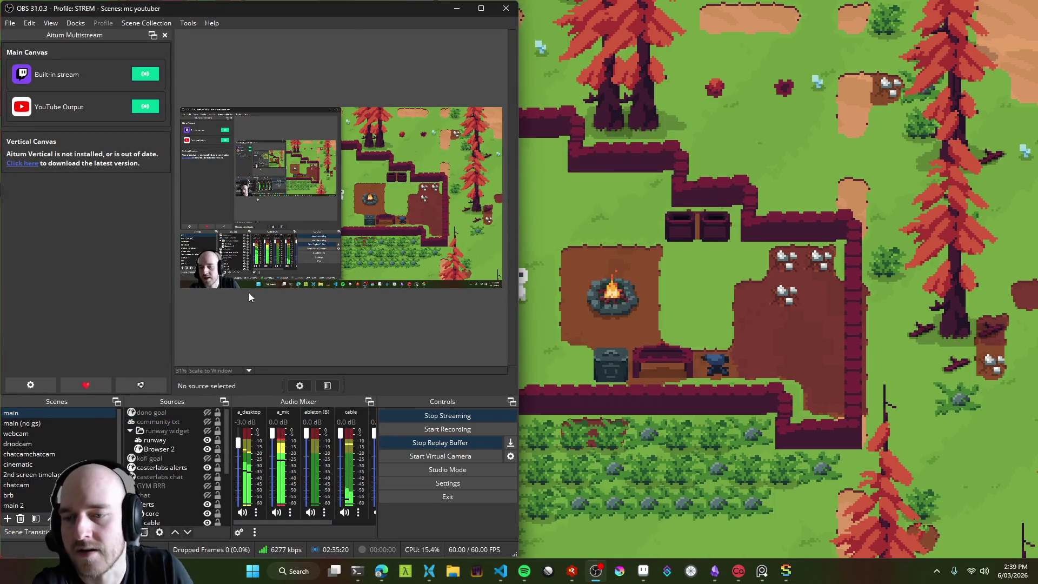
Step: Mute a_mic and show the GYM BRB 'lunch time brb' overlay on the stream
left_click(275, 513)
scroll(173, 460, "down", 1)
left_click(195, 459)
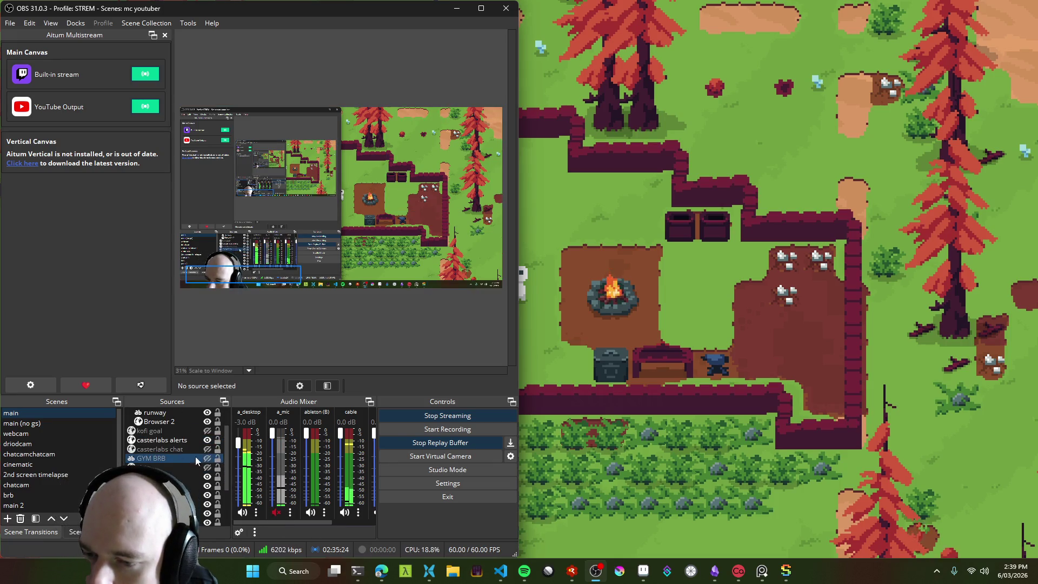
left_click(206, 457)
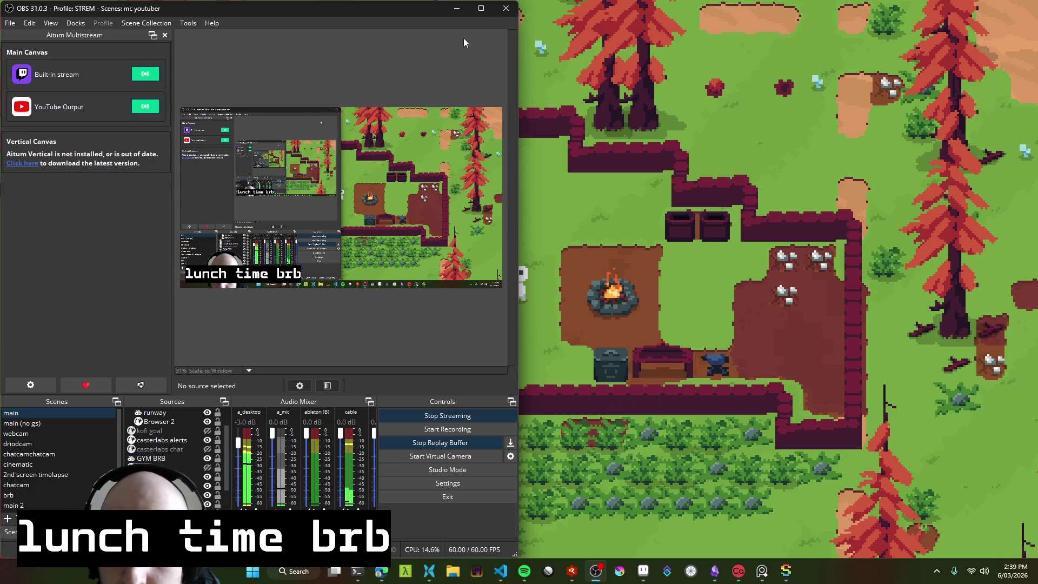
Step: Minimise OBS Studio to put the playtest game back in front
left_click(457, 8)
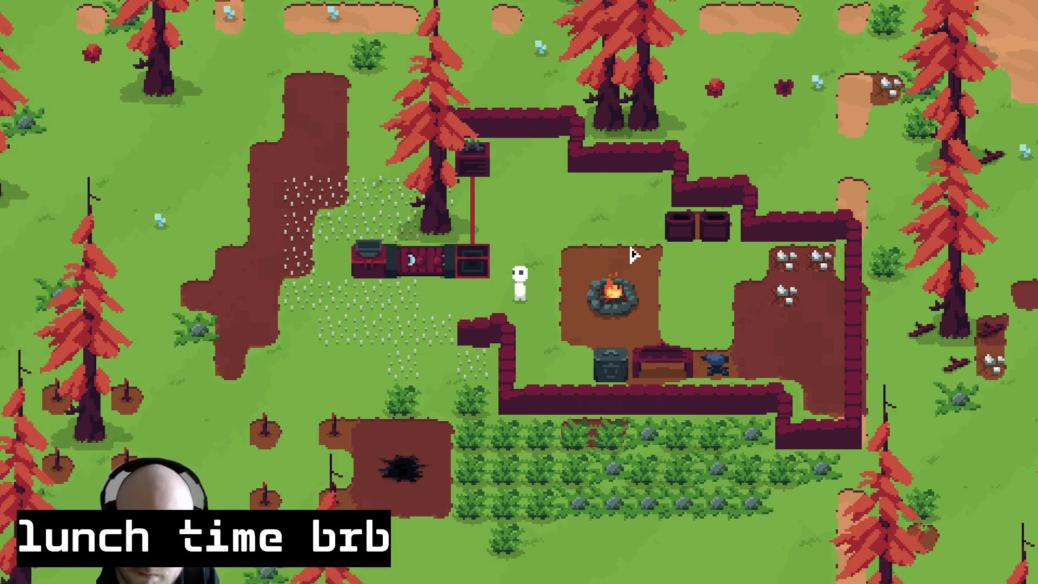
key("alt+Tab")
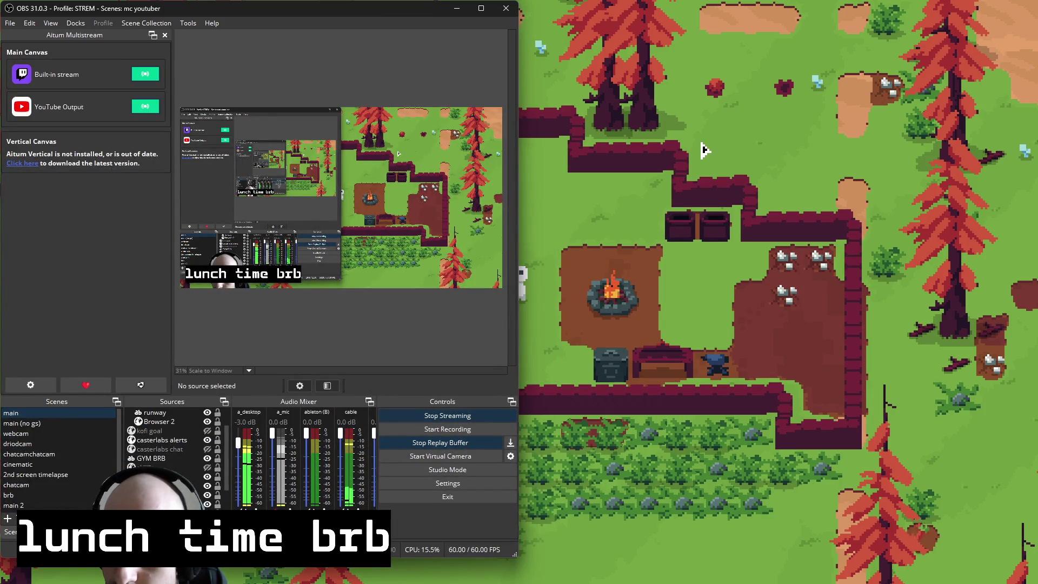
left_click(781, 146)
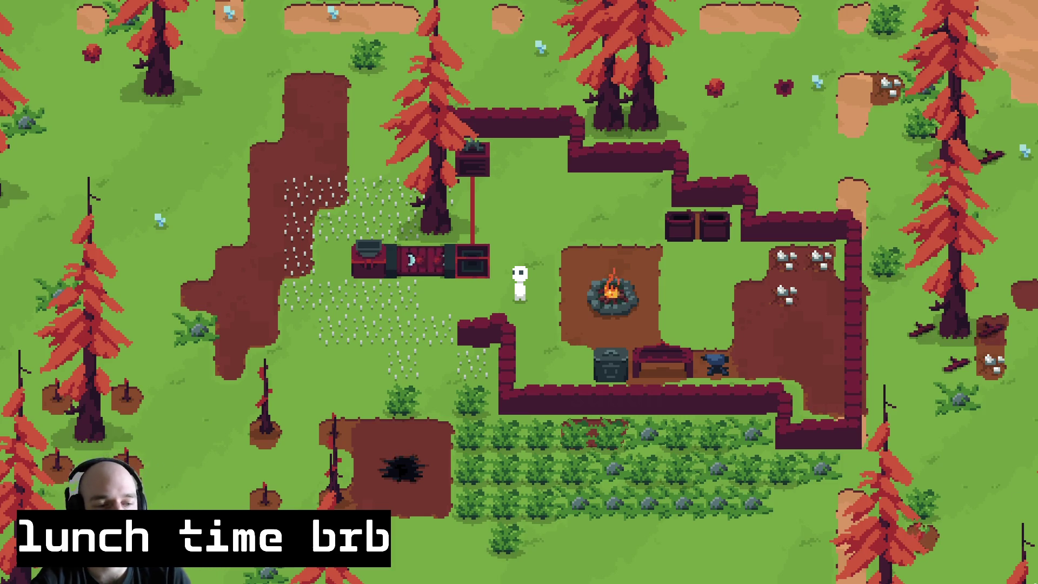